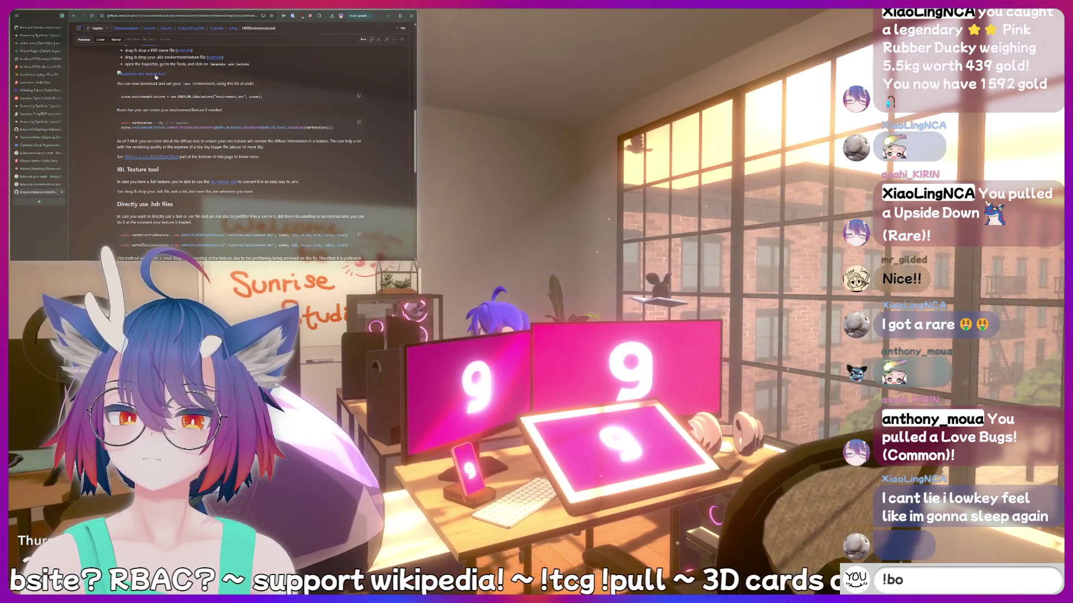
# Scroll the GitHub docs to the IBL Texture section and open the IBL Texture Tool.
pyautogui.scroll(-2, 218, 126)
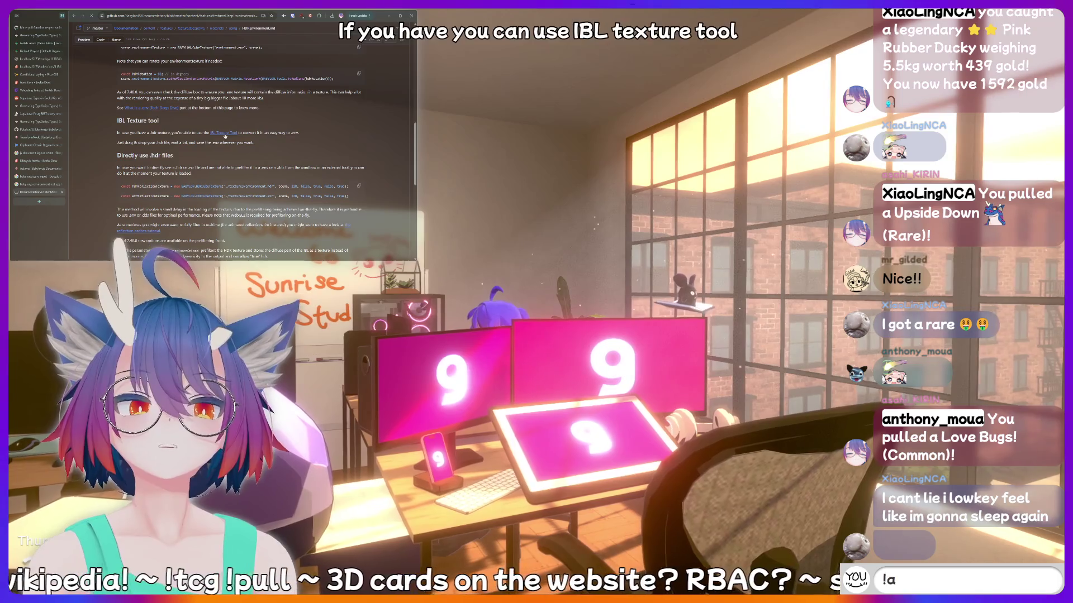
pyautogui.click(224, 133)
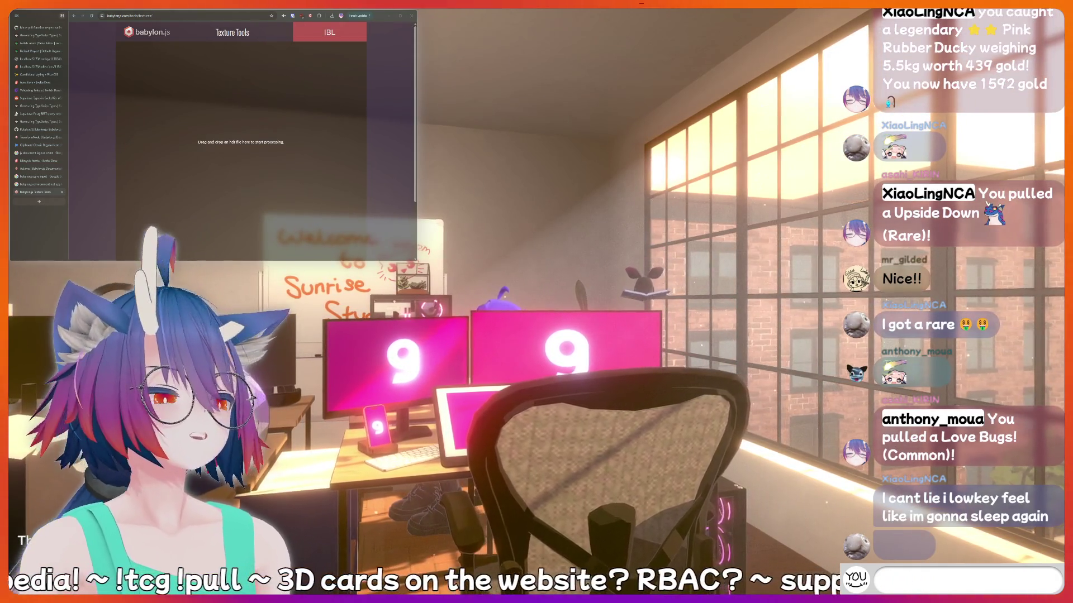
# Type the '!fish' chat command while the Texture Tools IBL tab loads.
pyautogui.write('!fish')
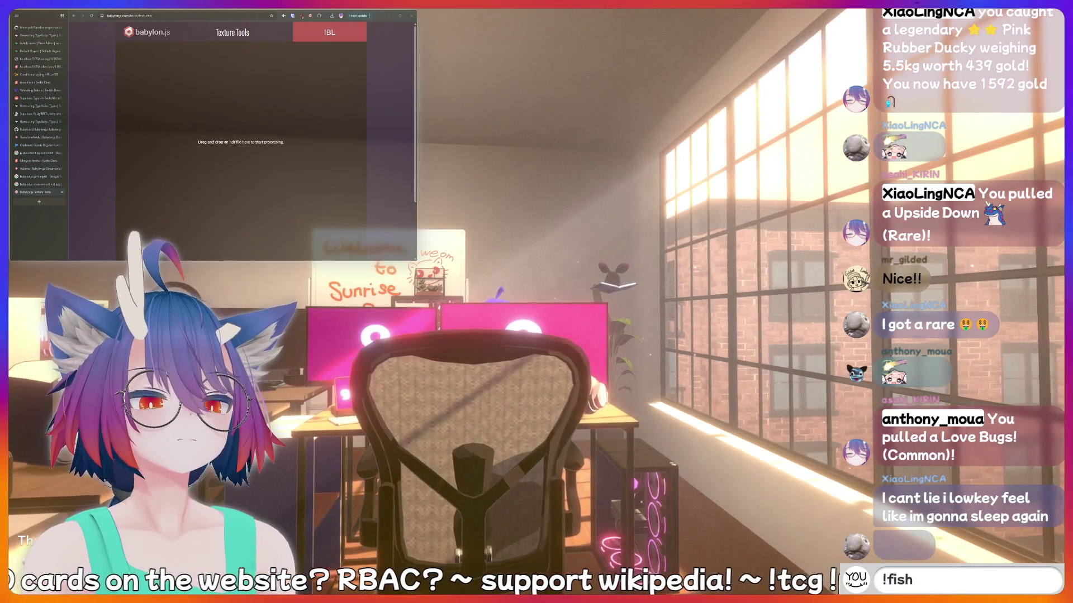
# Drop the HDR file onto the IBL drop zone to convert it into an environment cubemap.
pyautogui.moveTo(231, 129); pyautogui.dragTo(231, 128)
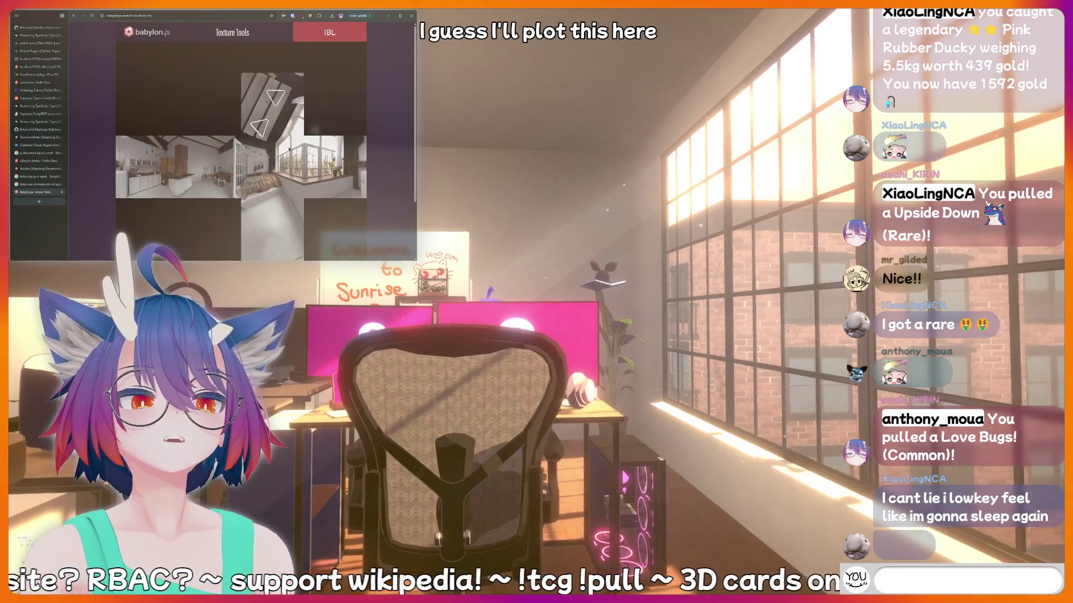
pyautogui.scroll(-3, 286, 148)
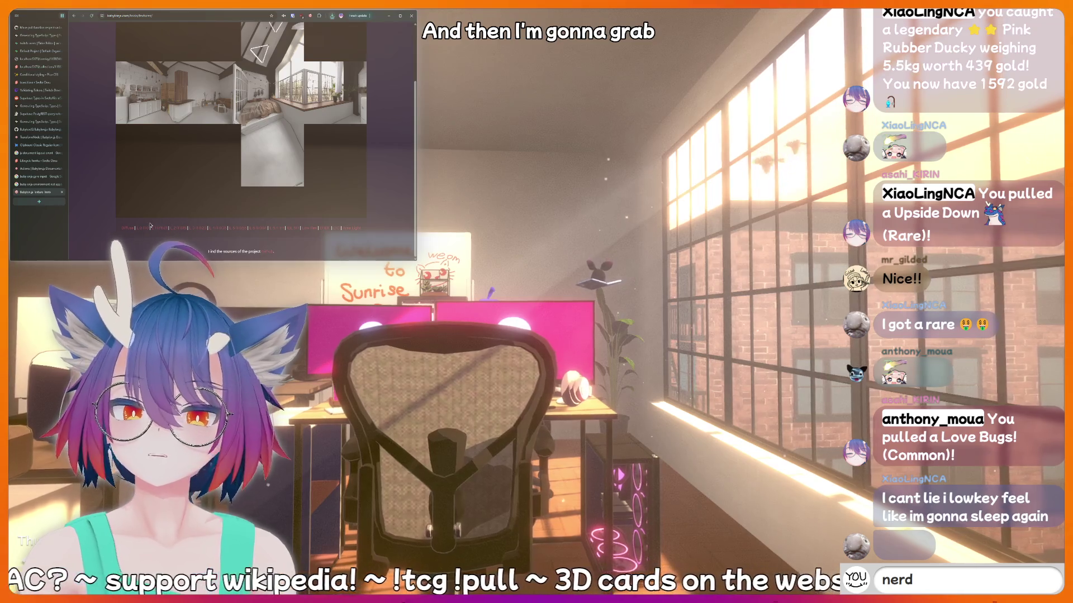
pyautogui.scroll(3, 280, 127)
pyautogui.write('thi')
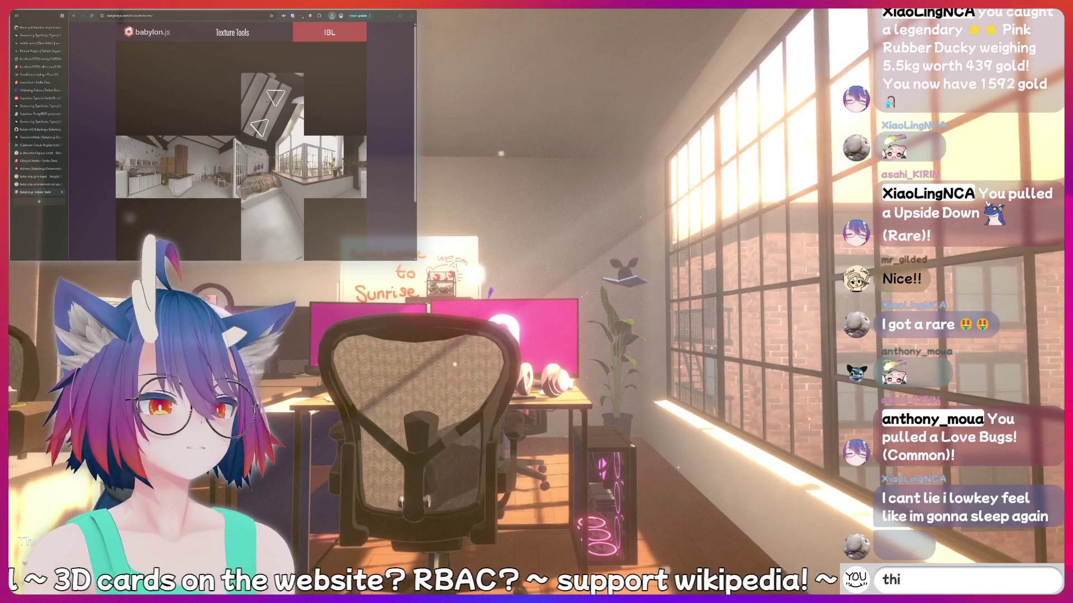
# Type and revise chat messages, ending with the draft '!addquote I just said something sus'.
pyautogui.write('nking hard')
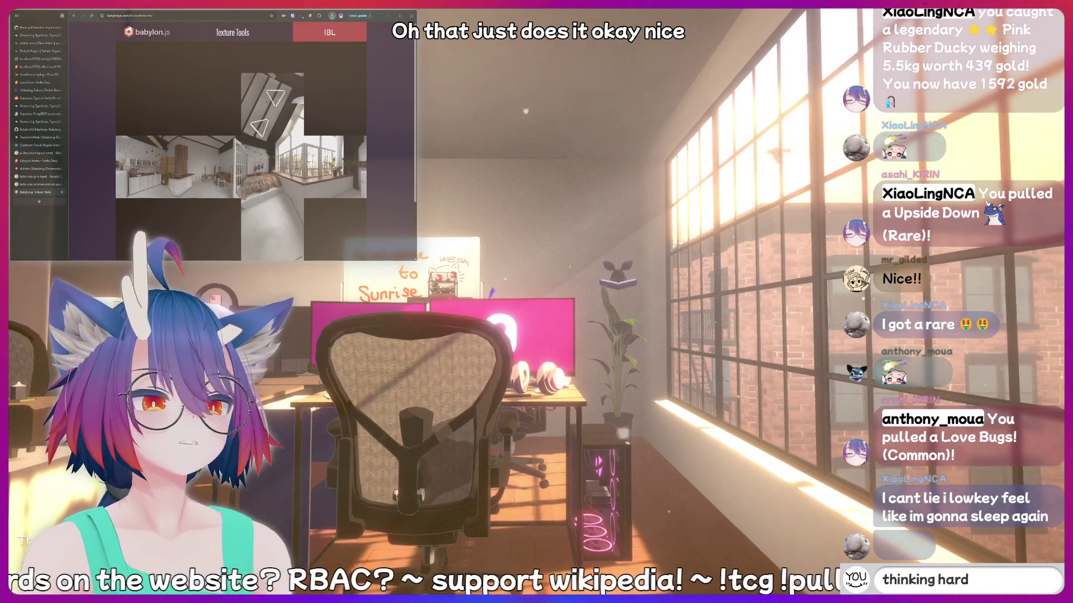
pyautogui.press('BackSpace')
pyautogui.press('BackSpace')
pyautogui.press('BackSpace')
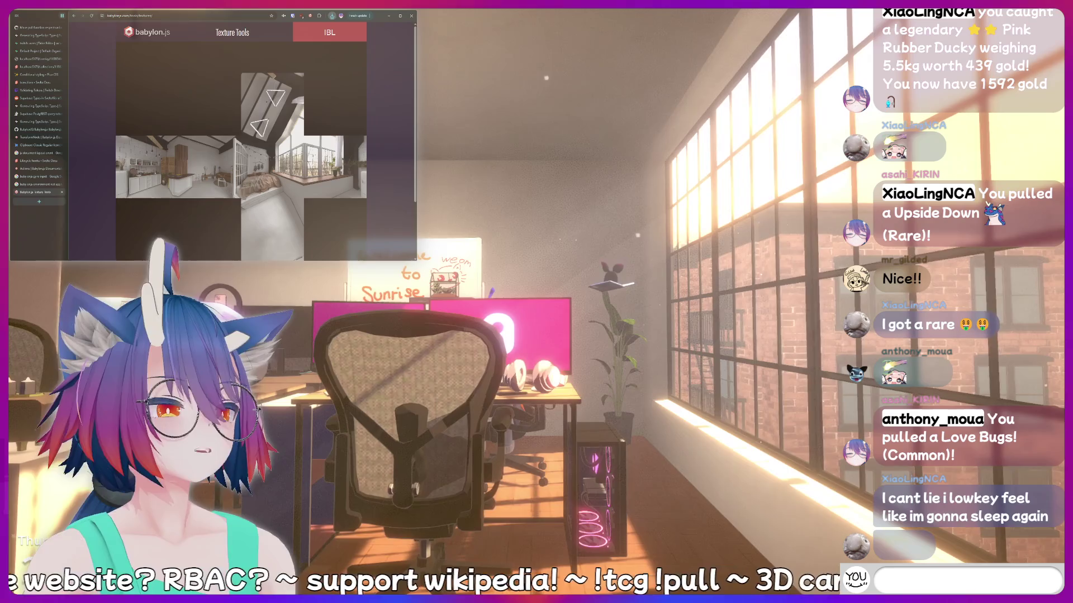
pyautogui.write('kirin is a bottom')
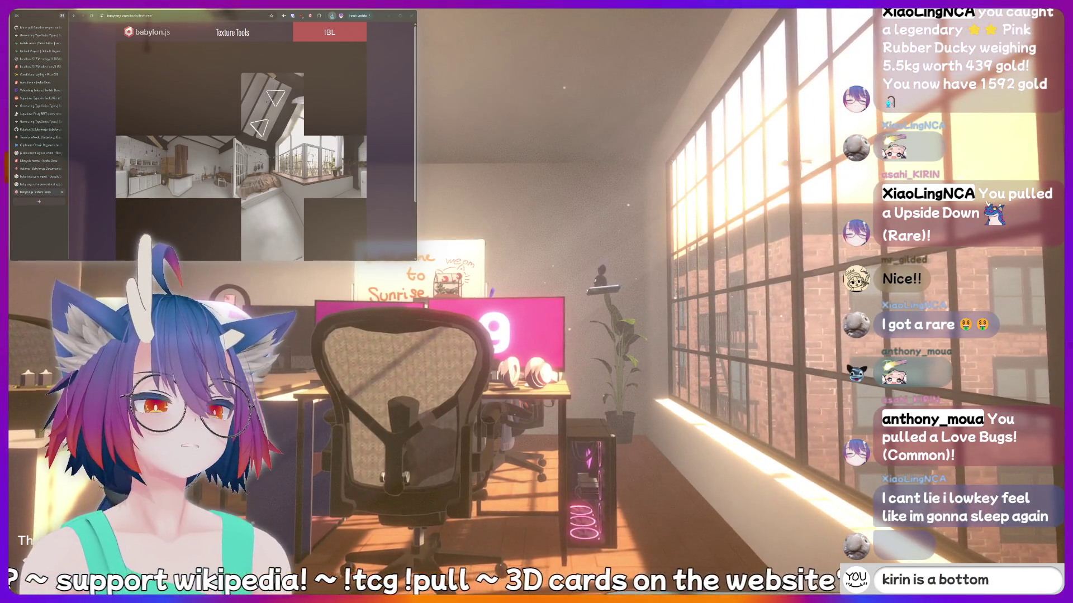
pyautogui.press('BackSpace')
pyautogui.write('cringe')
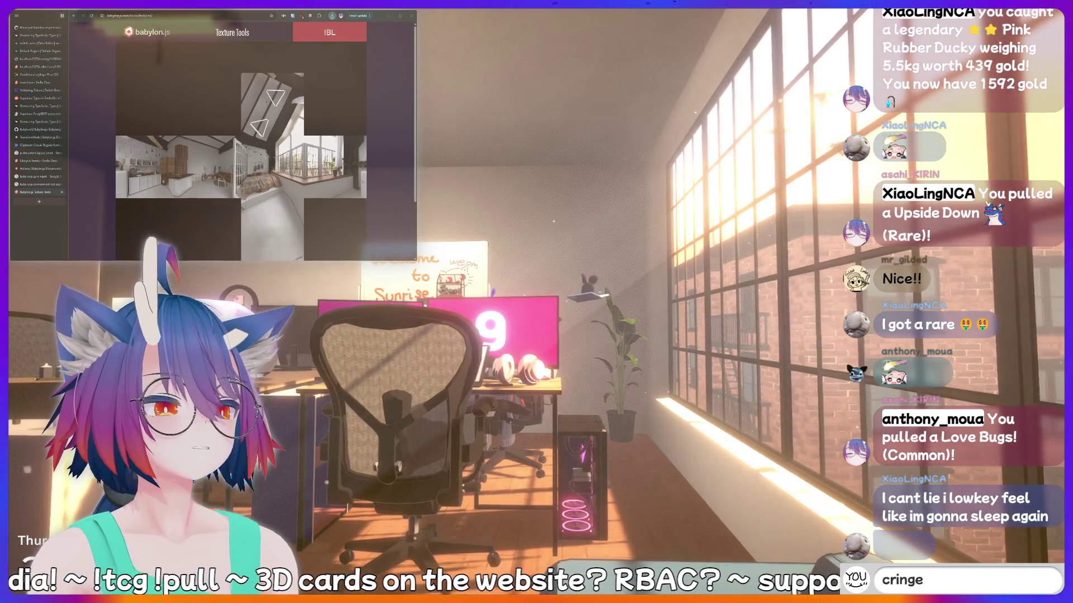
pyautogui.write('LUL')
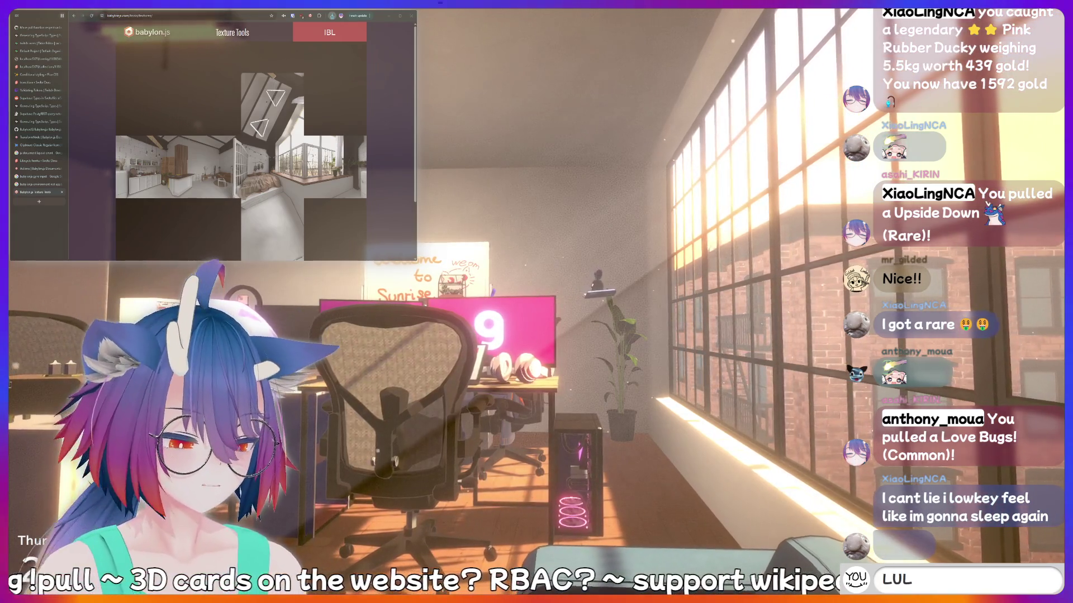
pyautogui.press('BackSpace')
pyautogui.press('BackSpace')
pyautogui.press('BackSpace')
pyautogui.write('!ad')
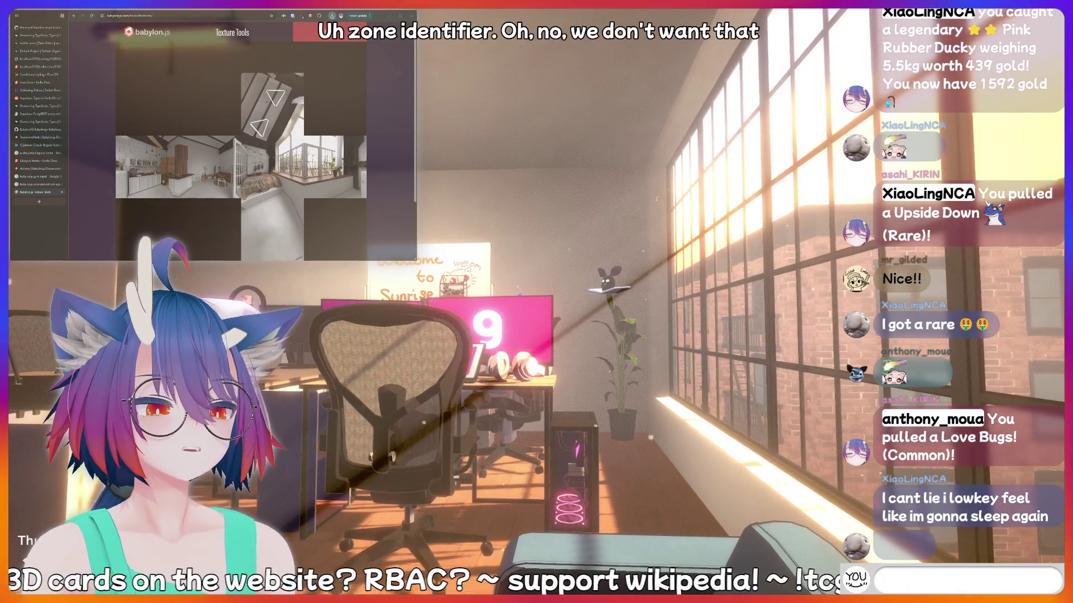
pyautogui.write('dquote I j')
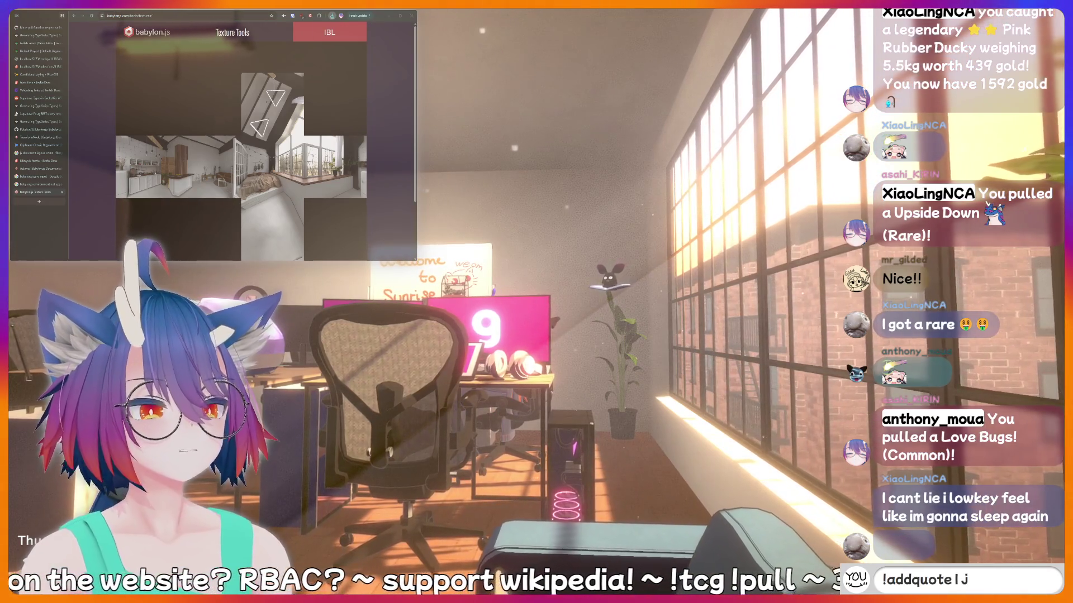
pyautogui.write('ust said some')
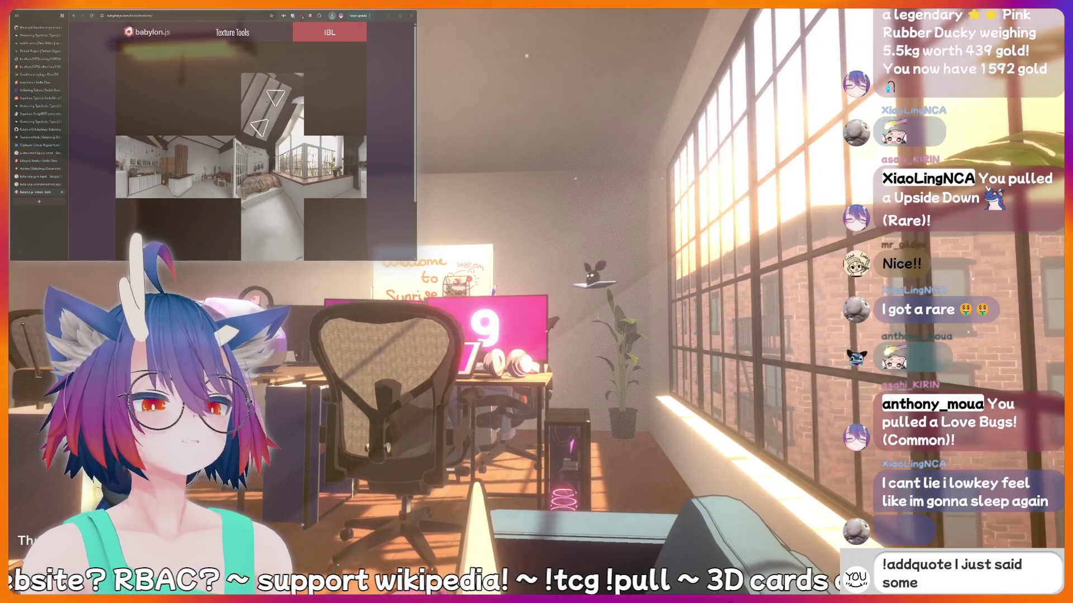
pyautogui.write('thing sussy that')
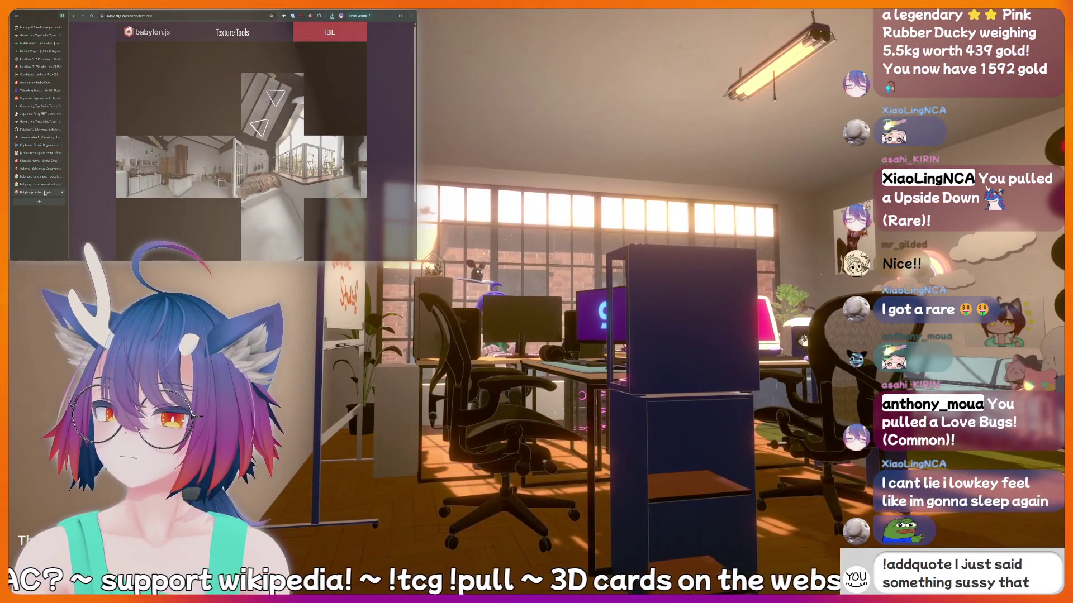
# Close Texture Tools, search 'babylon load environment', and open the forum thread on loading .env files.
pyautogui.middleClick(45, 193)
pyautogui.write('should be')
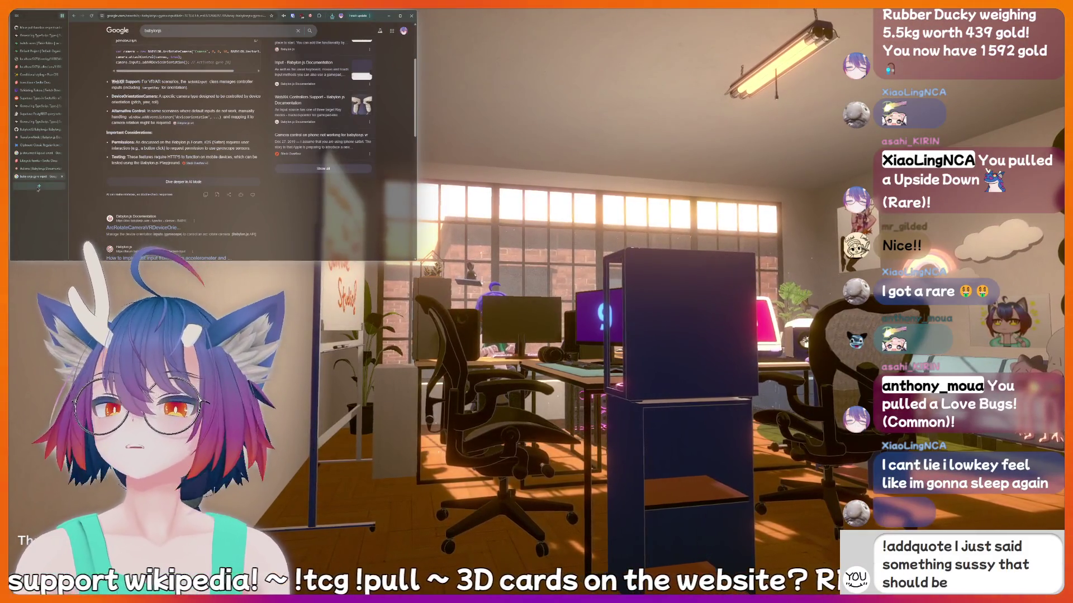
pyautogui.click(39, 187)
pyautogui.write('babylon l')
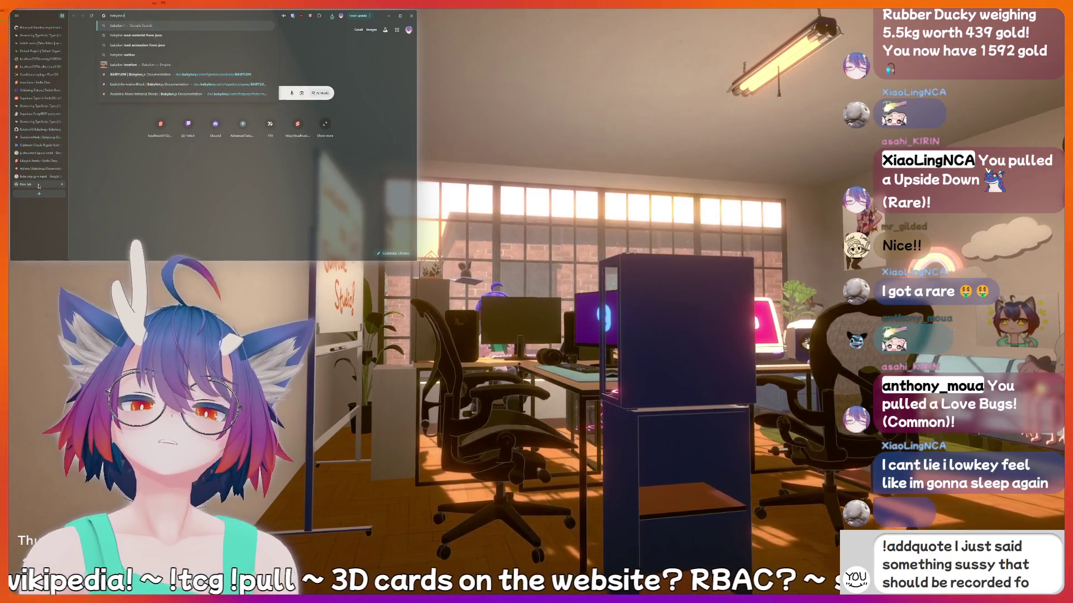
pyautogui.write('oad environment')
pyautogui.press('Return')
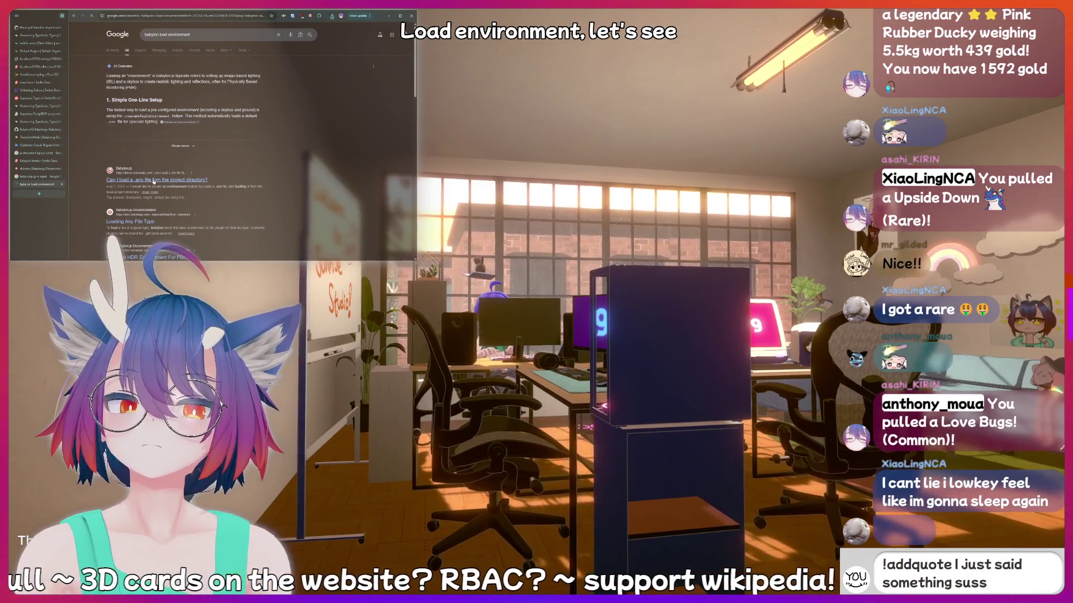
pyautogui.click(154, 181)
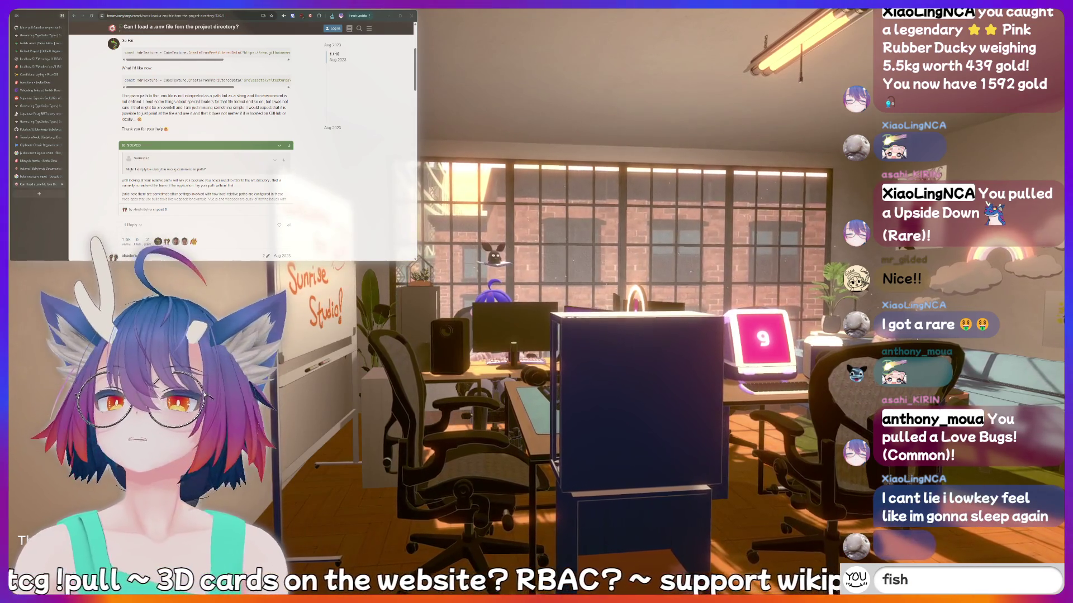
# While reading the forum thread, draft the quote '!addquote I just said something sussy that should be recorded f'.
pyautogui.hscroll(1, 196, 55)
pyautogui.write('cringe')
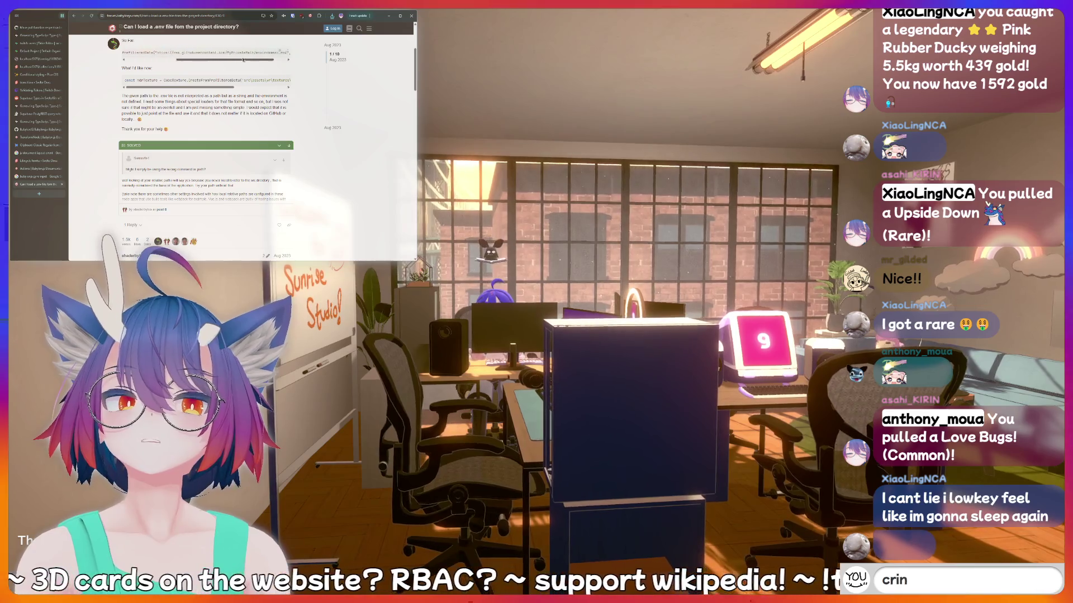
pyautogui.hscroll(-1, 167, 56)
pyautogui.press('BackSpace')
pyautogui.press('BackSpace')
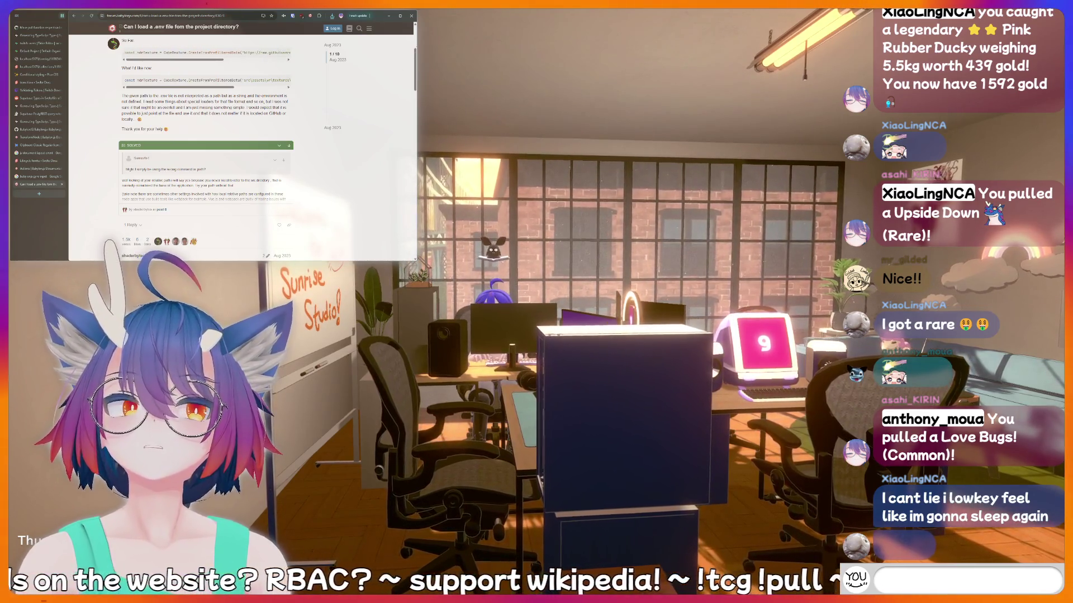
pyautogui.write('!addquot')
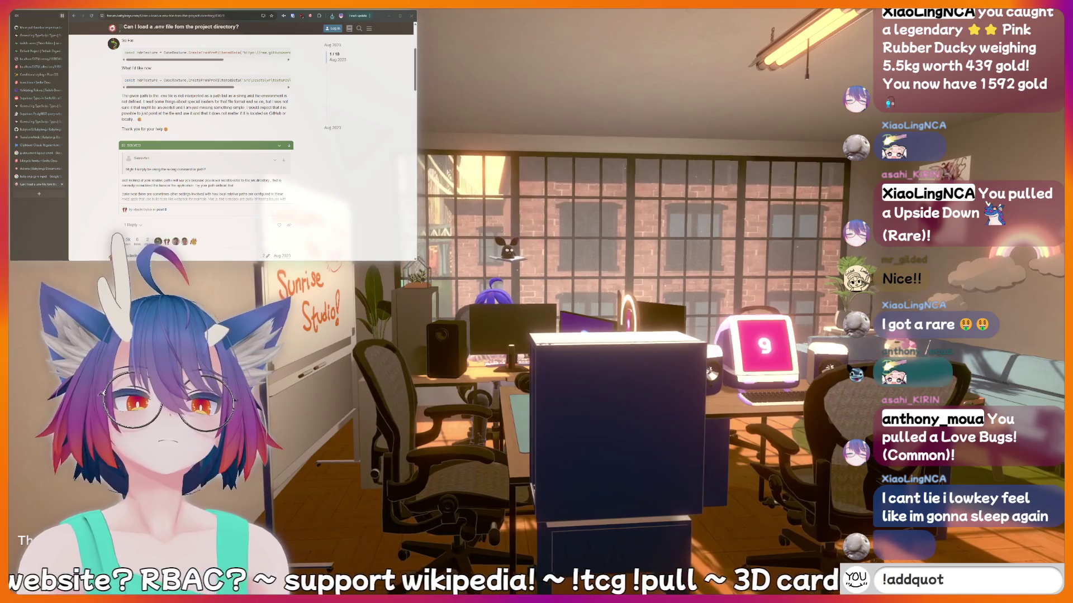
pyautogui.write('e I just said')
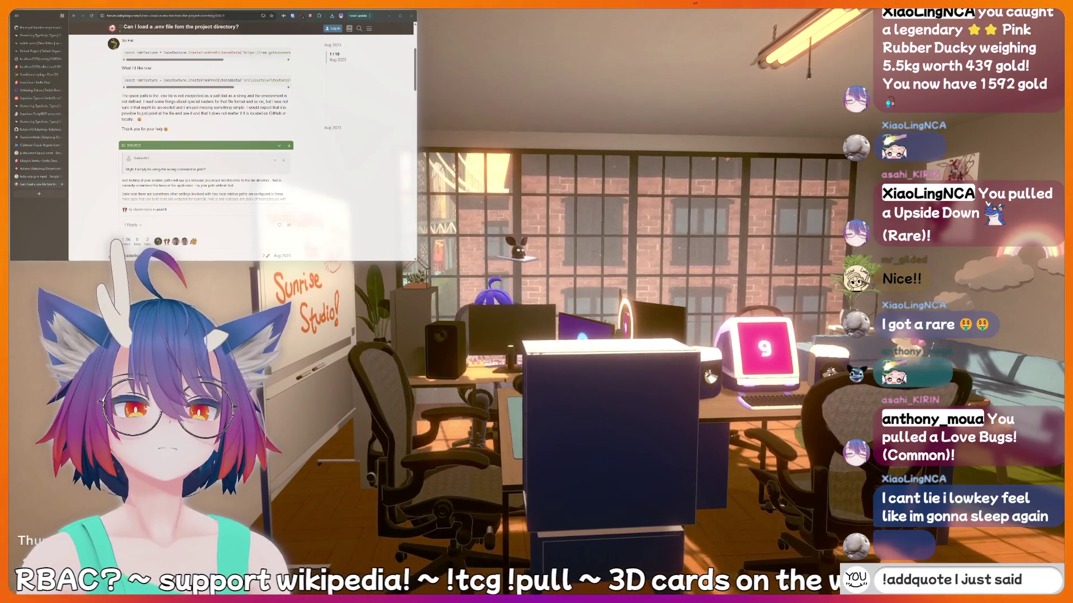
pyautogui.write(' something su')
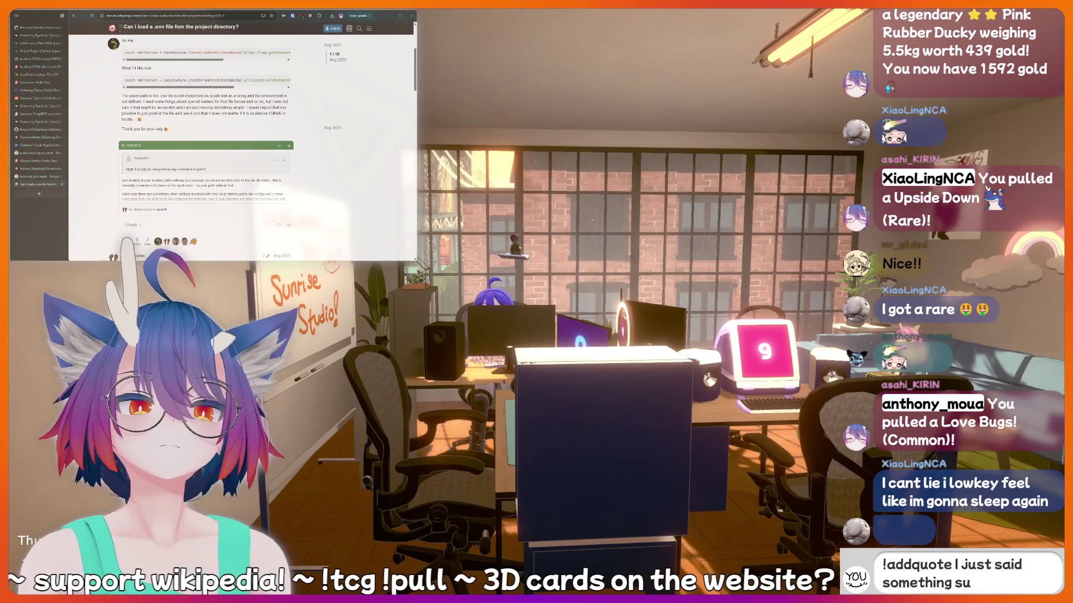
pyautogui.write('ssy that should be recorde')
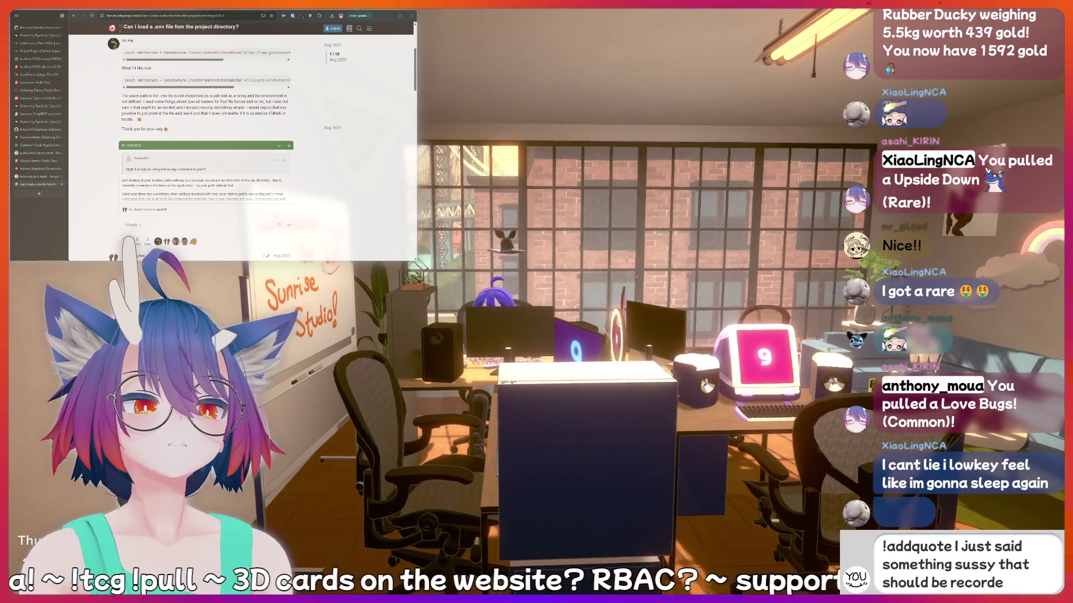
pyautogui.write('d f')
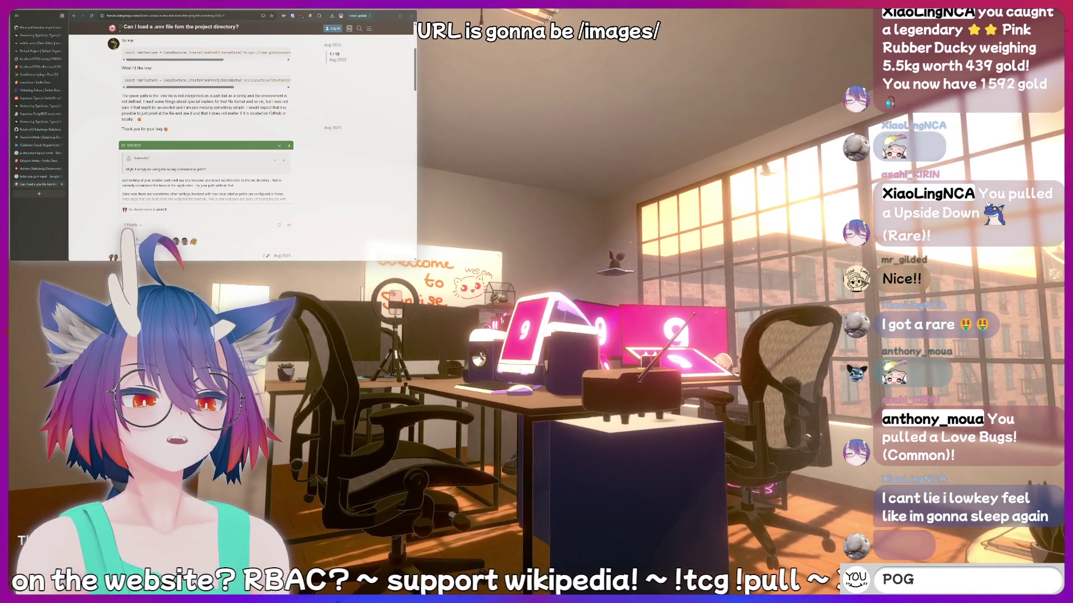
# Send the chat messages '!cm' and 'hotdog', then type 'peepee poopoo'.
pyautogui.write('!c')
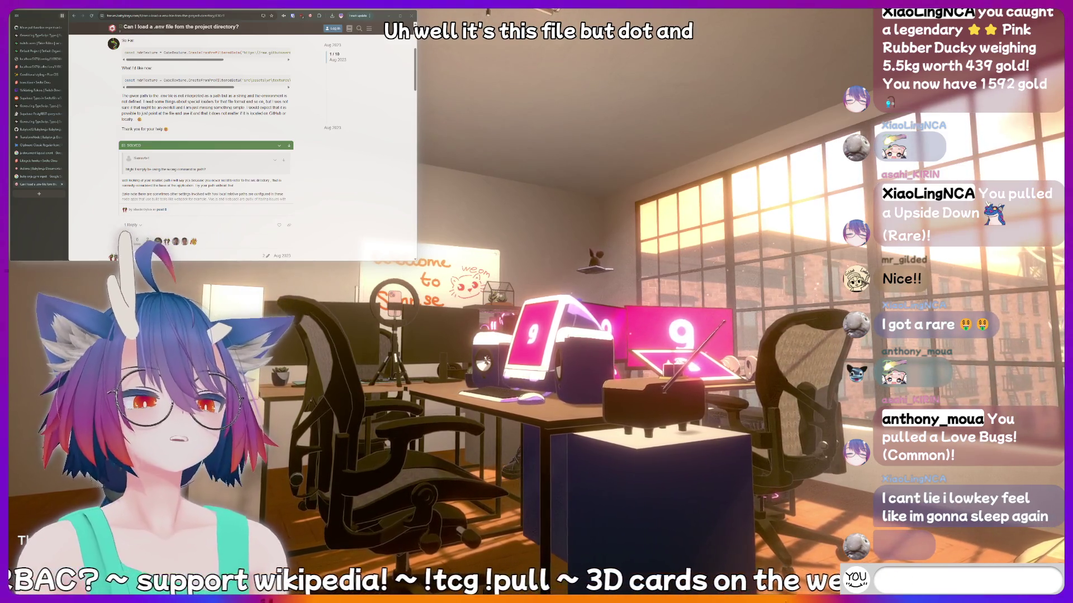
pyautogui.write('meat')
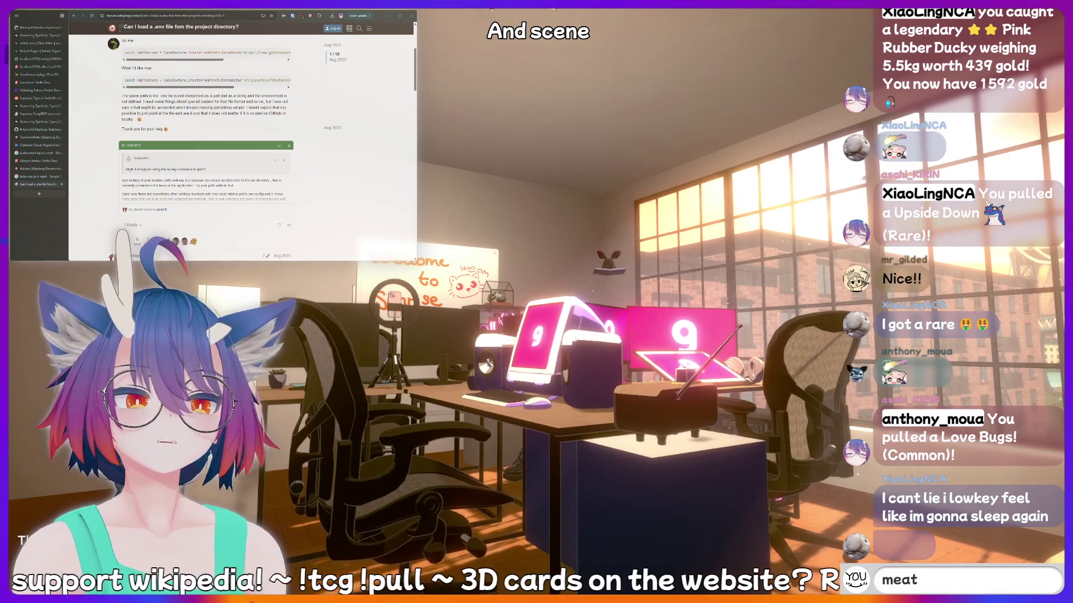
pyautogui.press('Return')
pyautogui.write('ho')
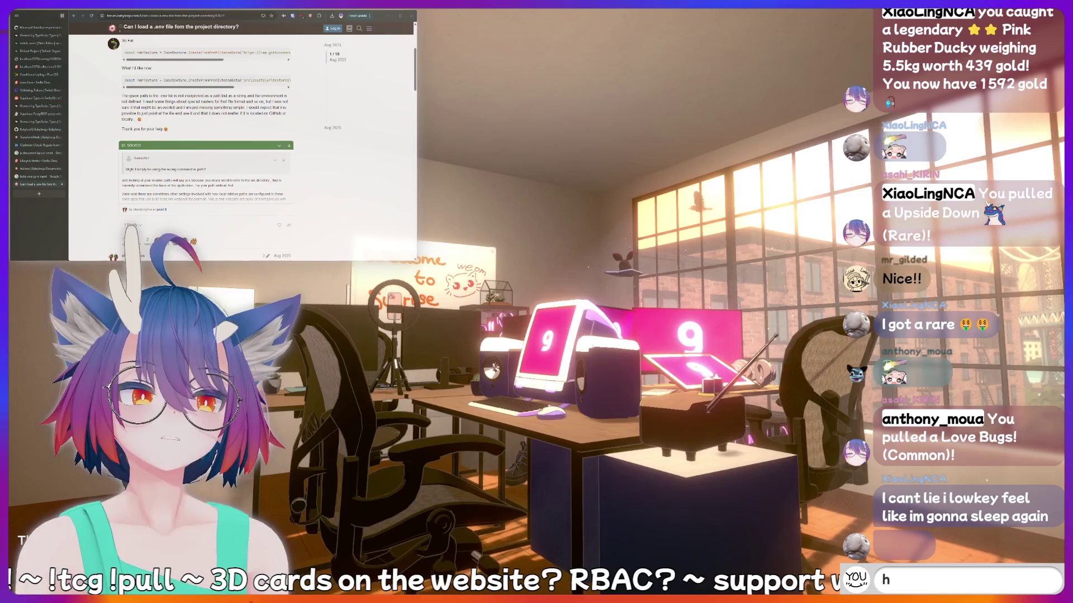
pyautogui.press('Return')
pyautogui.write('hotdog')
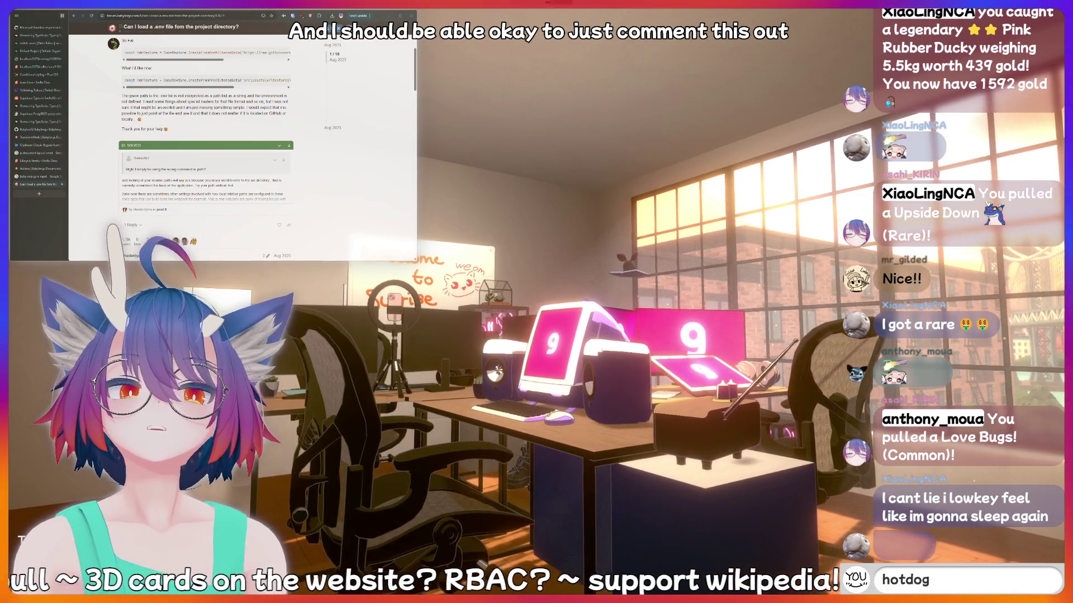
pyautogui.press('Return')
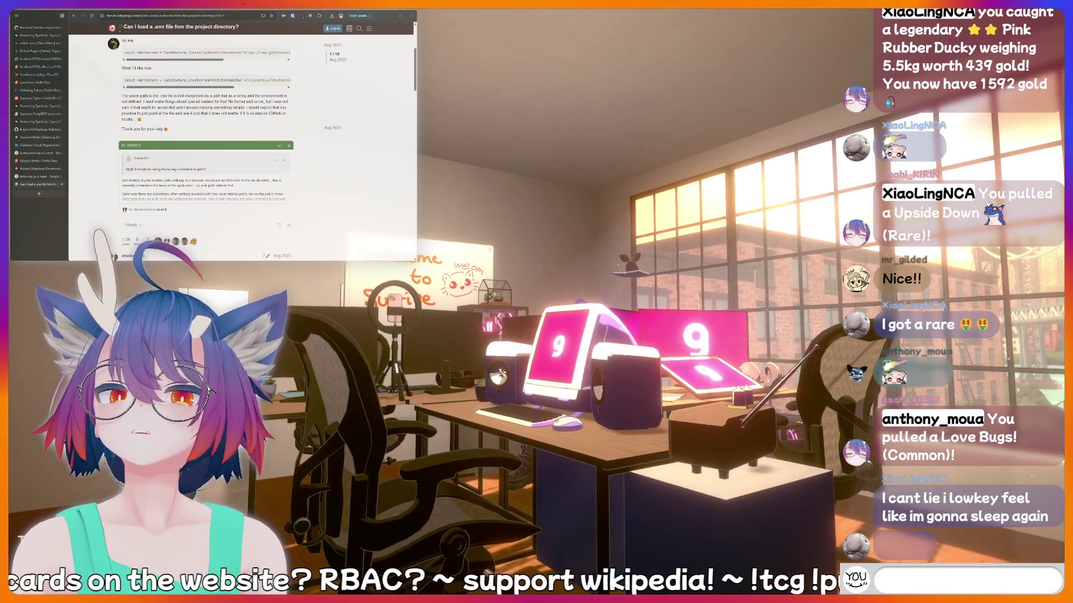
pyautogui.write('peepee poopoo')
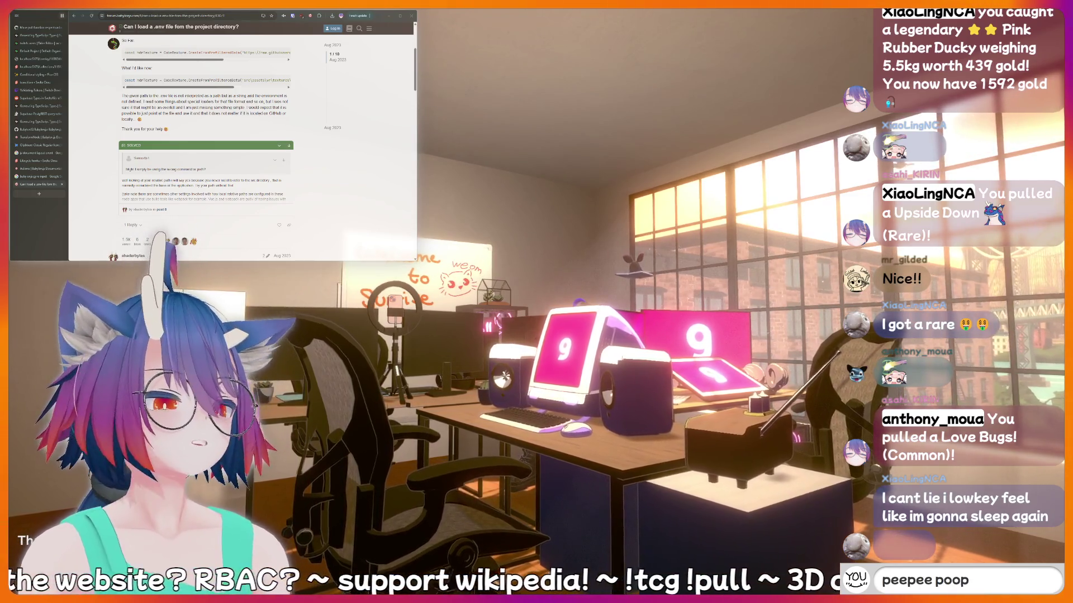
# Reload the Sunrise TCG collection page on localhost, then clear the leftover chat draft.
pyautogui.click(38, 67)
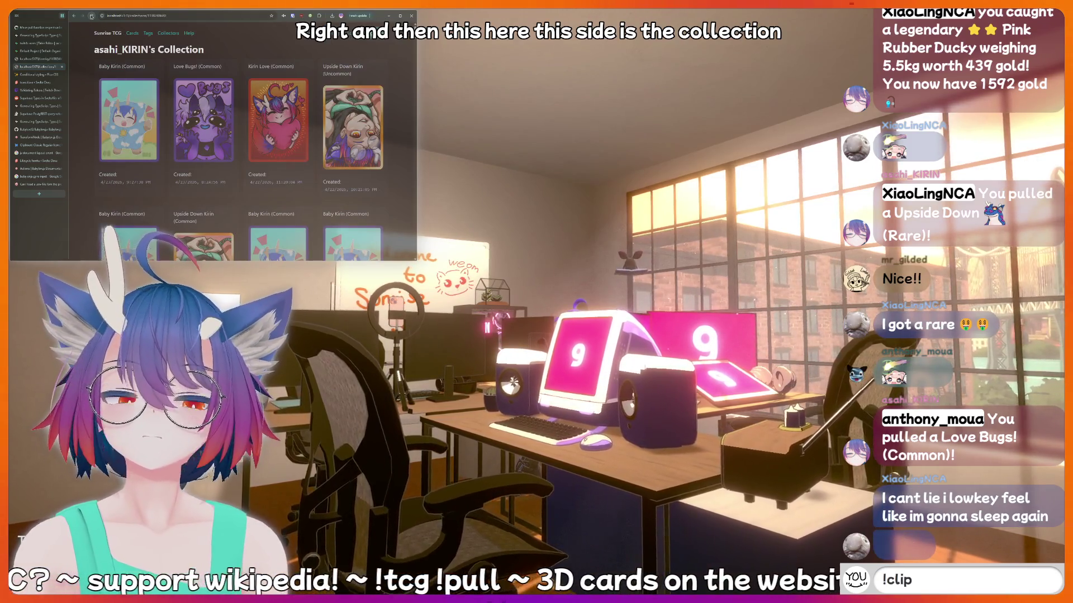
pyautogui.click(91, 16)
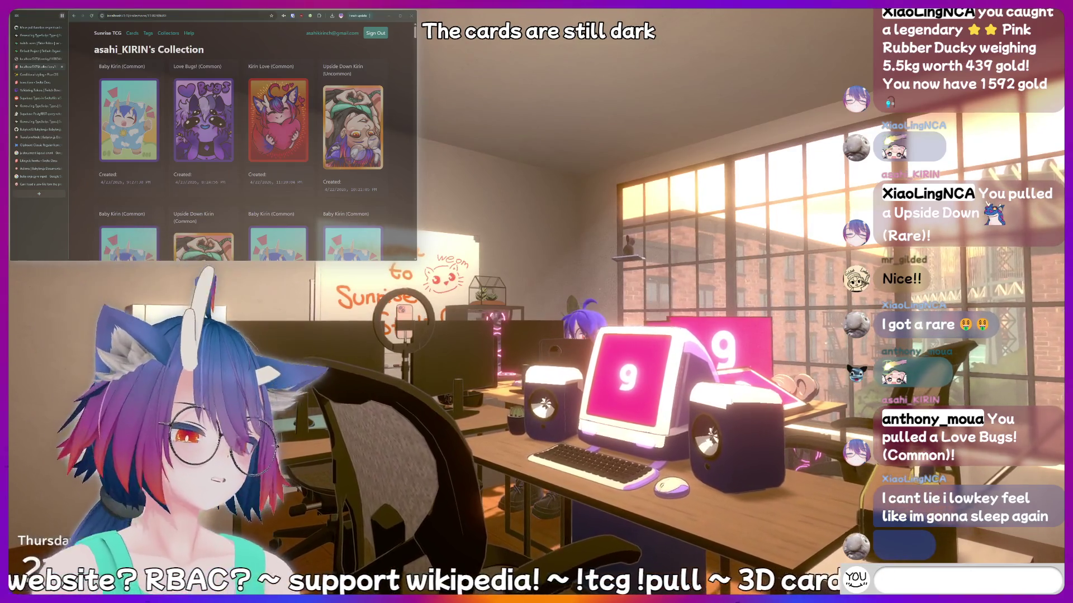
pyautogui.write('peepee poopo')
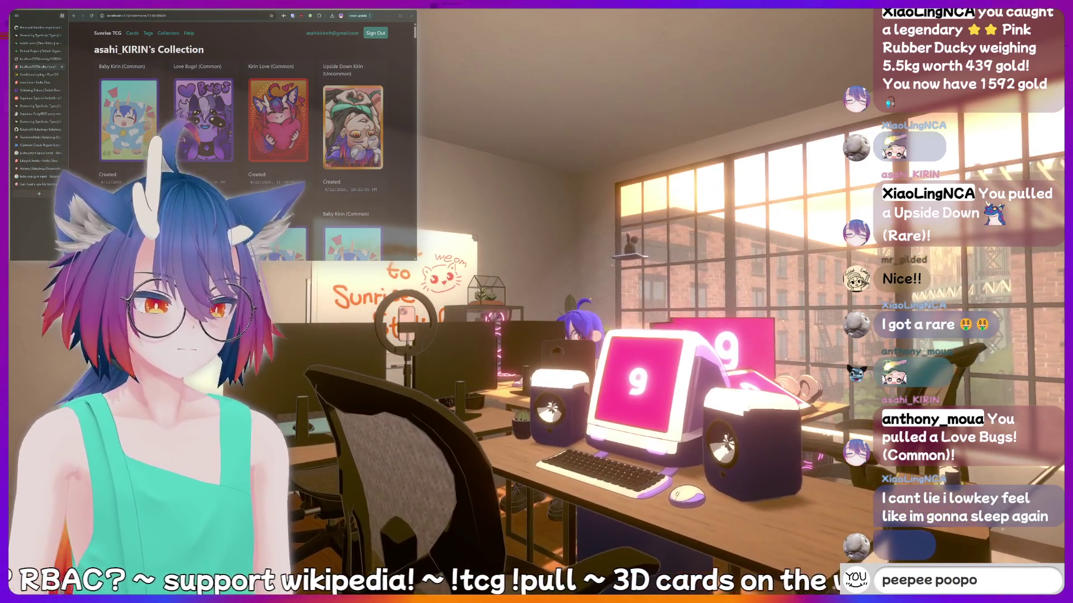
pyautogui.press('BackSpace')
pyautogui.press('BackSpace')
pyautogui.press('BackSpace')
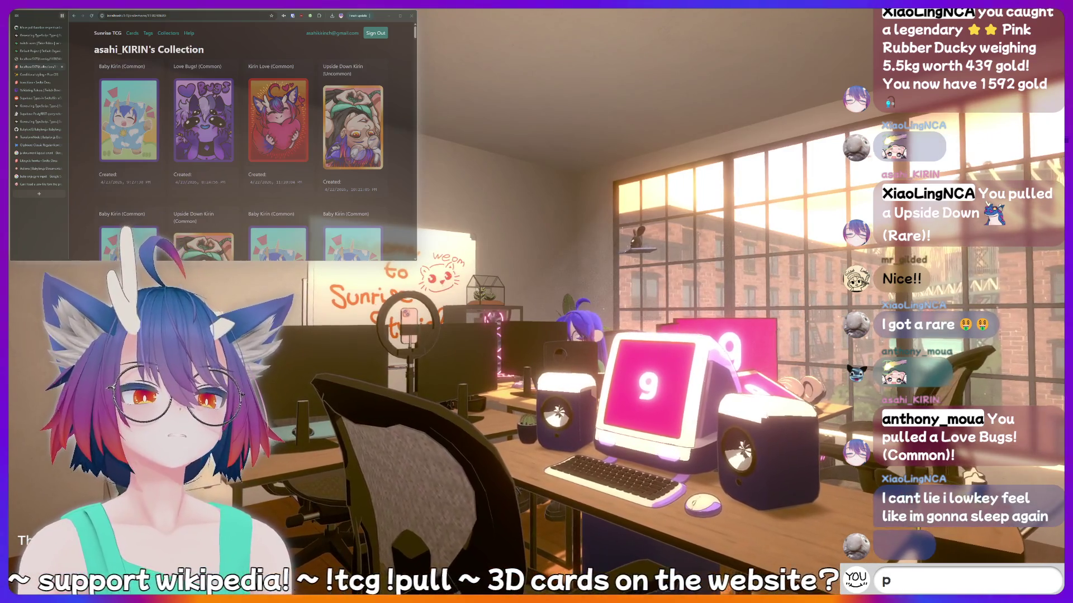
pyautogui.press('BackSpace')
# Send 'LUL' in chat, draft another '!addquote' message, and move to the card-pull overlay tab.
pyautogui.write('LUL')
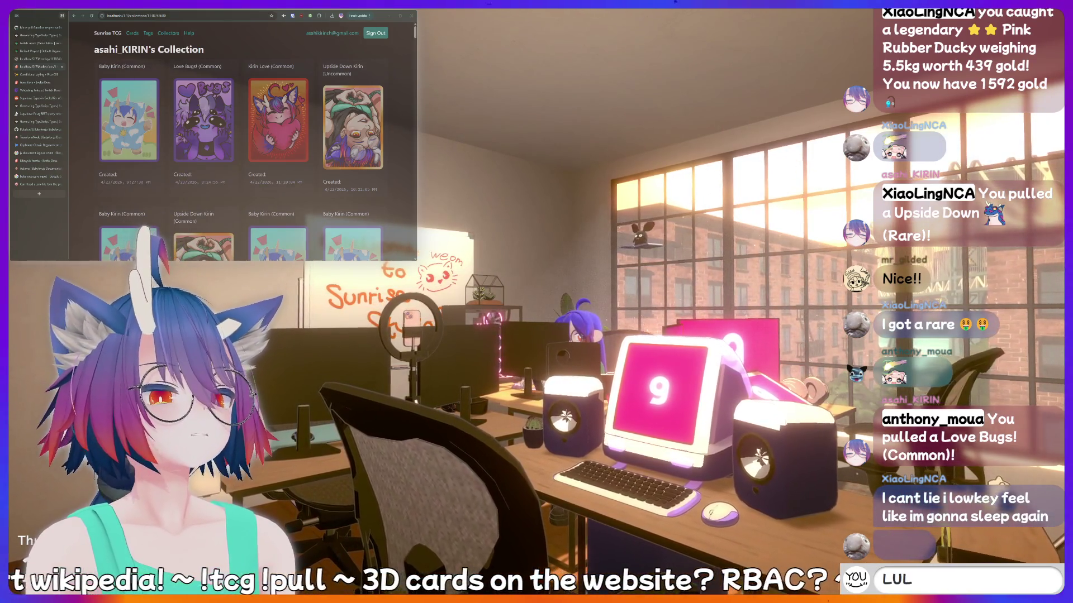
pyautogui.press('BackSpace')
pyautogui.press('BackSpace')
pyautogui.press('BackSpace')
pyautogui.write('!a')
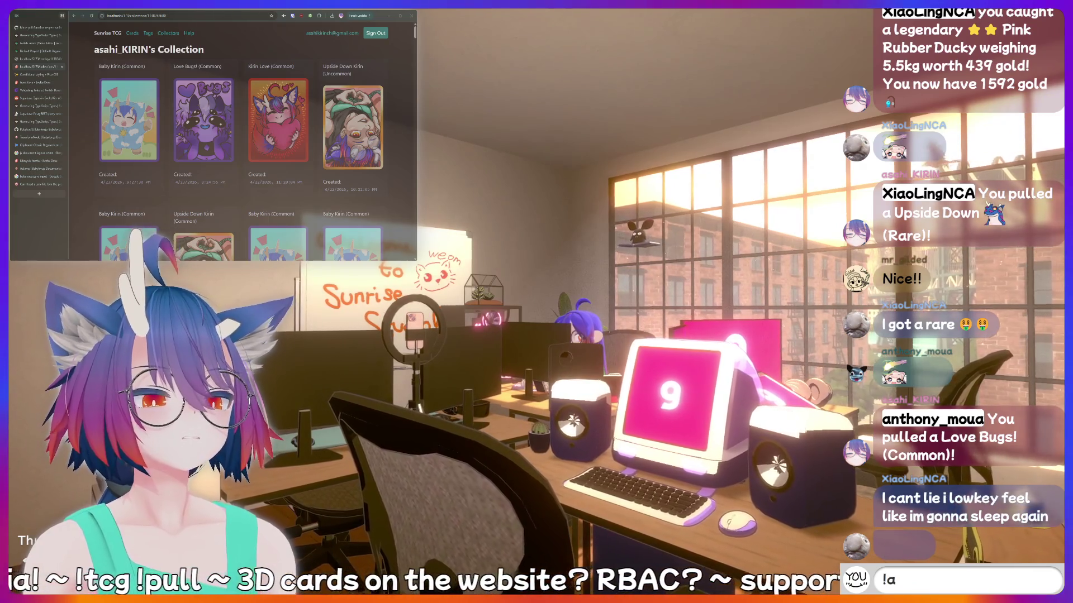
pyautogui.write('ddquote I jus')
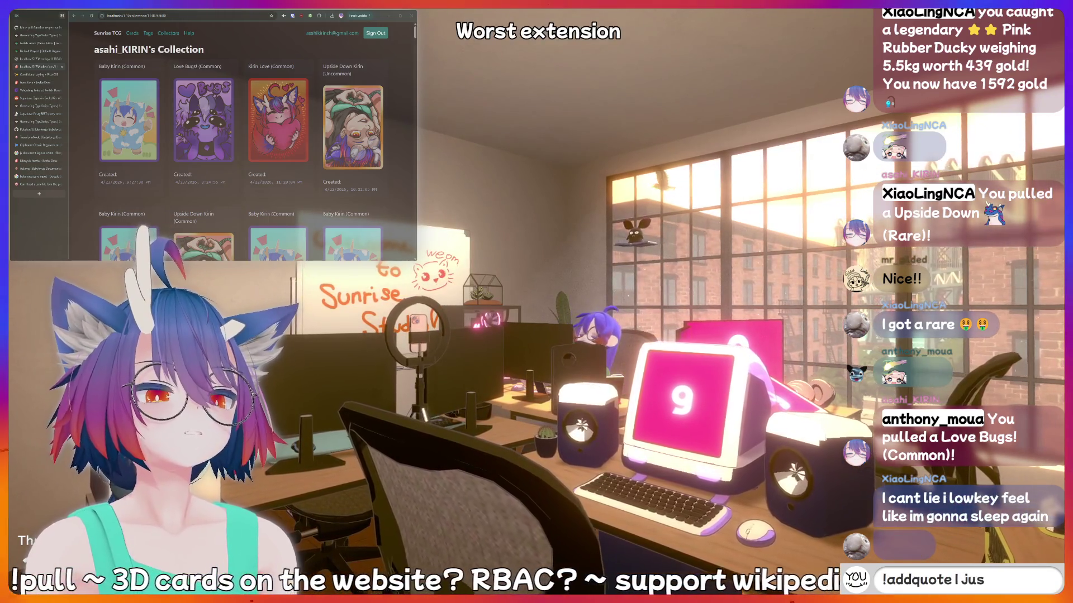
pyautogui.write('t said someth')
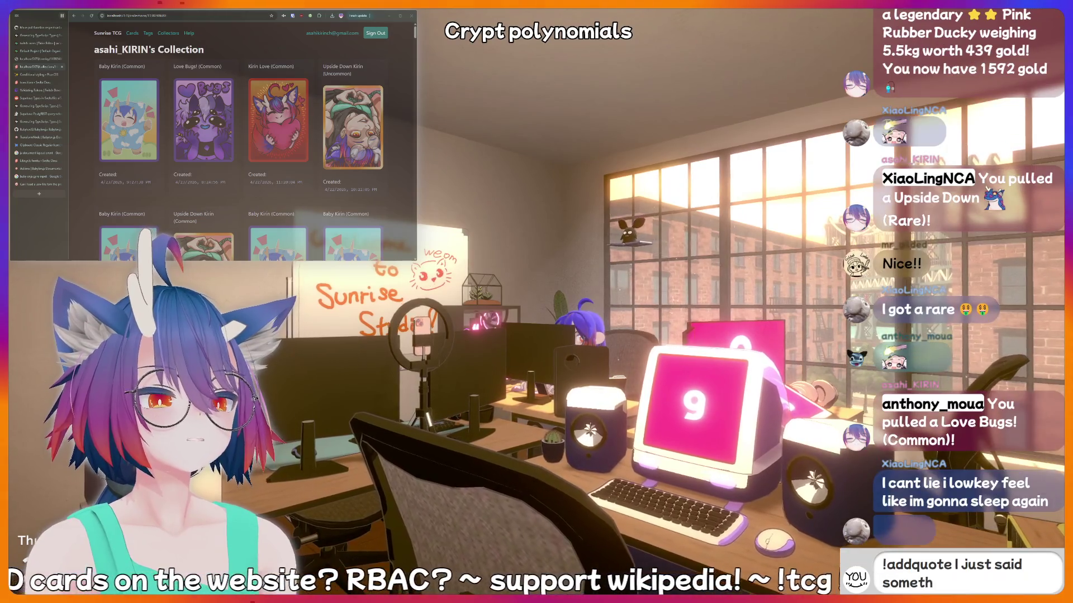
pyautogui.write('ing sussy th')
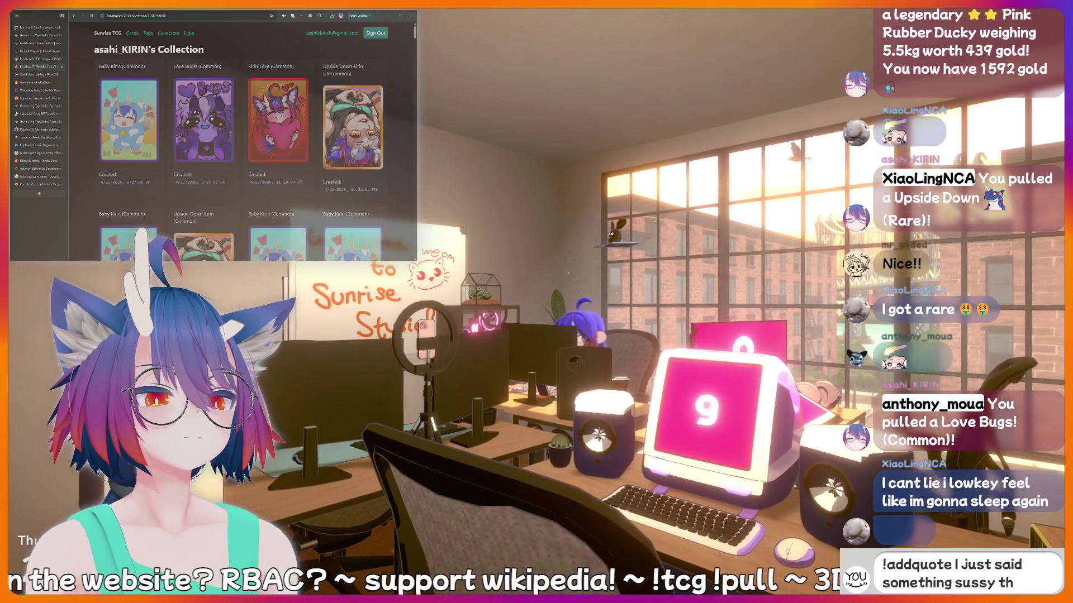
pyautogui.write('at shou')
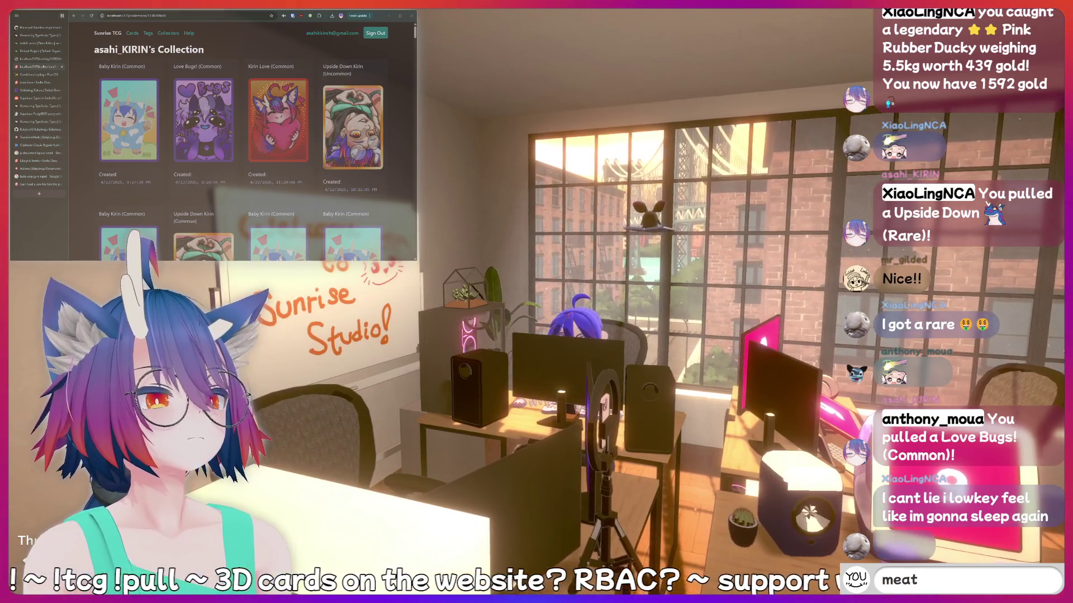
pyautogui.write('kir')
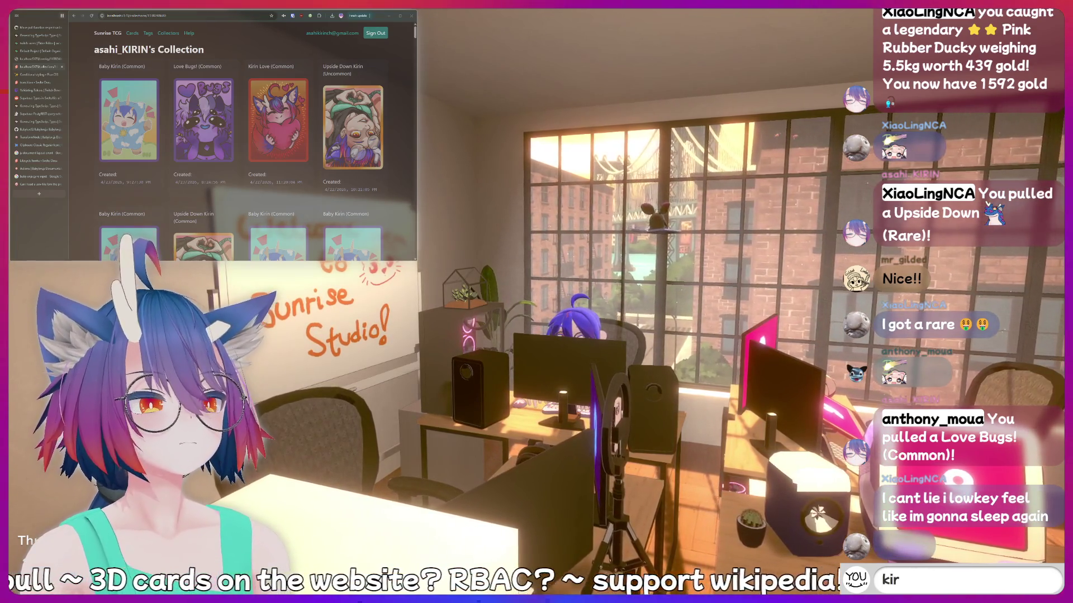
pyautogui.write('in is a bottom')
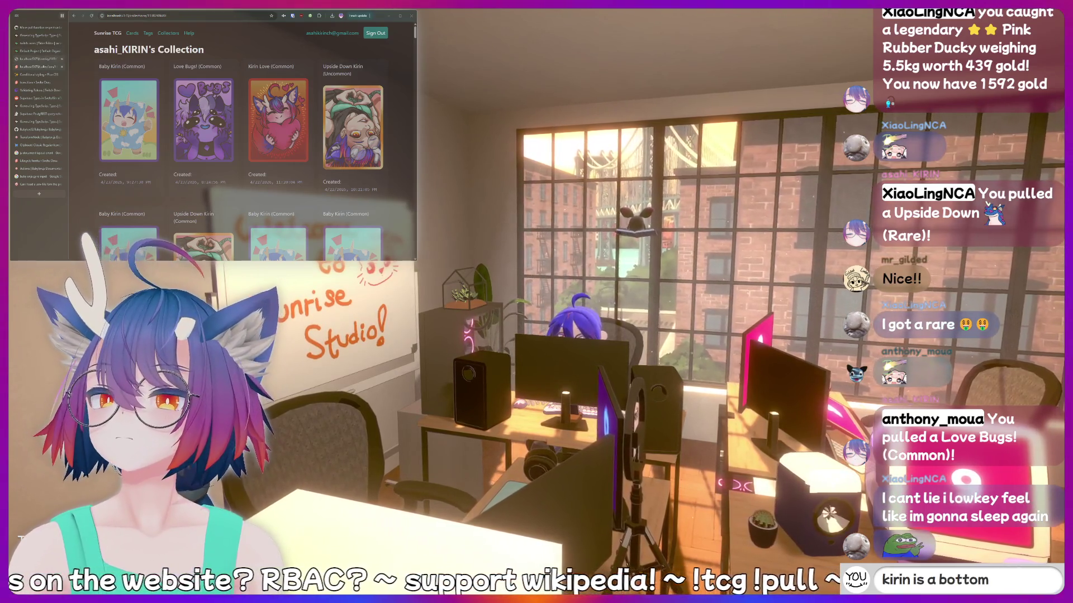
pyautogui.hotkey('ctrl', 'shift', 'Tab')
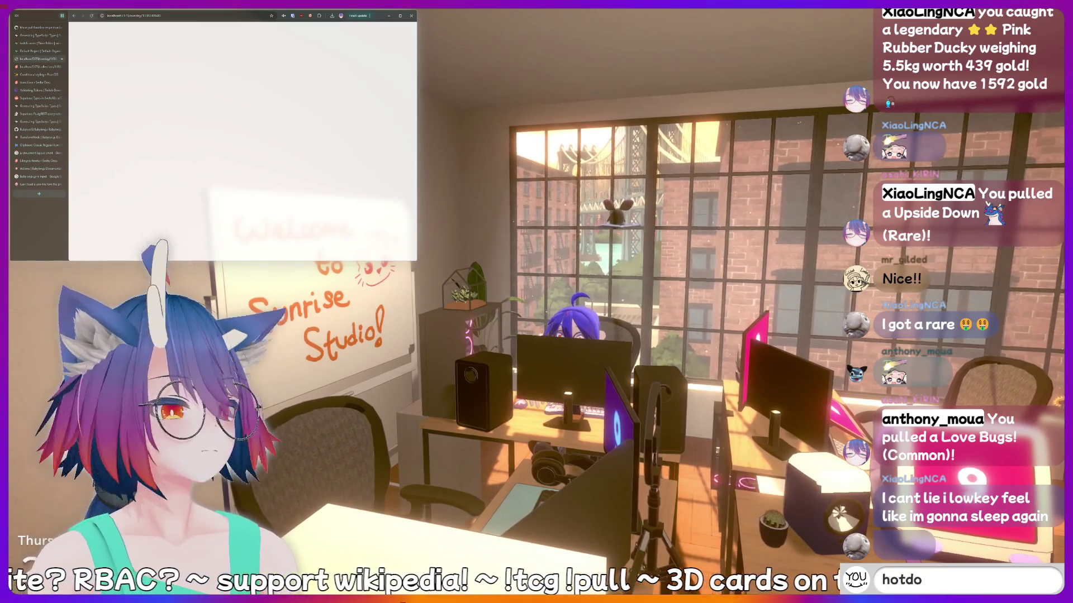
# Send the !charity, !bottom and !fish chat commands to trigger card pulls on the overlay.
pyautogui.write('g')
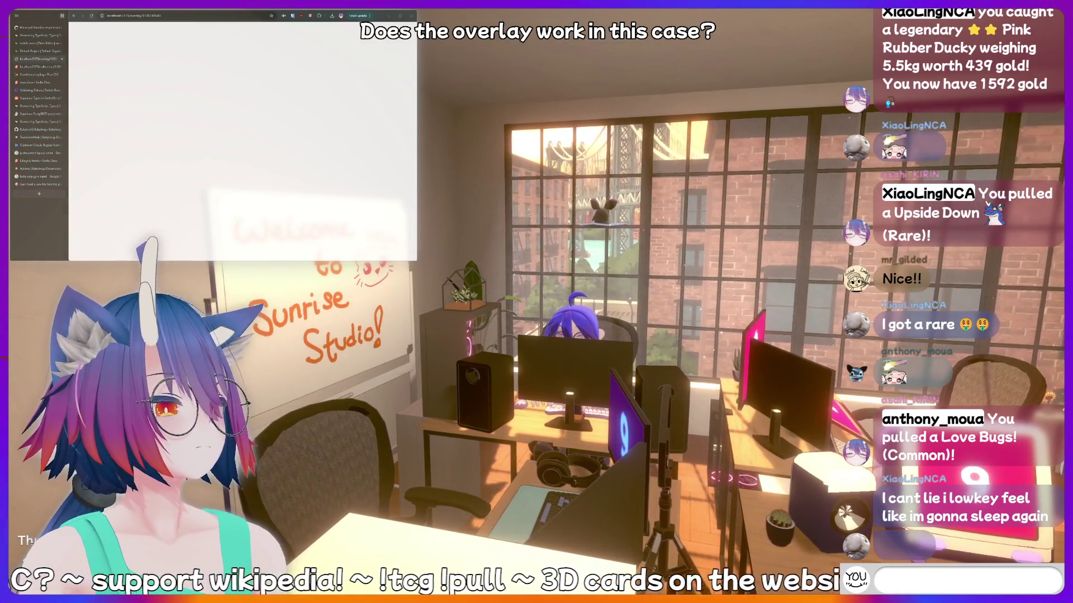
pyautogui.write('arity')
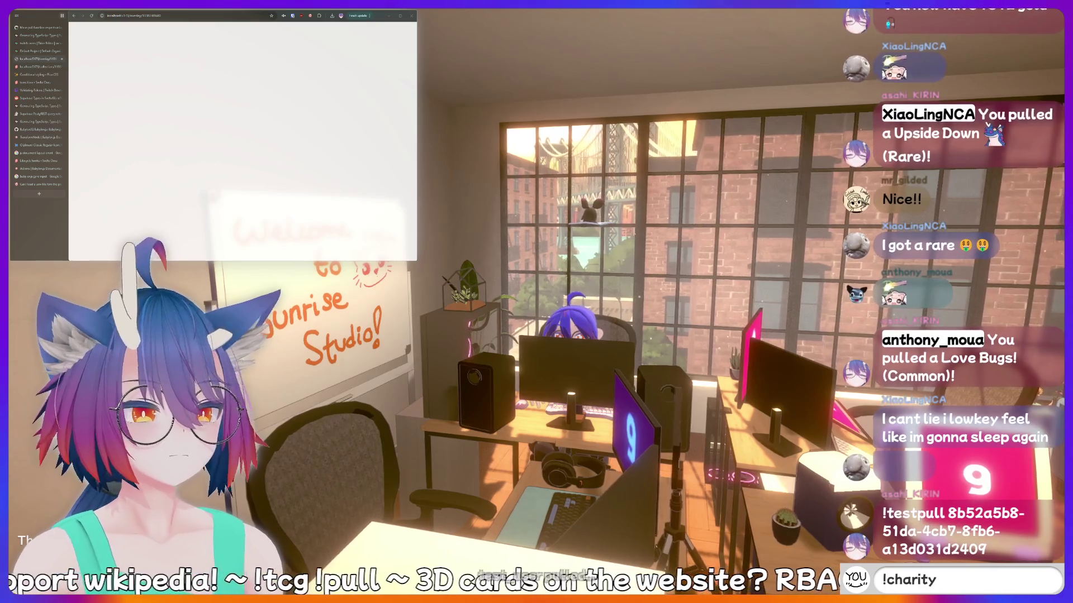
pyautogui.press('BackSpace')
pyautogui.press('BackSpace')
pyautogui.press('BackSpace')
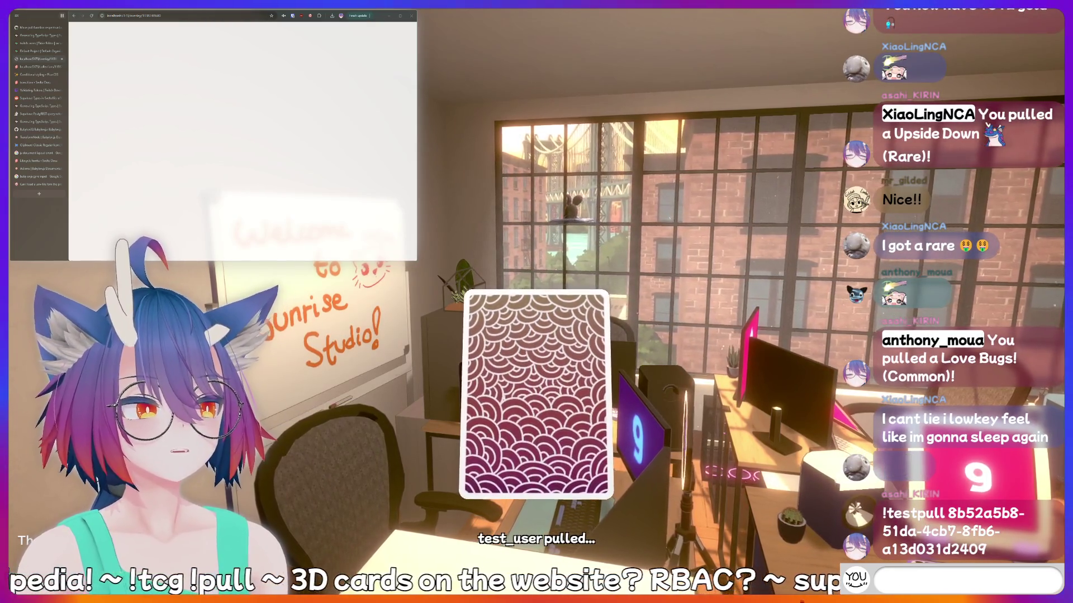
pyautogui.write('!bottom')
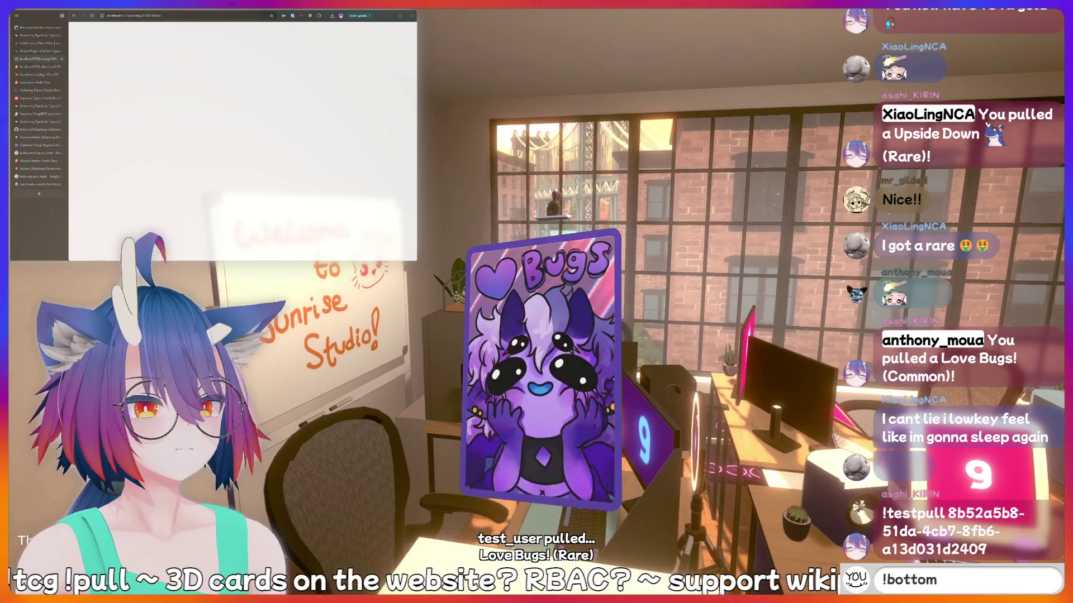
pyautogui.press('BackSpace')
pyautogui.press('BackSpace')
pyautogui.press('BackSpace')
pyautogui.write('fish')
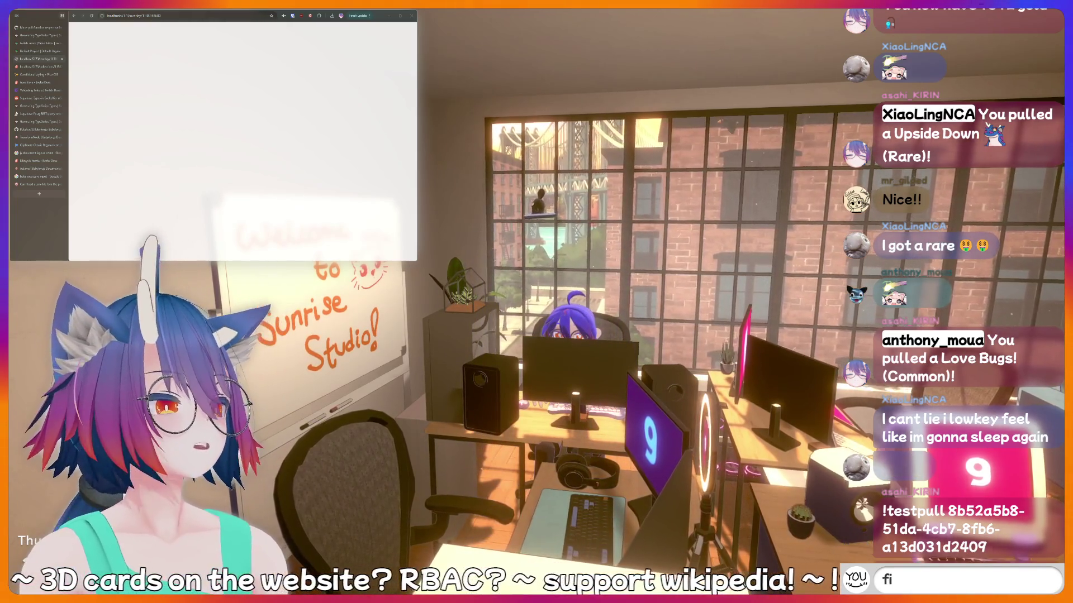
pyautogui.press('BackSpace')
pyautogui.press('BackSpace')
pyautogui.press('BackSpace')
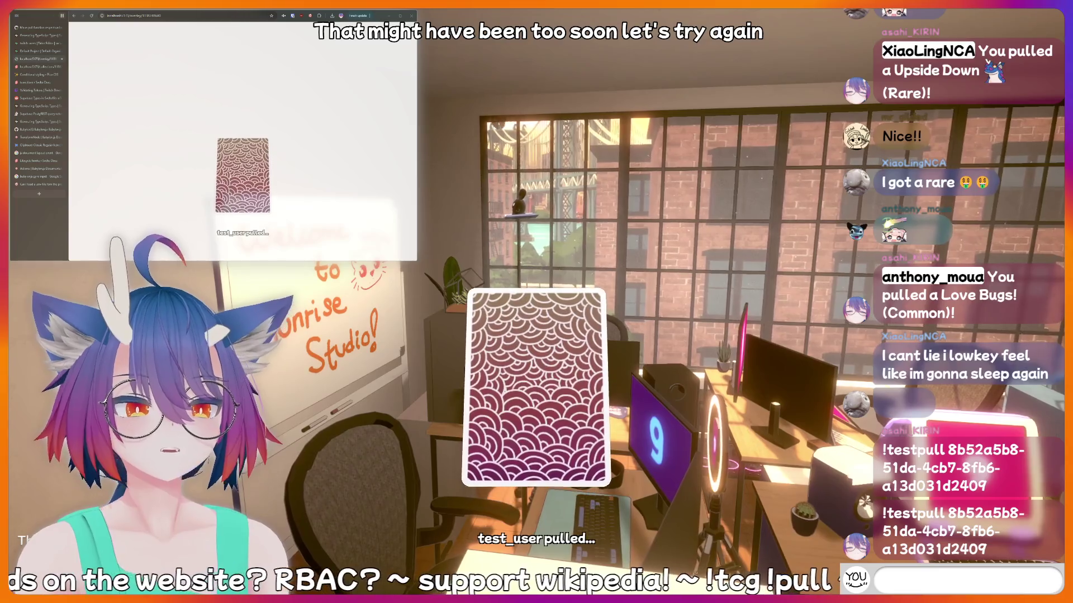
pyautogui.write('!fish')
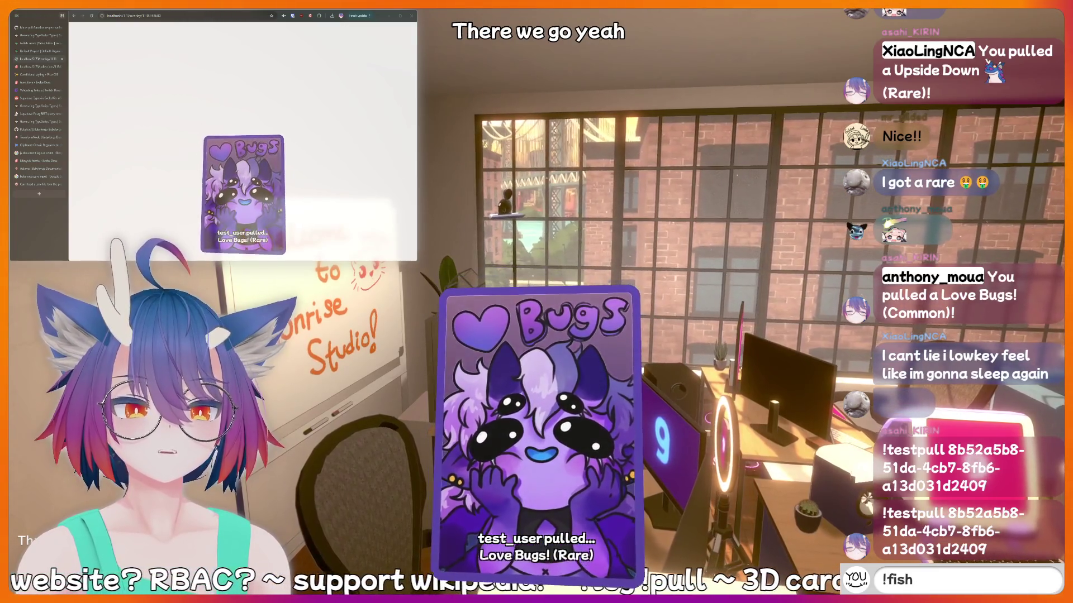
pyautogui.press('BackSpace')
pyautogui.press('BackSpace')
pyautogui.press('BackSpace')
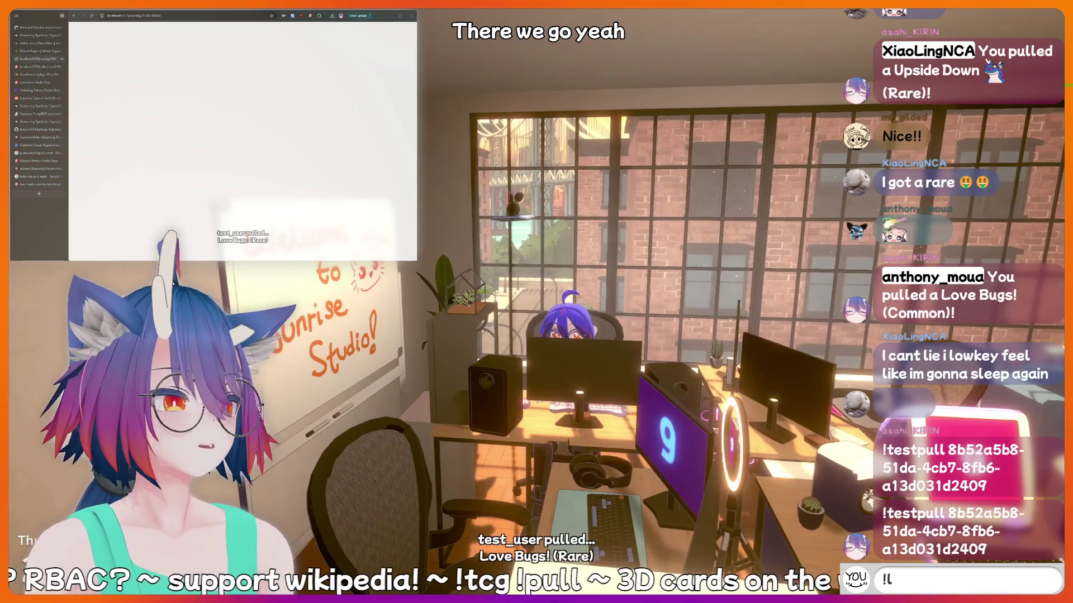
# Type and erase 'urk' and 'peepee poopoo' in chat as the overlay reveals pulled cards.
pyautogui.write('urk')
pyautogui.press('BackSpace')
pyautogui.press('BackSpace')
pyautogui.press('BackSpace')
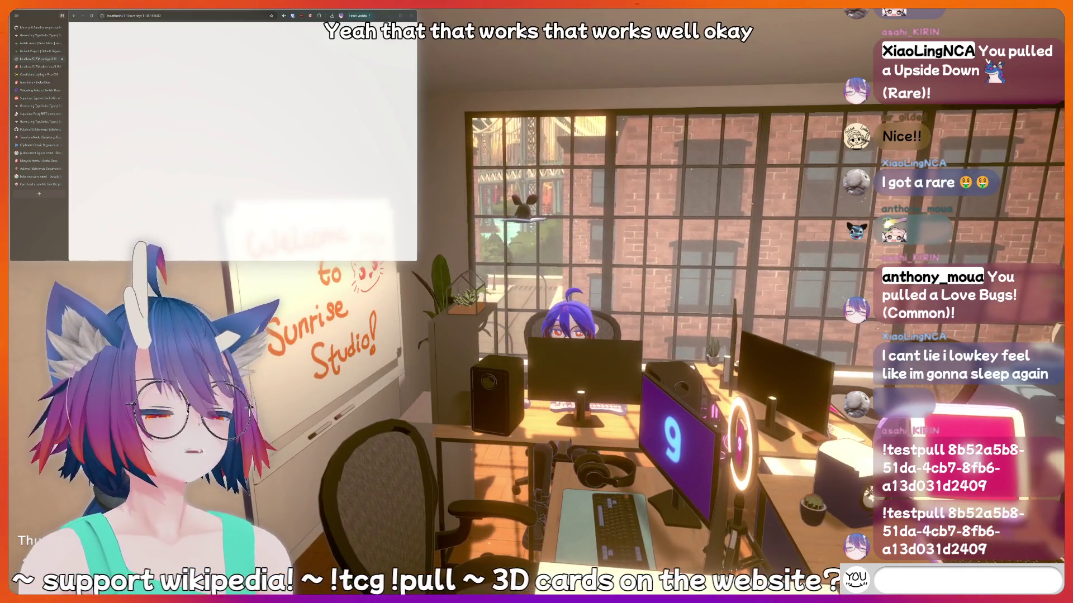
pyautogui.write('peepee poopoo')
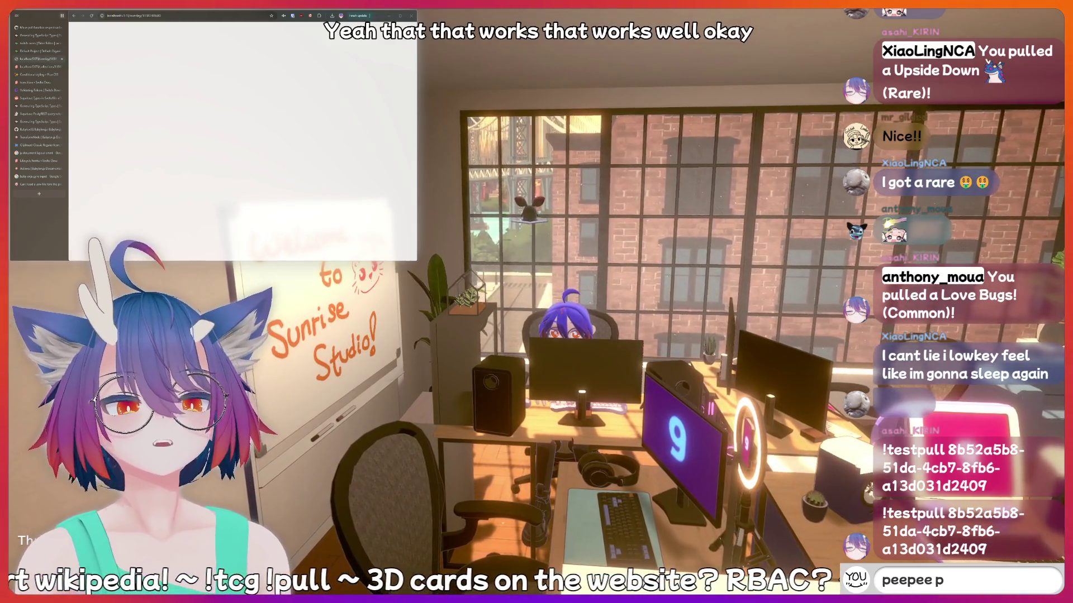
pyautogui.press('BackSpace')
pyautogui.press('BackSpace')
pyautogui.press('BackSpace')
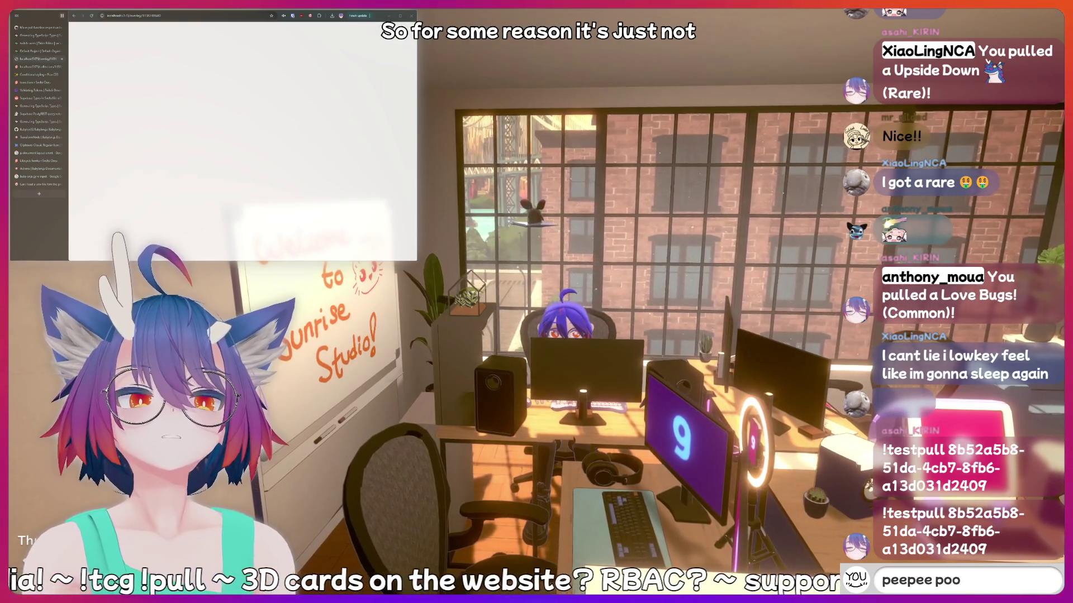
pyautogui.write('peepee poopoo')
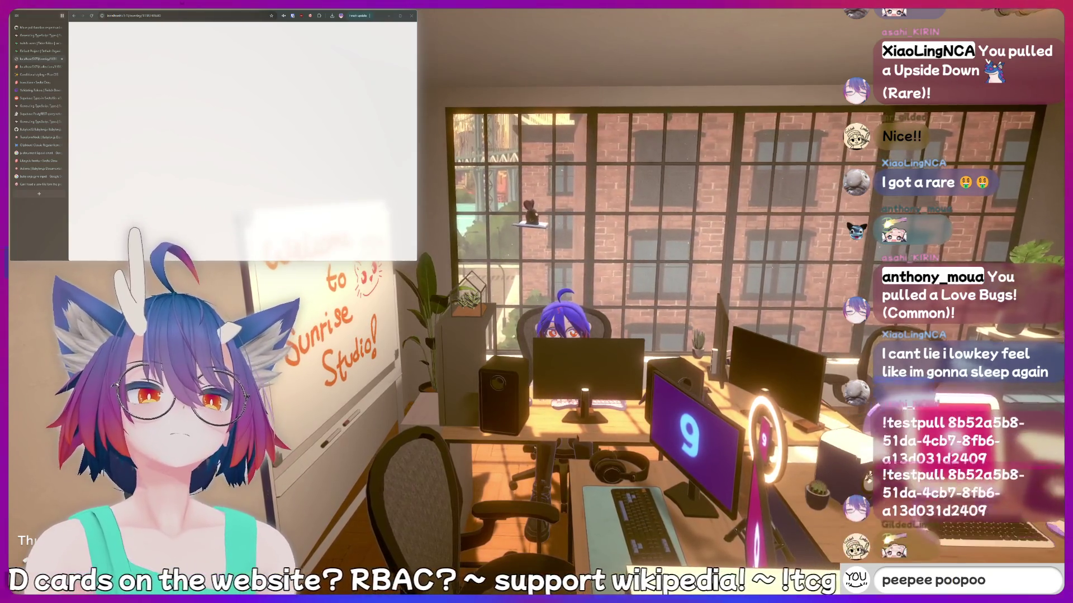
pyautogui.press('BackSpace')
pyautogui.press('BackSpace')
pyautogui.press('BackSpace')
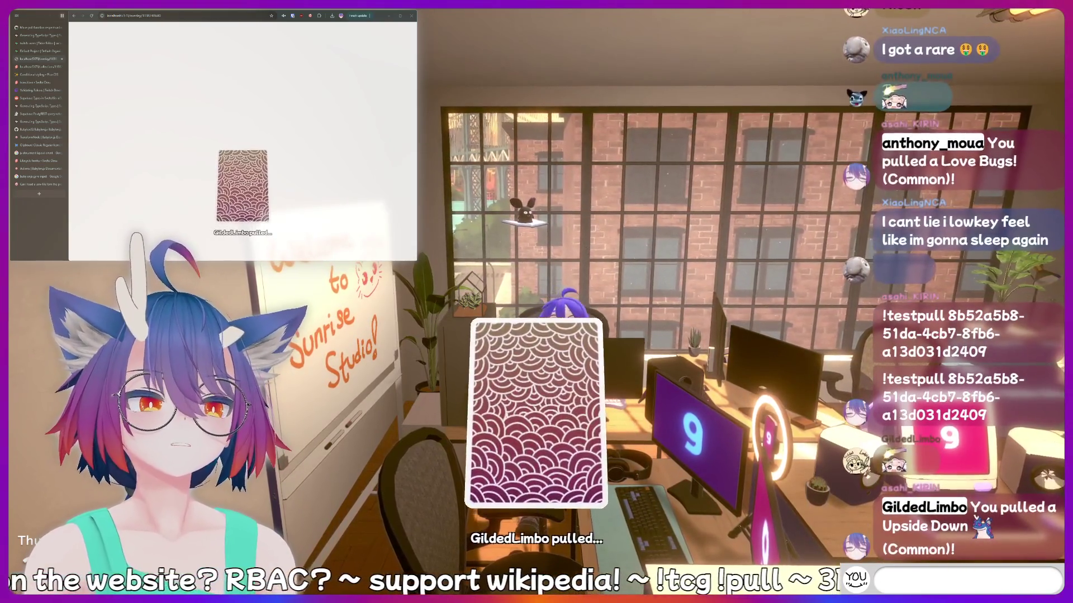
pyautogui.write('thinking hard')
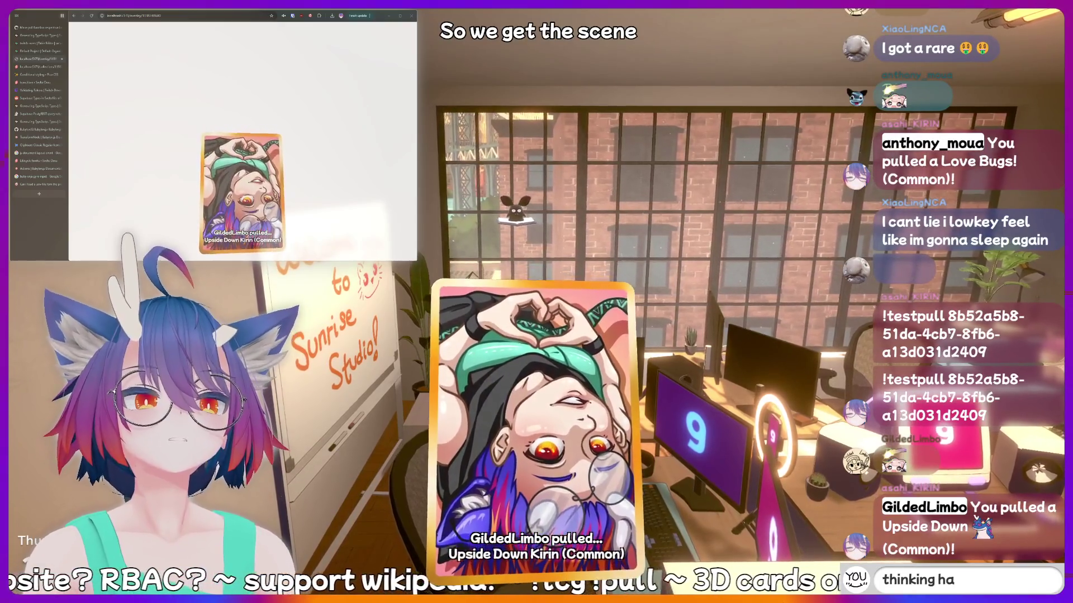
pyautogui.press('BackSpace')
pyautogui.press('BackSpace')
pyautogui.press('BackSpace')
pyautogui.press('BackSpace')
pyautogui.press('BackSpace')
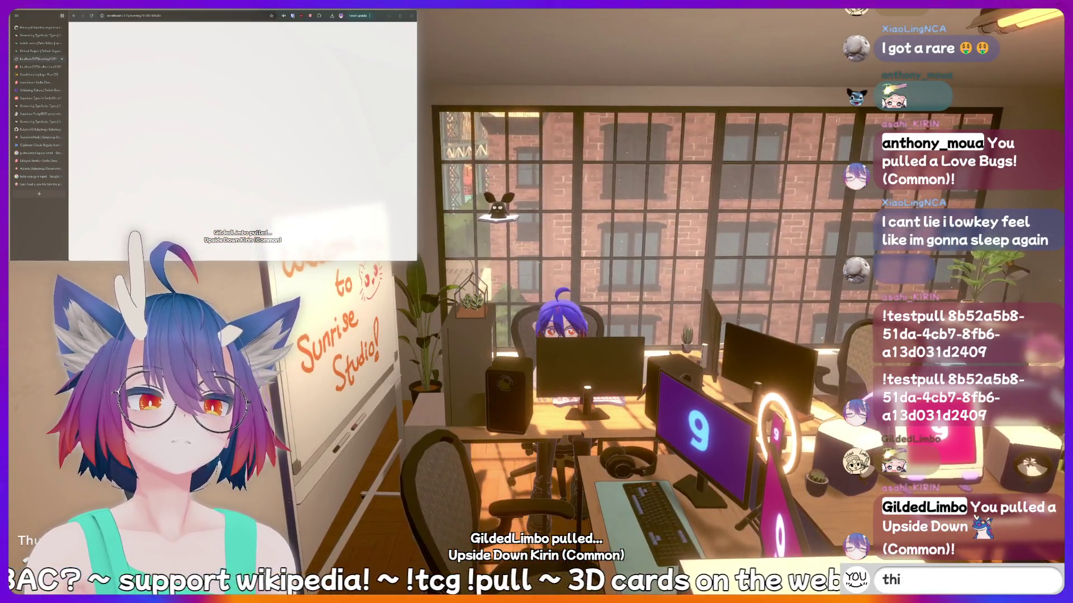
pyautogui.write('kirin')
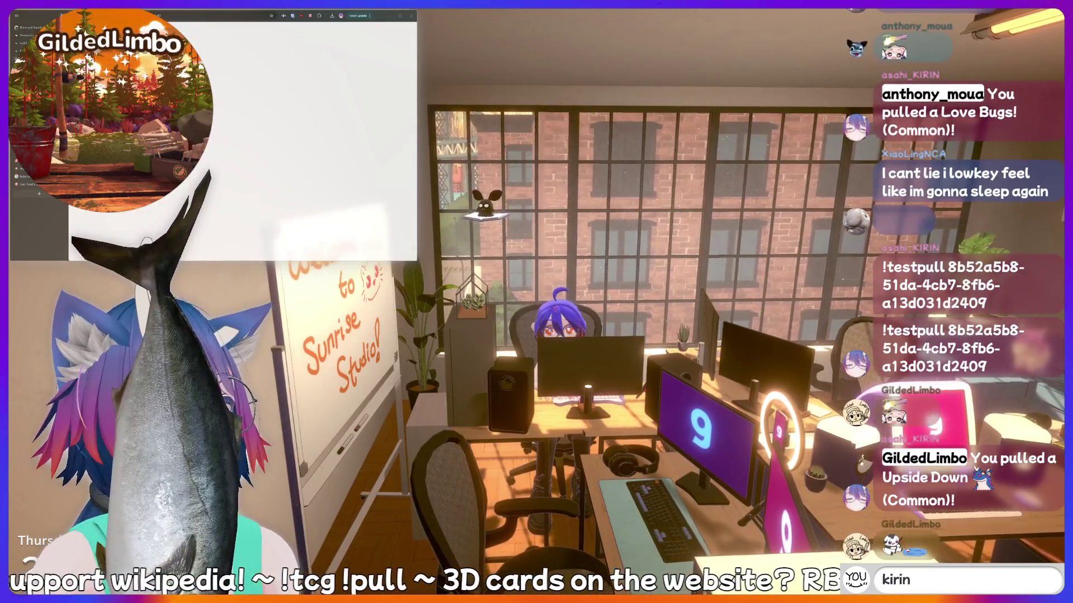
pyautogui.write(' is a bottom')
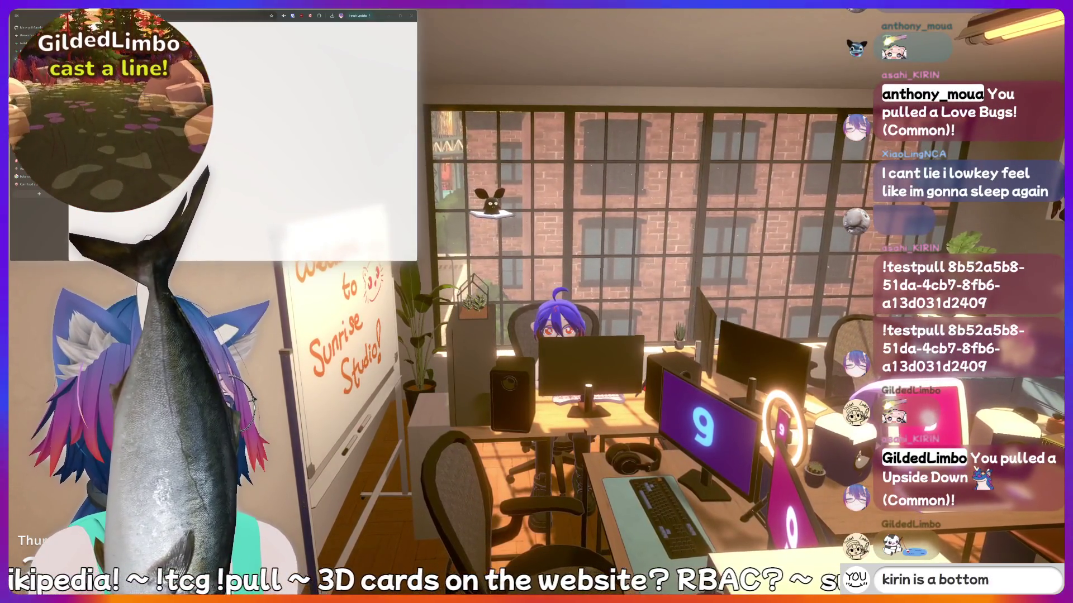
pyautogui.press('BackSpace')
pyautogui.press('BackSpace')
pyautogui.press('BackSpace')
pyautogui.press('BackSpace')
pyautogui.press('BackSpace')
pyautogui.press('BackSpace')
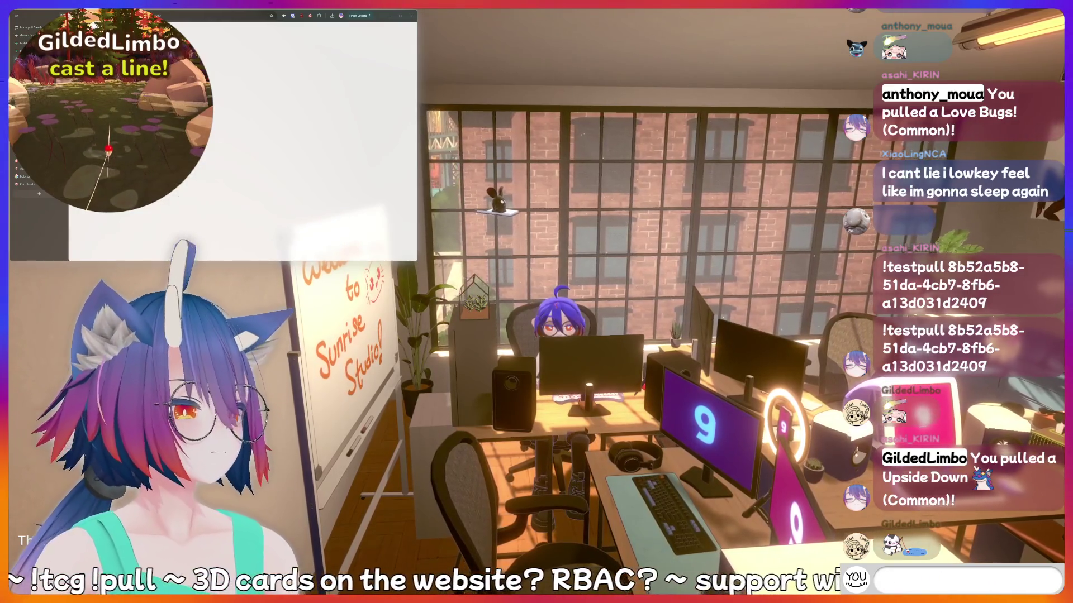
pyautogui.write('meat')
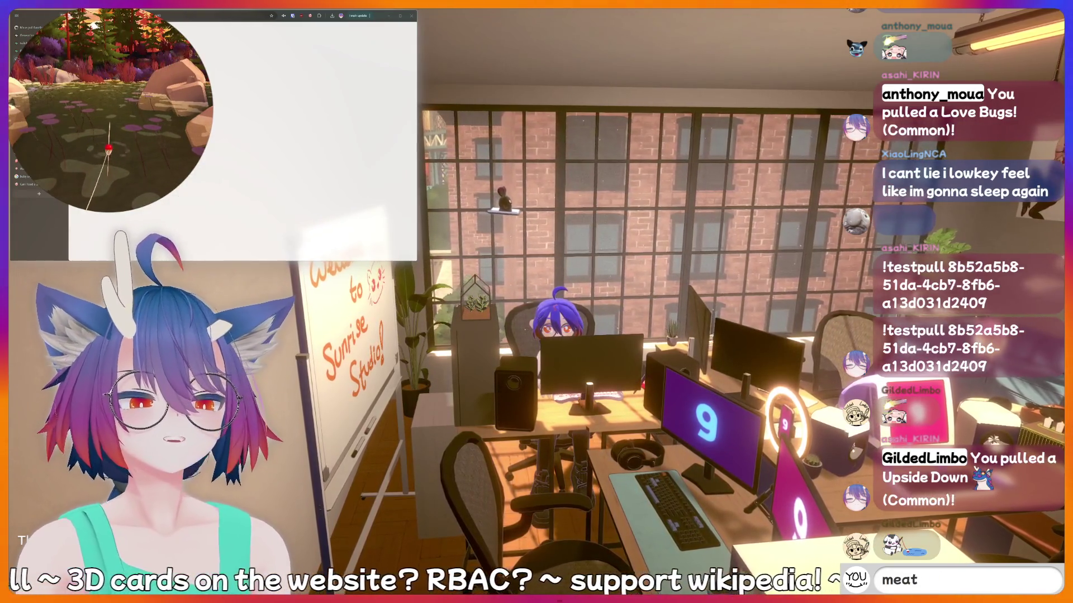
pyautogui.press('BackSpace')
pyautogui.press('BackSpace')
pyautogui.press('BackSpace')
pyautogui.write('meat')
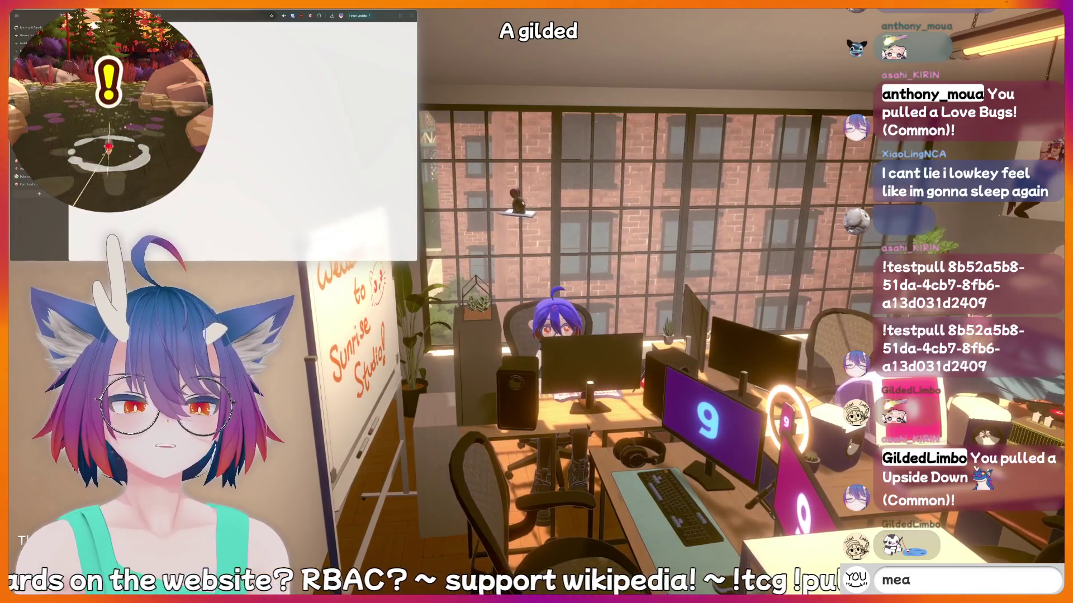
pyautogui.press('BackSpace')
pyautogui.press('BackSpace')
pyautogui.press('BackSpace')
pyautogui.press('BackSpace')
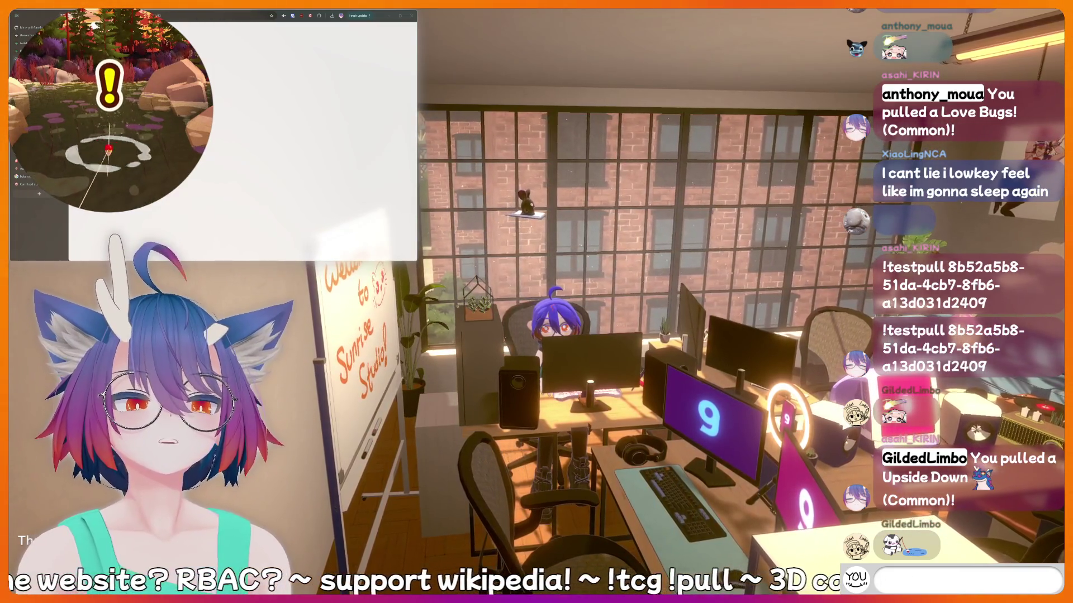
pyautogui.write('!clip')
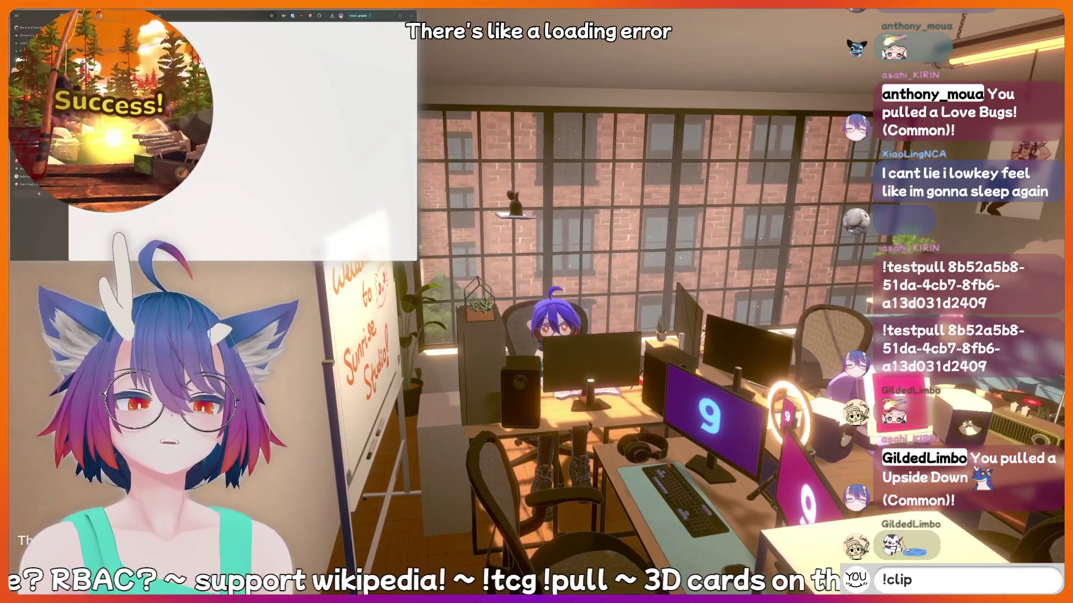
pyautogui.press('BackSpace')
pyautogui.press('BackSpace')
pyautogui.press('BackSpace')
pyautogui.write('!clip')
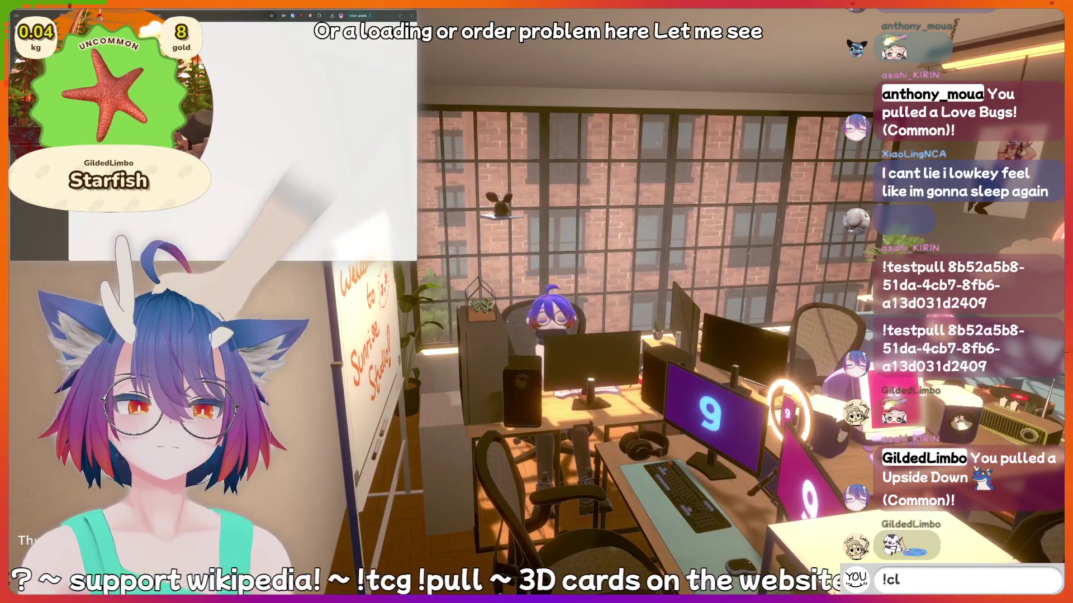
pyautogui.press('BackSpace')
pyautogui.press('BackSpace')
pyautogui.press('BackSpace')
pyautogui.press('BackSpace')
pyautogui.press('BackSpace')
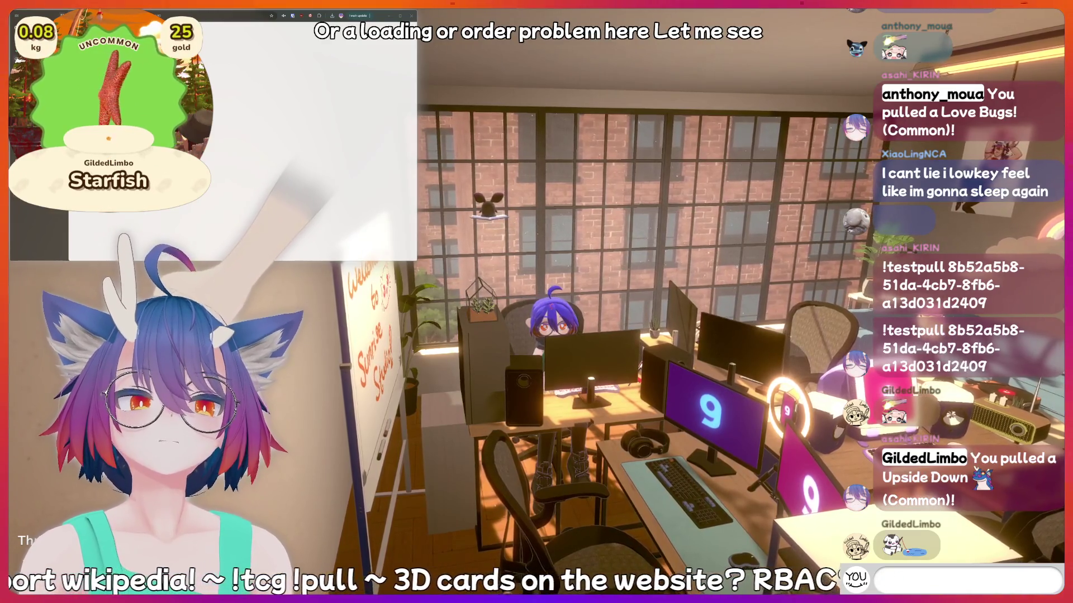
pyautogui.write('hiii')
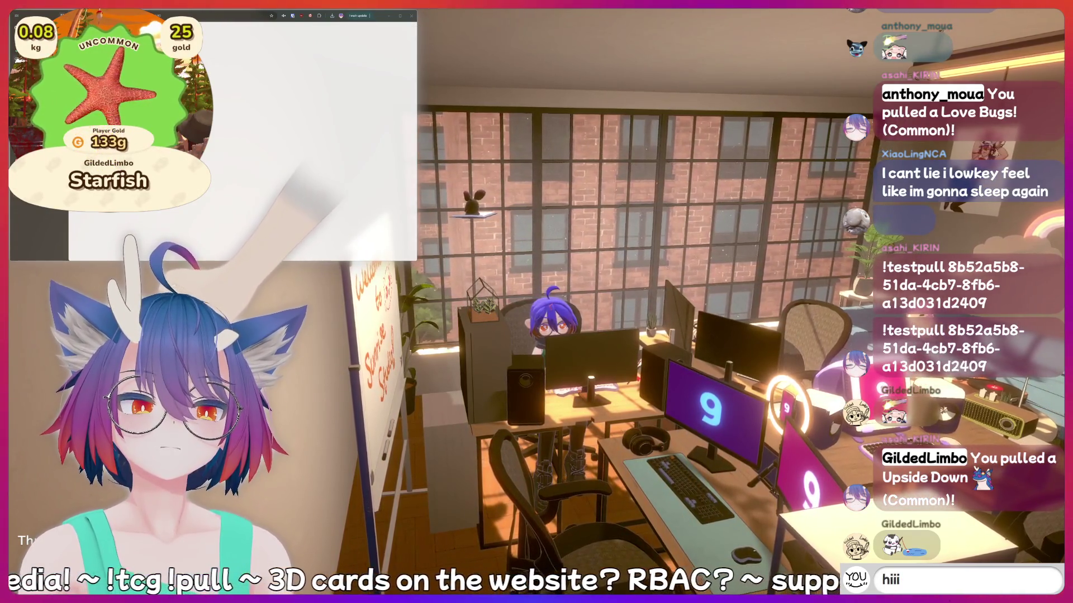
pyautogui.press('BackSpace')
pyautogui.press('BackSpace')
pyautogui.press('BackSpace')
pyautogui.write('!ad')
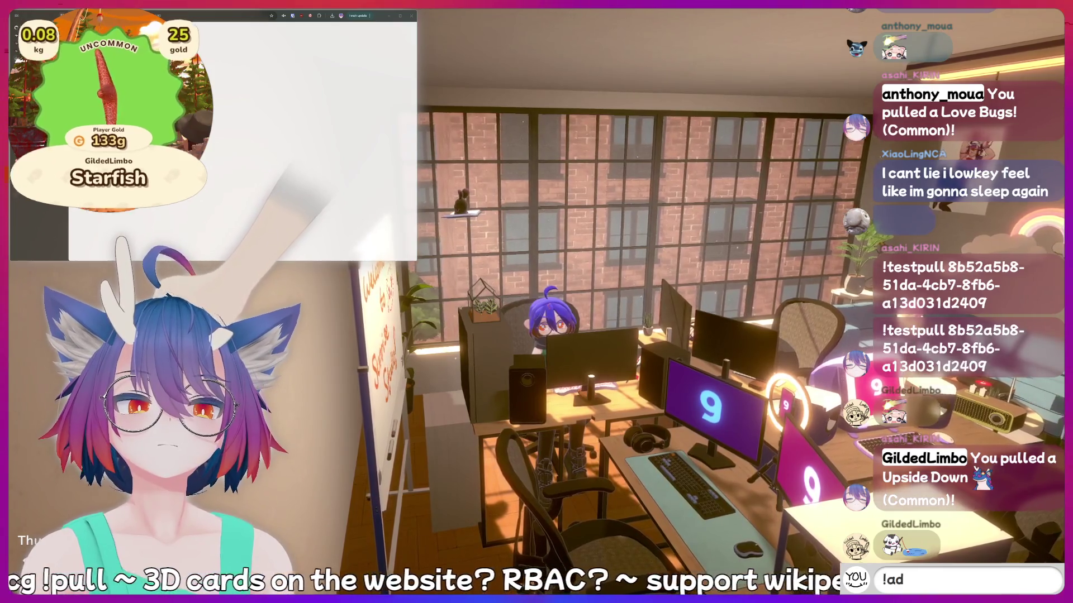
pyautogui.write('dquote I just')
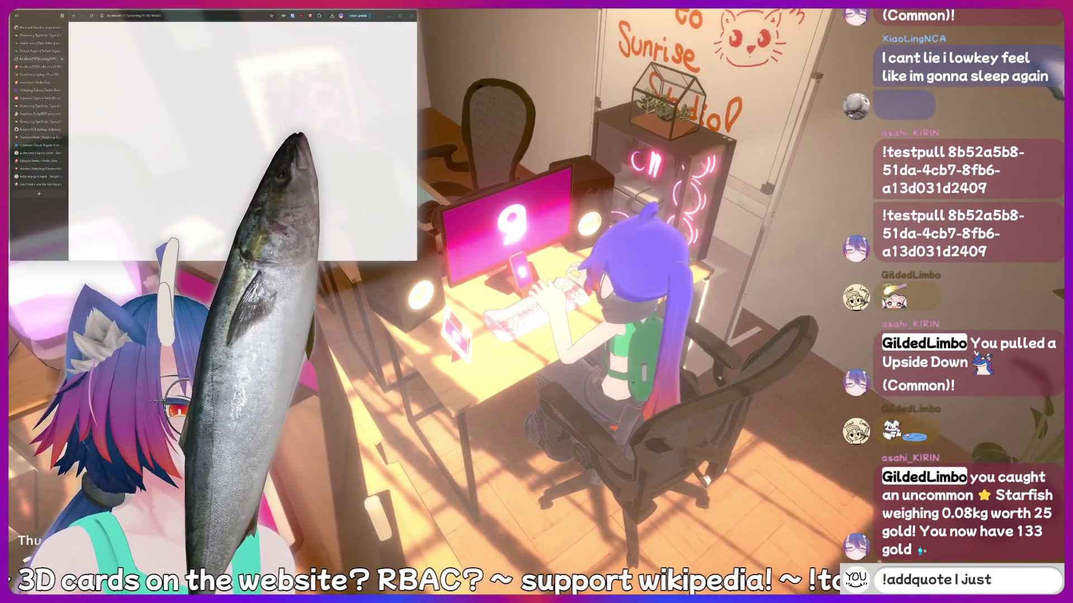
pyautogui.write(' said somethi')
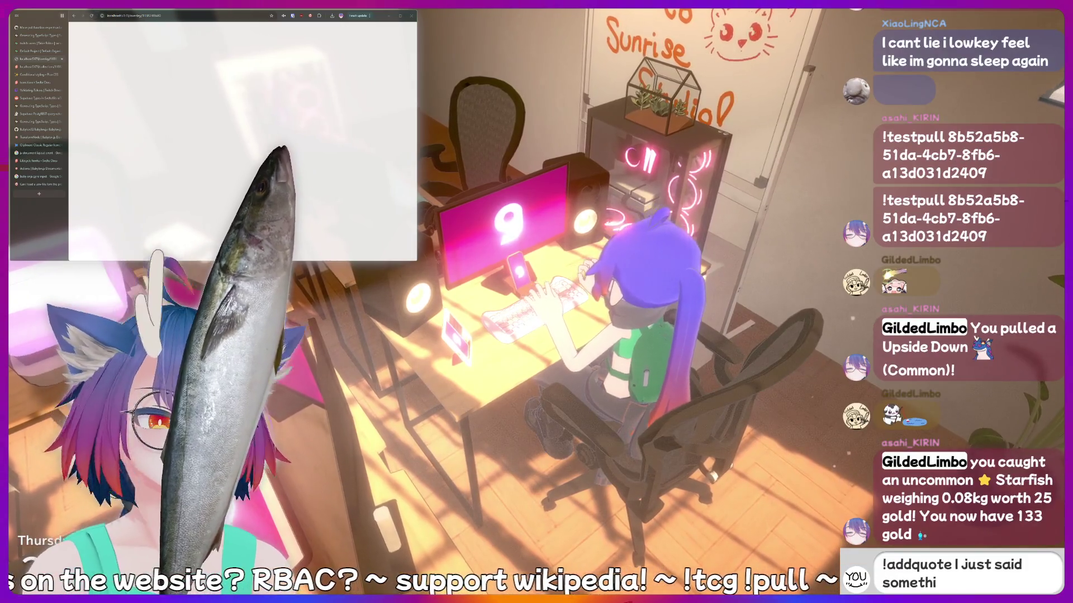
pyautogui.write('ng sussy that should be re')
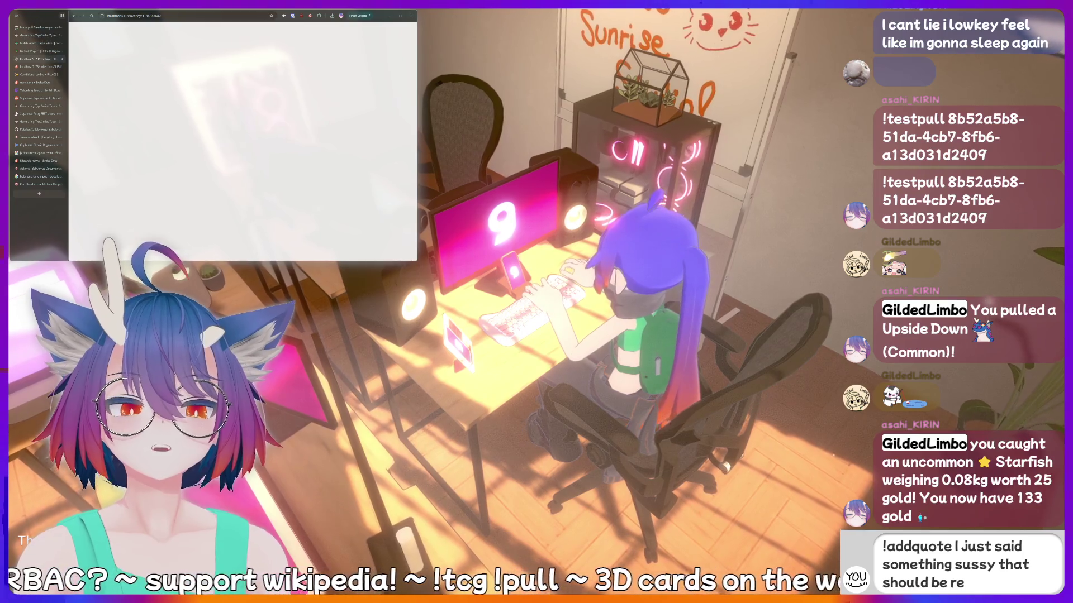
pyautogui.write('corded forever!')
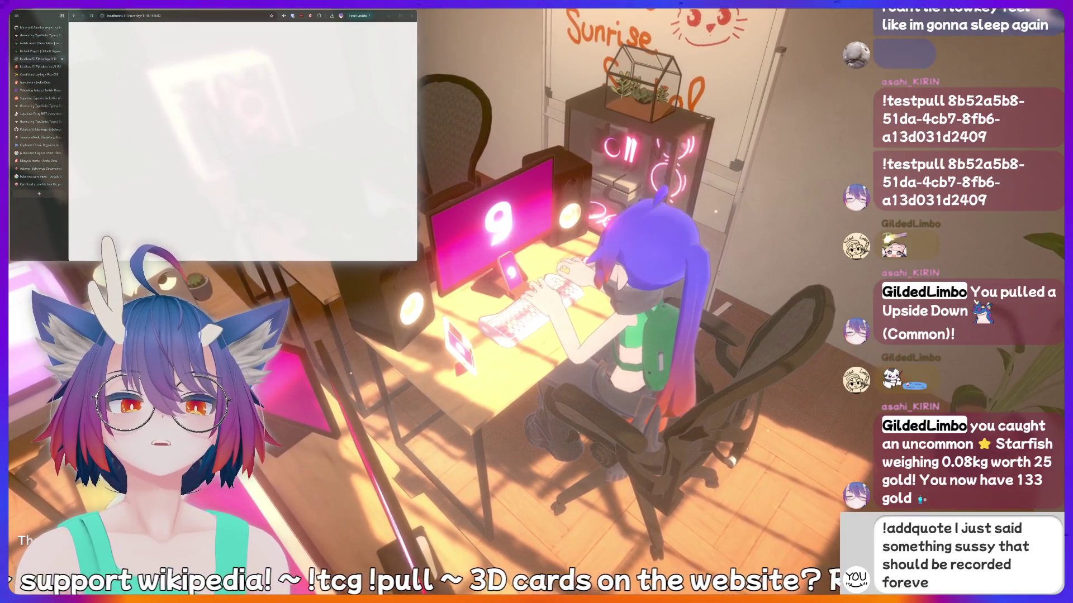
# Trim the quote draft, try 'hiii' and 'AAAAAAH', then restart it as '!addquote I just'.
pyautogui.press('BackSpace')
pyautogui.press('BackSpace')
pyautogui.press('BackSpace')
pyautogui.press('BackSpace')
pyautogui.press('BackSpace')
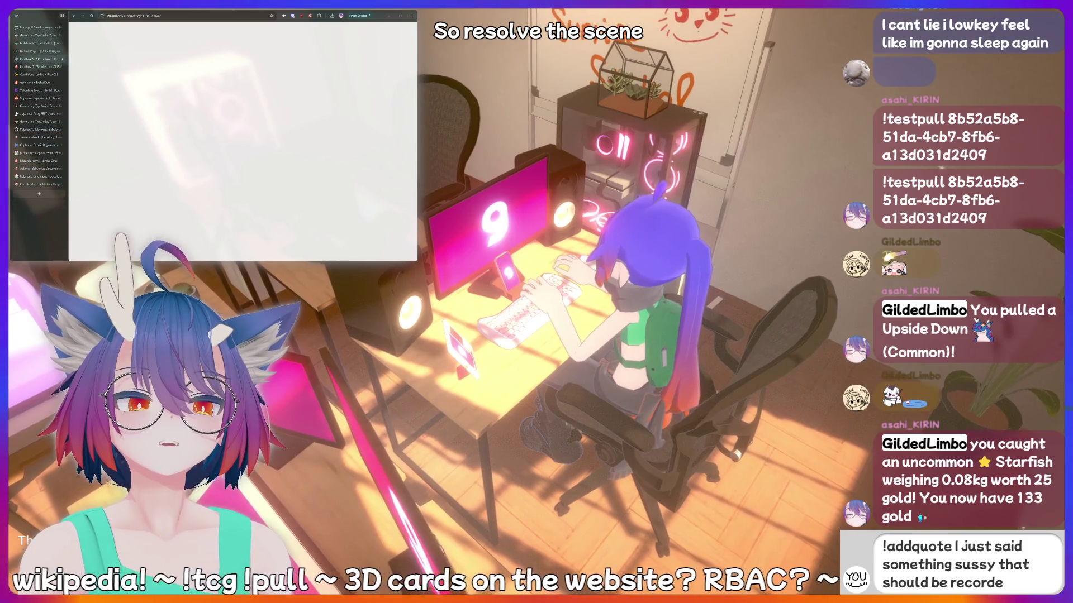
pyautogui.press('BackSpace')
pyautogui.press('BackSpace')
pyautogui.press('BackSpace')
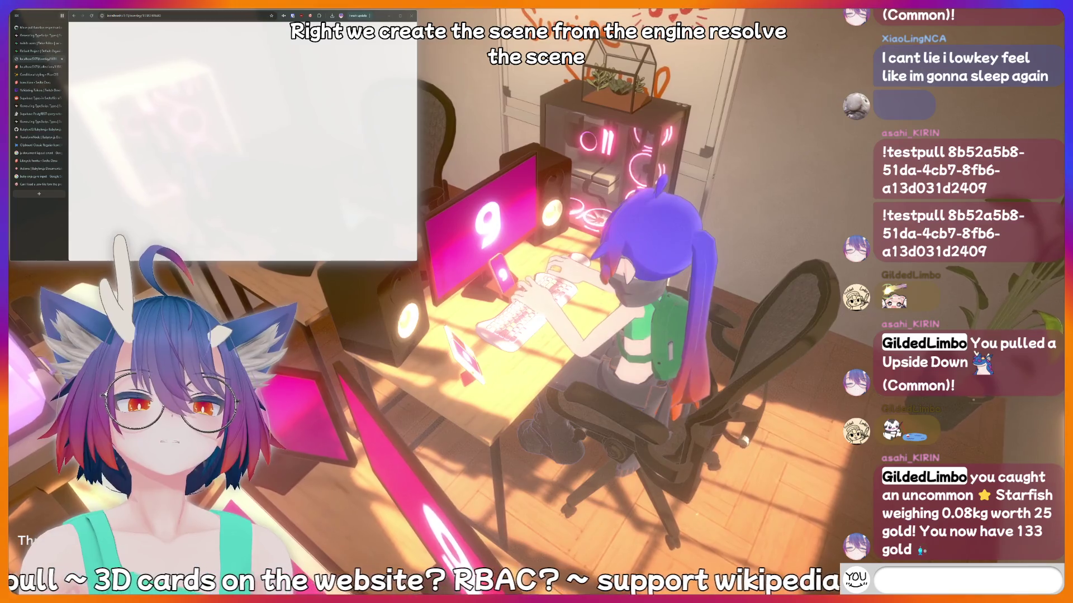
pyautogui.write('hiii')
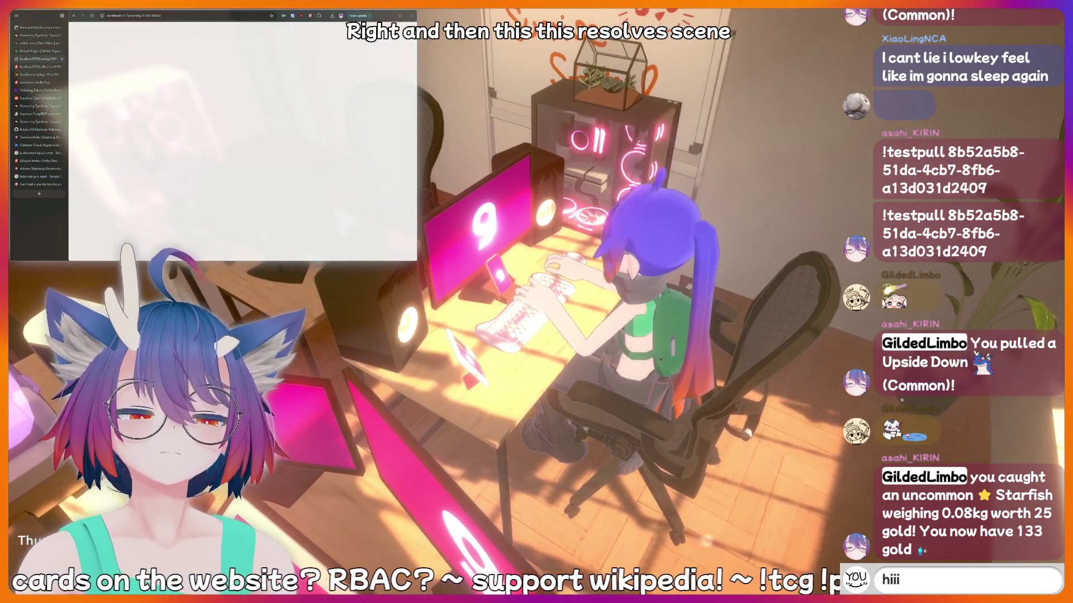
pyautogui.press('BackSpace')
pyautogui.press('BackSpace')
pyautogui.press('BackSpace')
pyautogui.write('AAAAAAH')
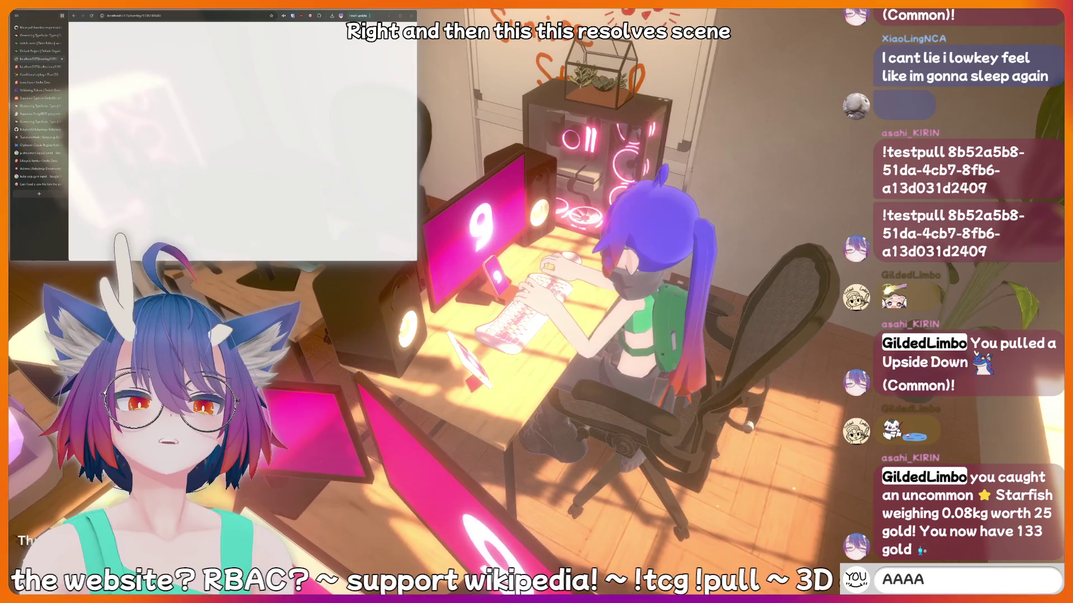
pyautogui.press('BackSpace')
pyautogui.press('BackSpace')
pyautogui.press('BackSpace')
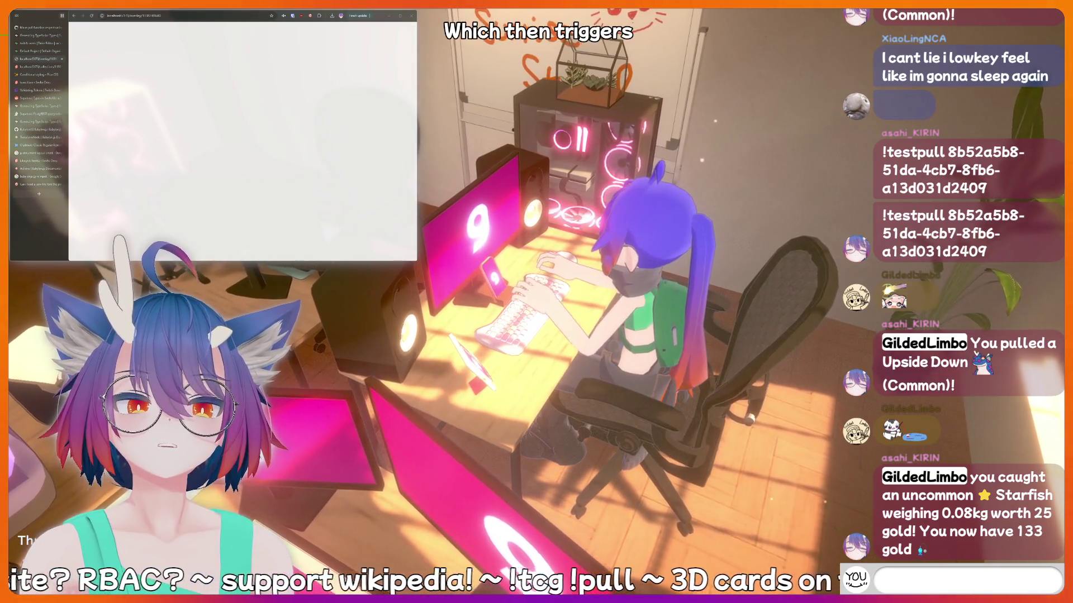
pyautogui.write('!addquote I just')
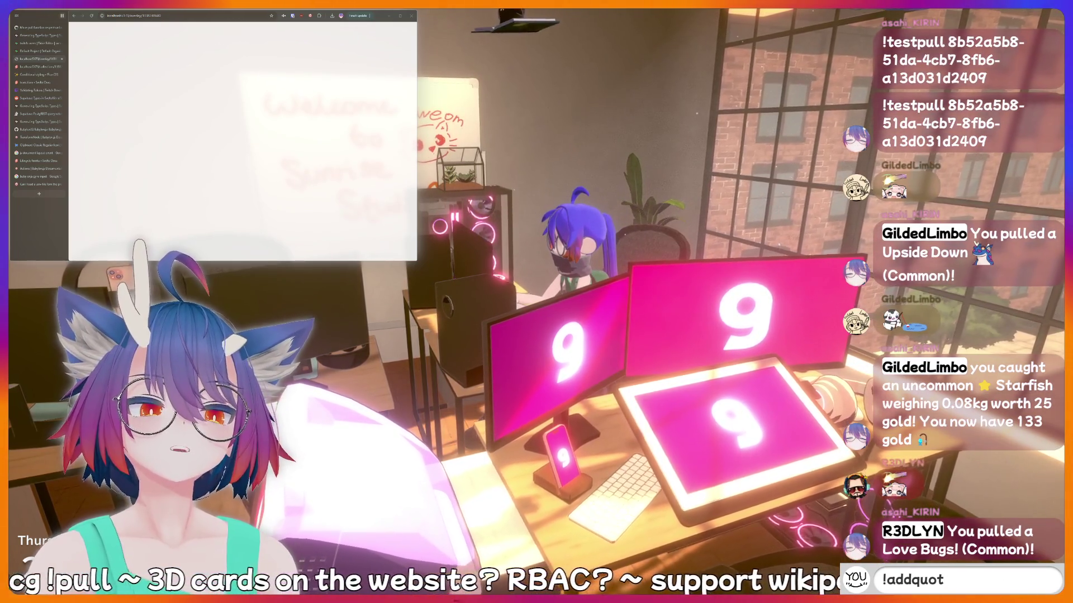
# Continue the quote draft toward 'I just said something sussy that should be recorded forev'.
pyautogui.write('hiii')
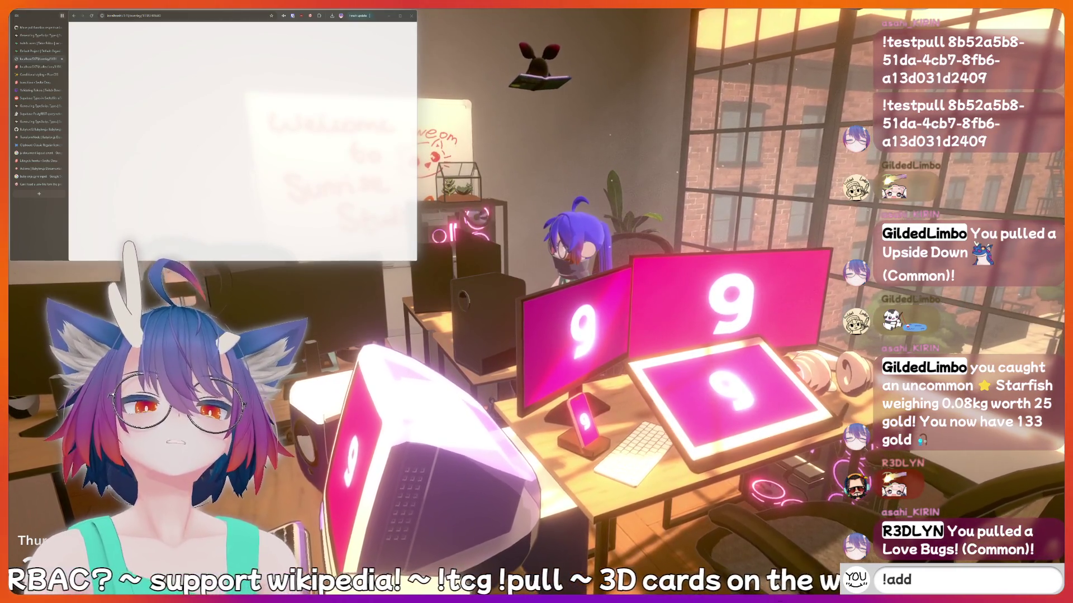
pyautogui.write('te')
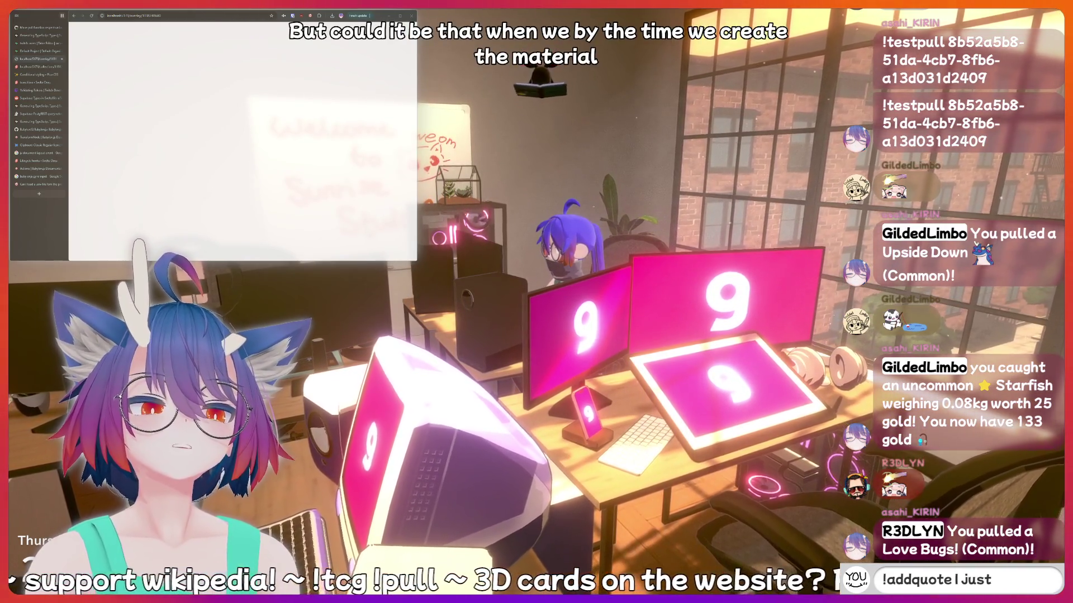
pyautogui.write('thing sussy that')
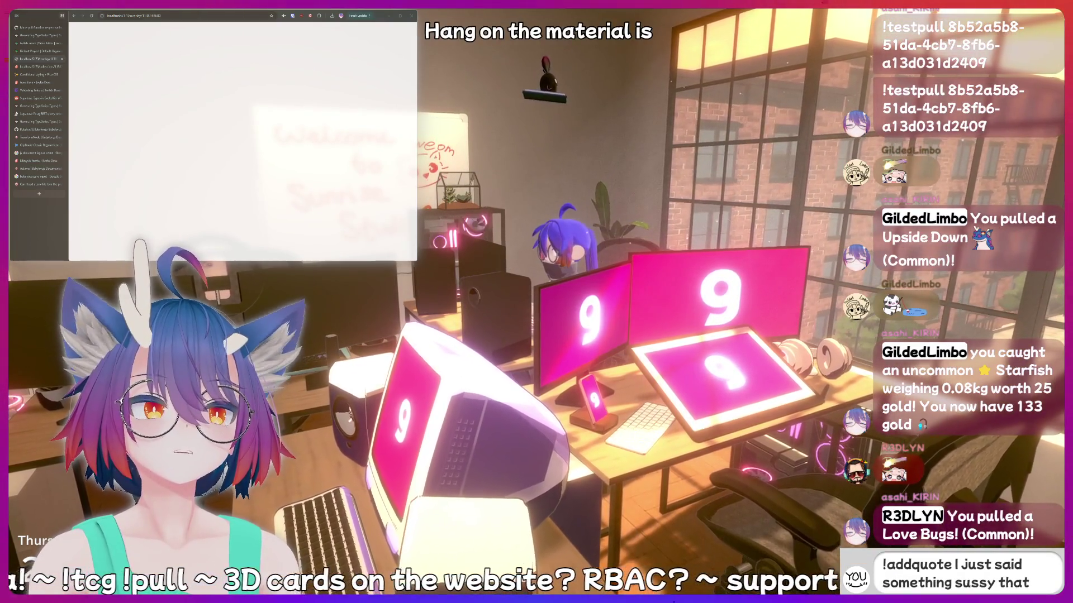
pyautogui.write(' should be recorde')
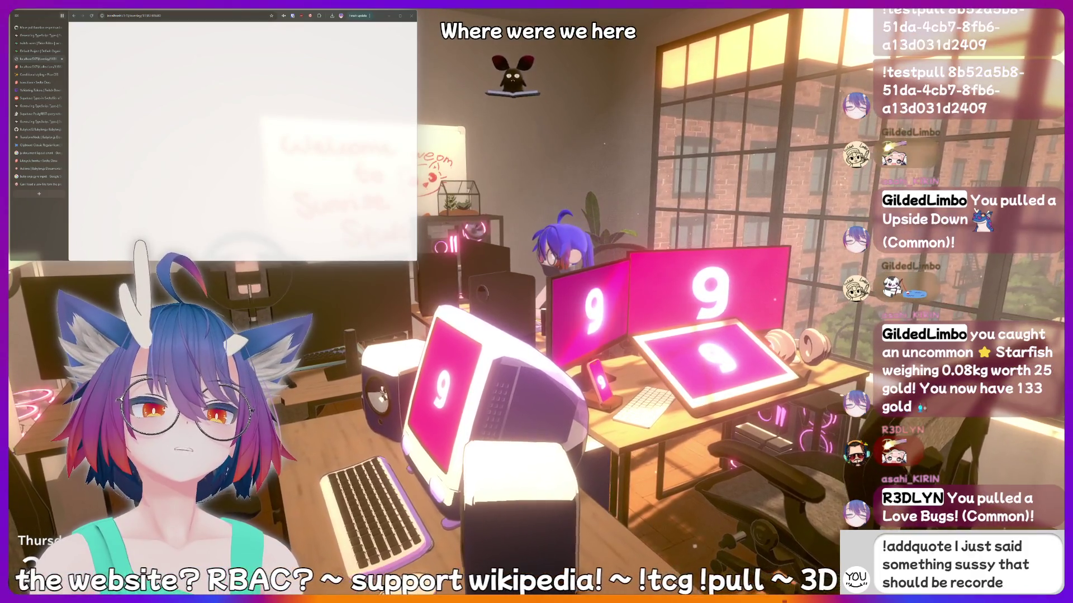
pyautogui.press('BackSpace')
pyautogui.press('BackSpace')
pyautogui.press('BackSpace')
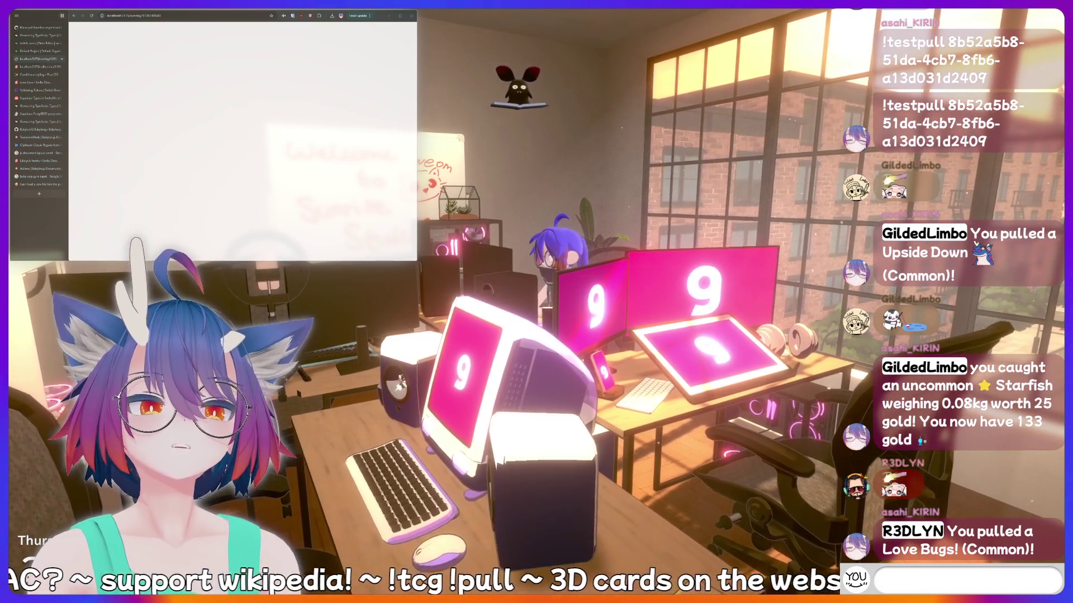
pyautogui.write('!addquote')
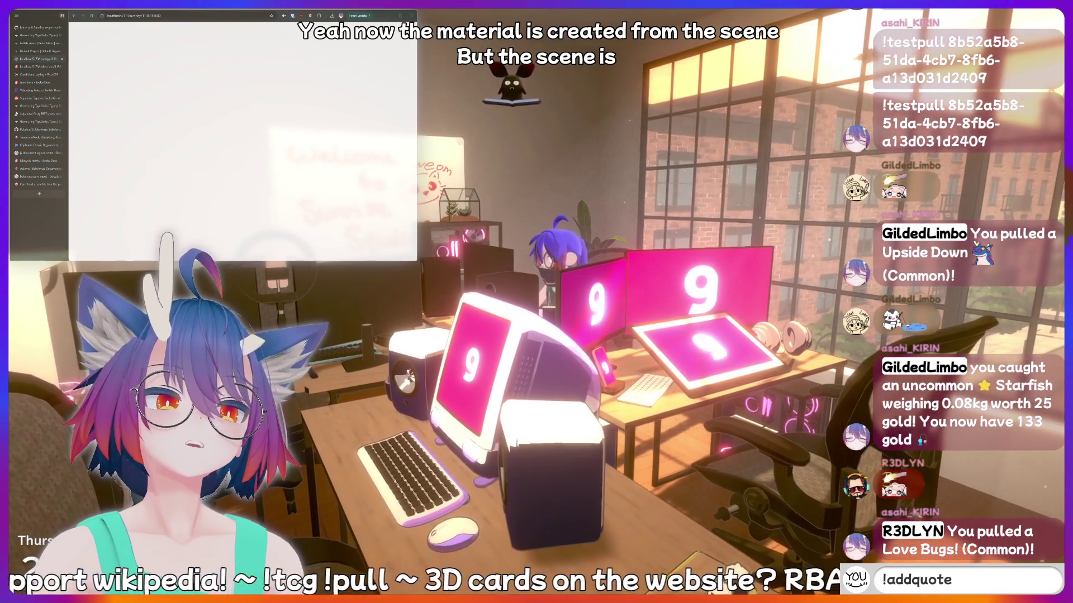
pyautogui.write(' I just said something')
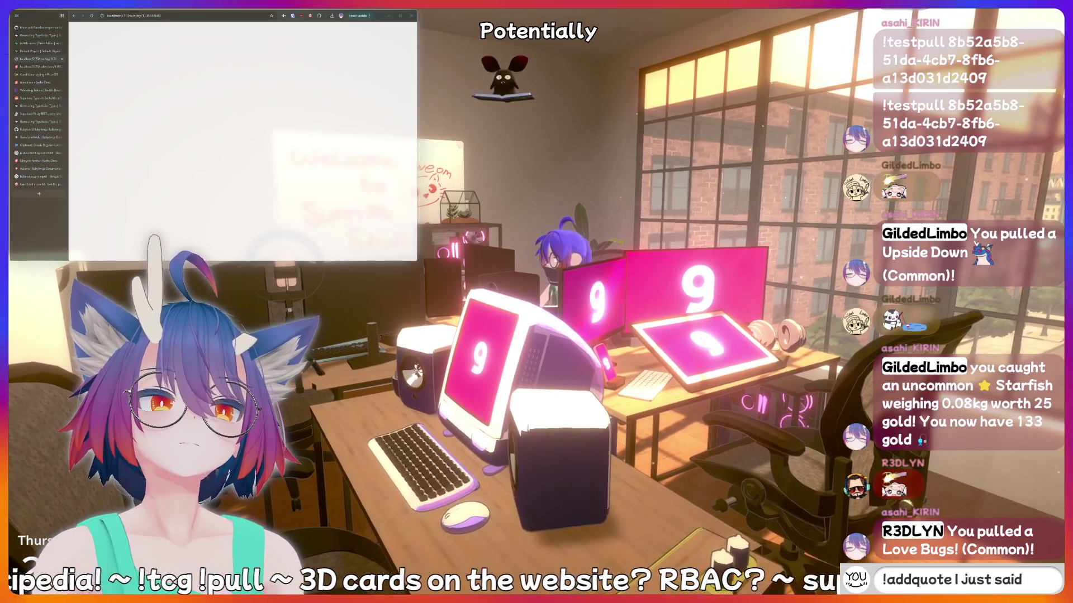
pyautogui.write(' sus')
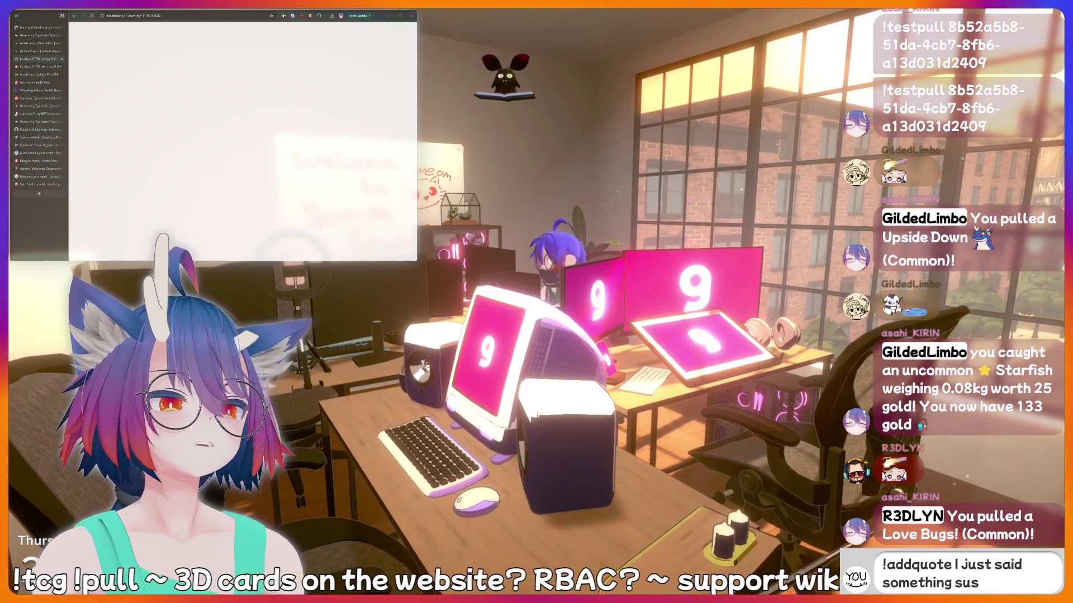
pyautogui.write('sy that shou')
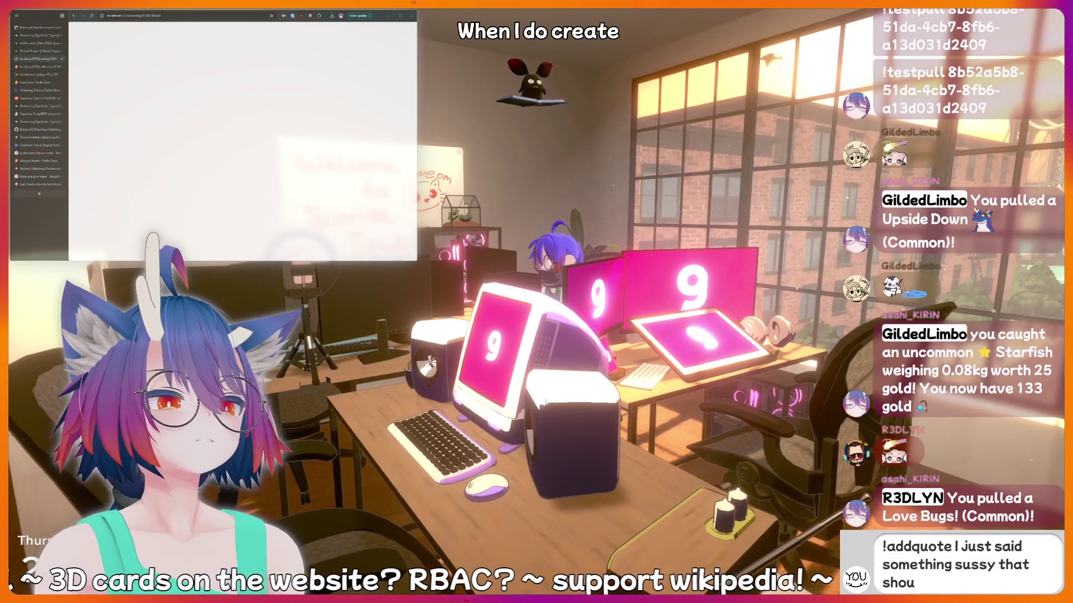
pyautogui.write('ld be recorde')
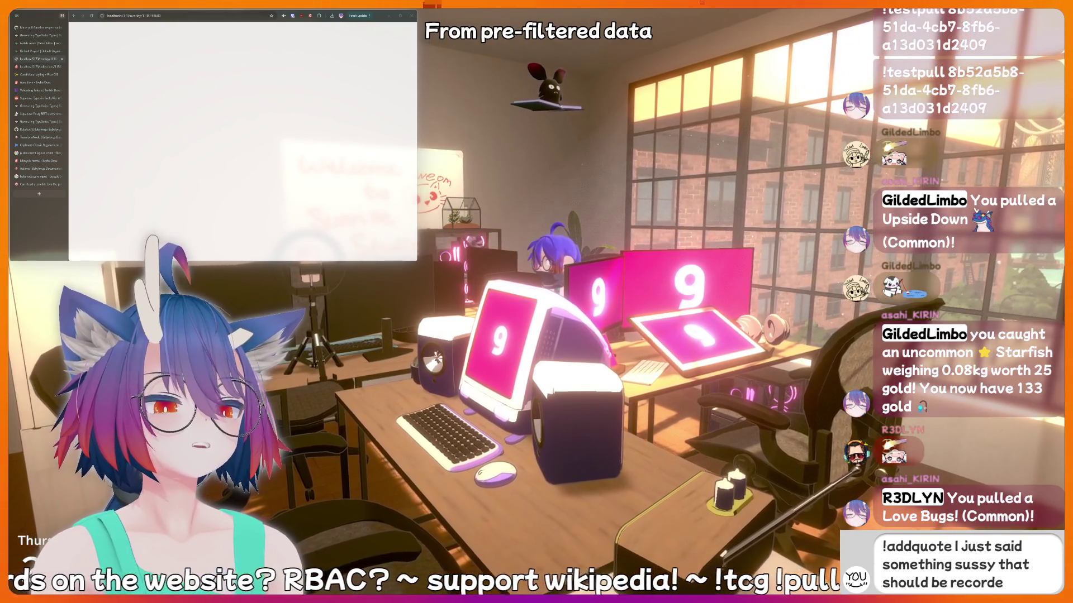
pyautogui.write('d forev')
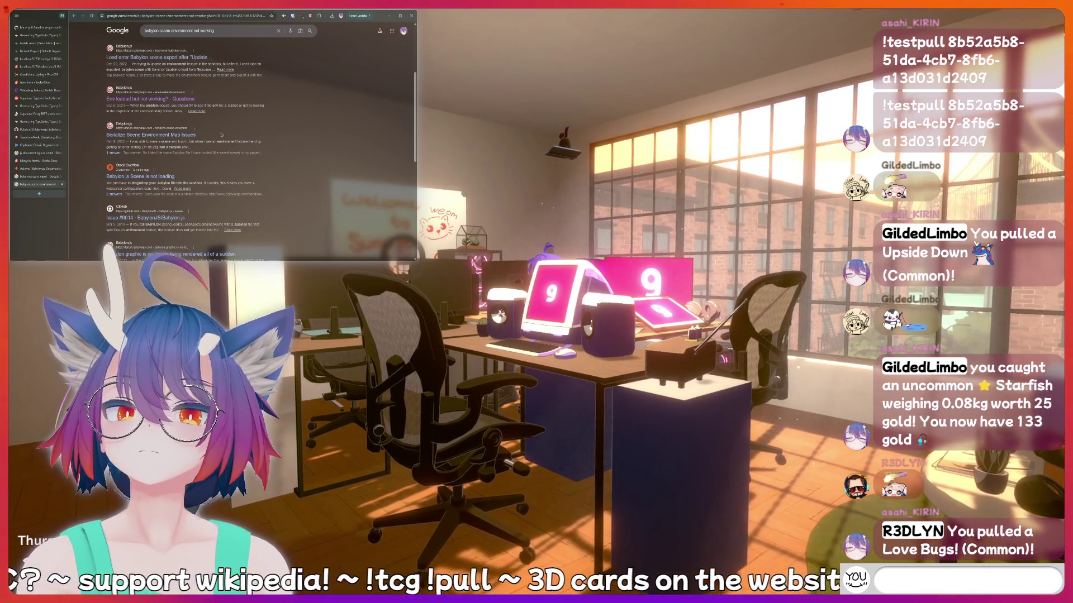
# Scroll the results for 'babylon scene environment not working' and expand the AI Overview.
pyautogui.scroll(-3, 221, 134)
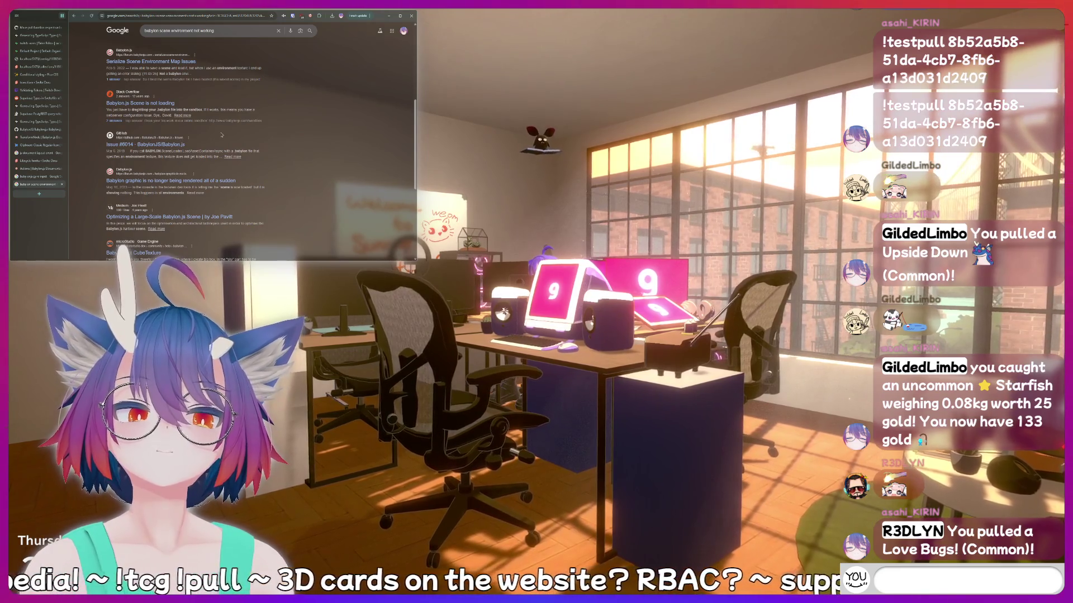
pyautogui.scroll(-1, 222, 135)
pyautogui.scroll(-2, 221, 133)
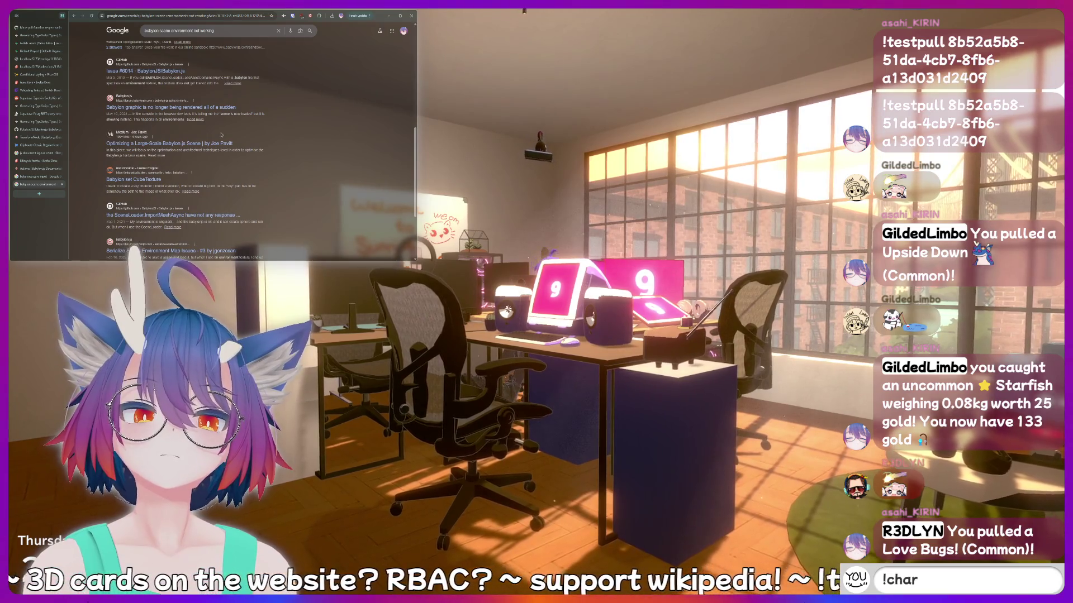
pyautogui.scroll(-3, 222, 135)
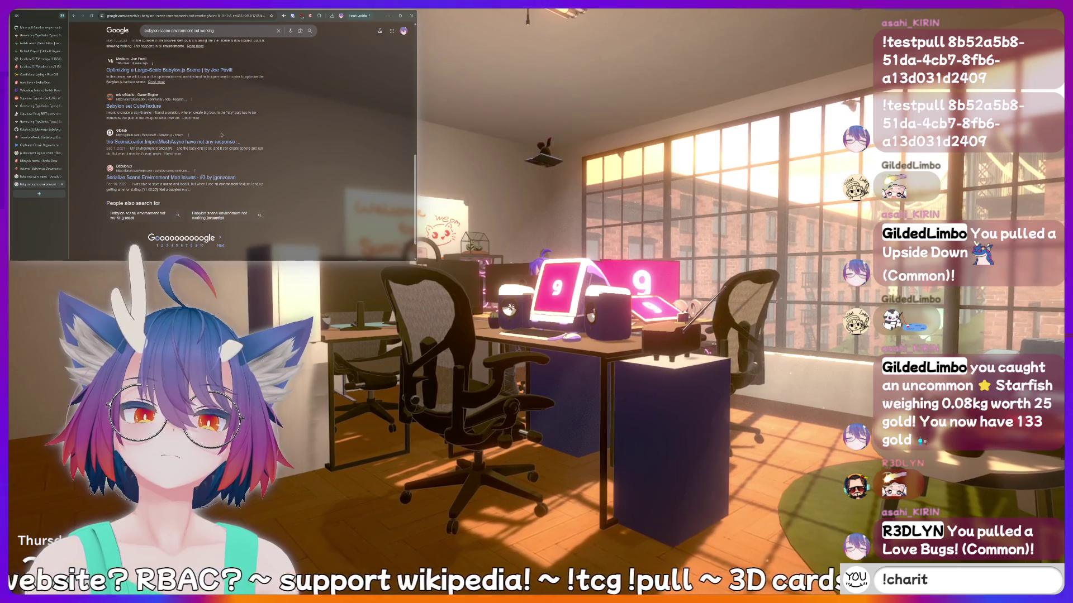
pyautogui.scroll(20, 221, 135)
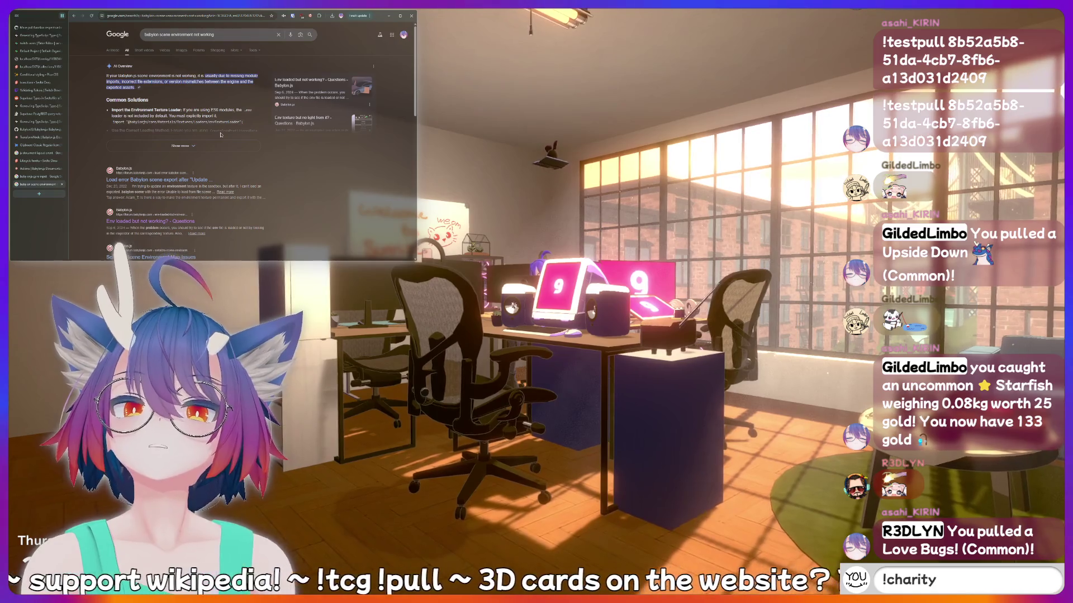
pyautogui.click(186, 146)
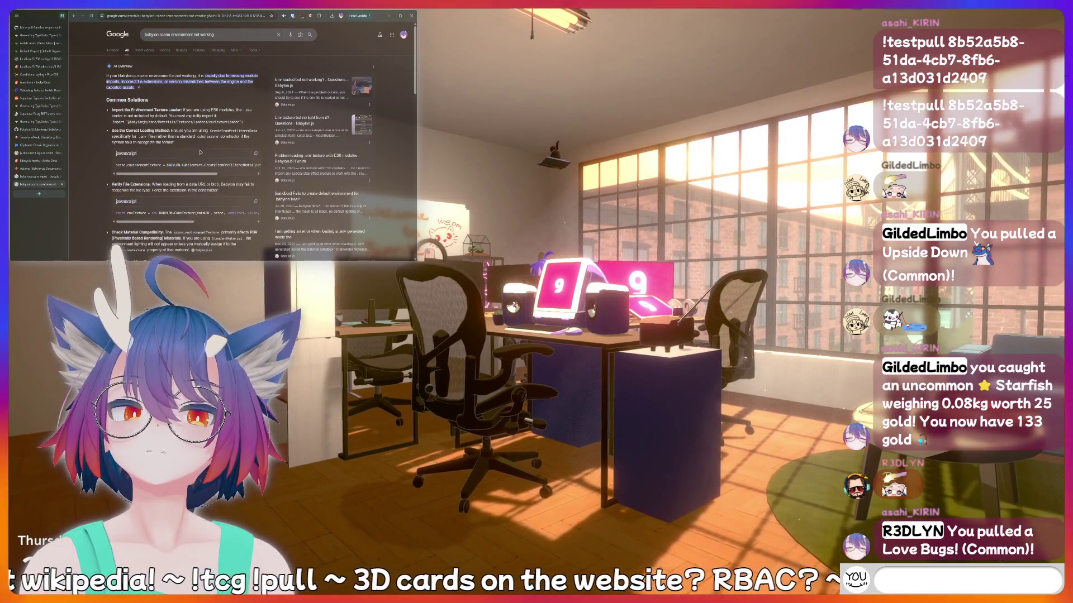
# Read the AI Overview's troubleshooting tools and known issues down to the forum results.
pyautogui.scroll(-2, 186, 150)
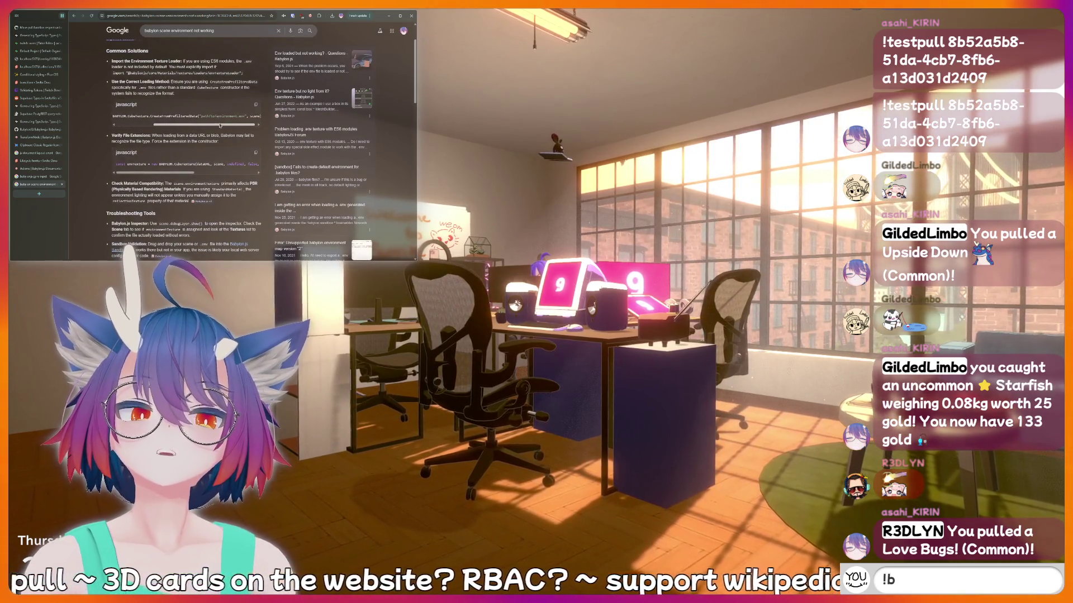
pyautogui.scroll(-2, 160, 128)
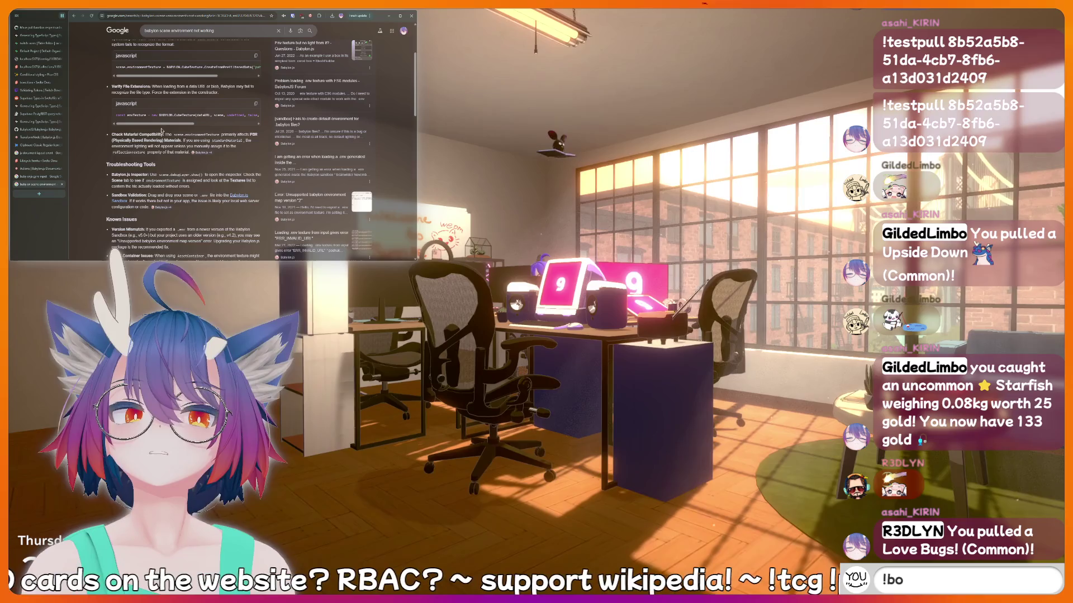
pyautogui.scroll(-1, 162, 130)
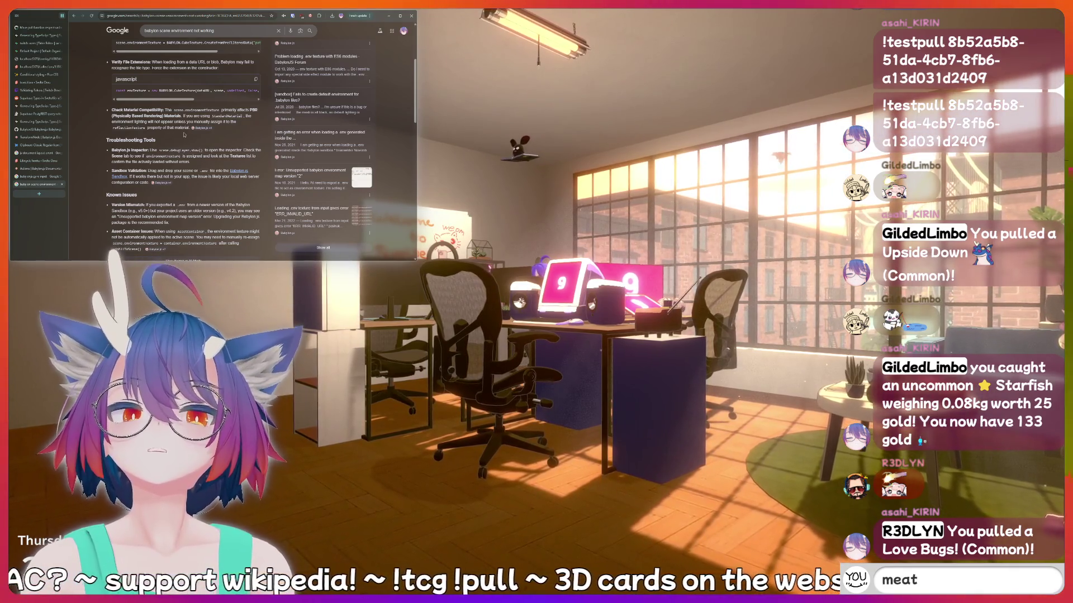
pyautogui.scroll(-1, 184, 135)
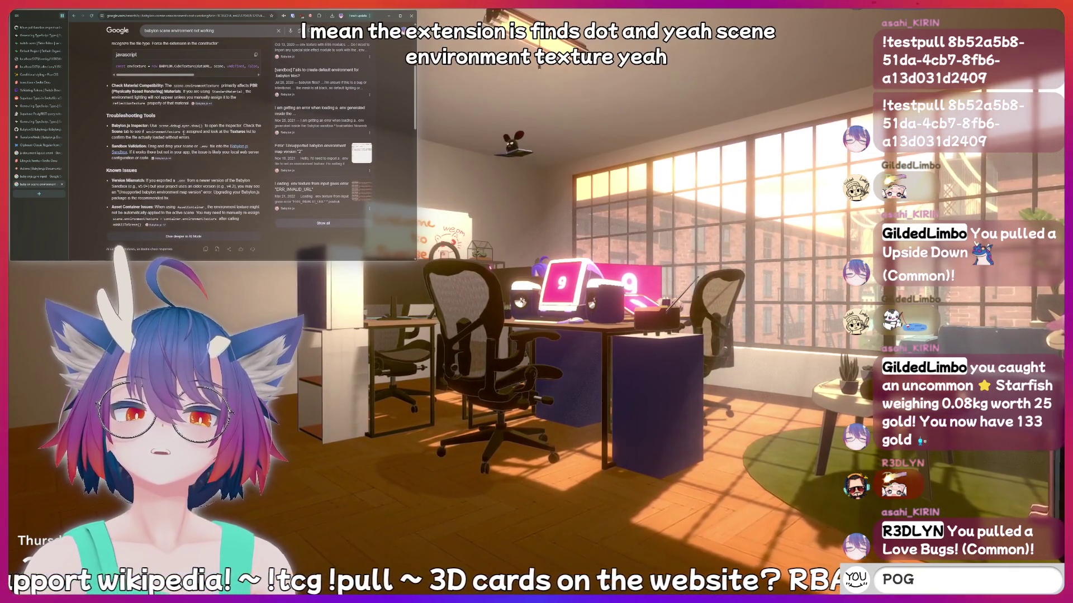
pyautogui.scroll(-1, 183, 133)
pyautogui.scroll(-1, 183, 133)
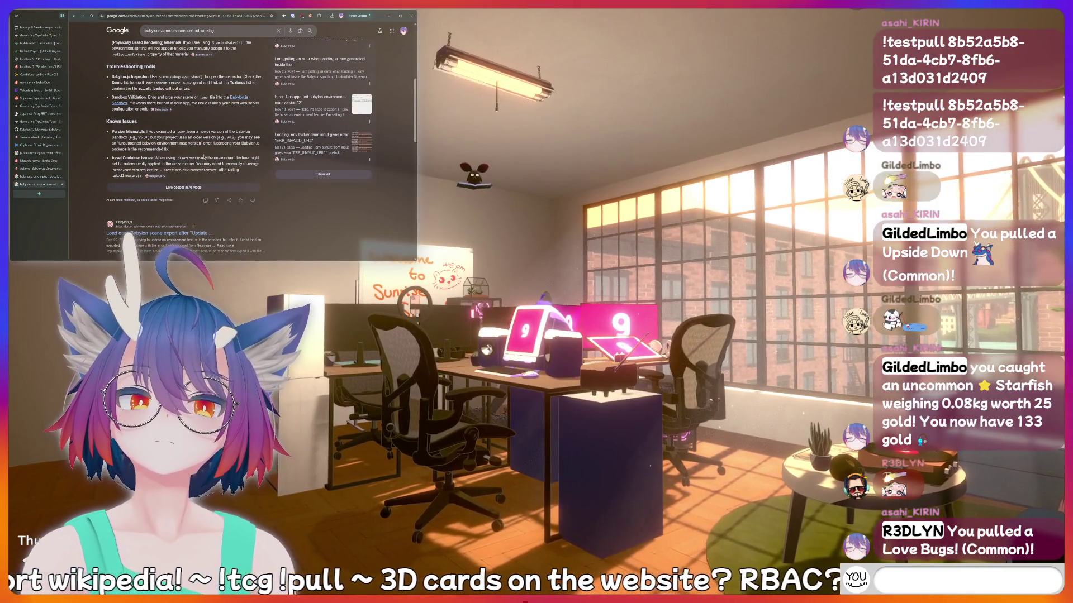
pyautogui.scroll(-2, 204, 154)
pyautogui.scroll(-3, 204, 154)
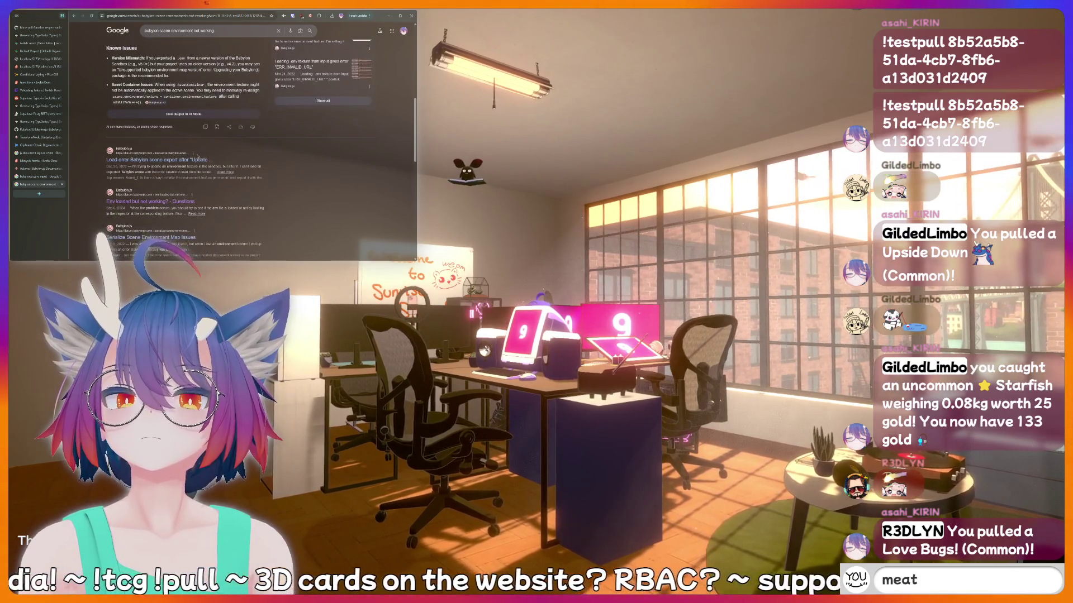
pyautogui.scroll(3, 200, 145)
pyautogui.write('!addquo')
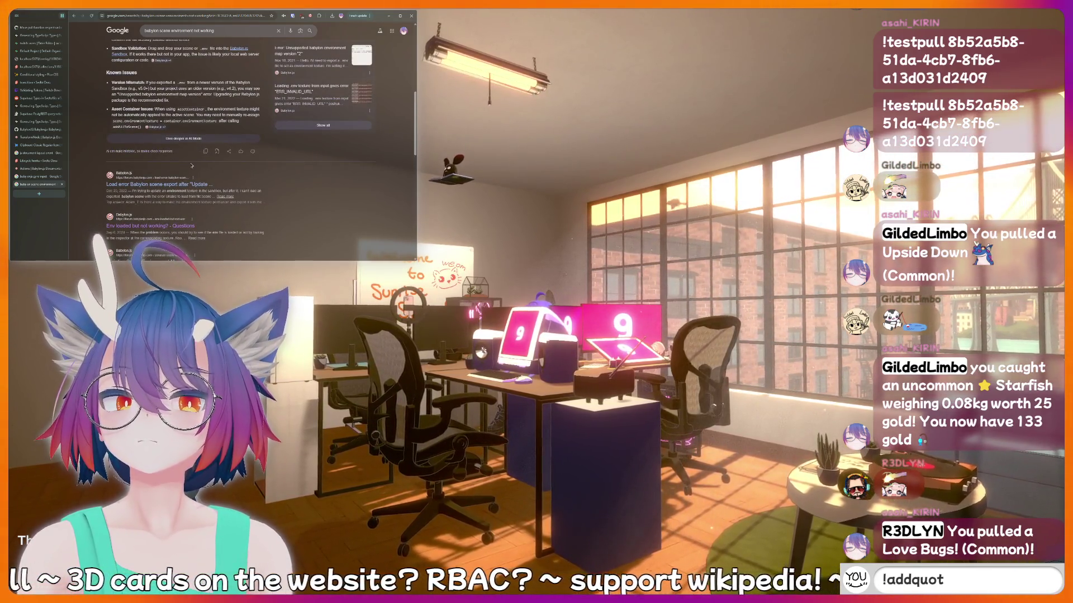
pyautogui.write('e I just said so')
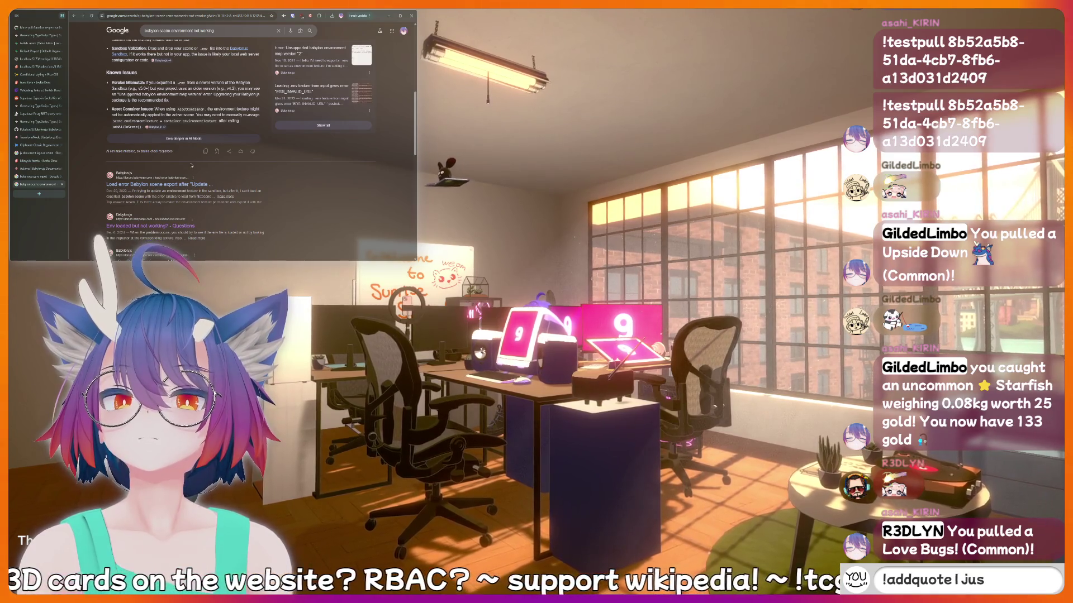
pyautogui.write('mething')
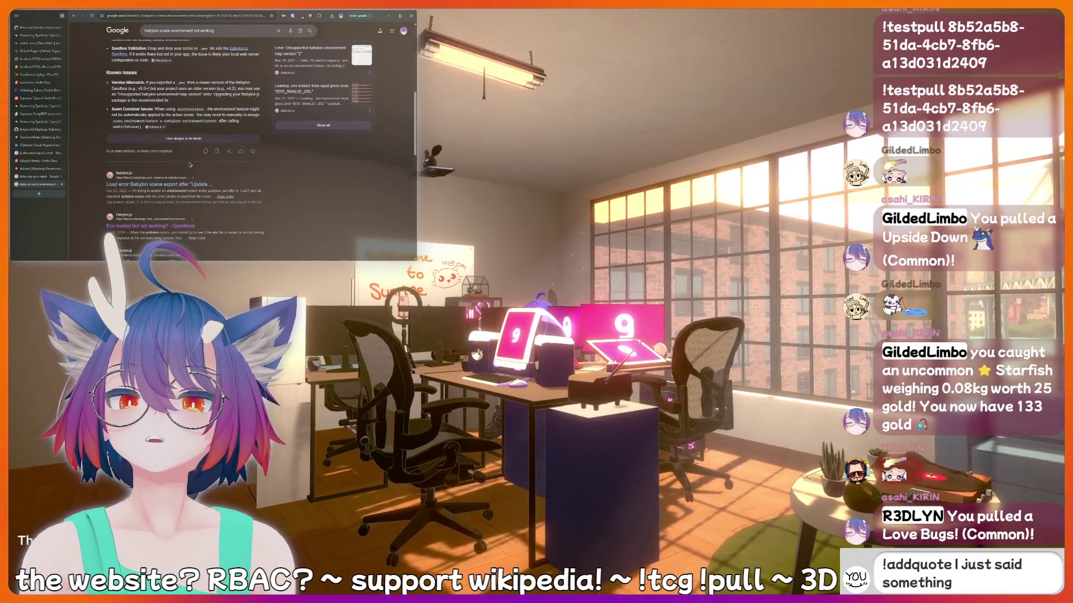
pyautogui.scroll(-5, 190, 165)
pyautogui.write('sussy th')
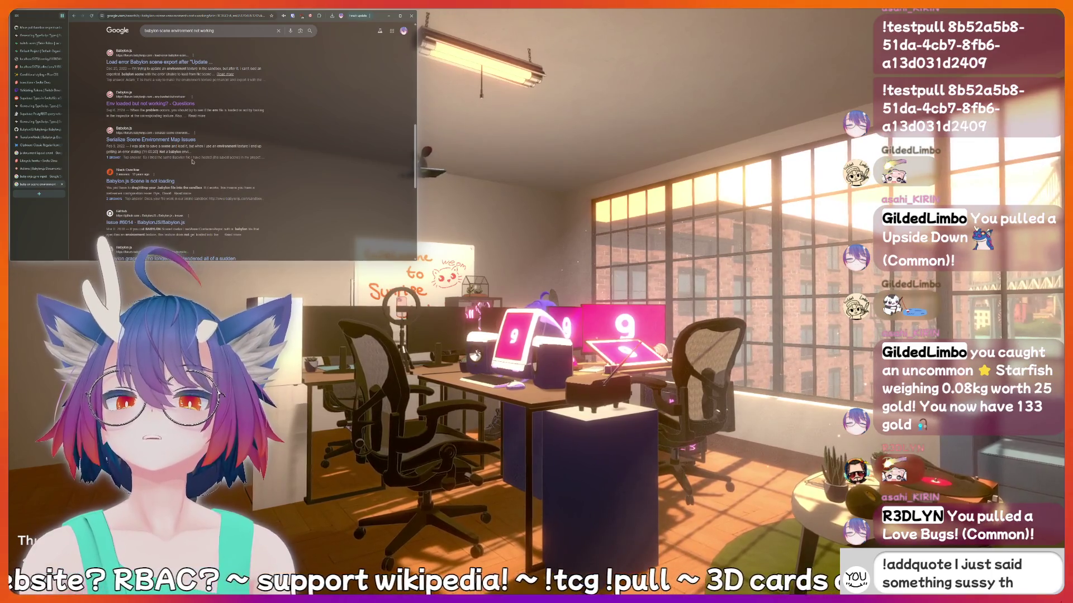
pyautogui.write('at should be recorded f')
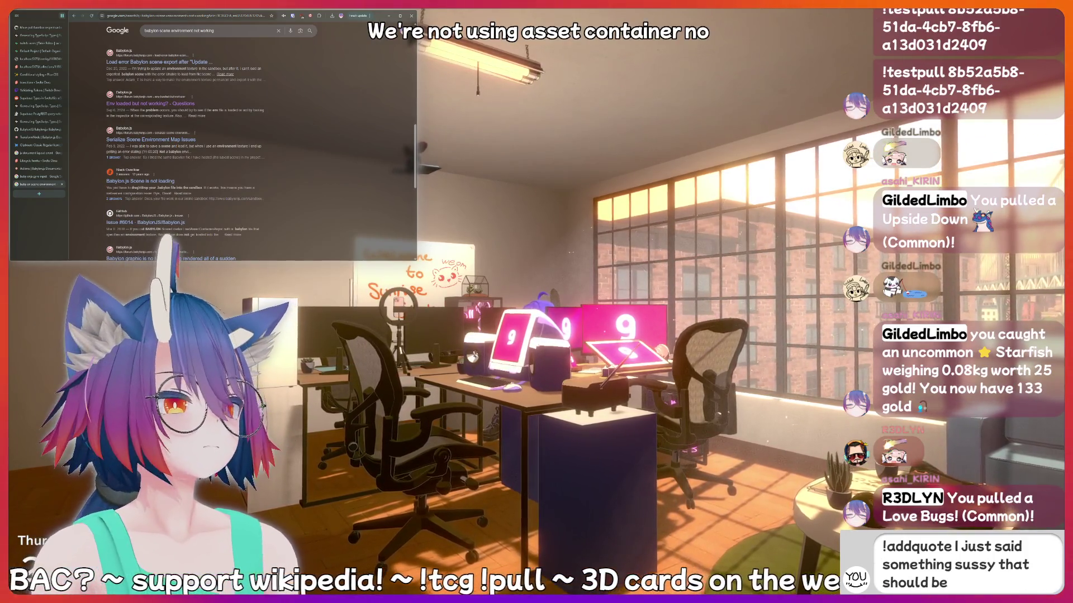
# Return to the localhost collection tab and scroll down to the Love Bugs! and Kirin cards.
pyautogui.click(39, 67)
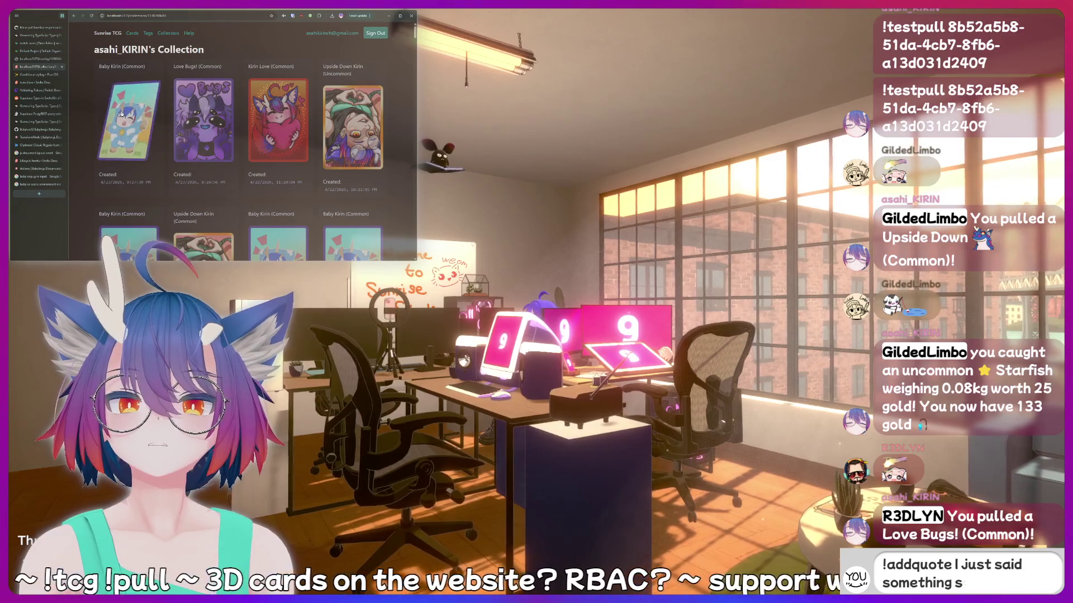
pyautogui.scroll(-5, 214, 139)
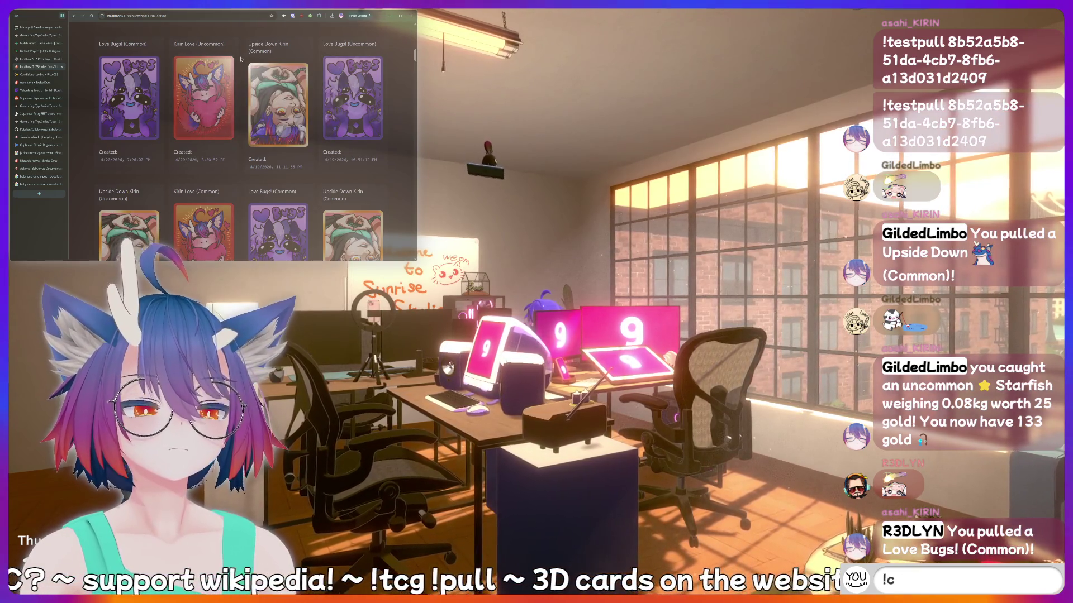
# Open the Babylon inspector, adjust environment intensity around 0.9, and turn off the environment texture.
pyautogui.hotkey('ctrl', 'shift', 'alt', 'i')
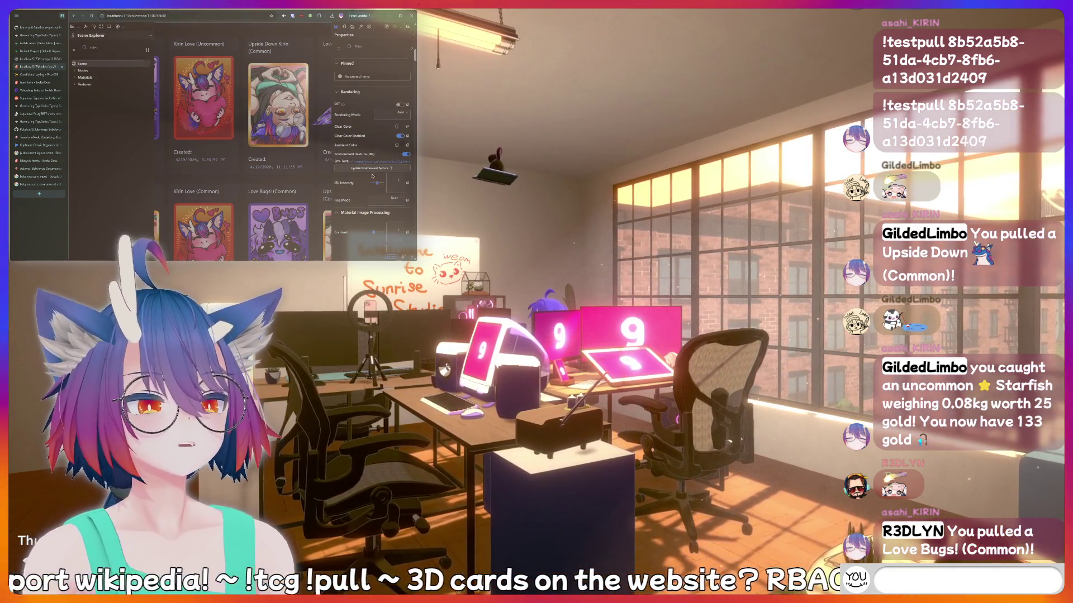
pyautogui.moveTo(386, 185); pyautogui.dragTo(373, 185)
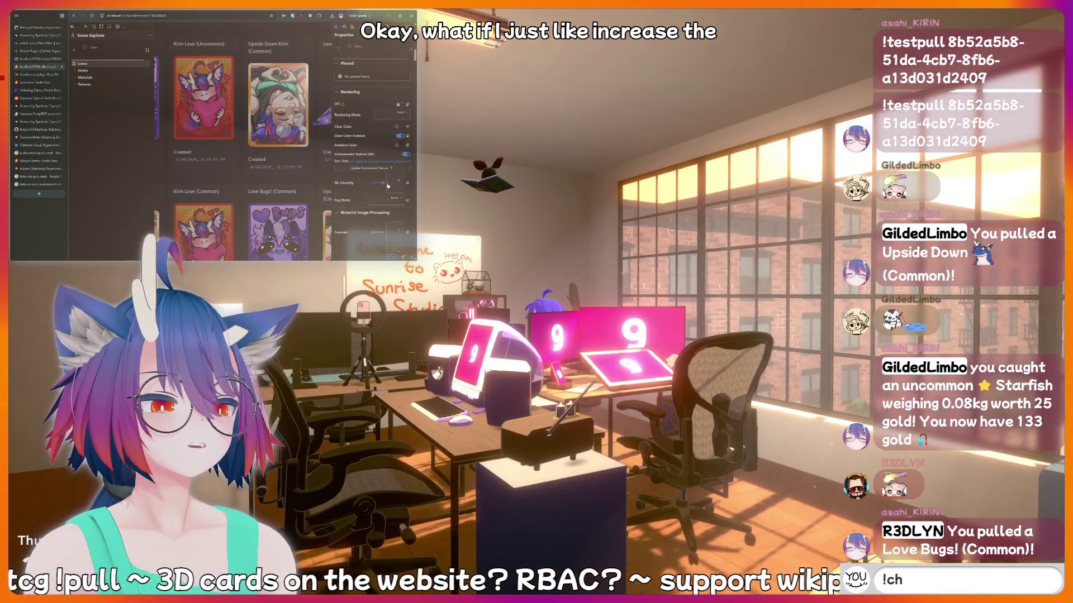
pyautogui.moveTo(374, 184); pyautogui.dragTo(387, 184)
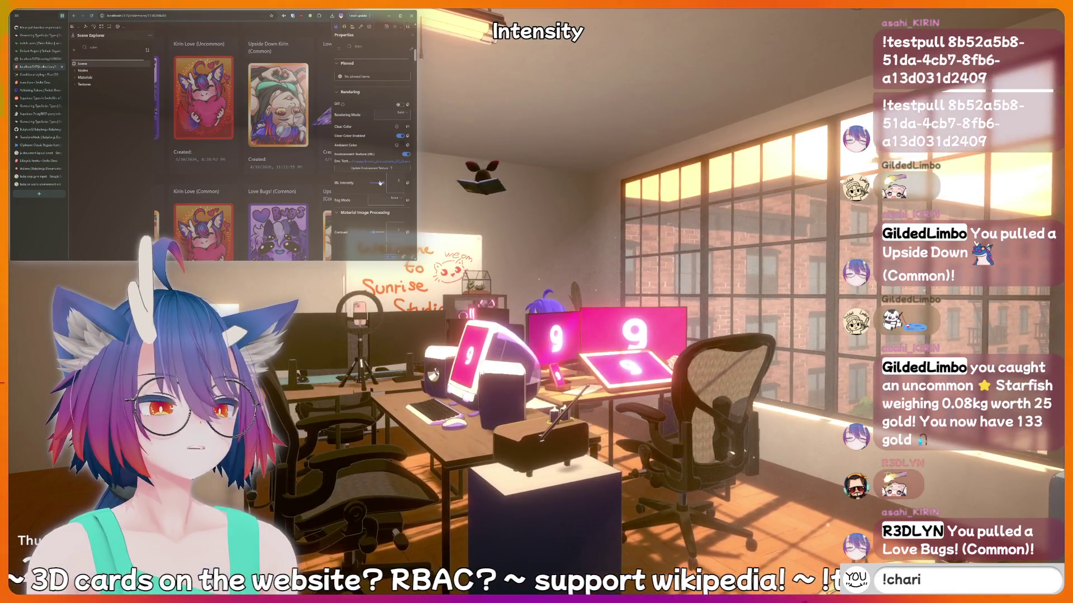
pyautogui.write('clip')
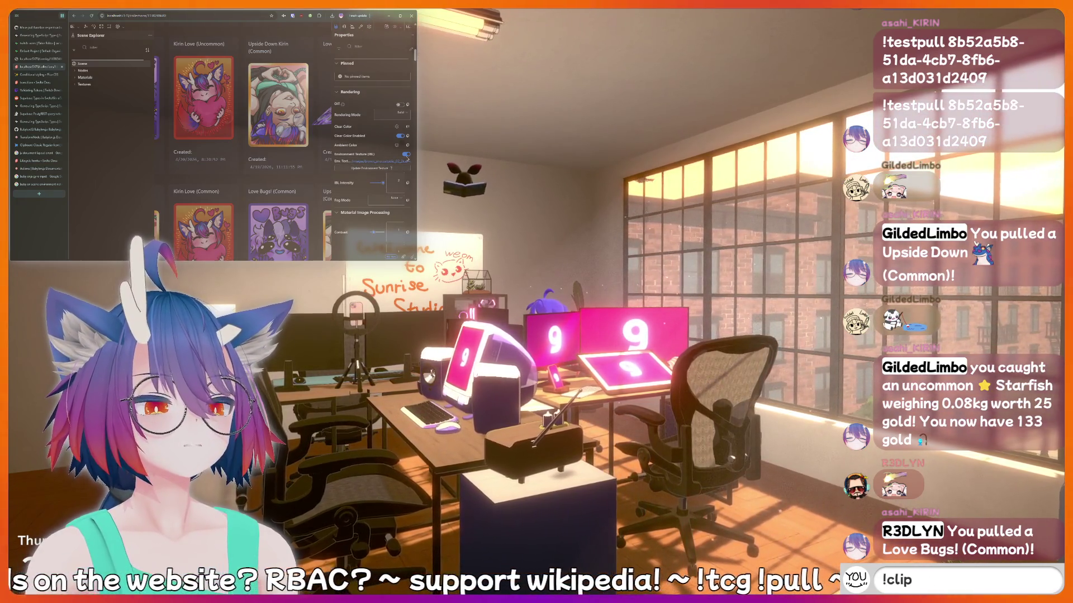
pyautogui.click(406, 155)
pyautogui.press('Return')
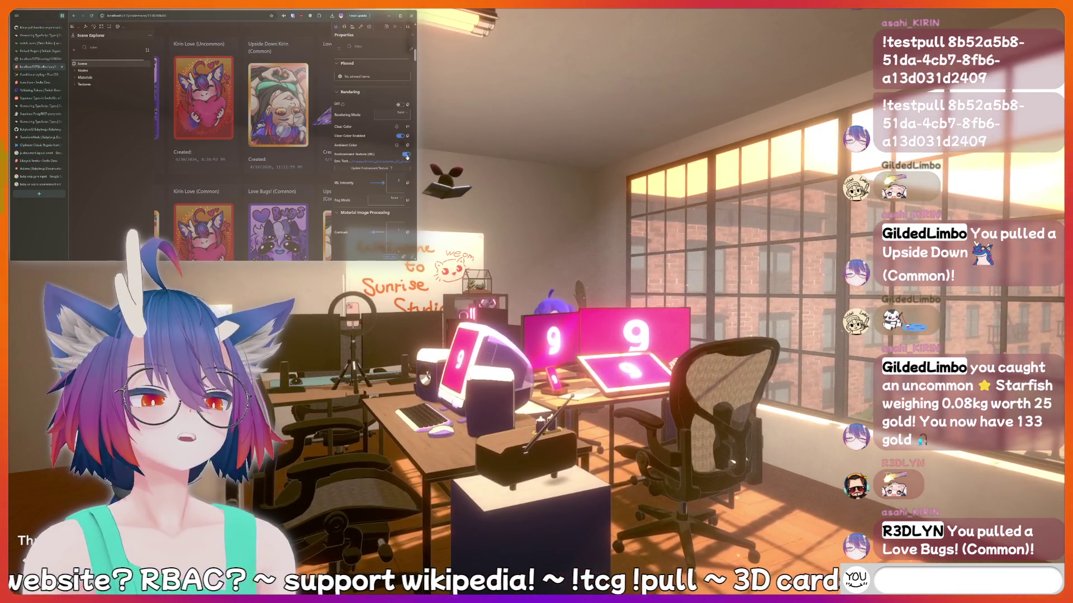
# Try Exp2 fog mode, then set the scene's fog mode to None.
pyautogui.write('!addquote I just said s')
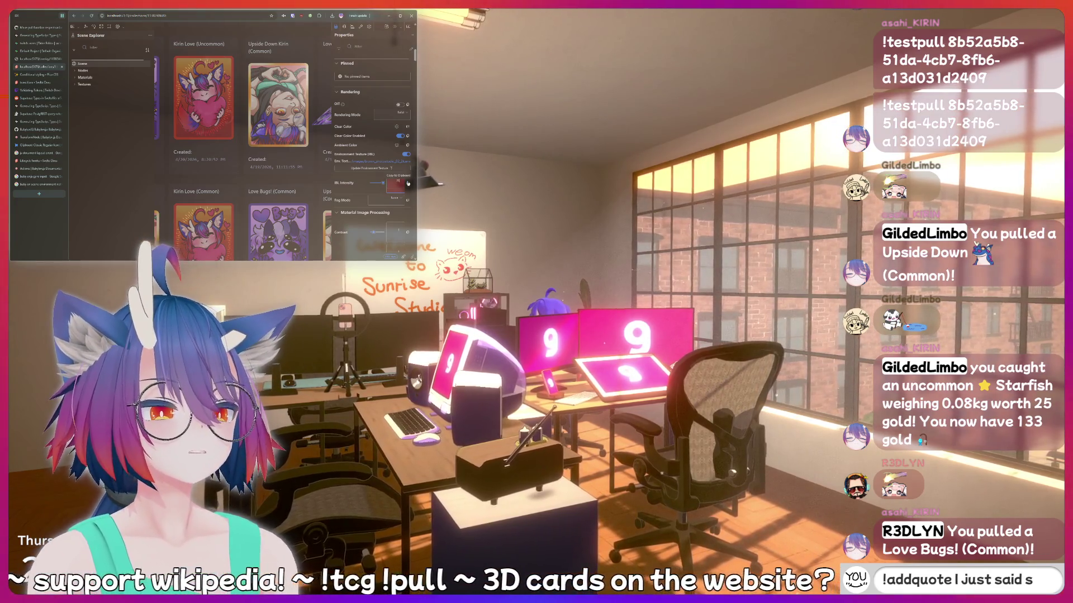
pyautogui.write('omething sus')
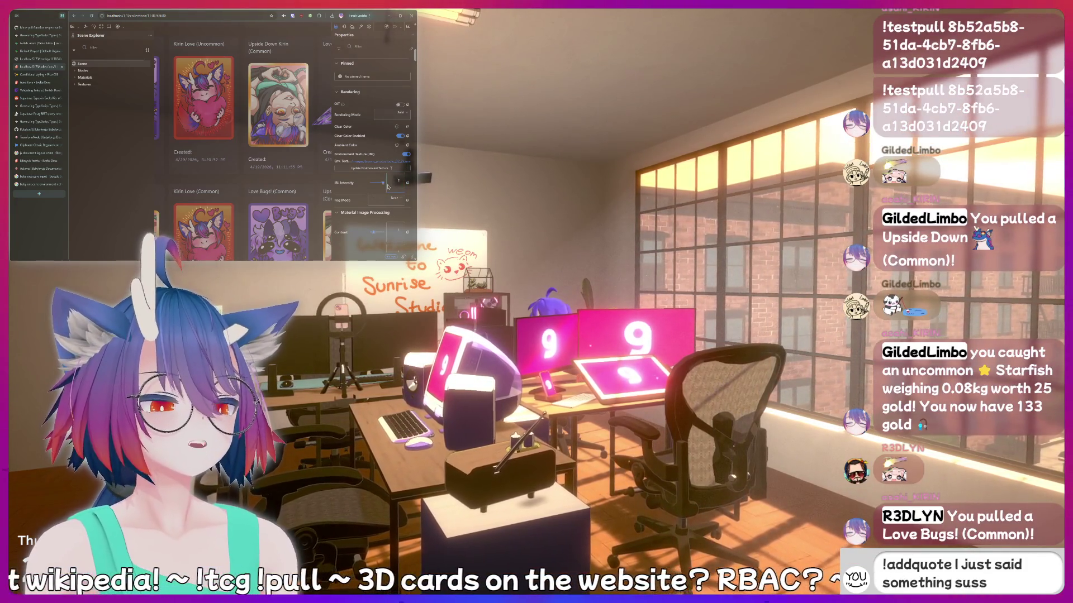
pyautogui.write(' sho')
pyautogui.click(393, 200)
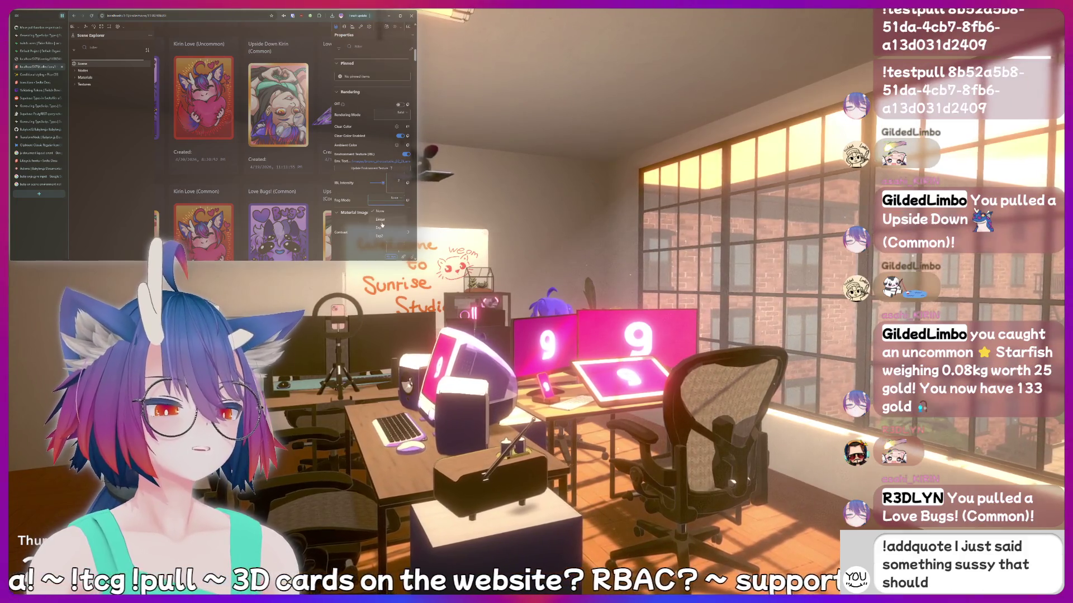
pyautogui.click(380, 236)
pyautogui.write('recorded forever!')
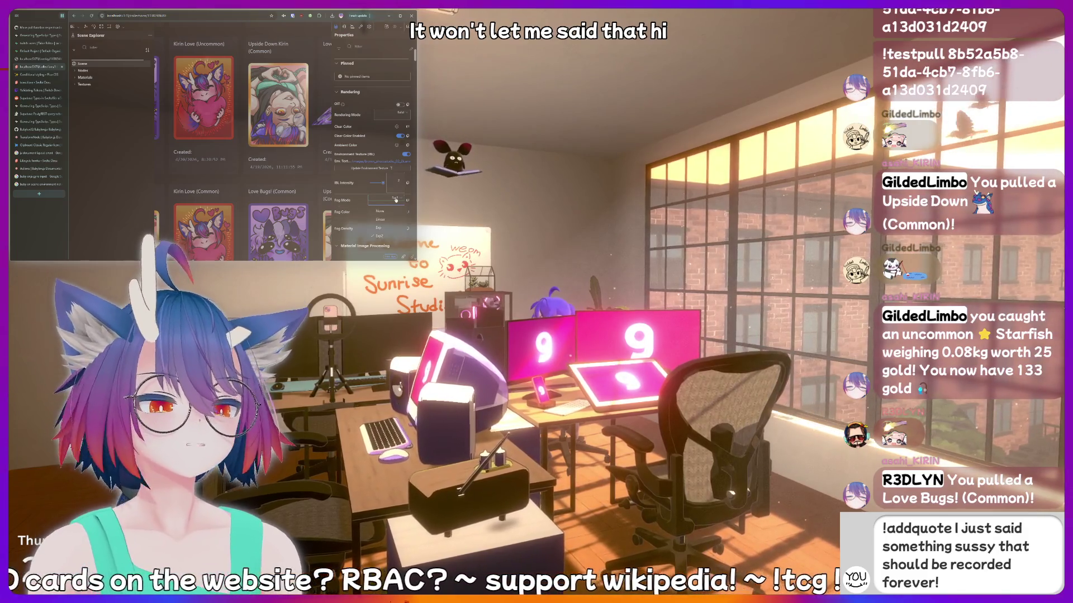
pyautogui.click(380, 211)
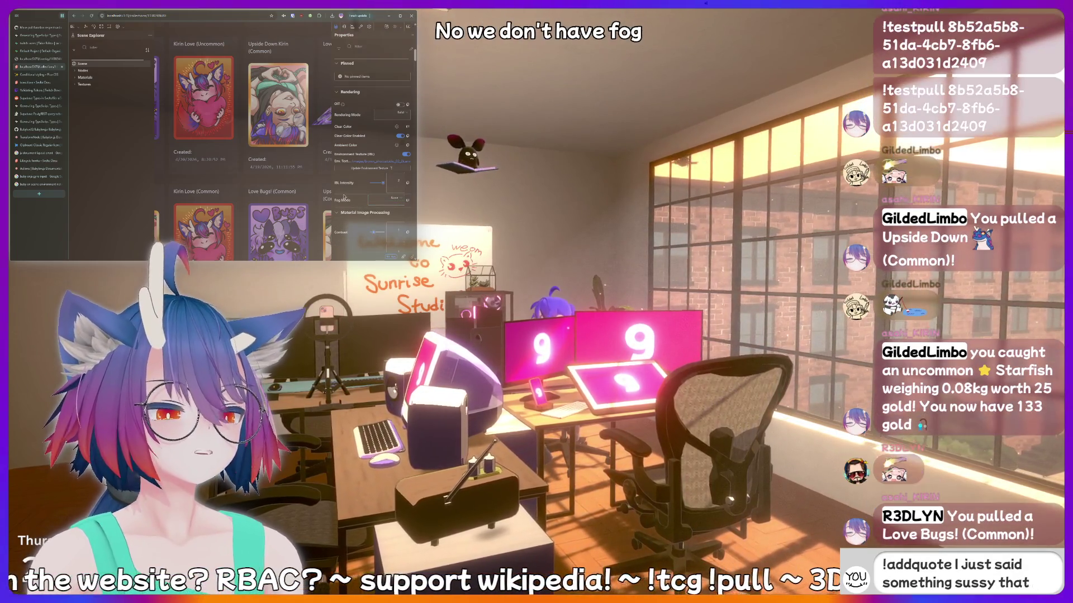
pyautogui.press('BackSpace')
pyautogui.press('BackSpace')
pyautogui.press('BackSpace')
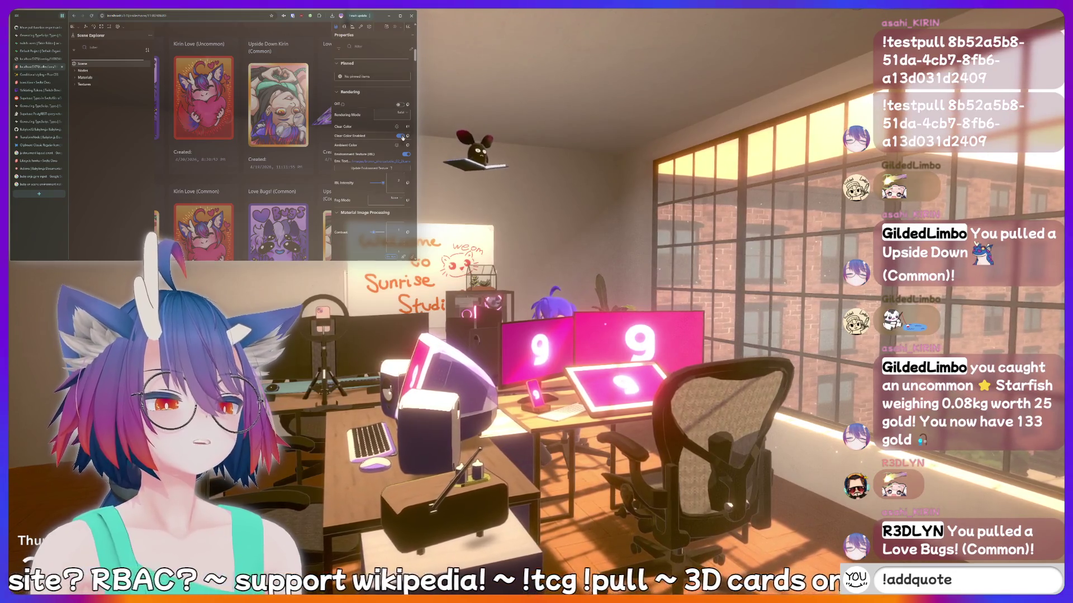
# Enable the scene's Clear Color setting.
pyautogui.click(401, 136)
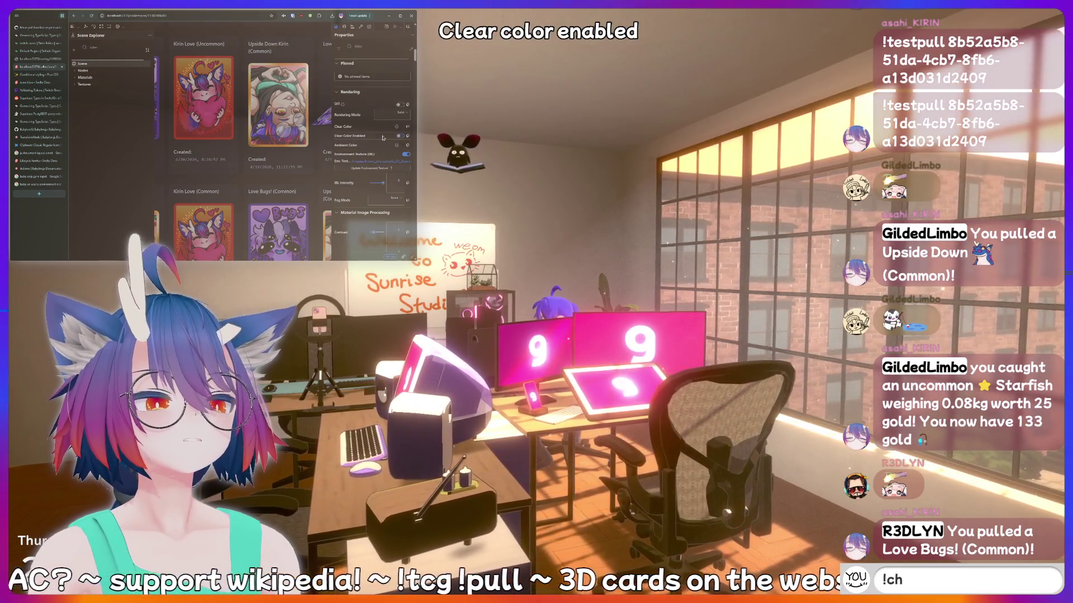
pyautogui.write('arity')
pyautogui.press('BackSpace')
pyautogui.press('BackSpace')
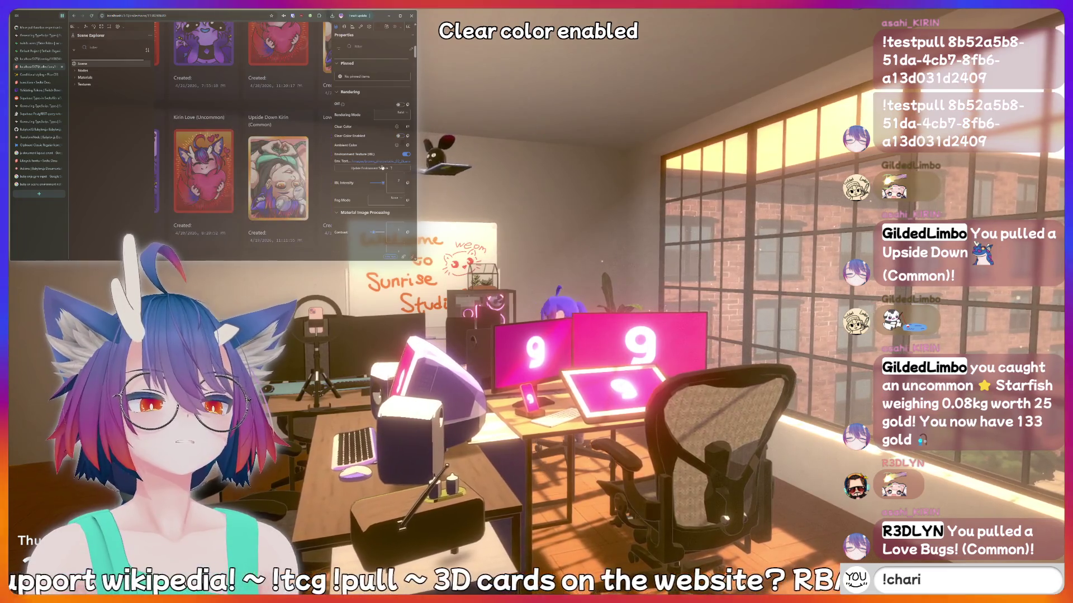
pyautogui.press('BackSpace')
pyautogui.press('BackSpace')
pyautogui.press('BackSpace')
pyautogui.write('hotd')
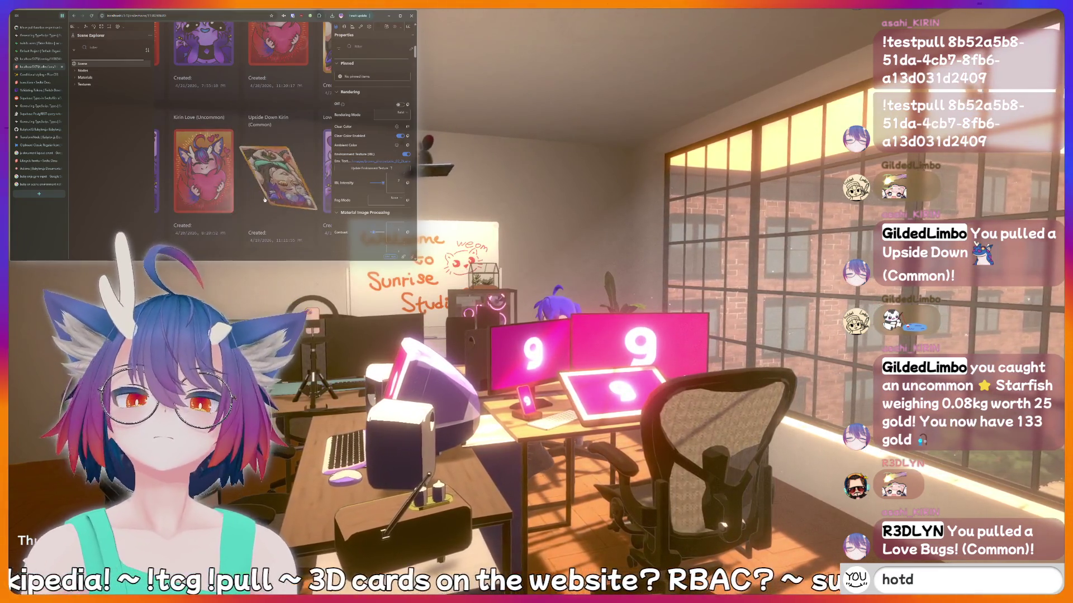
pyautogui.write('og')
pyautogui.press('BackSpace')
pyautogui.press('BackSpace')
pyautogui.press('BackSpace')
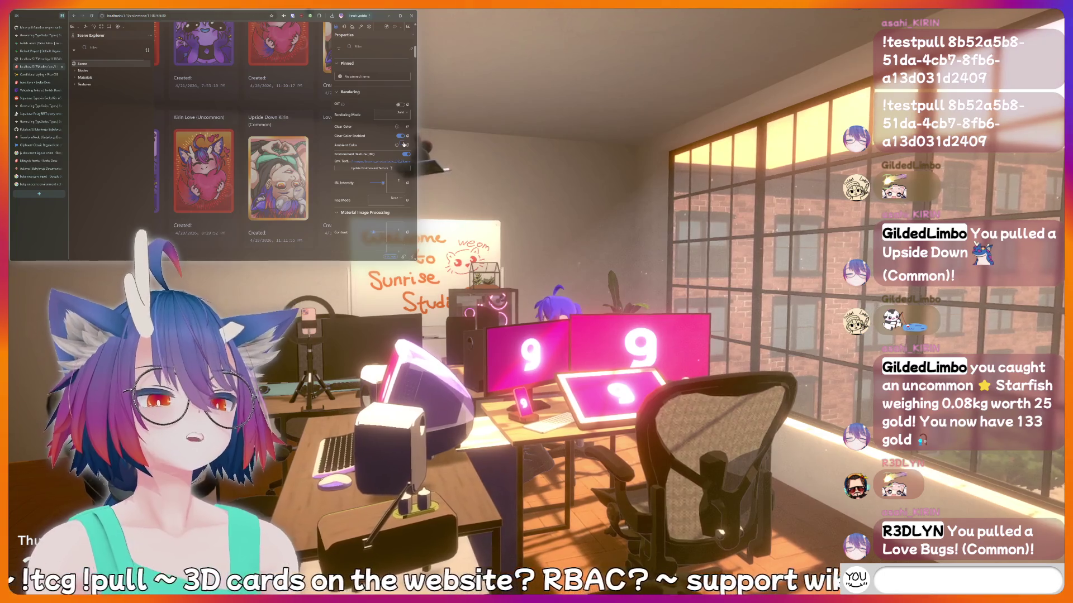
pyautogui.write('LUL')
# Switch the rendering mode to Wireframe, then back to Solid.
pyautogui.click(407, 114)
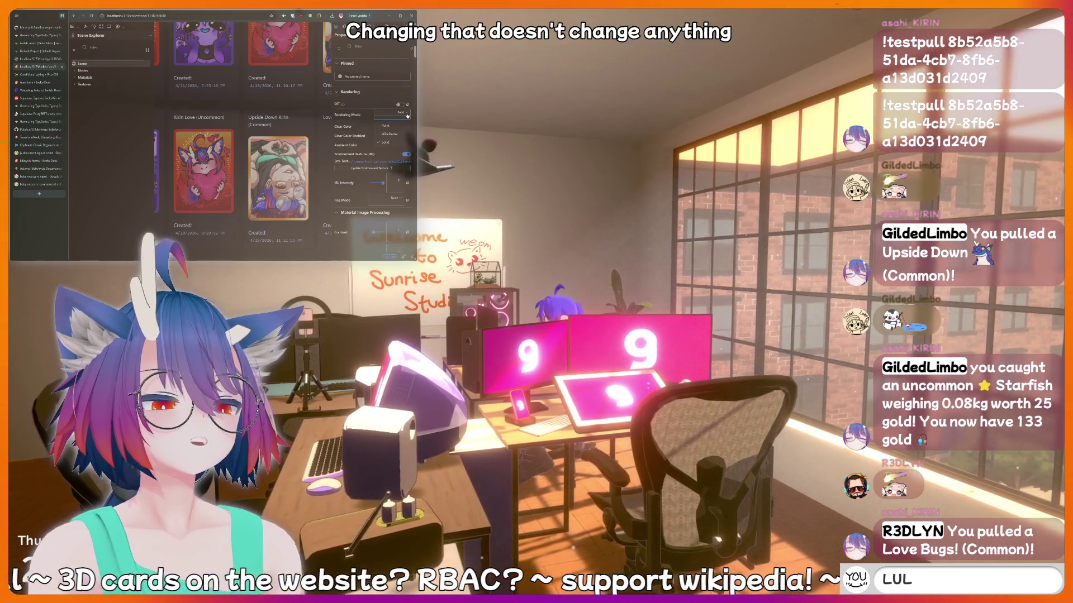
pyautogui.click(390, 134)
pyautogui.write('rin')
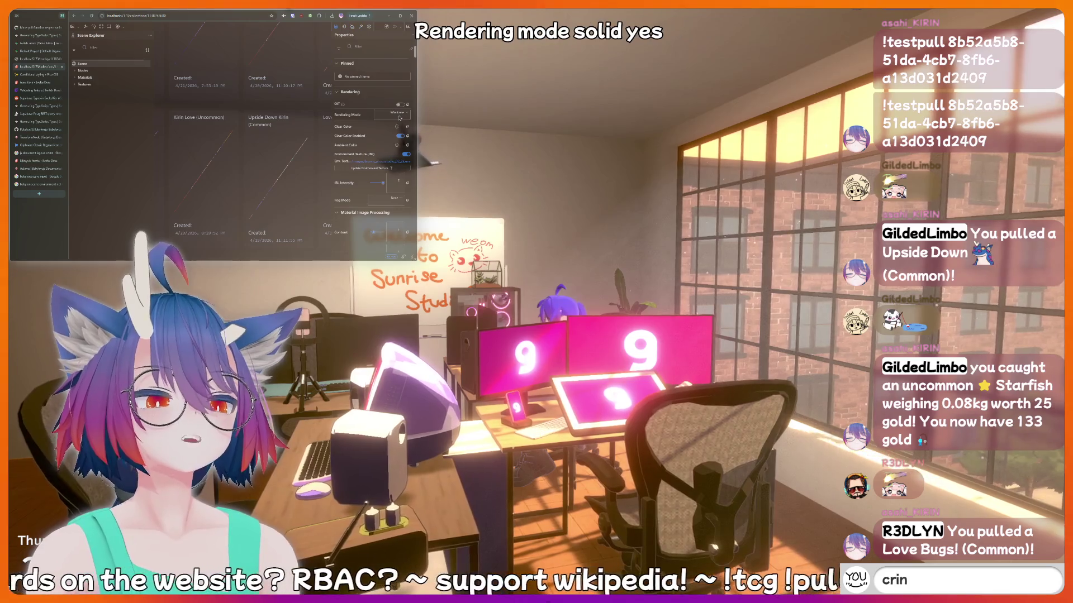
pyautogui.press('BackSpace')
pyautogui.press('BackSpace')
pyautogui.press('BackSpace')
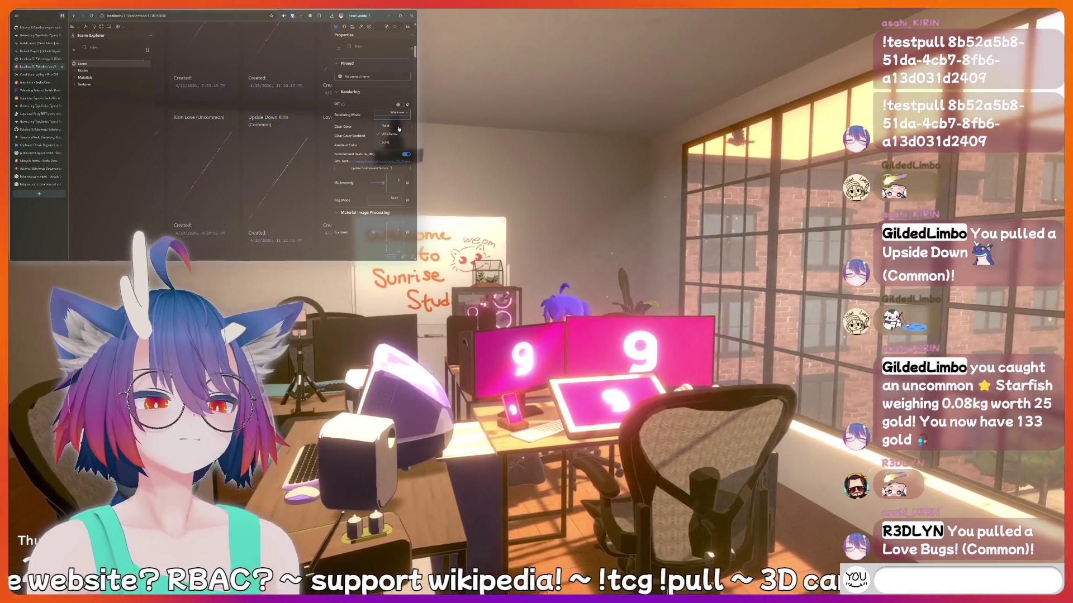
pyautogui.write('!bottom')
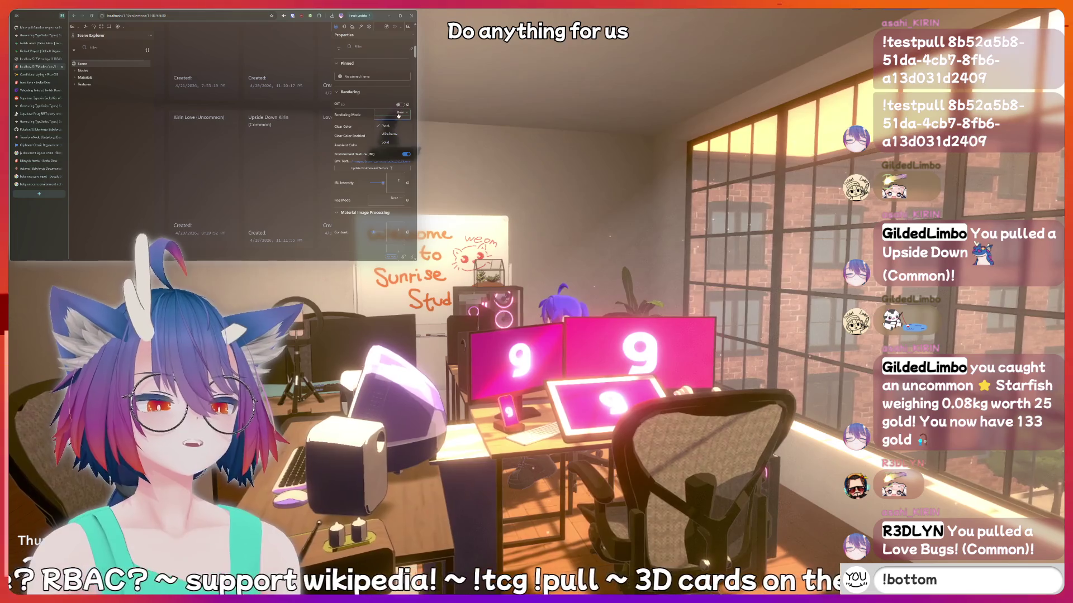
pyautogui.click(388, 142)
pyautogui.press('BackSpace')
pyautogui.press('BackSpace')
pyautogui.press('BackSpace')
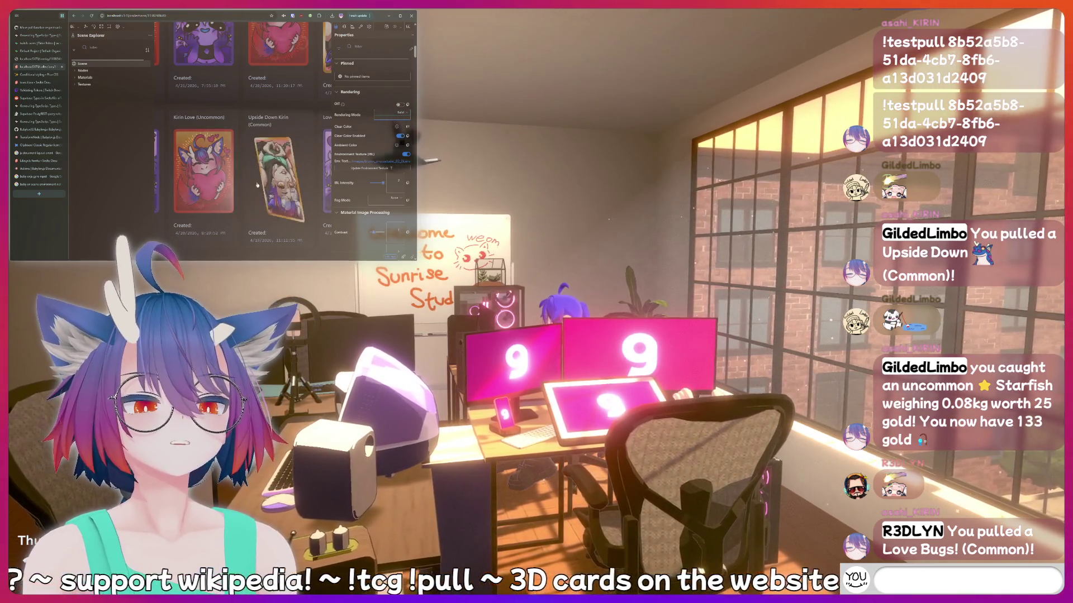
pyautogui.write('fish')
# Raise the image processing exposure, then lower it back down.
pyautogui.scroll(-5, 354, 167)
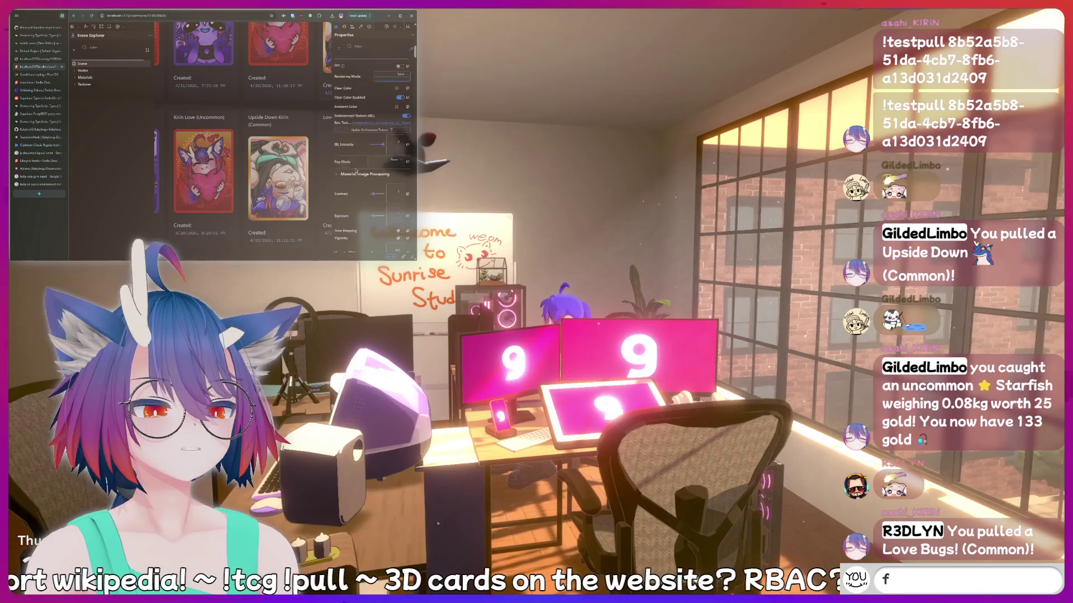
pyautogui.press('Return')
pyautogui.scroll(-1, 354, 168)
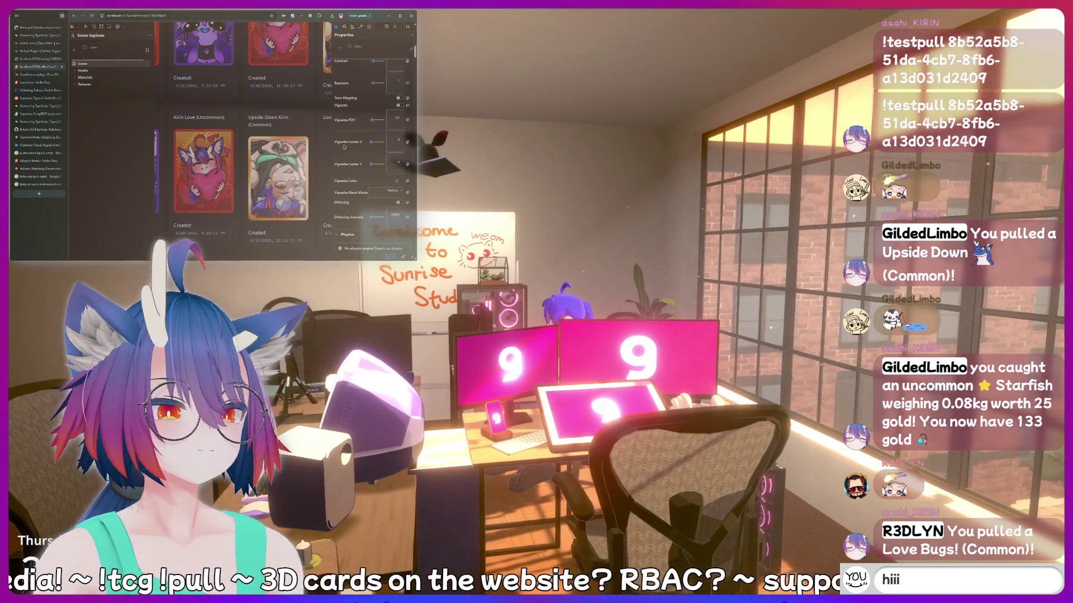
pyautogui.scroll(1, 345, 147)
pyautogui.write('!')
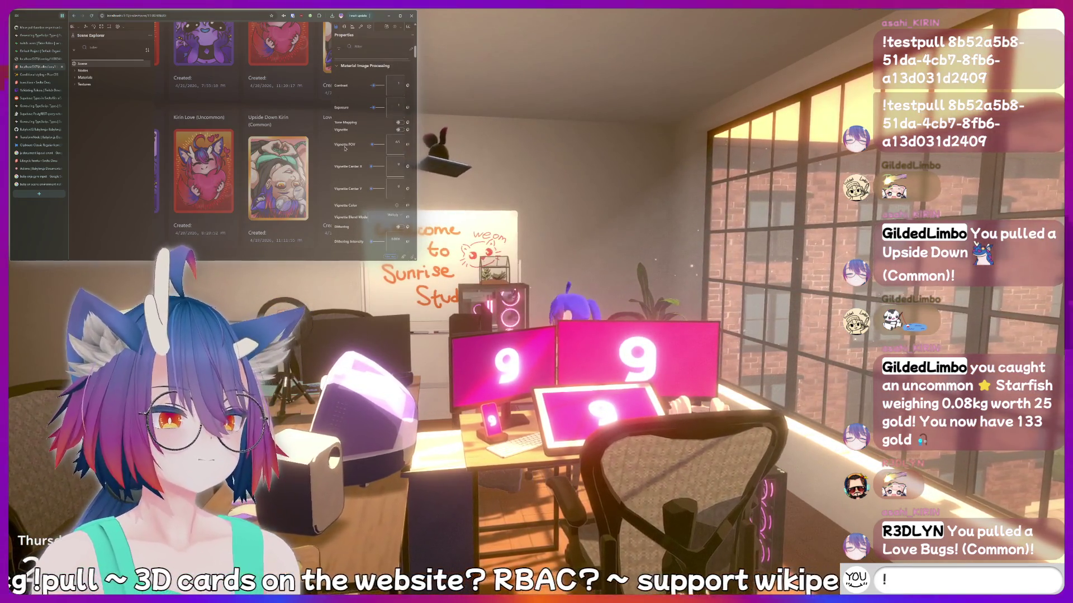
pyautogui.write('addquote I just said s')
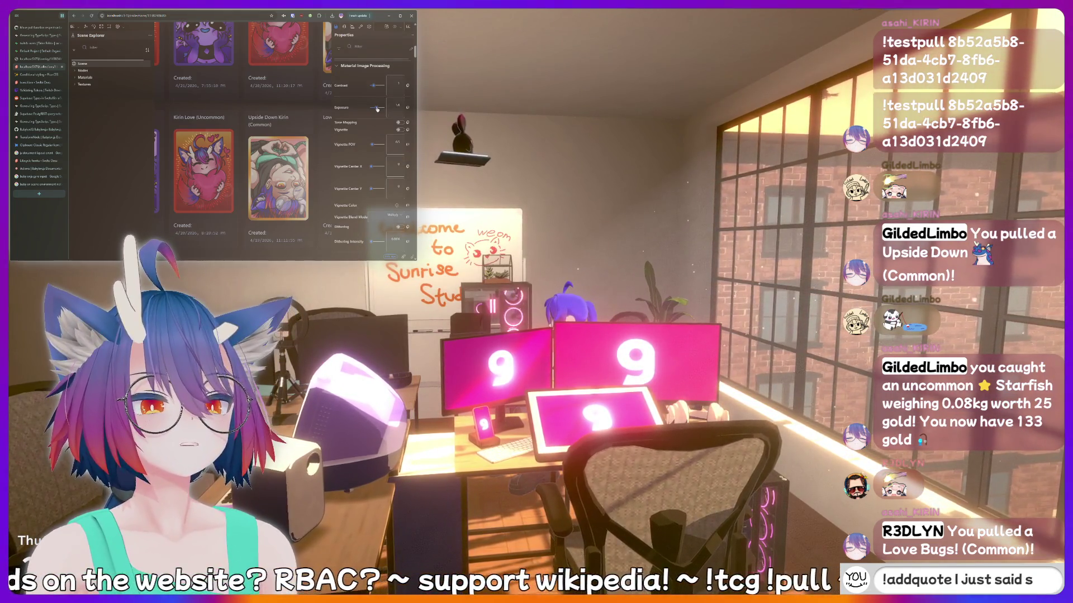
pyautogui.moveTo(377, 108); pyautogui.dragTo(382, 109)
pyautogui.write('omething suss')
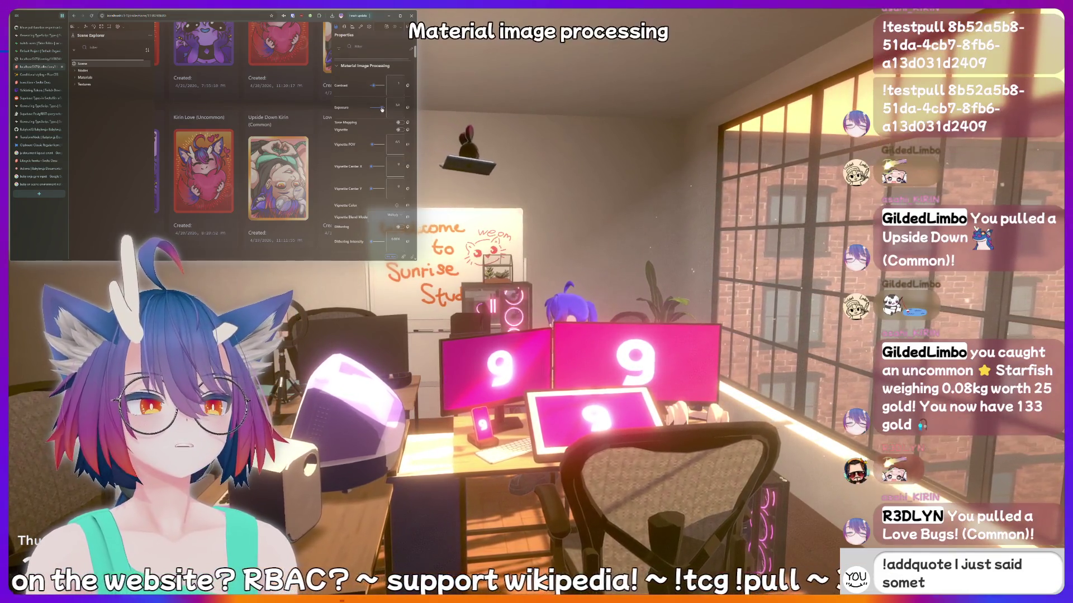
pyautogui.write('y t')
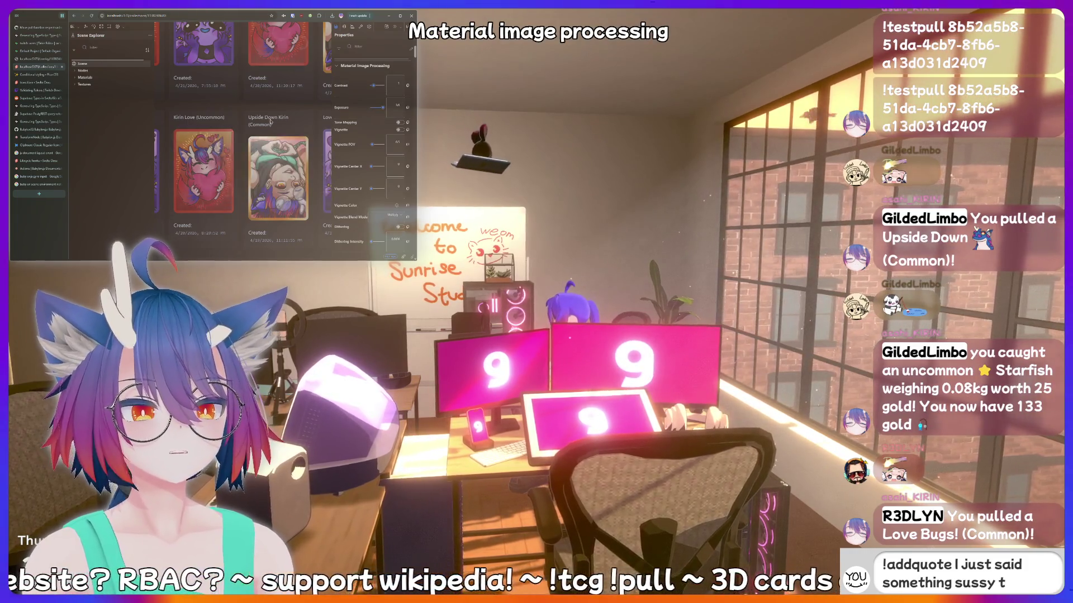
pyautogui.write('hat should be recorded')
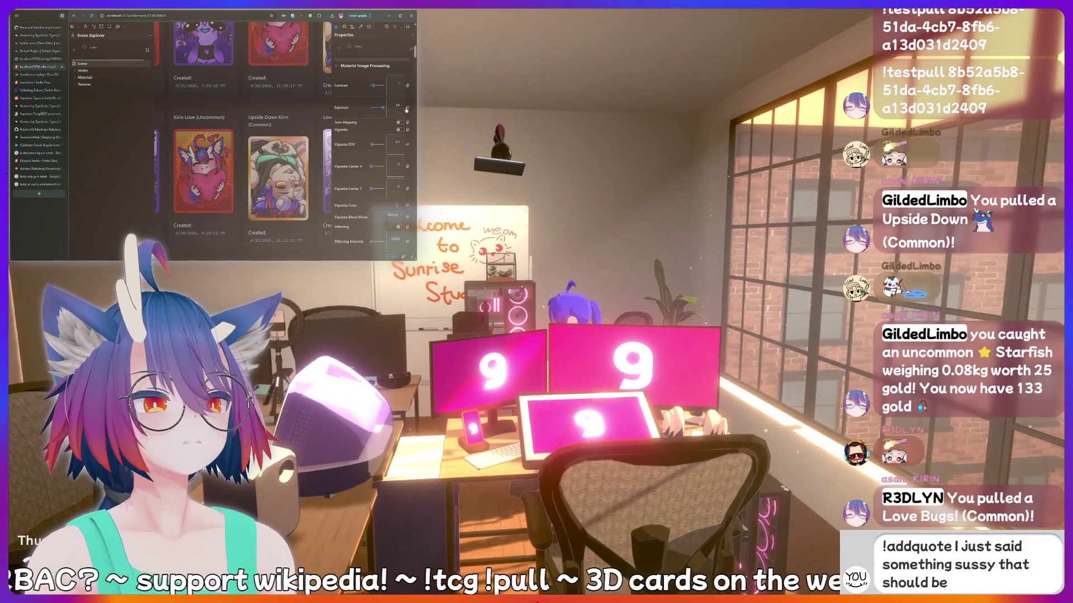
pyautogui.moveTo(384, 109); pyautogui.dragTo(374, 109)
pyautogui.write('forever!')
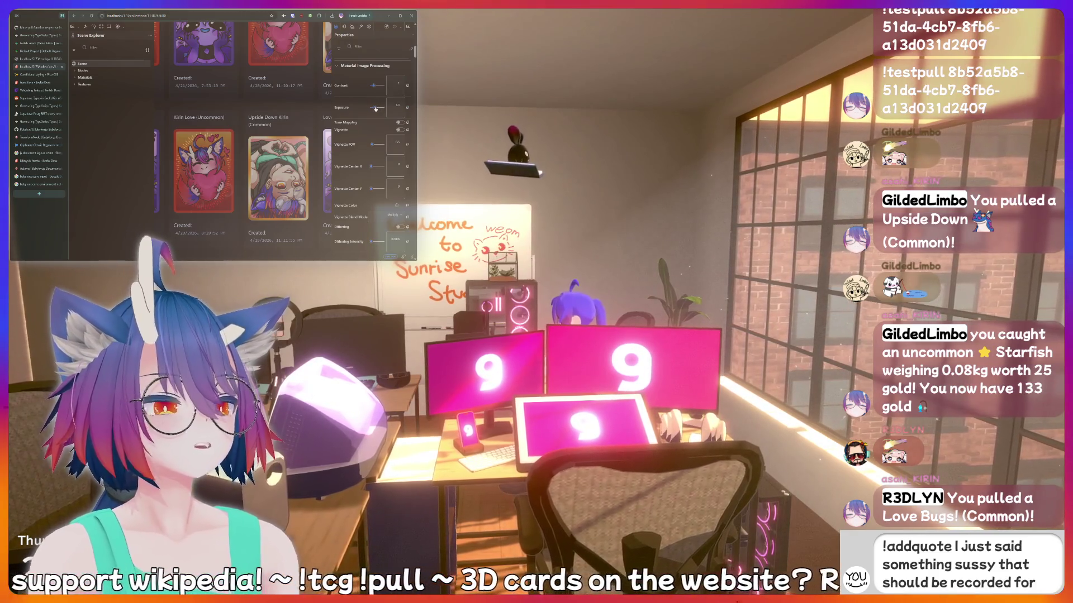
# Toggle the environment texture off and back on, then list the scene's materials.
pyautogui.scroll(-5, 374, 109)
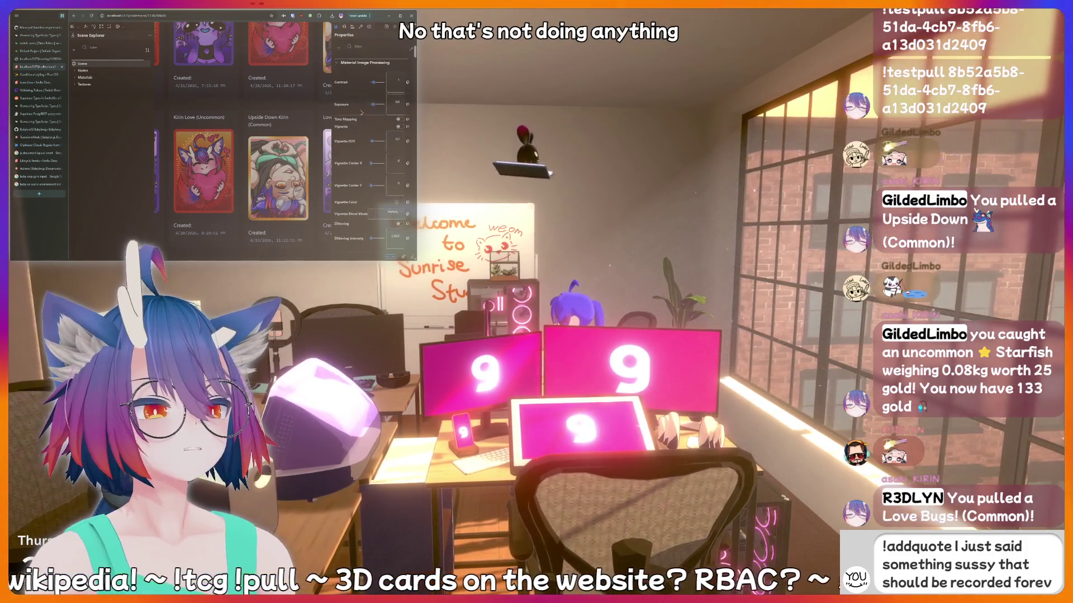
pyautogui.scroll(-3, 360, 118)
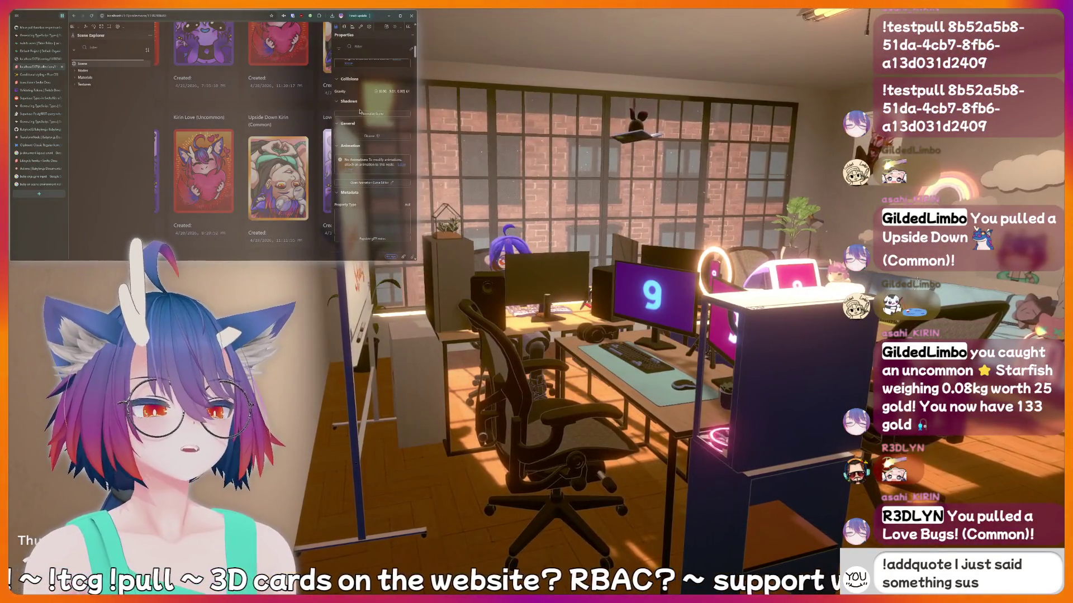
pyautogui.scroll(10, 365, 123)
pyautogui.press('BackSpace')
pyautogui.press('BackSpace')
pyautogui.press('BackSpace')
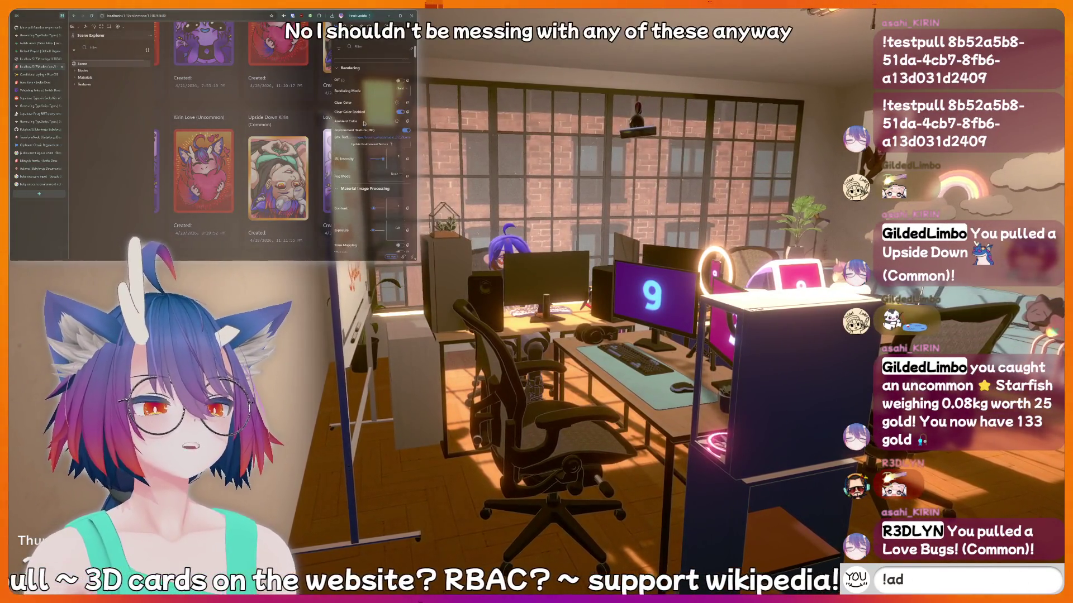
pyautogui.write('hiii')
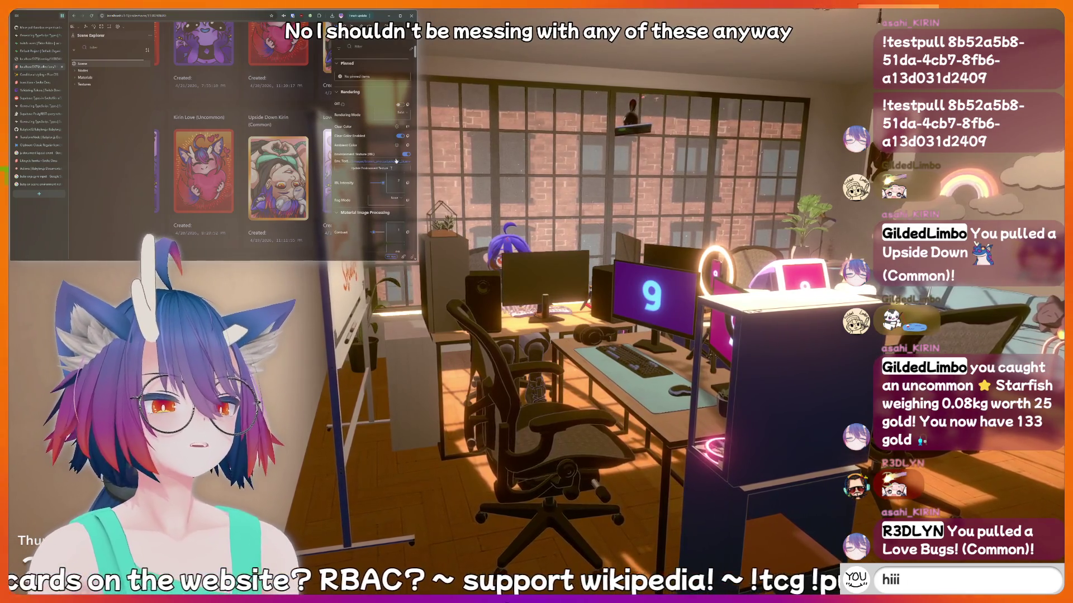
pyautogui.click(406, 155)
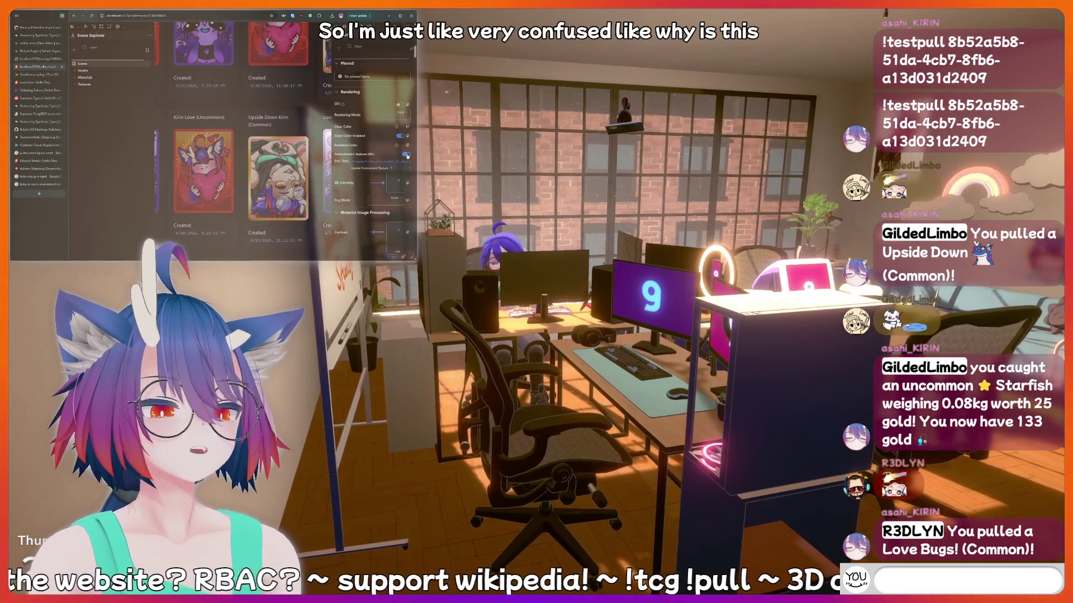
pyautogui.click(407, 154)
pyautogui.write('otdog')
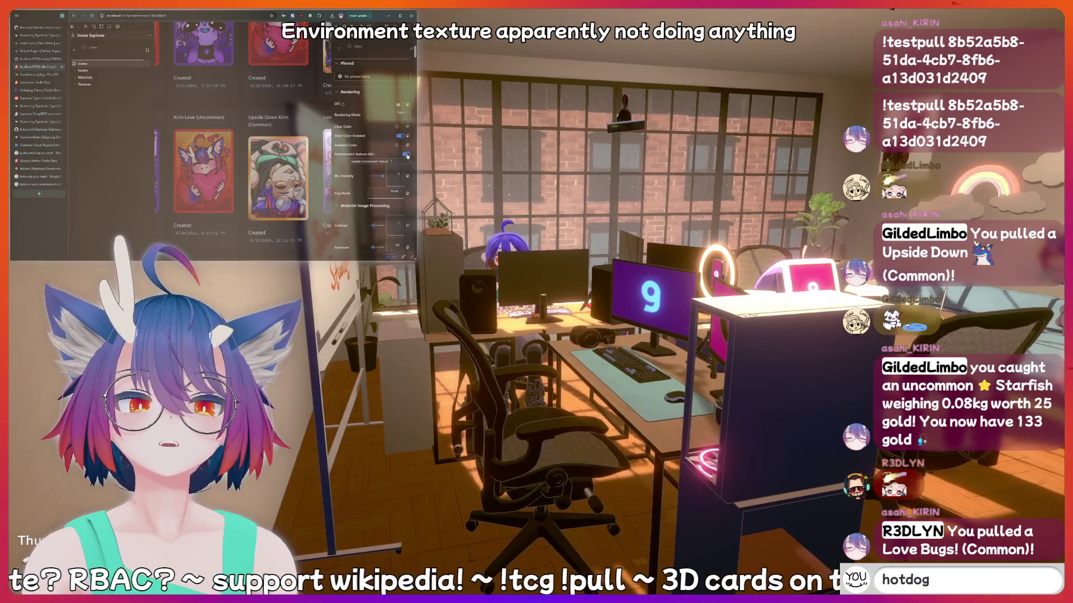
pyautogui.write('!charity')
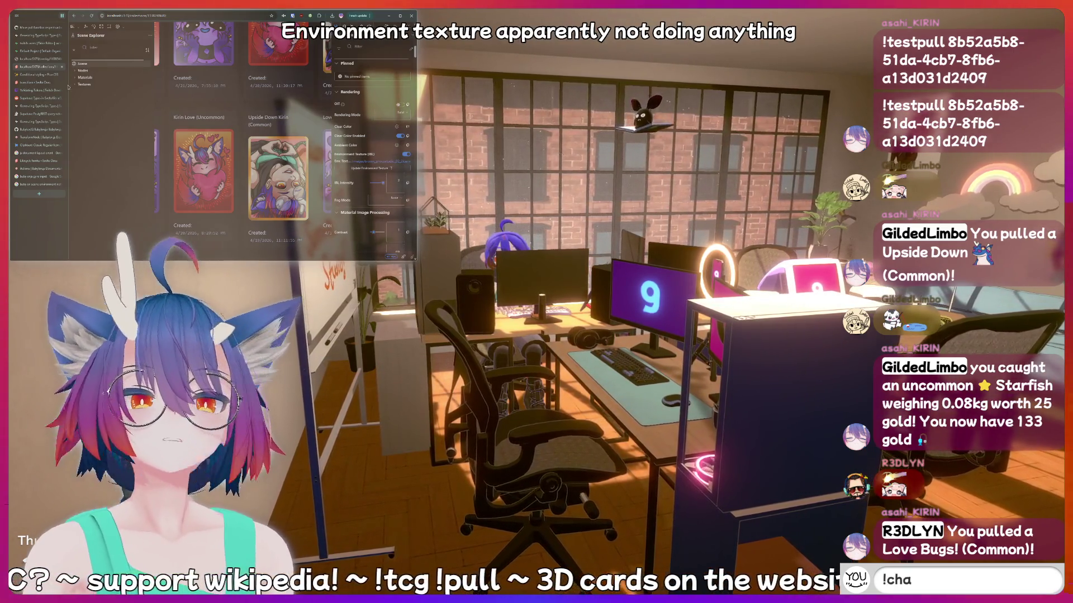
pyautogui.click(76, 79)
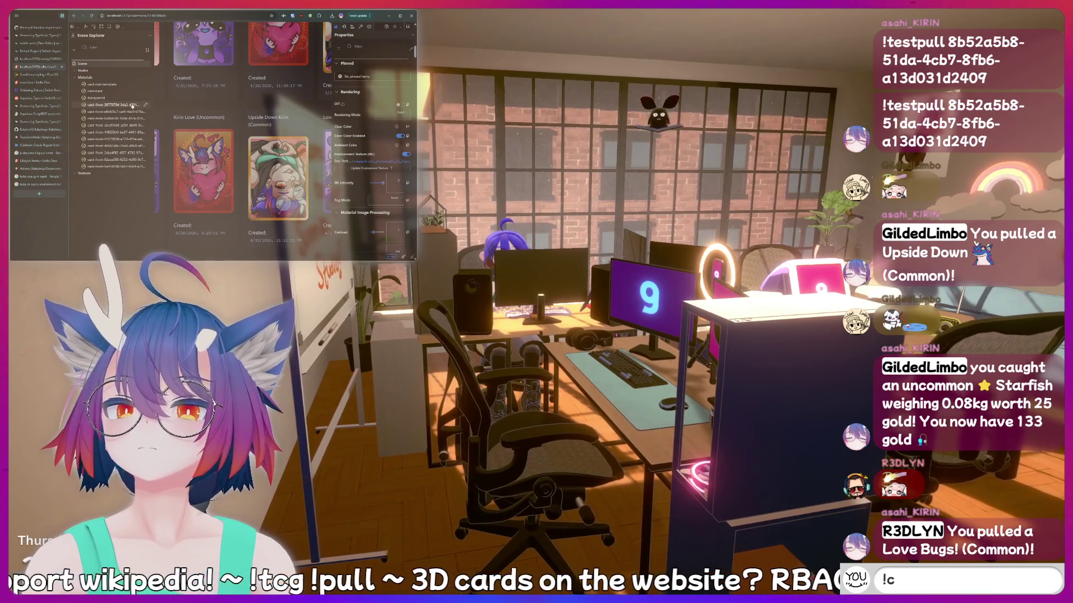
# Select a card-front material under Materials in the Scene Explorer.
pyautogui.click(109, 104)
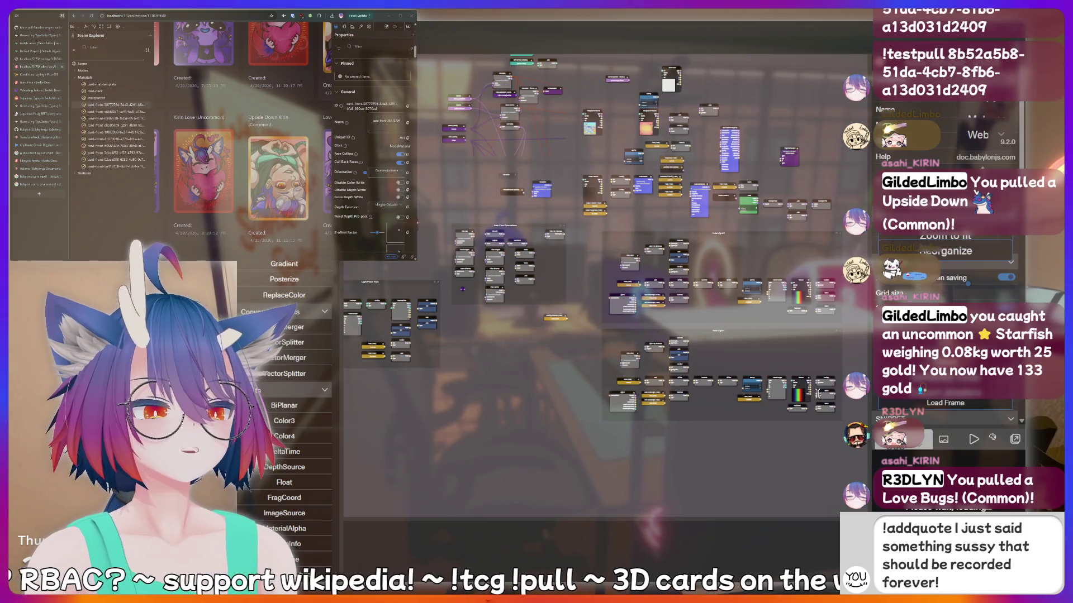
# Pan the graph and inspect the Light1 node's directional light settings.
pyautogui.scroll(-1, 283, 391)
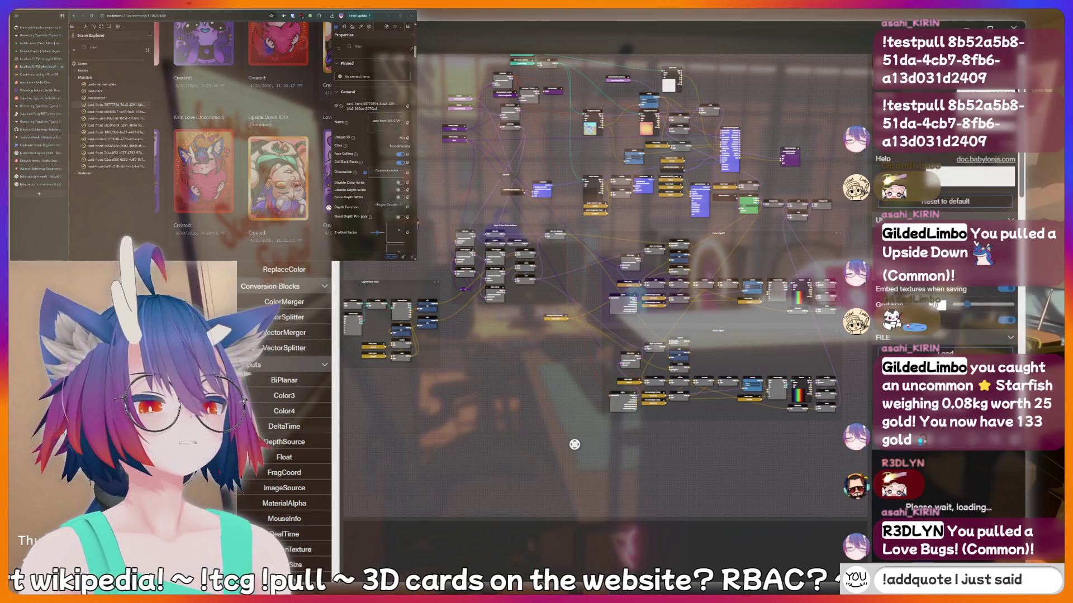
pyautogui.moveTo(530, 382); pyautogui.dragTo(562, 402)
pyautogui.scroll(8, 562, 402)
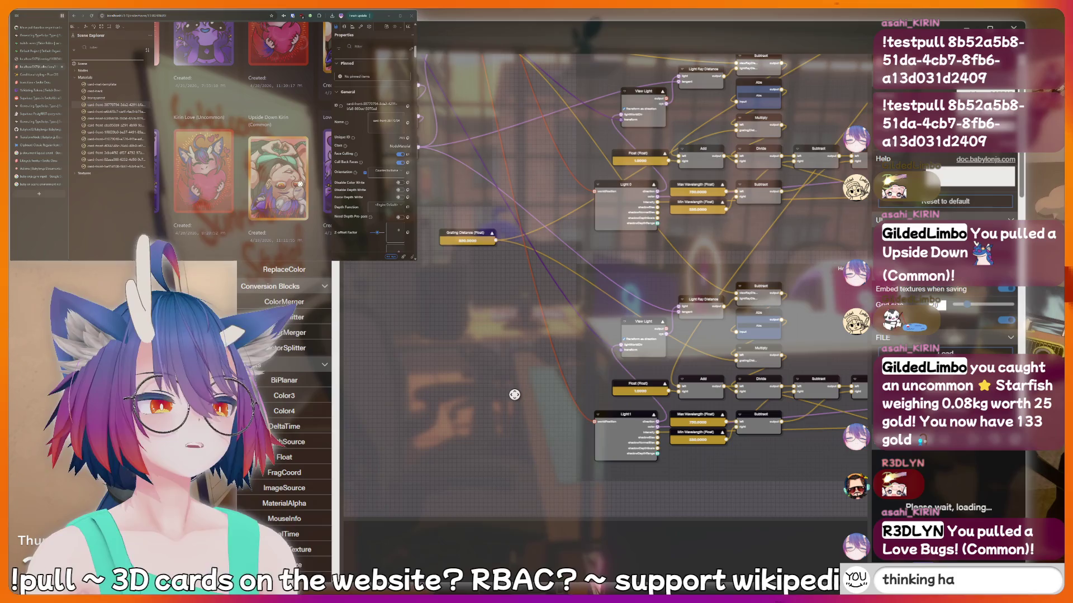
pyautogui.click(608, 414)
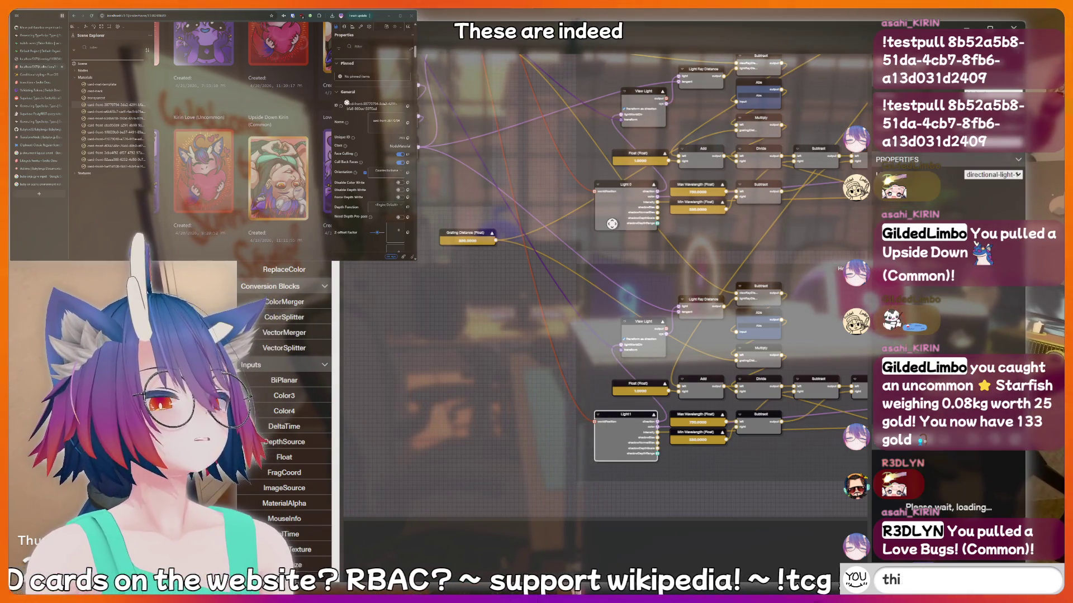
pyautogui.click(501, 410)
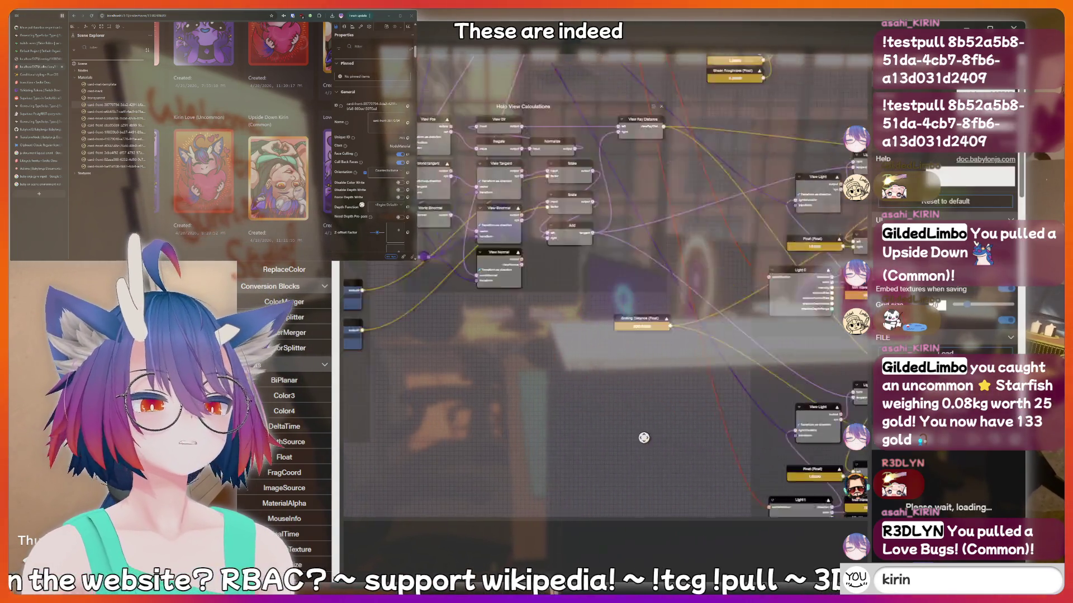
pyautogui.scroll(-5, 500, 410)
pyautogui.scroll(5, 516, 383)
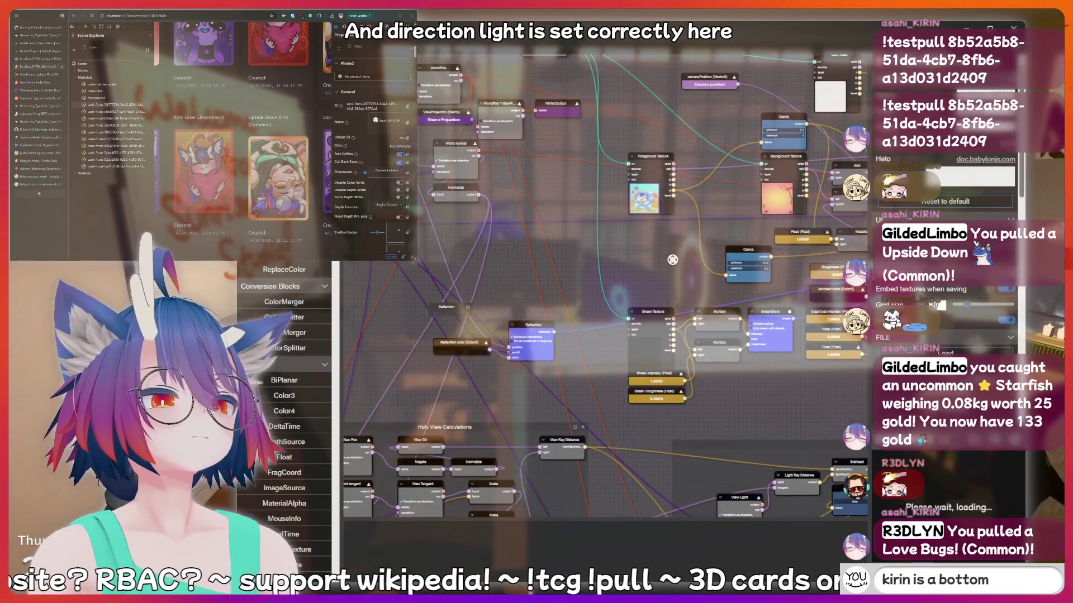
# Select the PBRMetallicRoughness block and scroll down to its environment reflection settings.
pyautogui.moveTo(731, 243); pyautogui.dragTo(528, 304)
pyautogui.click(768, 257)
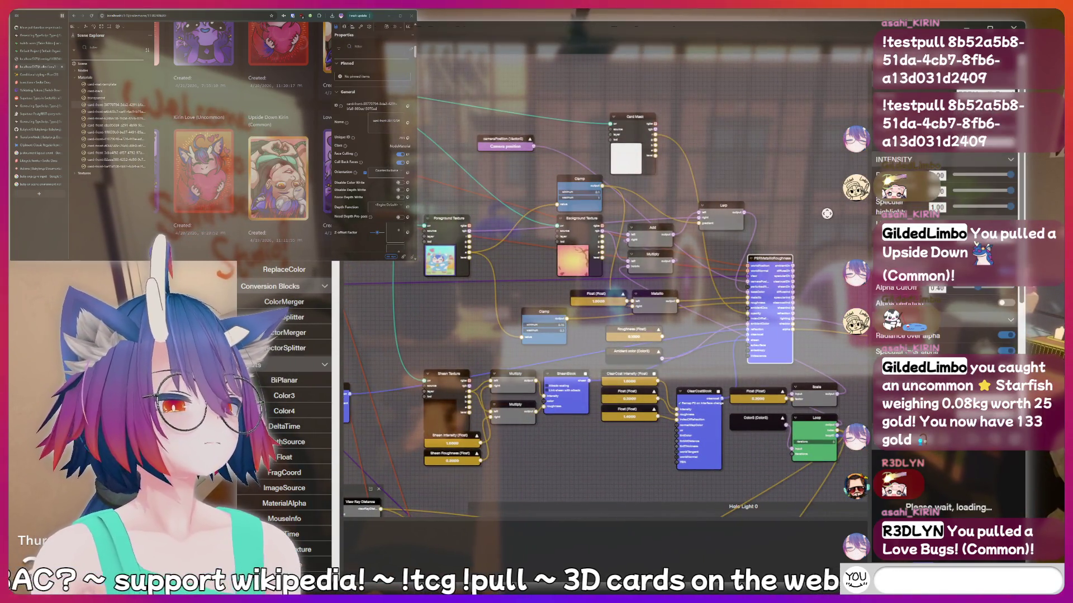
pyautogui.scroll(-5, 945, 252)
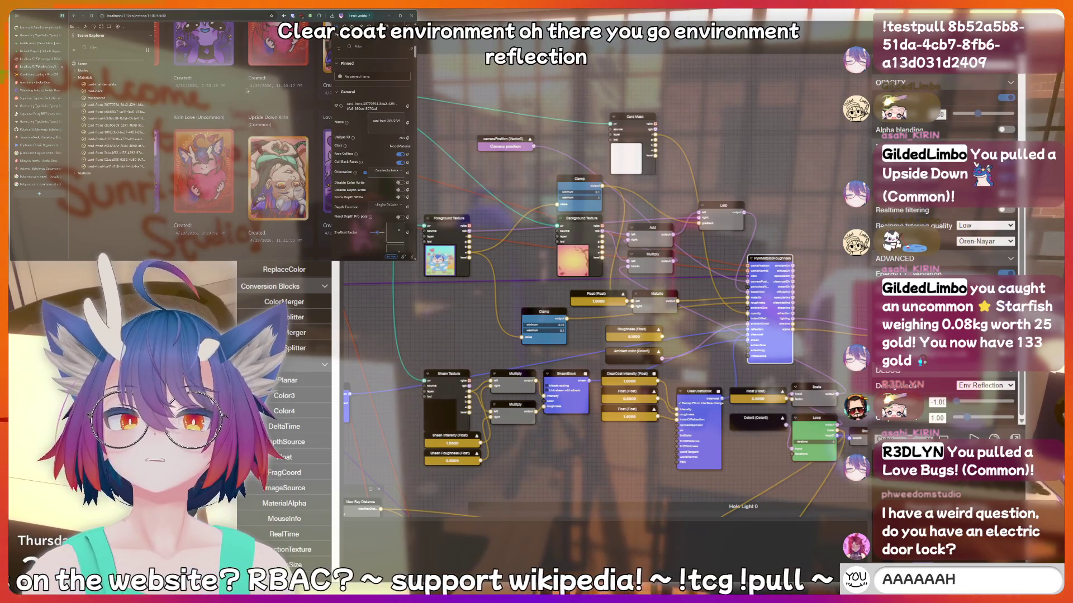
pyautogui.scroll(-3, 211, 116)
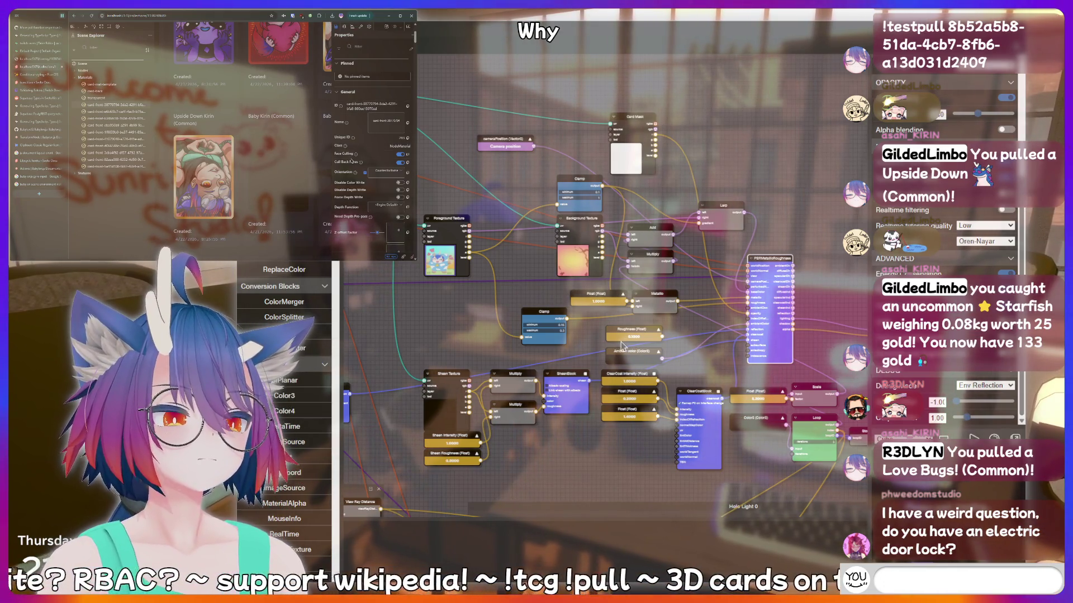
# Scroll down the Properties panel and send a POG chat message.
pyautogui.scroll(-5, 372, 145)
pyautogui.write('cringe')
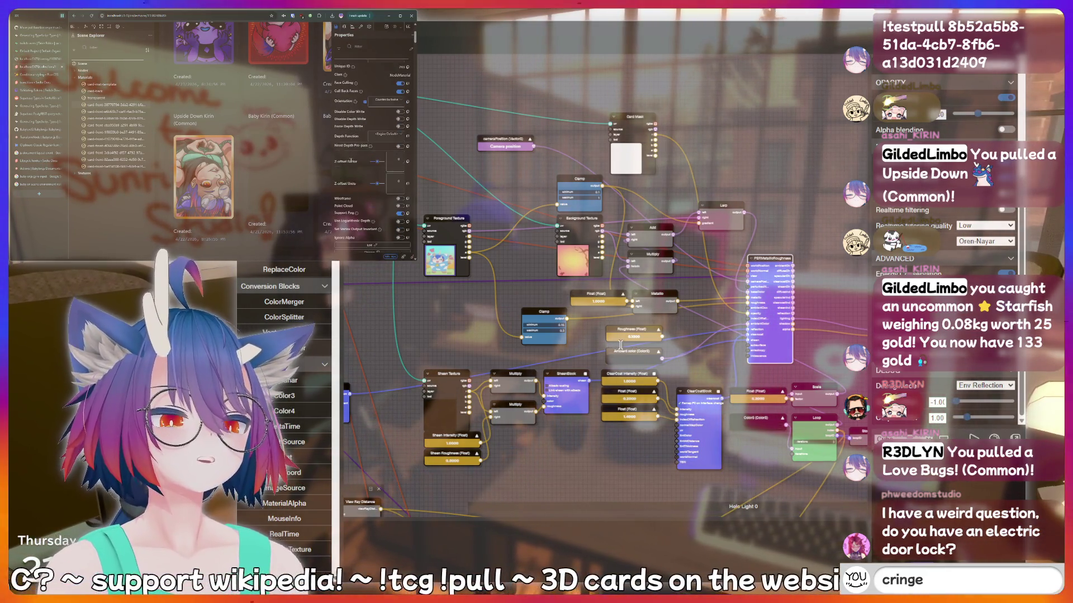
pyautogui.scroll(-3, 349, 140)
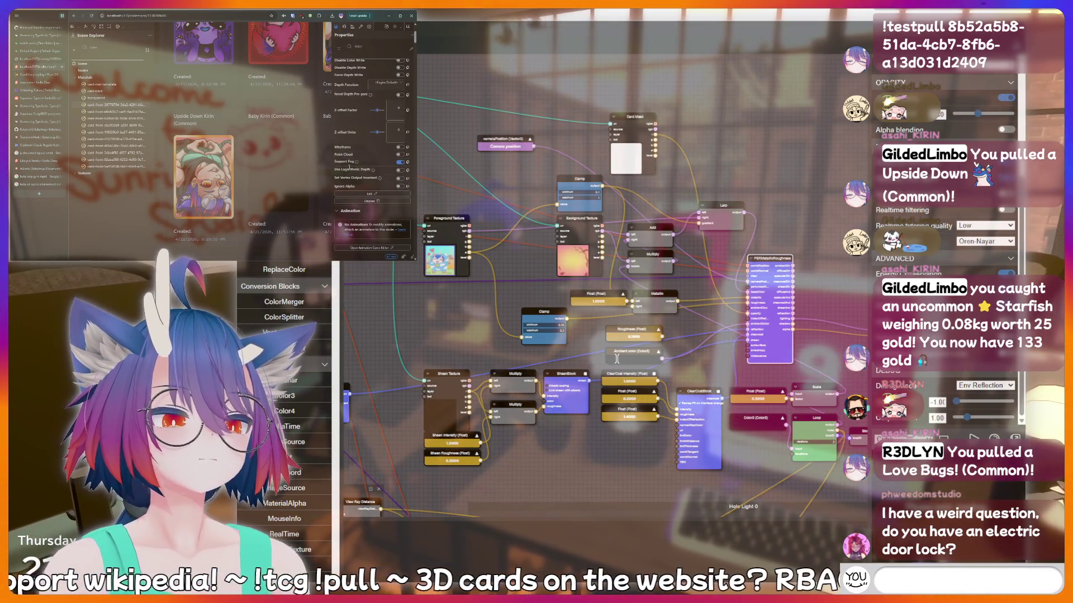
pyautogui.write('G')
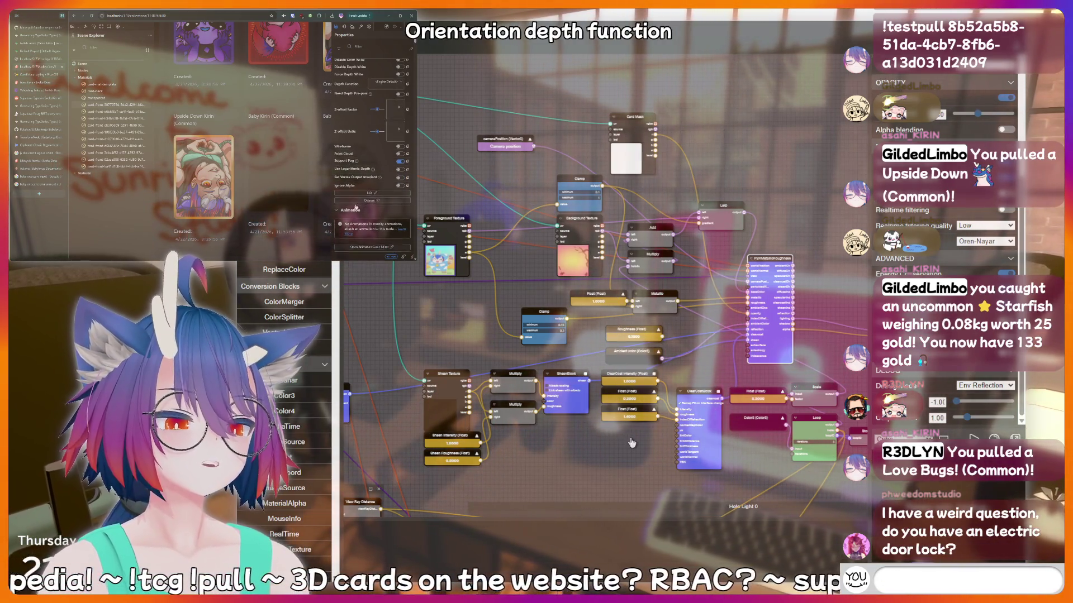
pyautogui.scroll(-3, 351, 184)
pyautogui.press('Return')
# Type an !addquote chat message, then erase it unsent.
pyautogui.scroll(-3, 352, 208)
pyautogui.write('!addquote I ju')
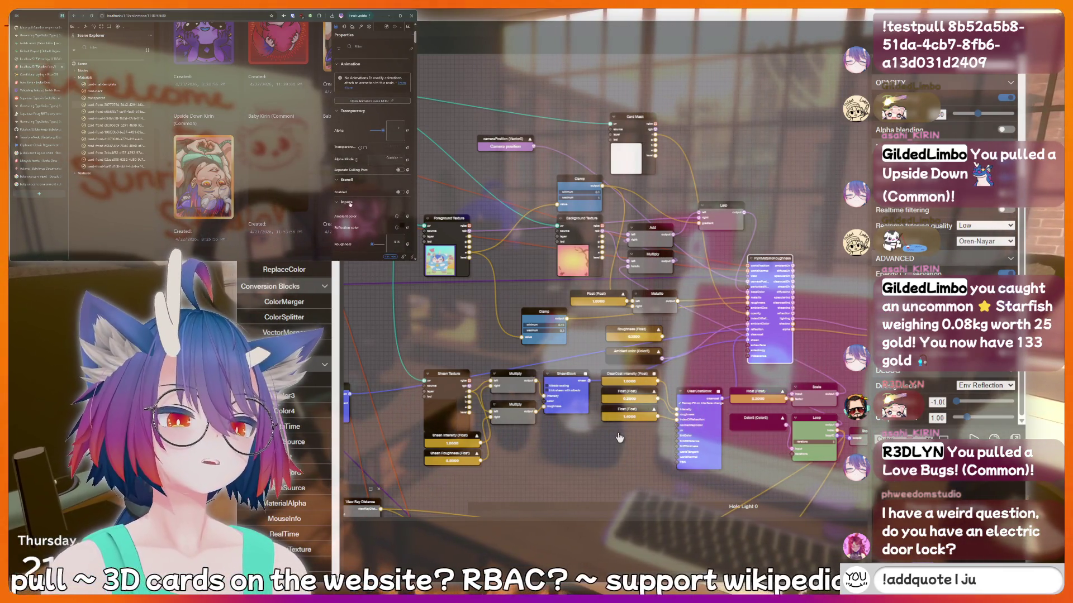
pyautogui.scroll(-3, 350, 204)
pyautogui.write('st said somet')
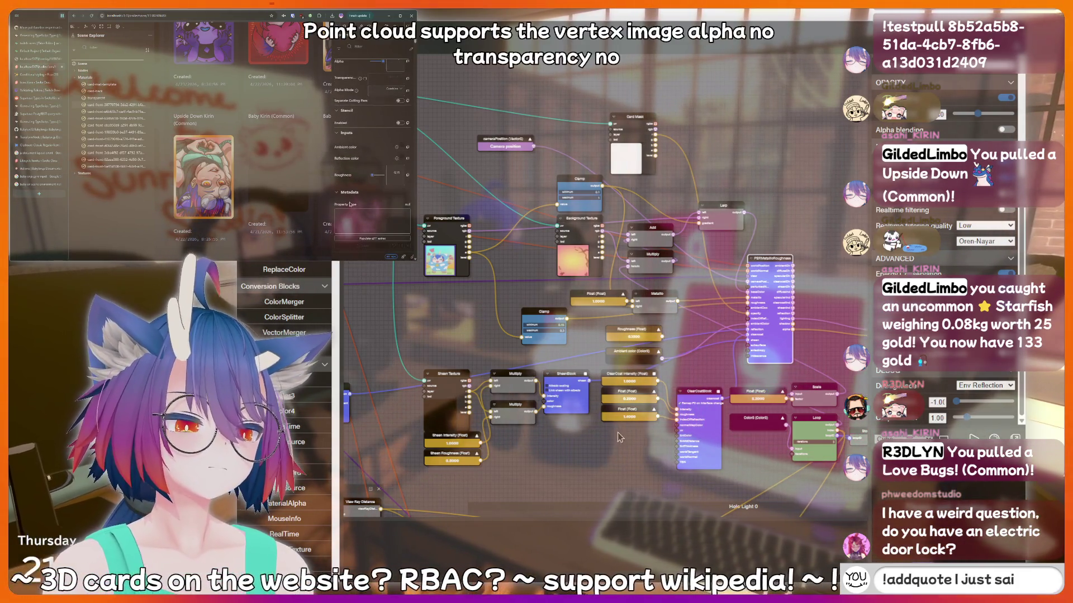
pyautogui.write('hing sussy th')
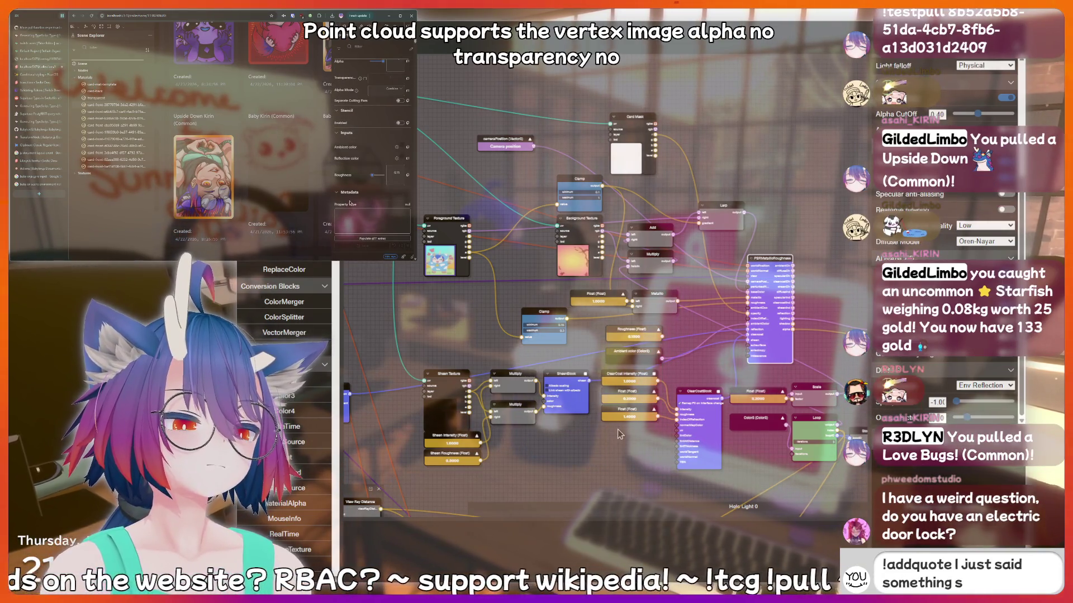
pyautogui.scroll(10, 351, 202)
pyautogui.scroll(5, 350, 202)
pyautogui.write('at sho')
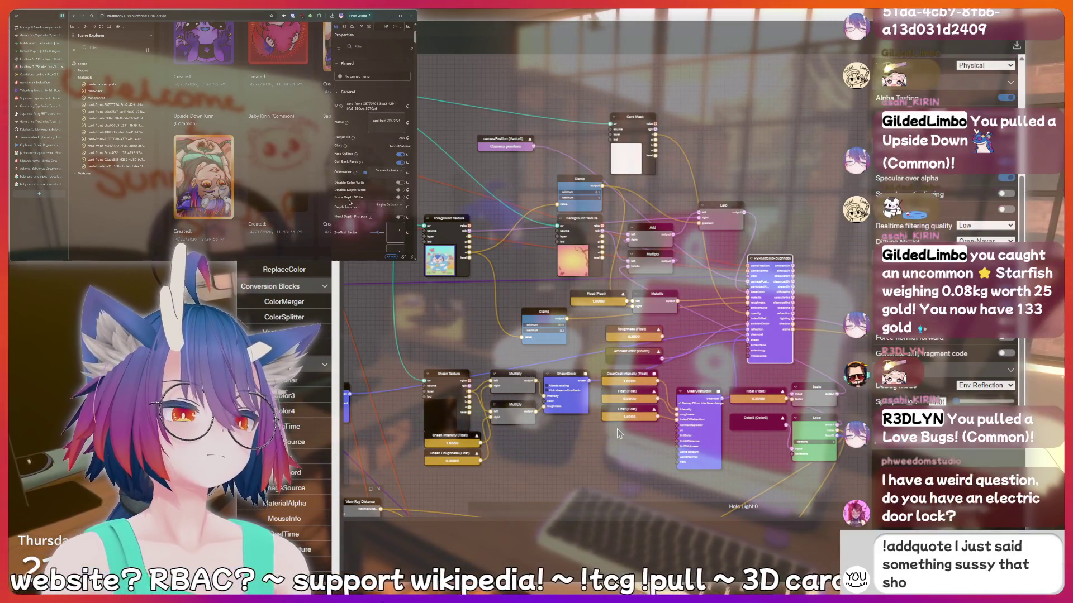
pyautogui.write('uld be recorded for')
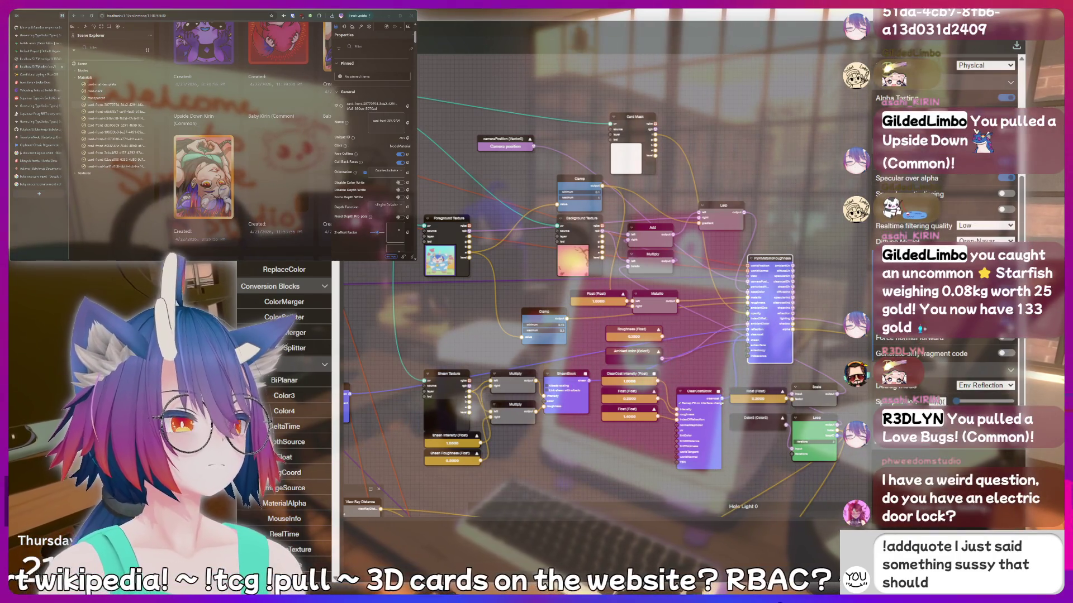
pyautogui.press('BackSpace')
pyautogui.press('BackSpace')
pyautogui.press('BackSpace')
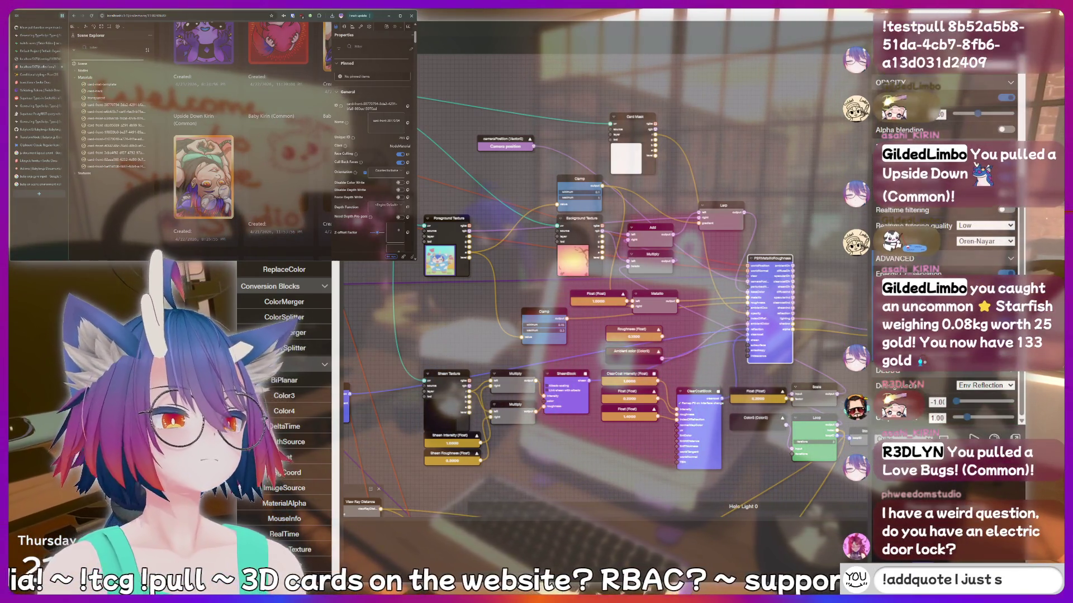
pyautogui.press('BackSpace')
pyautogui.press('BackSpace')
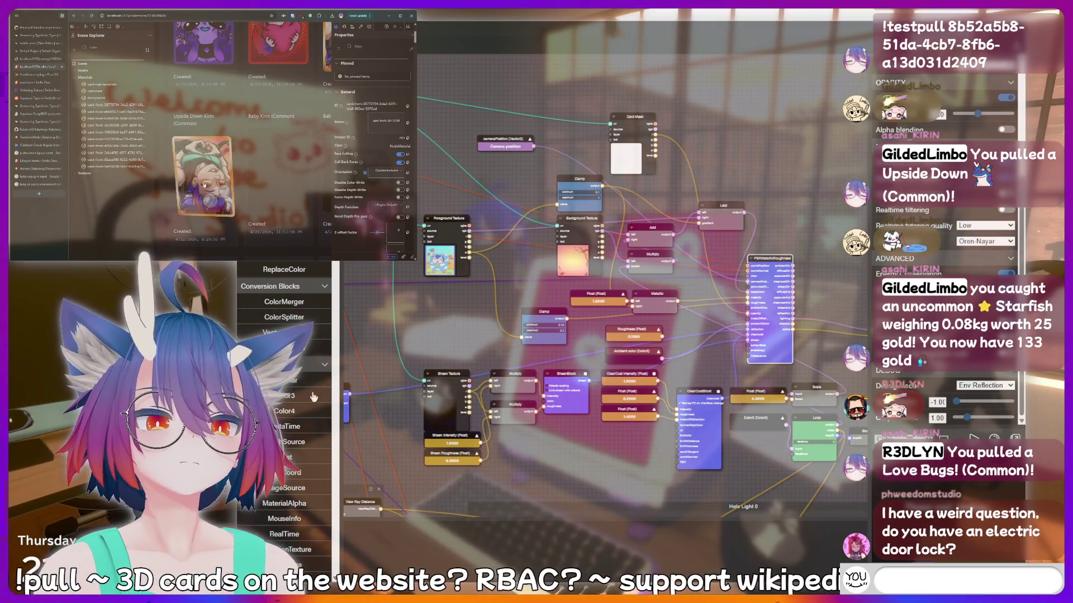
# Send the chat messages hotdog, fish, !lurk and AAAAAAH.
pyautogui.write('hotdog')
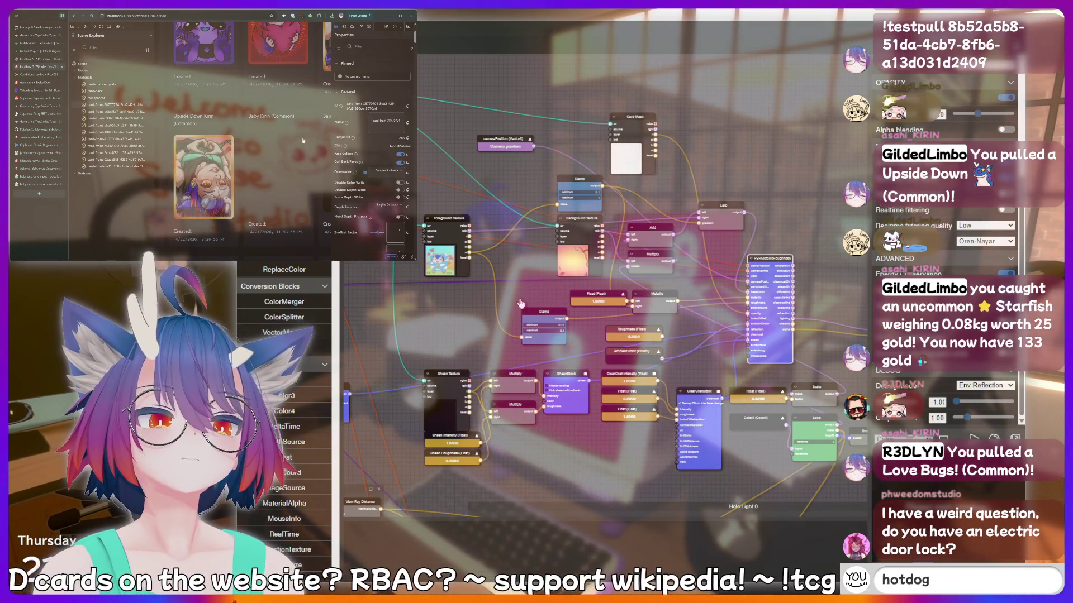
pyautogui.press('Return')
pyautogui.write('fish')
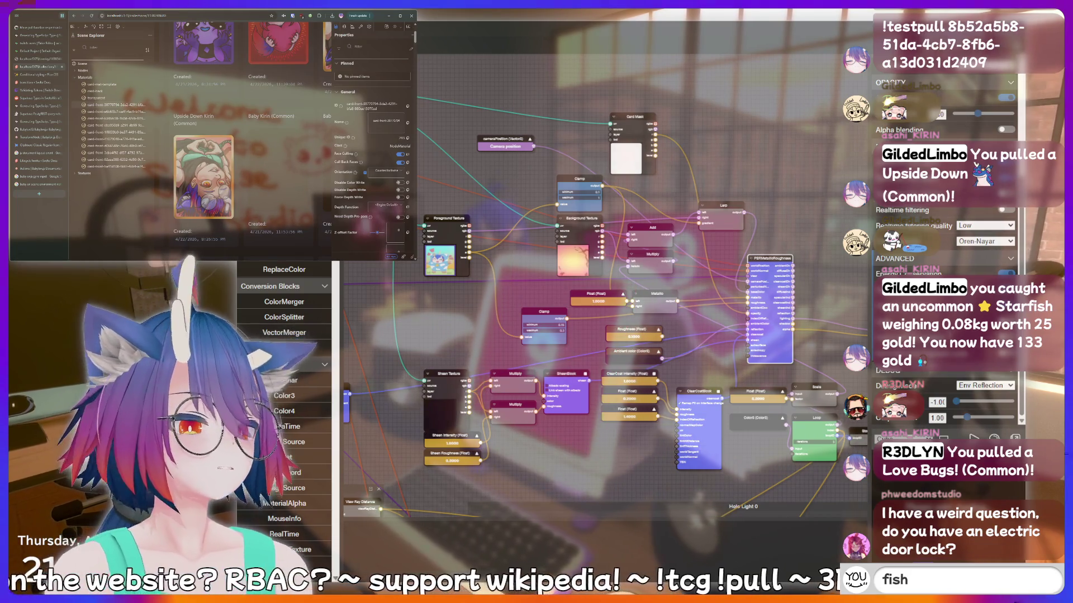
pyautogui.press('Return')
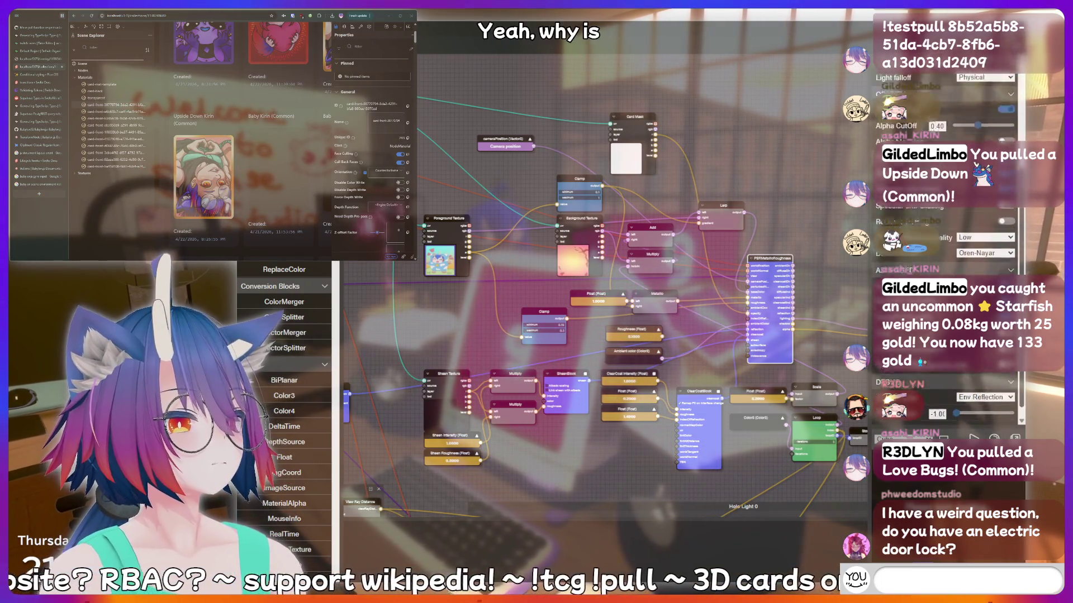
pyautogui.write('!lurk')
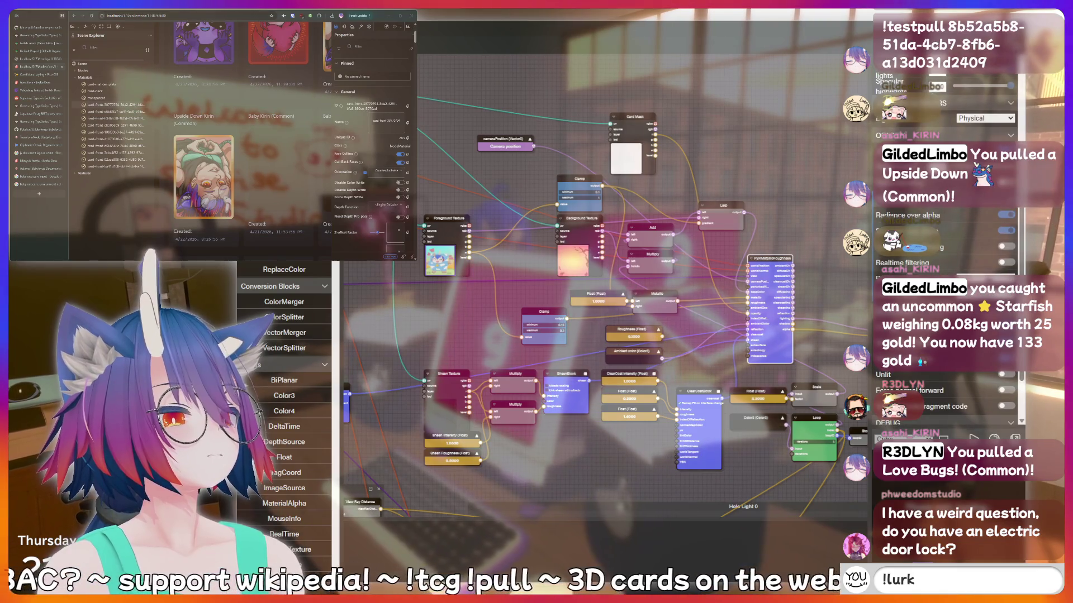
pyautogui.press('Return')
pyautogui.write('AAAAAAH')
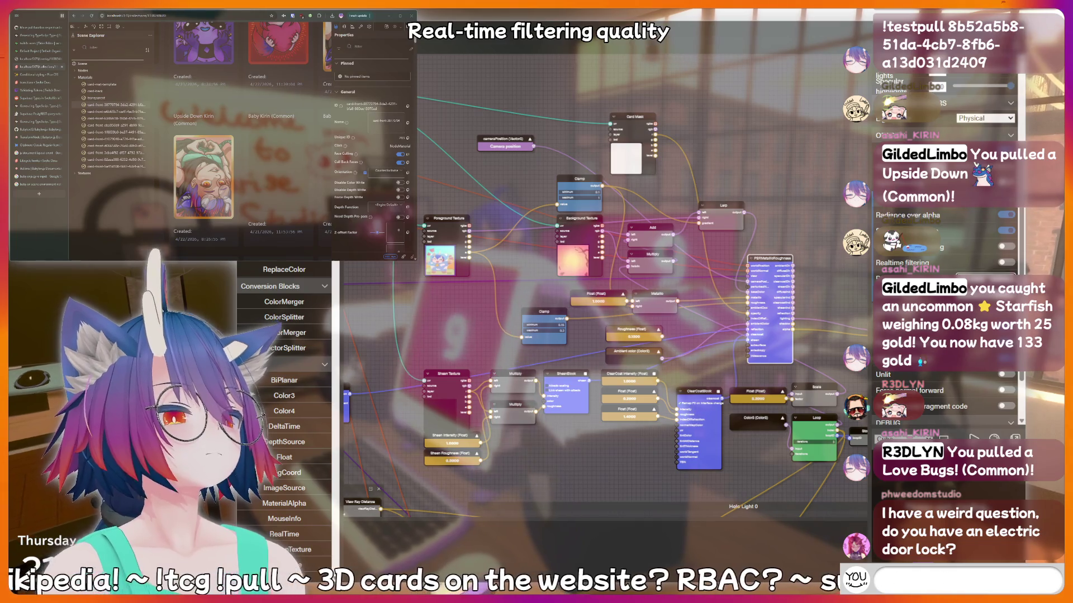
pyautogui.press('Return')
pyautogui.write('h')
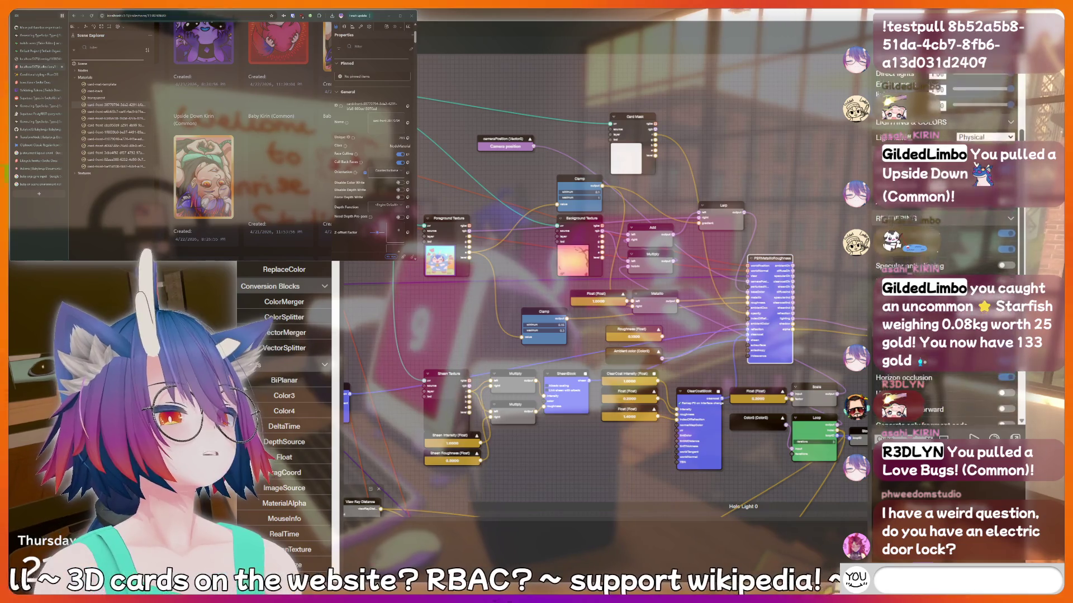
pyautogui.write('addquote I just sa')
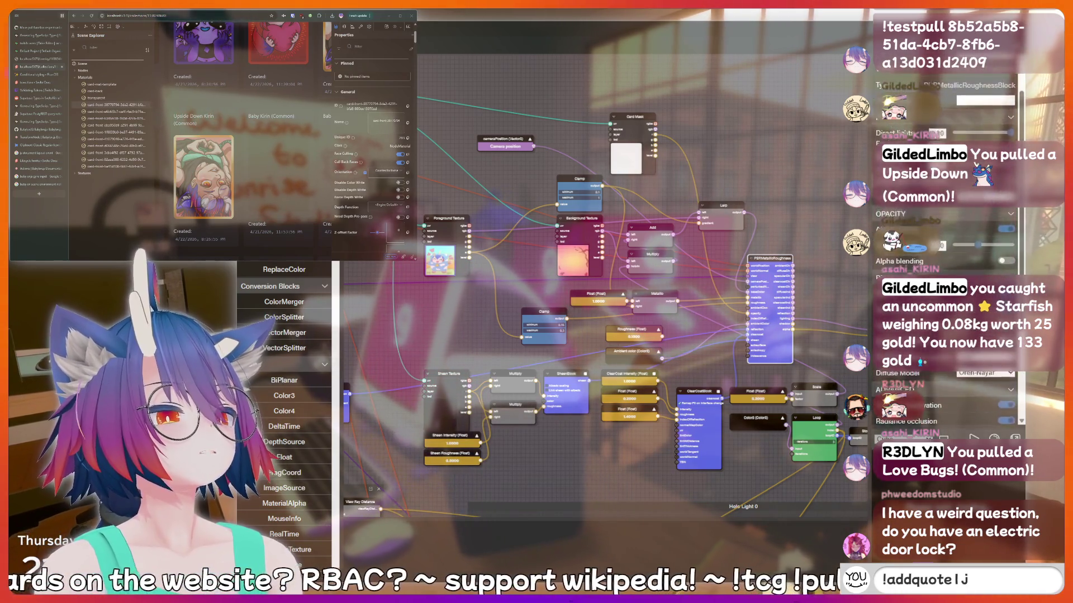
pyautogui.write('id something sussy')
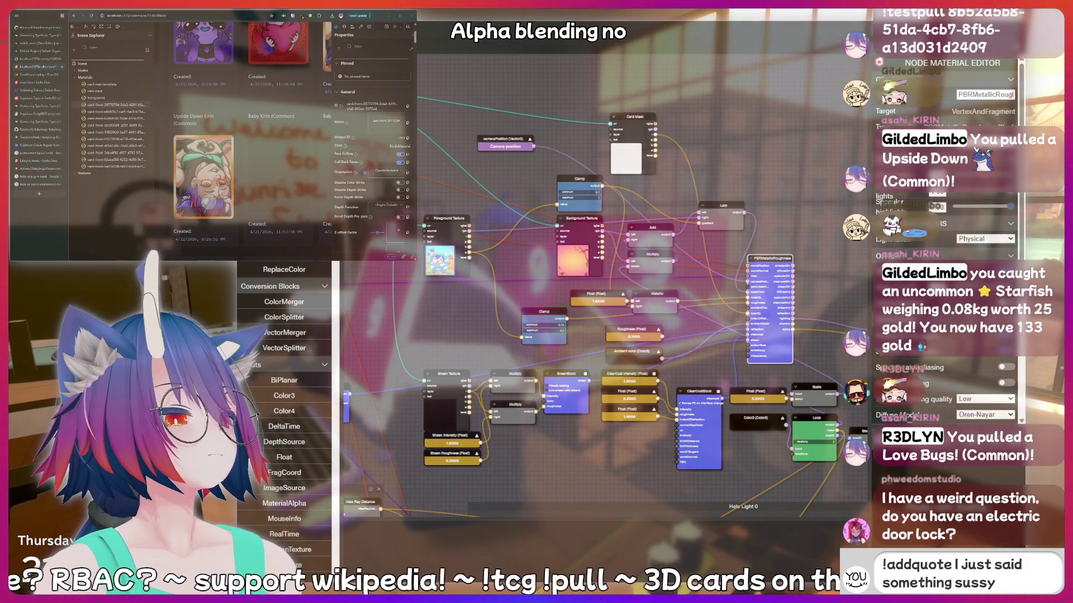
pyautogui.write(' that should b')
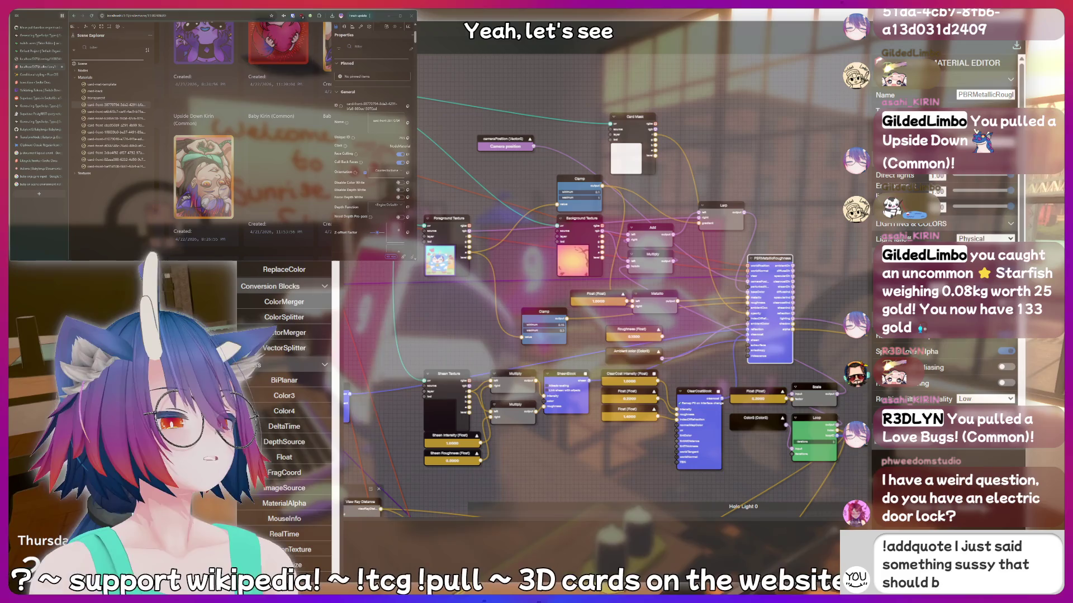
pyautogui.write('e recorded fo')
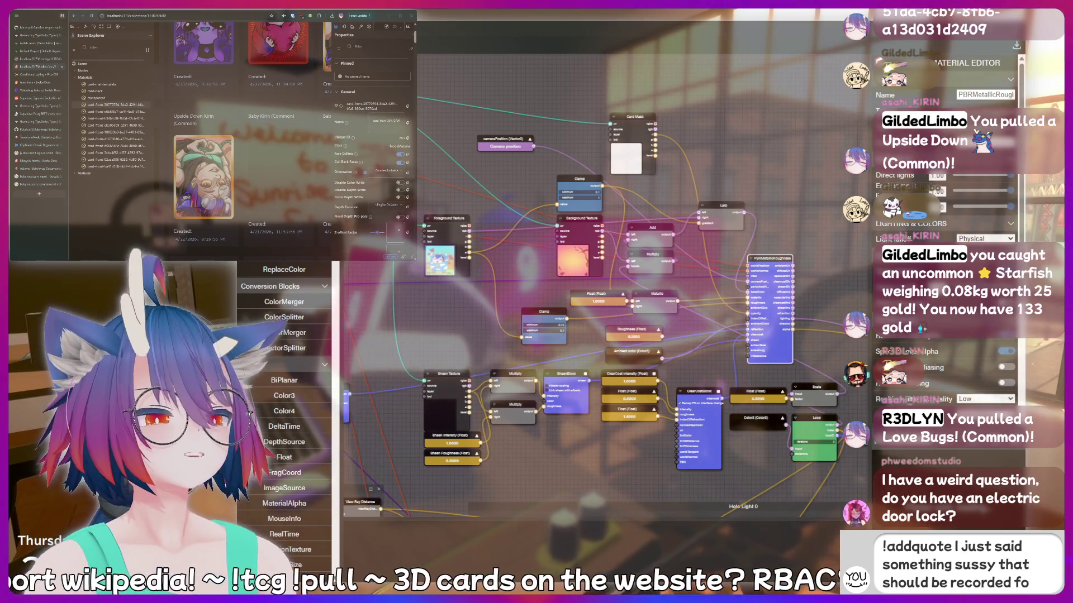
pyautogui.write('rever!')
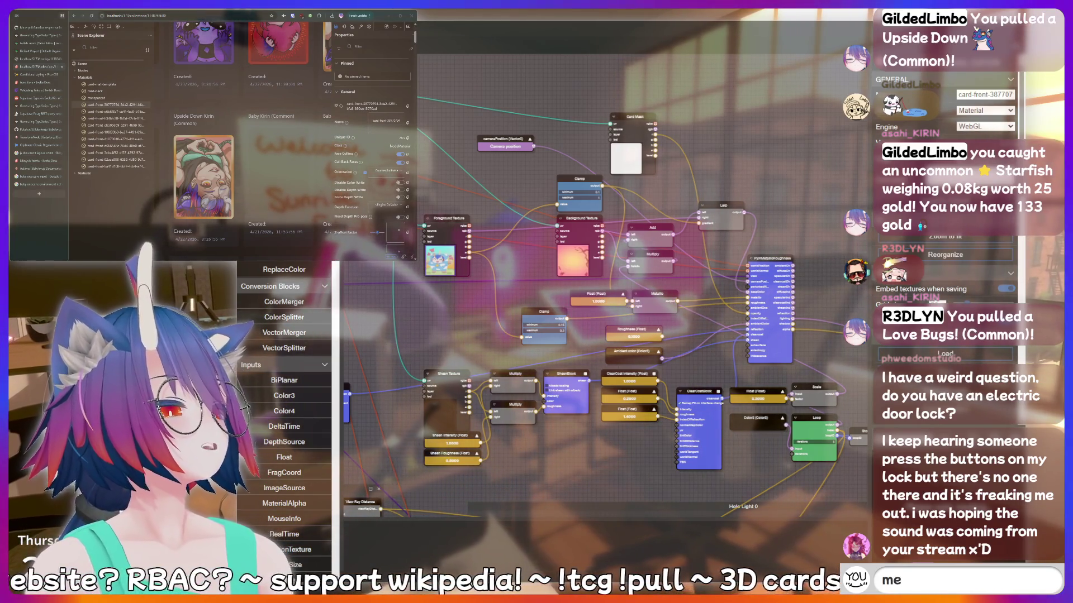
pyautogui.press('BackSpace')
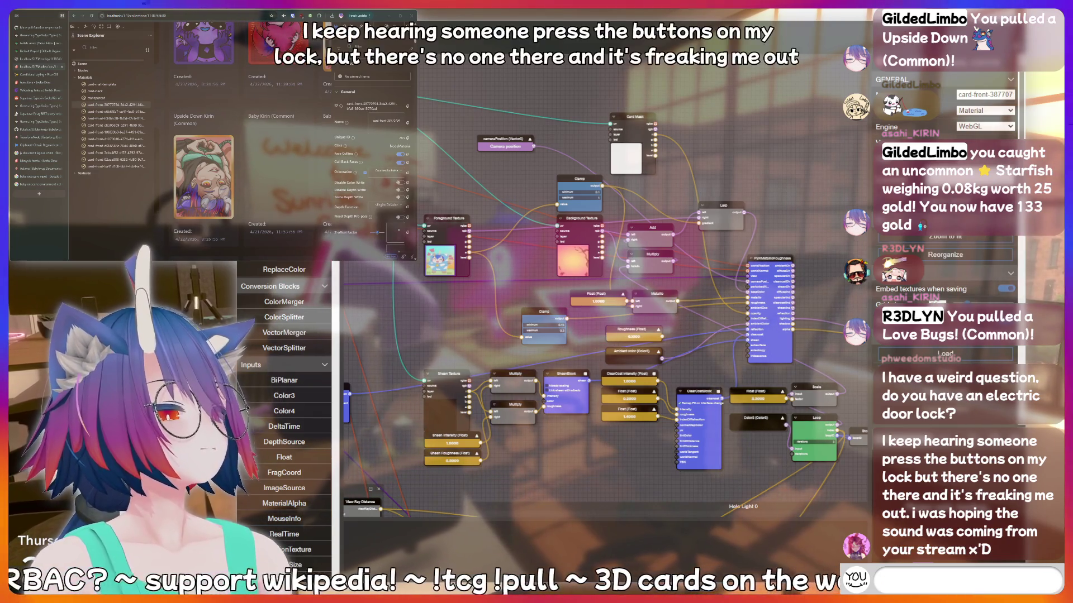
pyautogui.write('!fish')
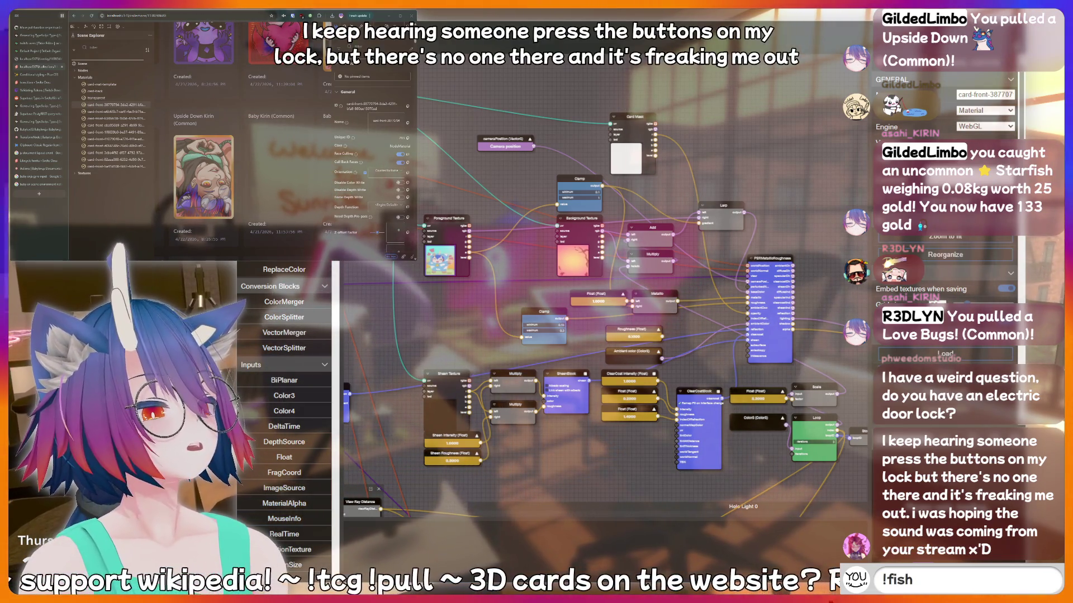
pyautogui.press('BackSpace')
pyautogui.press('BackSpace')
pyautogui.press('BackSpace')
pyautogui.write('!clip')
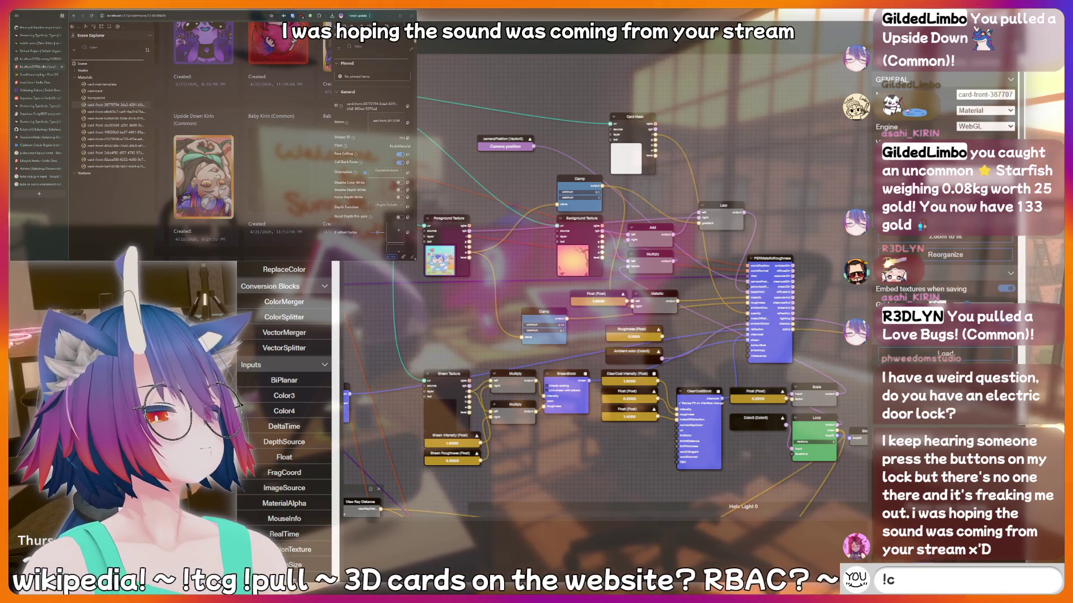
pyautogui.press('BackSpace')
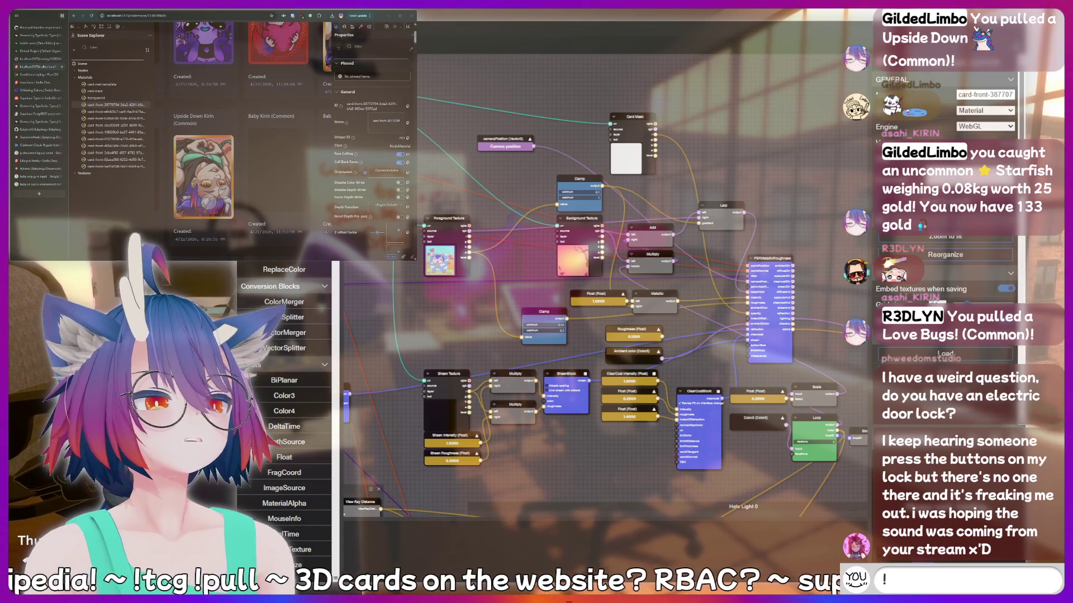
pyautogui.write('!clip')
pyautogui.press('Return')
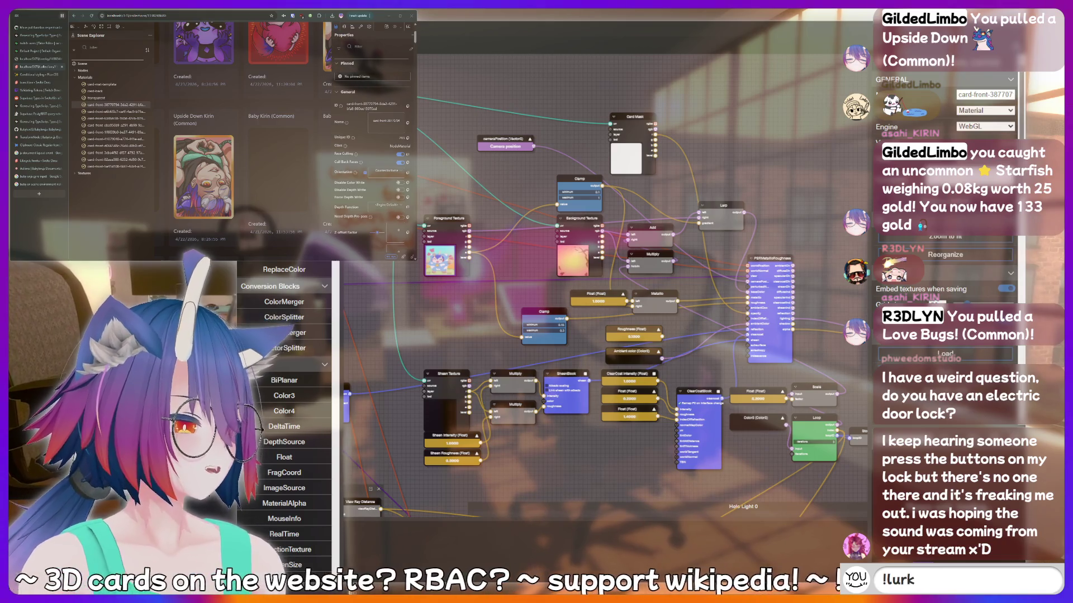
pyautogui.press('BackSpace')
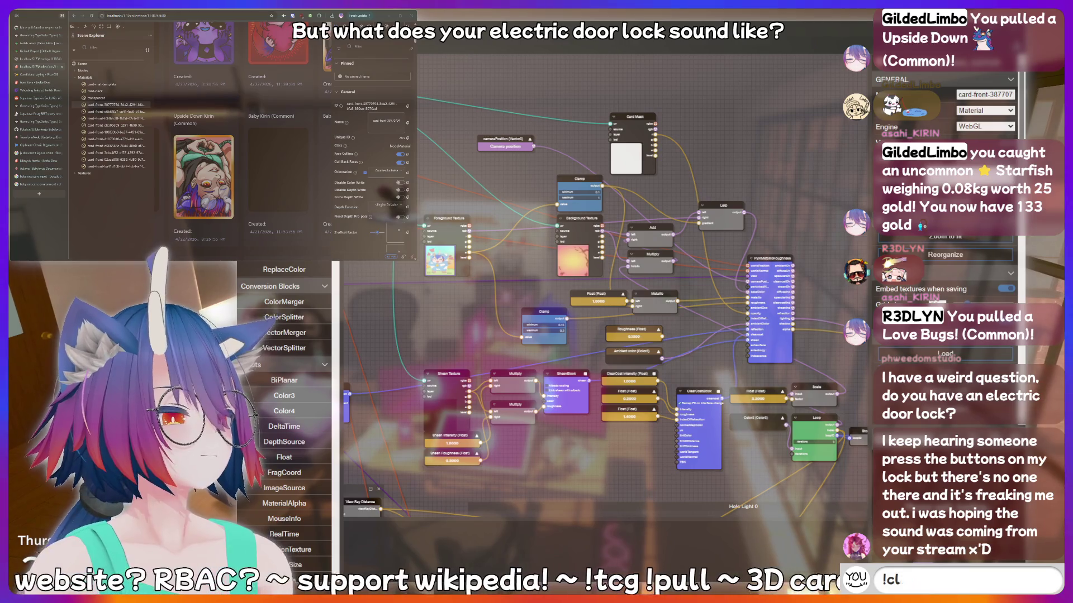
pyautogui.press('BackSpace')
pyautogui.press('BackSpace')
pyautogui.press('BackSpace')
pyautogui.write('nerd')
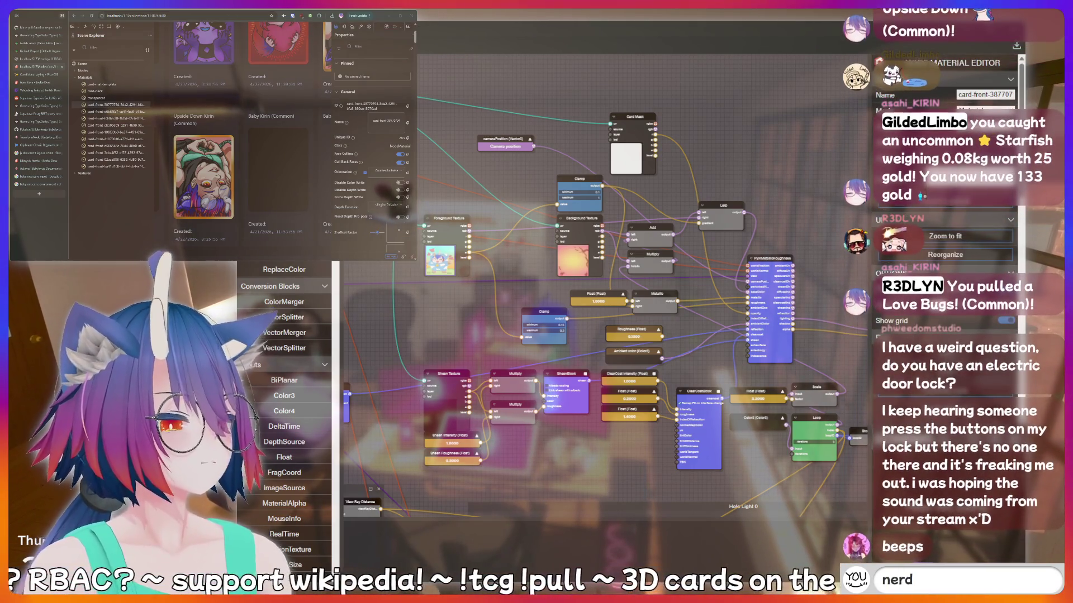
pyautogui.press('Return')
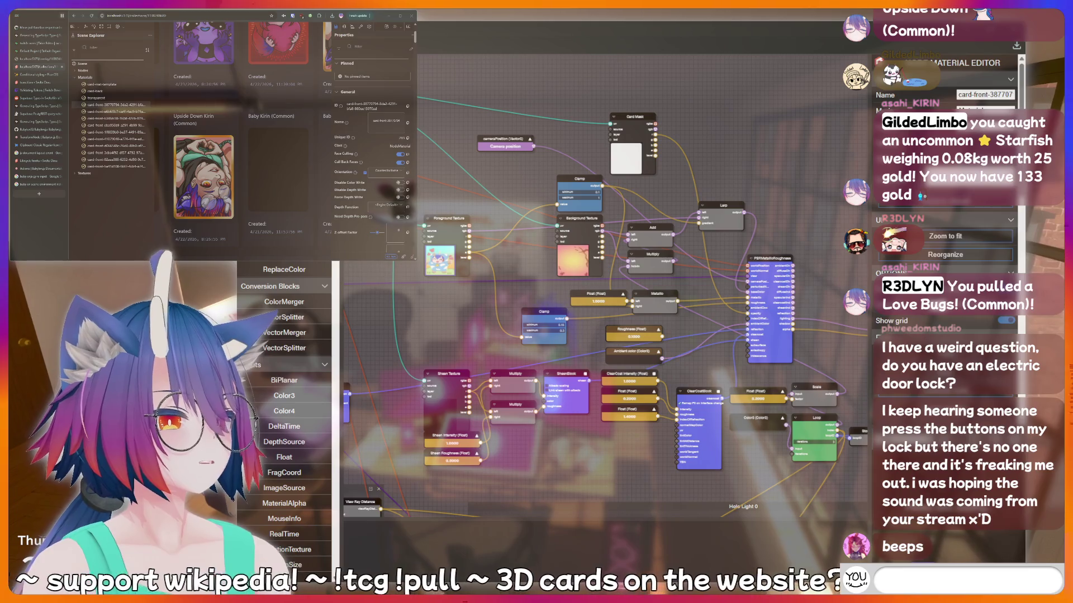
pyautogui.write('!clip')
pyautogui.press('BackSpace')
pyautogui.press('BackSpace')
pyautogui.press('BackSpace')
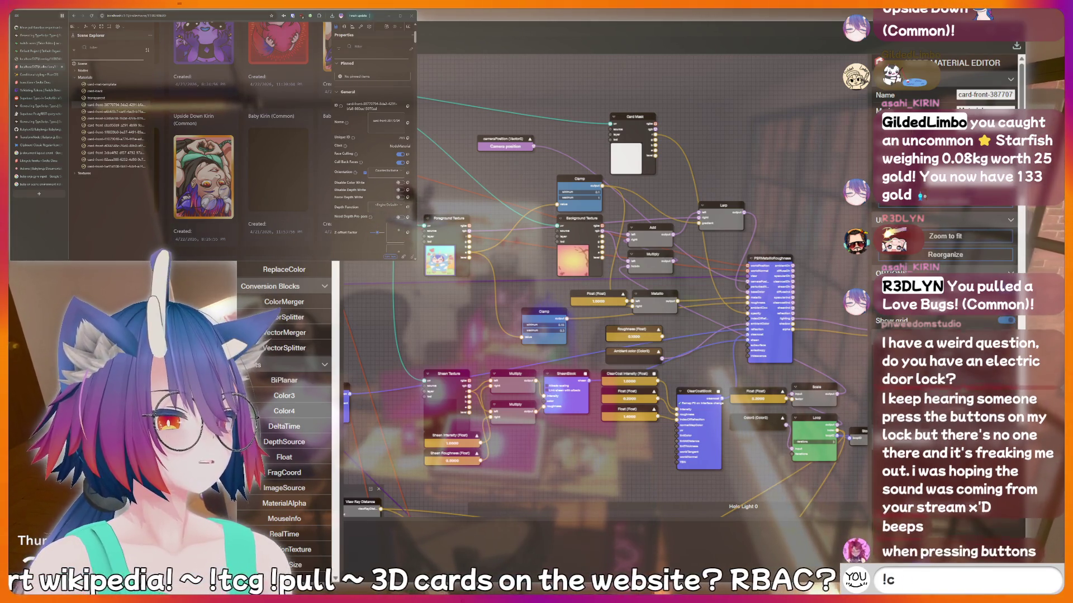
pyautogui.write('LUL')
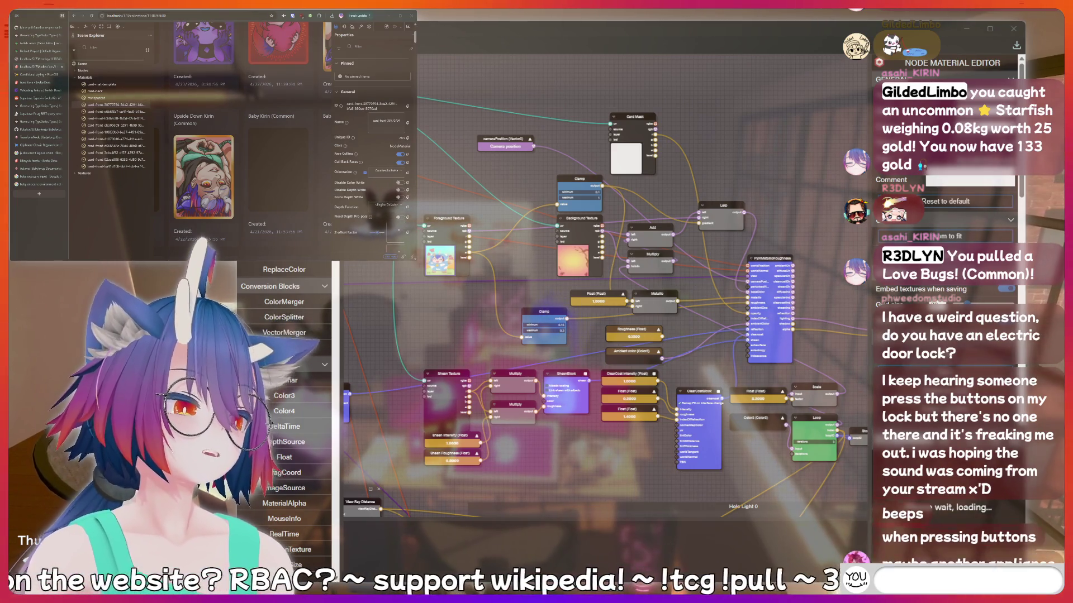
pyautogui.write('fish')
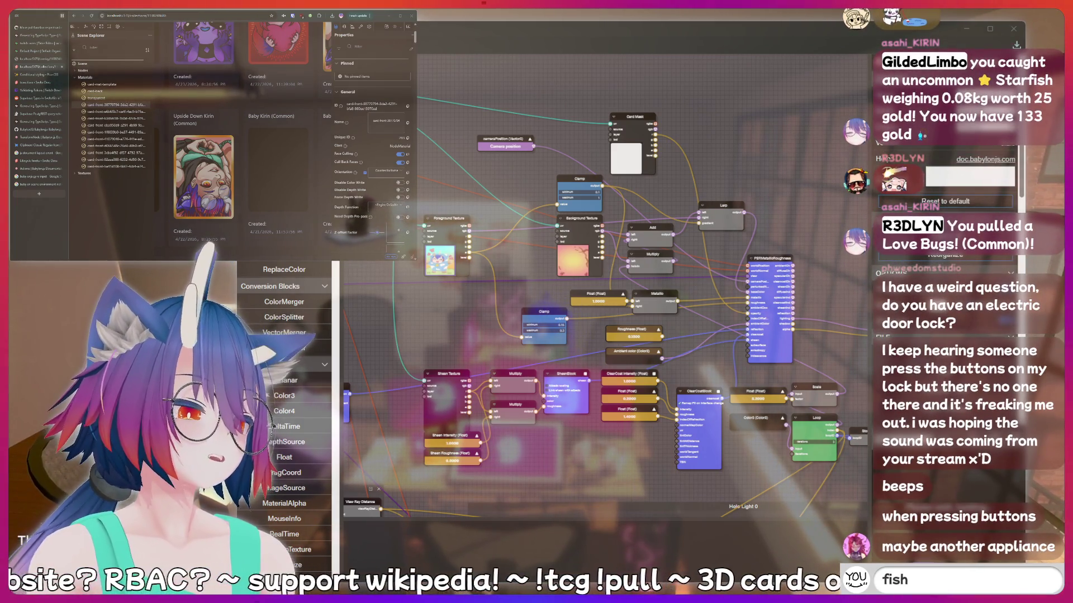
pyautogui.write('eepee poopoo')
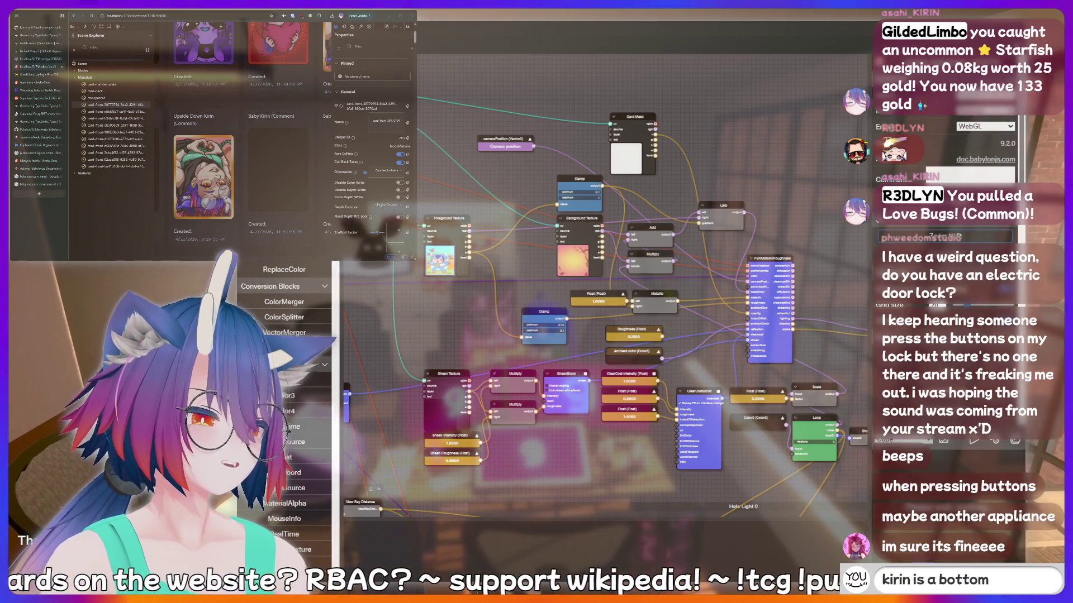
# Zoom and pan the node canvas to centre the PBR and clear-coat nodes.
pyautogui.scroll(5, 824, 370)
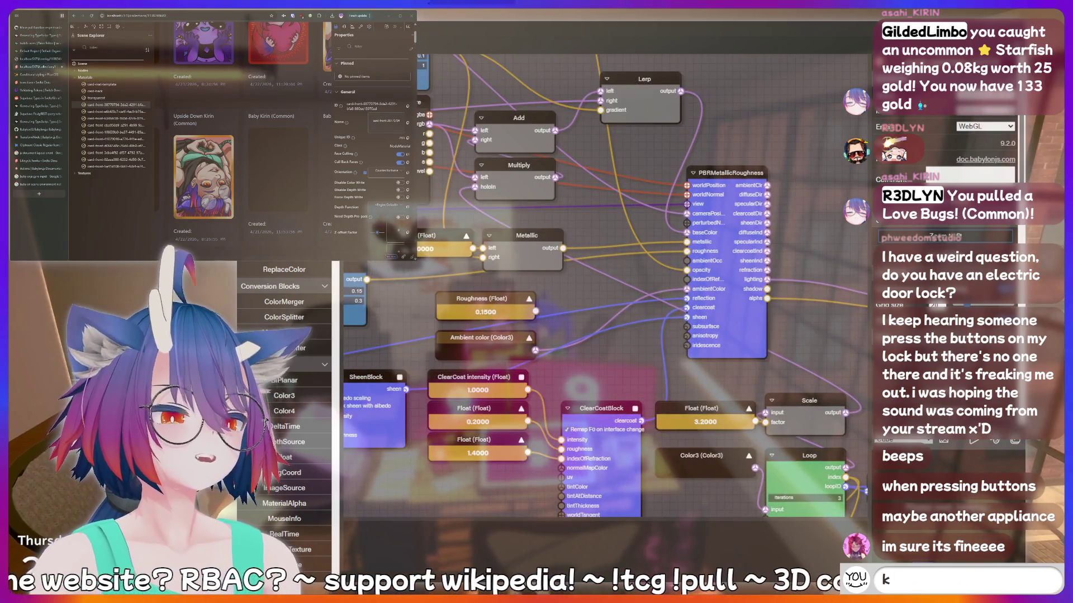
pyautogui.scroll(-2, 615, 397)
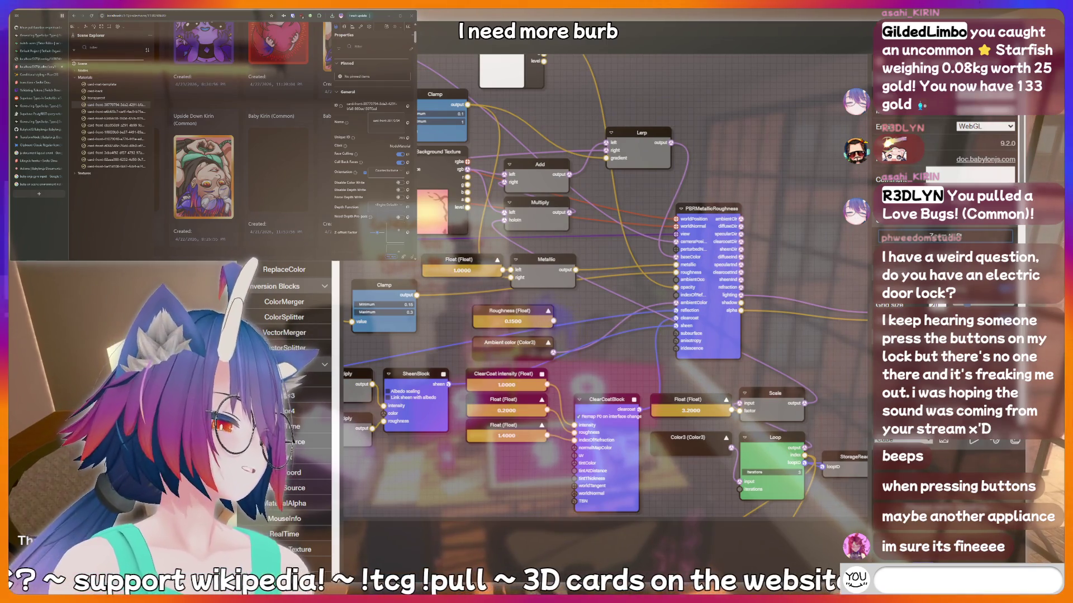
pyautogui.moveTo(608, 373); pyautogui.dragTo(738, 270)
pyautogui.moveTo(767, 251)
pyautogui.mouseDown()
pyautogui.moveTo(621, 136)
pyautogui.moveTo(615, 223)
pyautogui.mouseUp()
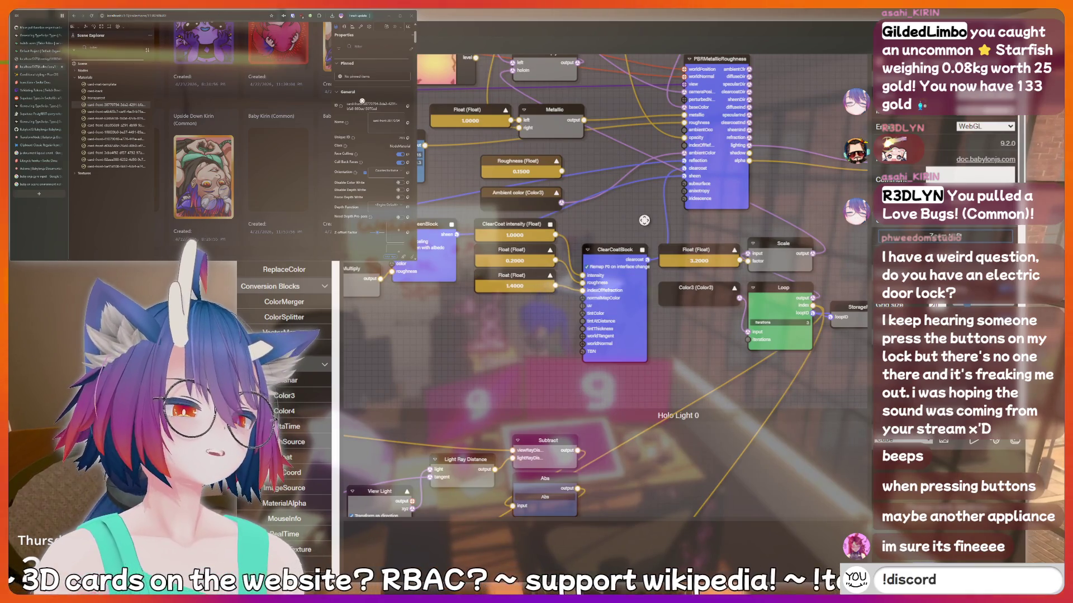
pyautogui.moveTo(702, 223); pyautogui.dragTo(639, 295)
# Inspect ClearCoatBlock, then scroll PBRMetallicRoughness settings down to the realtime filtering options.
pyautogui.click(550, 321)
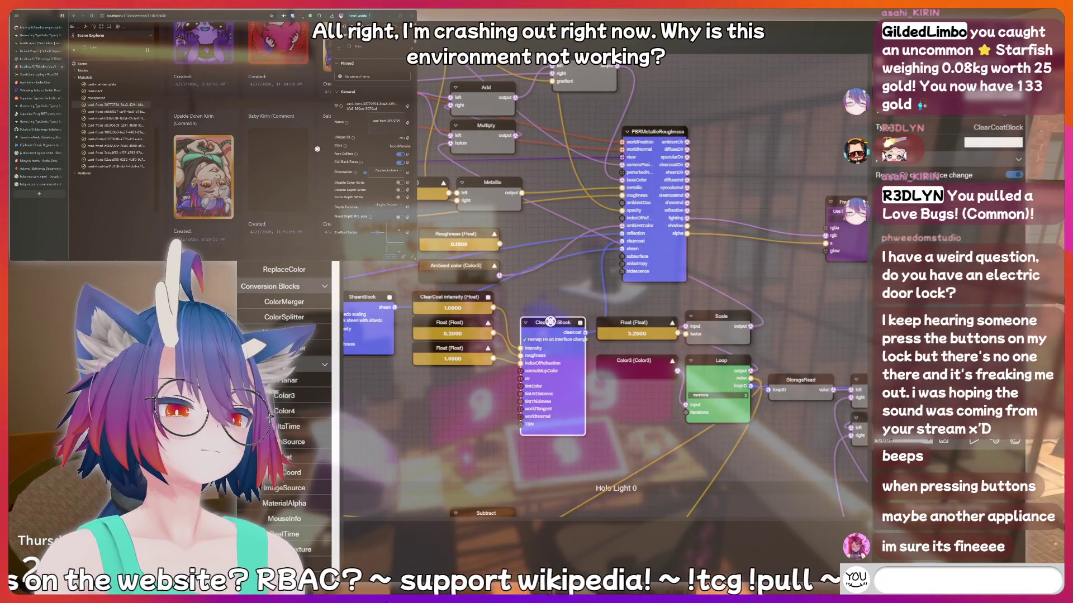
pyautogui.click(656, 132)
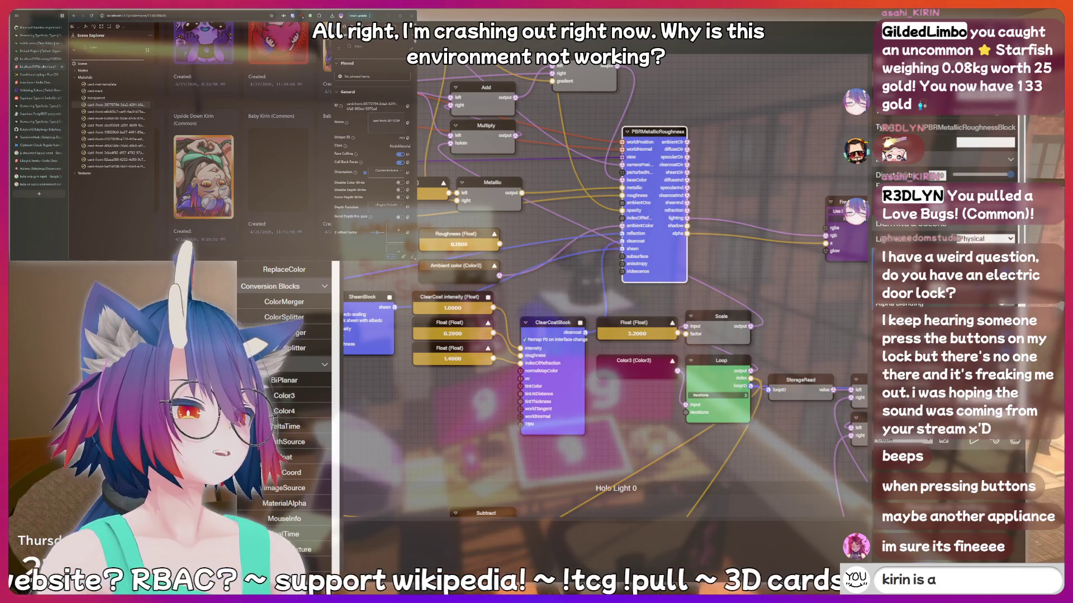
pyautogui.scroll(-5, 945, 223)
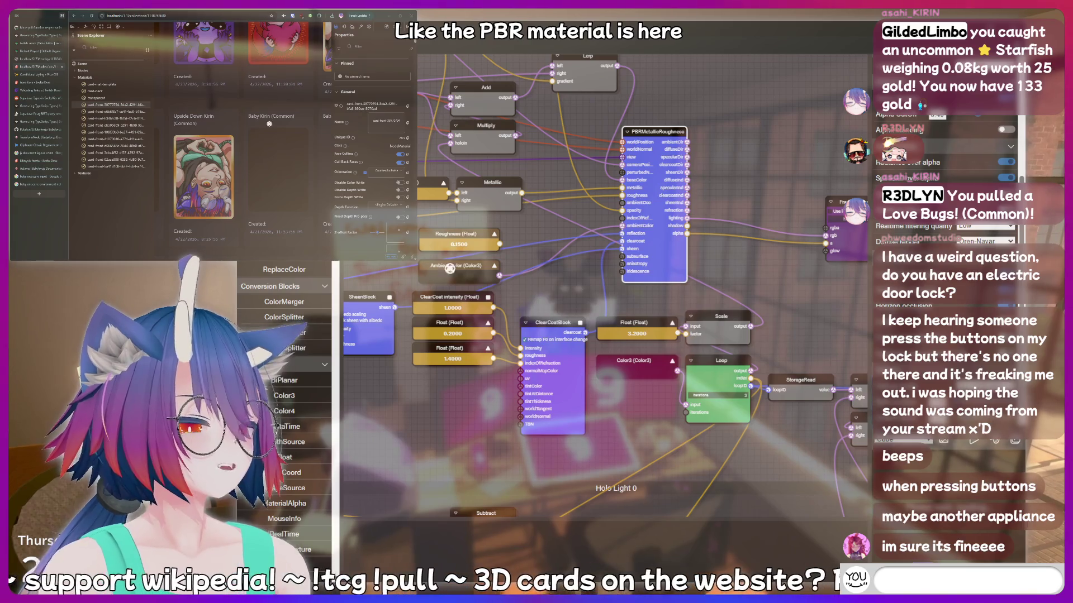
pyautogui.write('!addquote I just s')
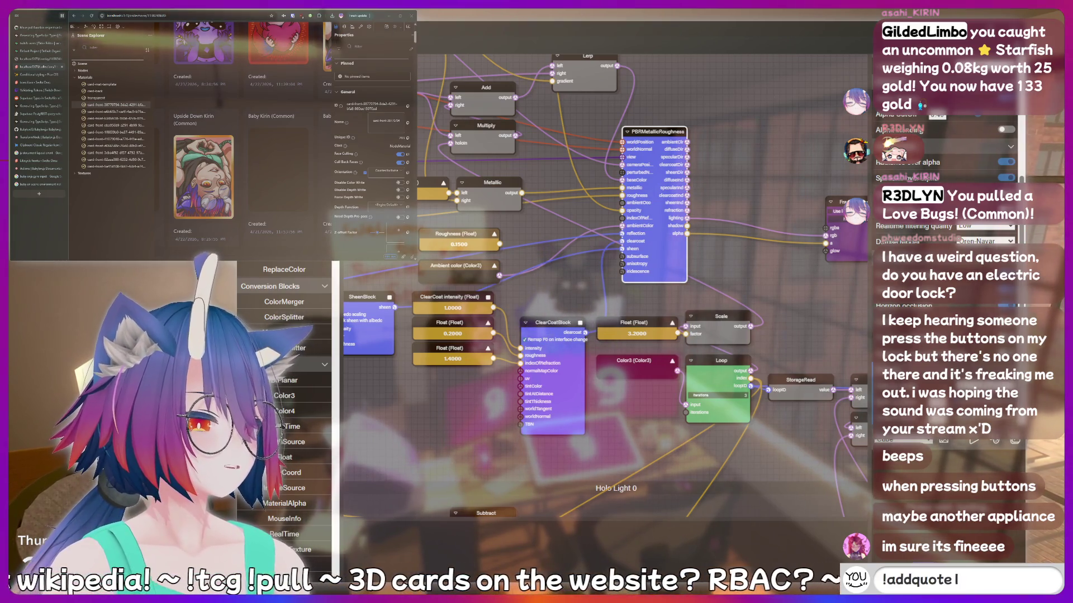
pyautogui.write('aid something')
pyautogui.scroll(5, 945, 223)
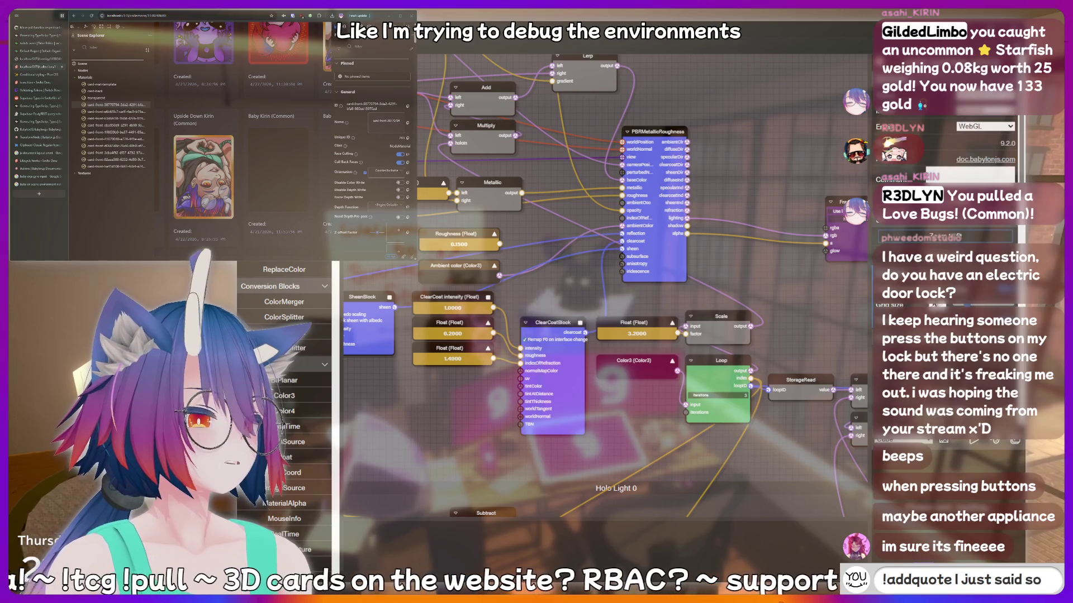
pyautogui.write('mething sussy')
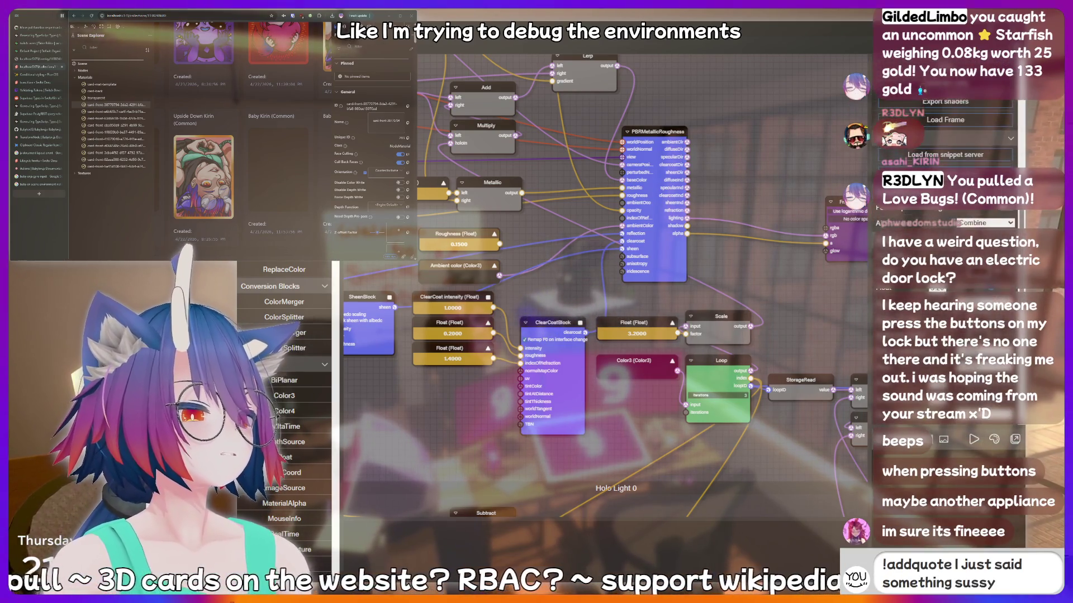
pyautogui.write(' that should')
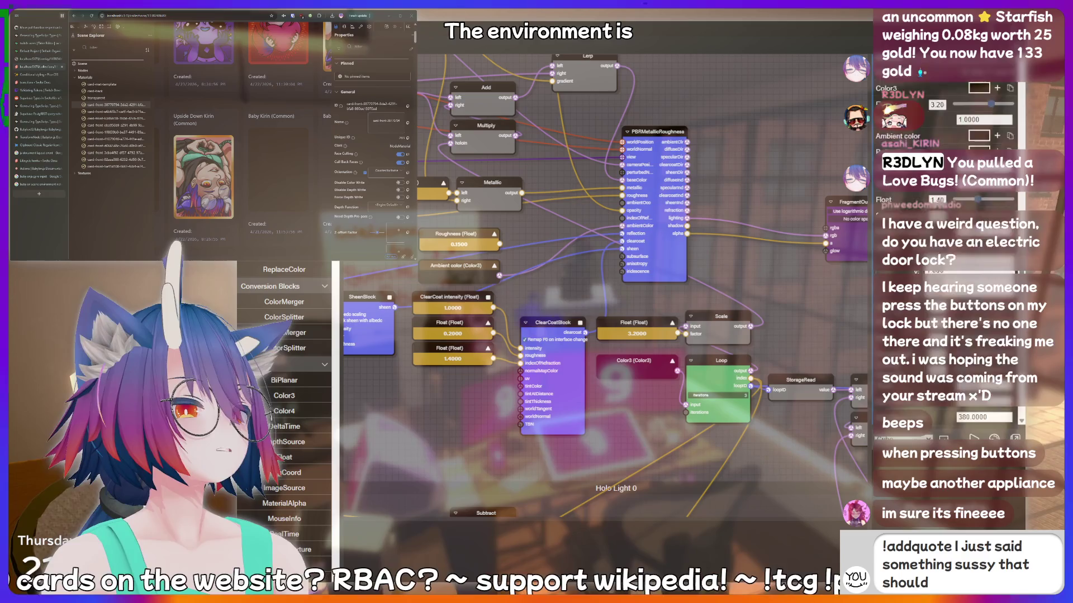
pyautogui.write(' be record')
pyautogui.press('Return')
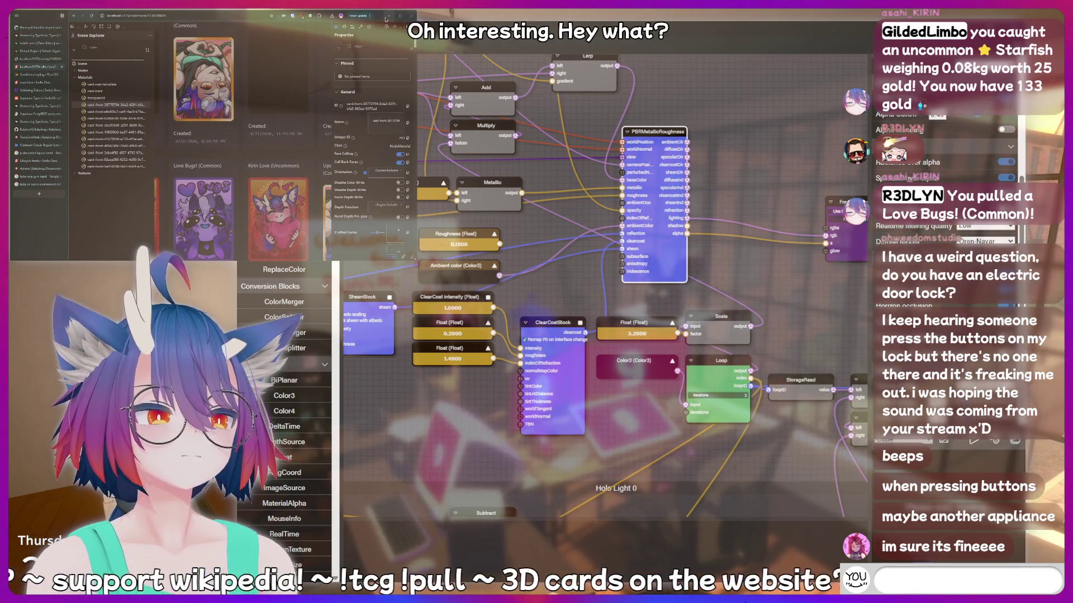
pyautogui.write('kirin is a')
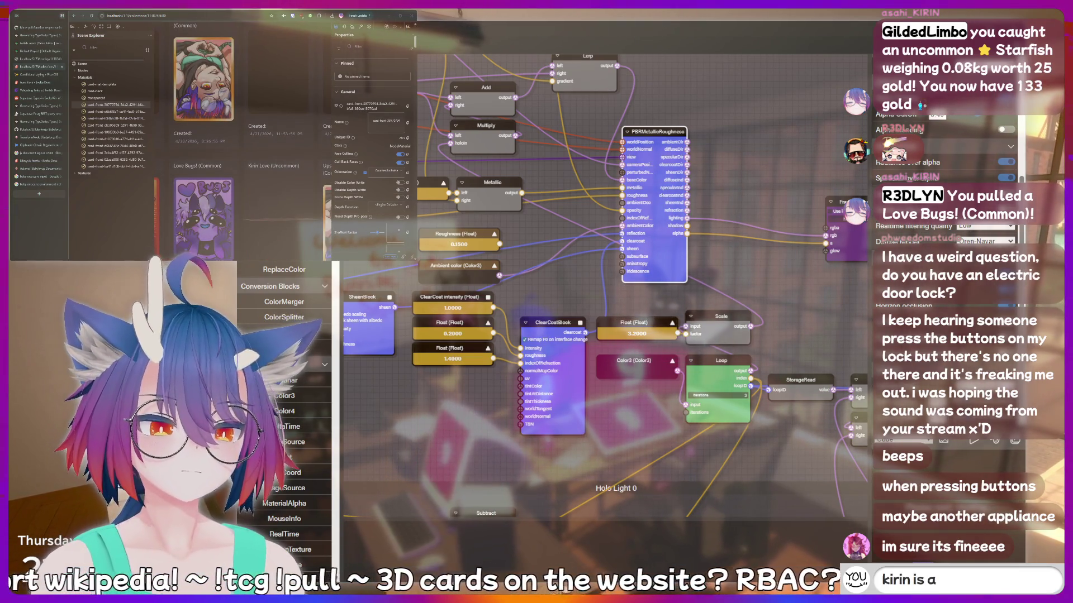
pyautogui.write(' bottom')
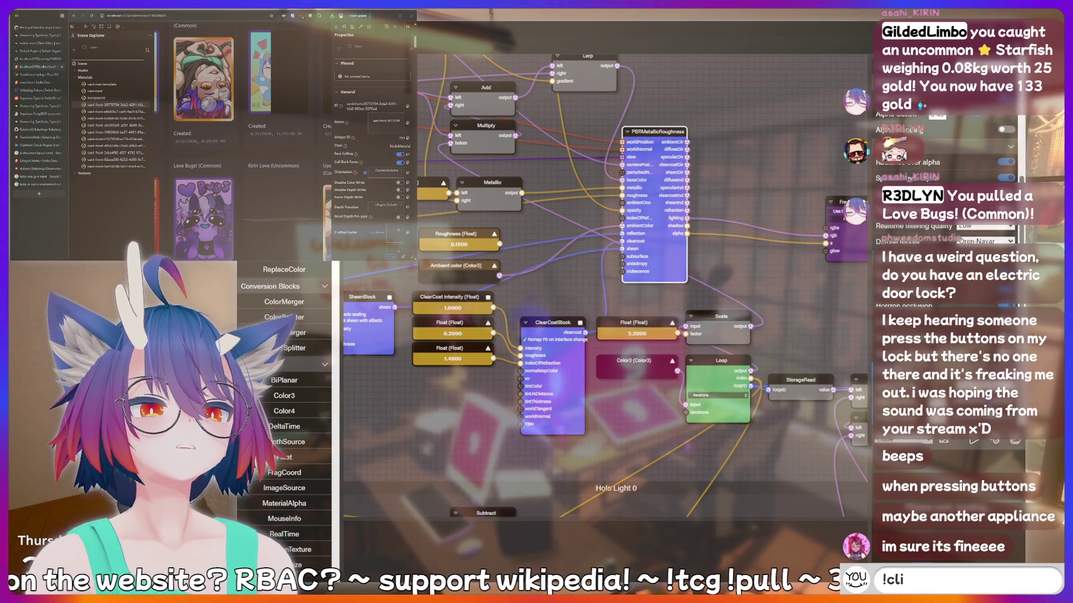
pyautogui.write('p')
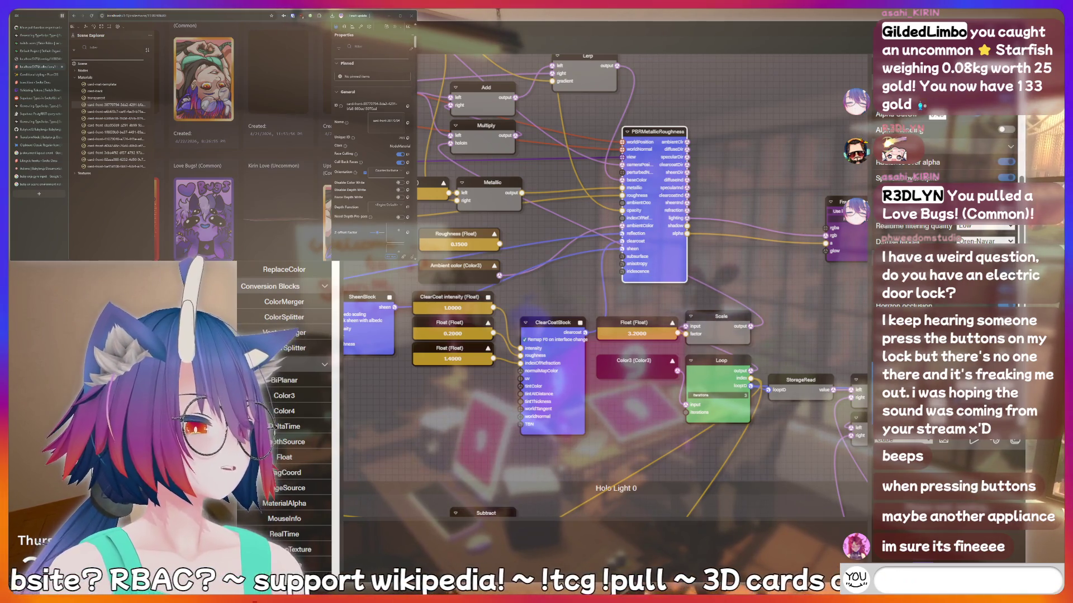
pyautogui.write('AAAAAAH')
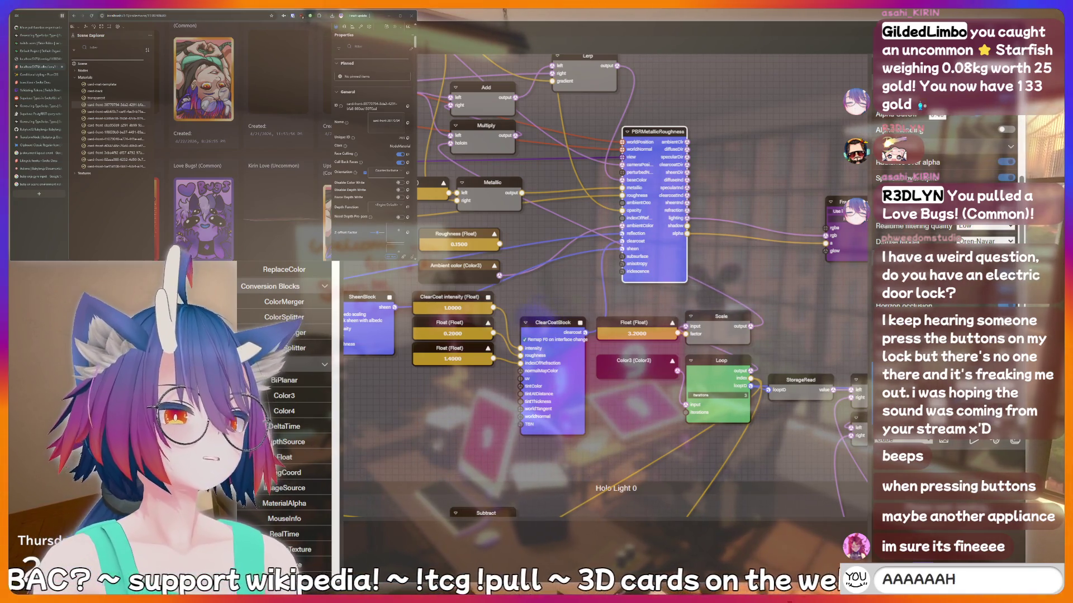
pyautogui.press('Return')
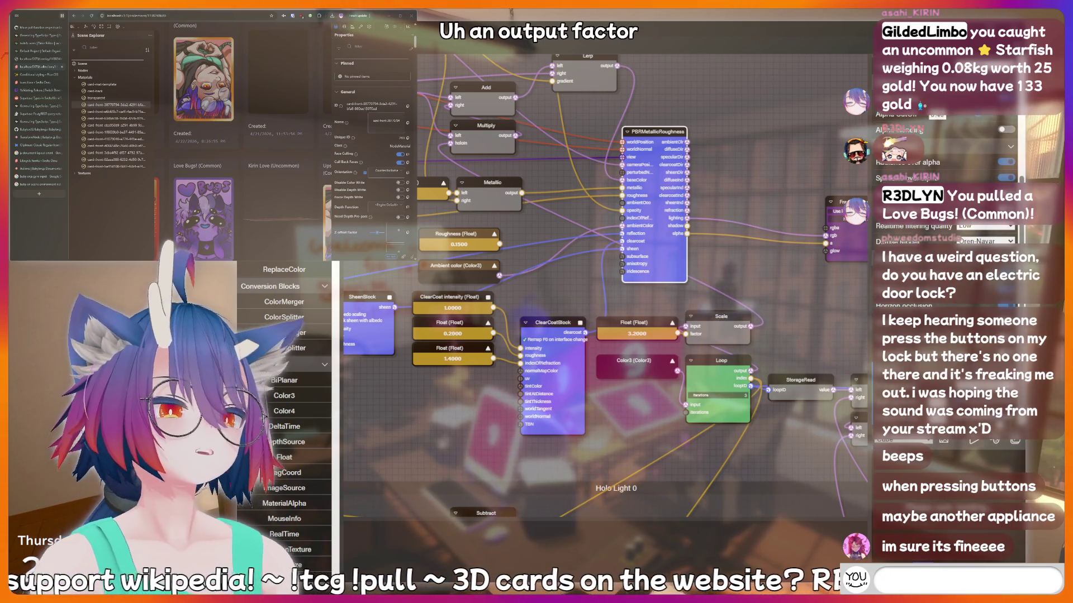
pyautogui.write('!bottom')
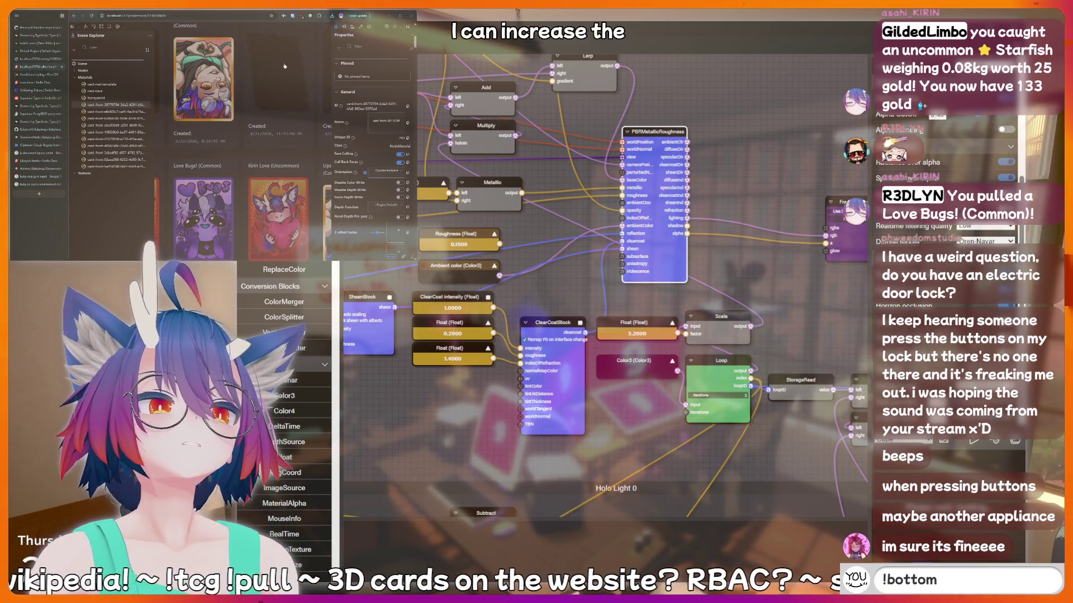
pyautogui.write('pee')
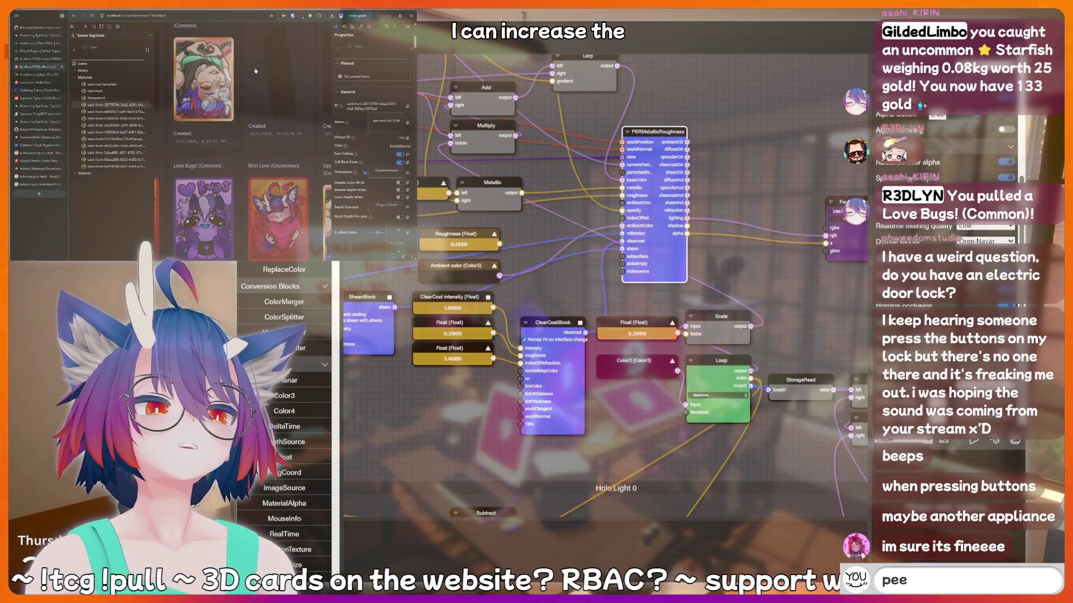
pyautogui.write(' poopoo')
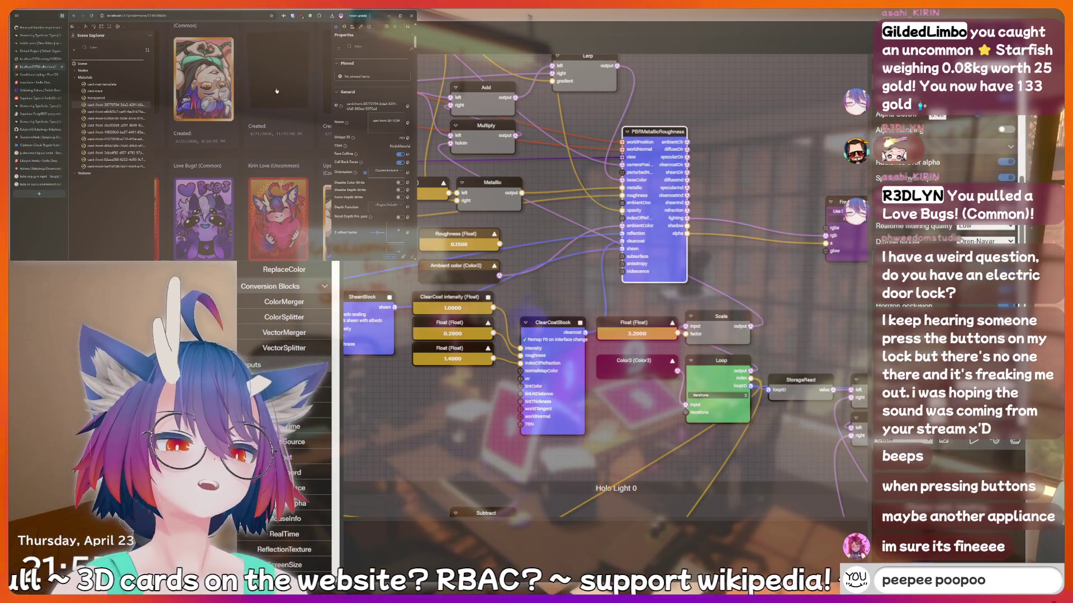
pyautogui.press('BackSpace')
pyautogui.press('BackSpace')
pyautogui.press('BackSpace')
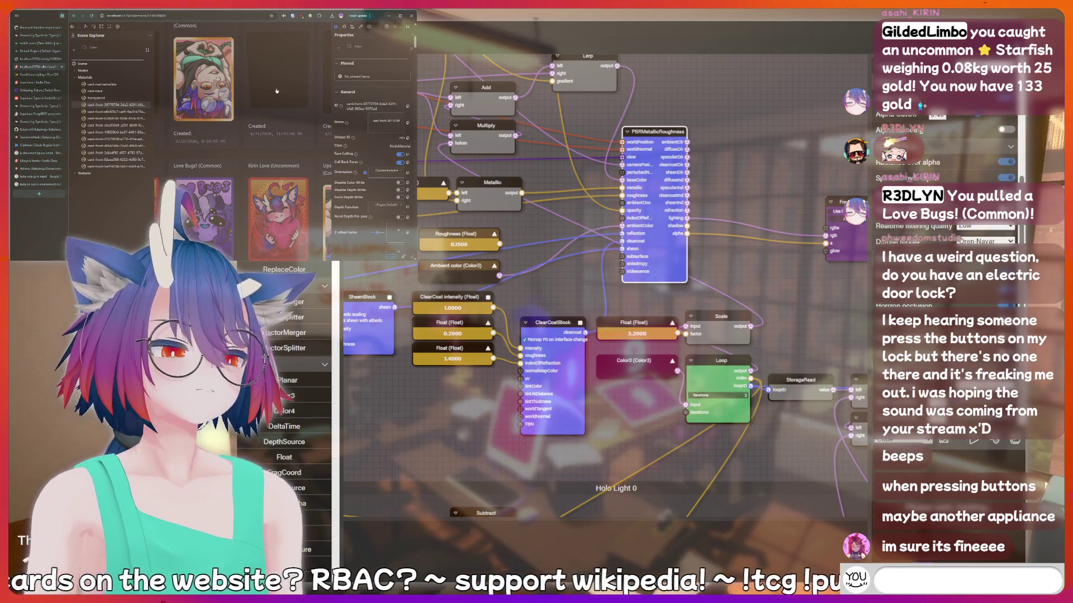
pyautogui.write('!addquote')
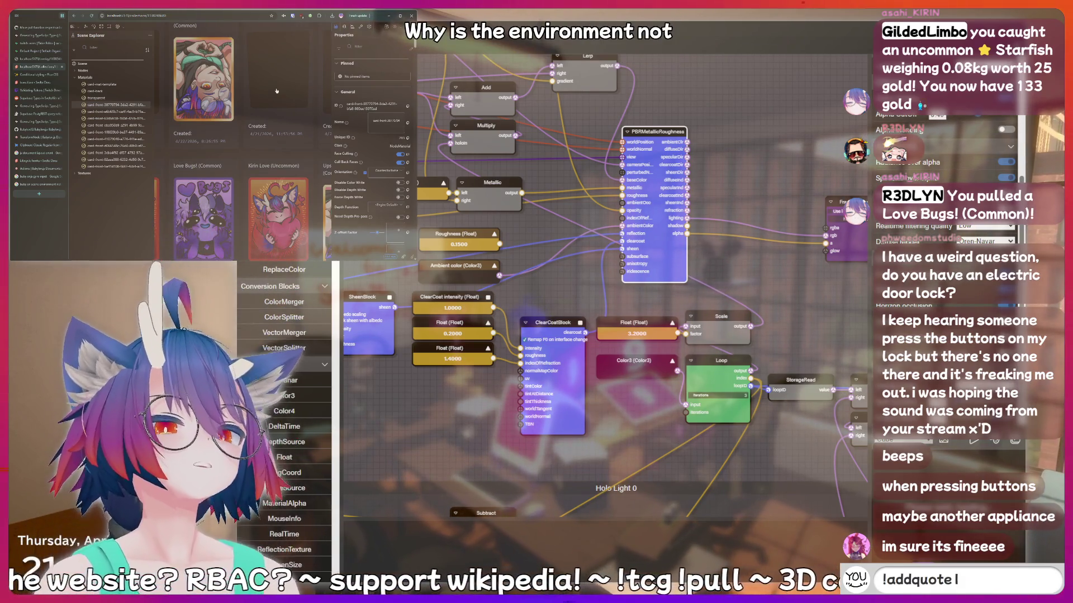
pyautogui.write(' I just said so')
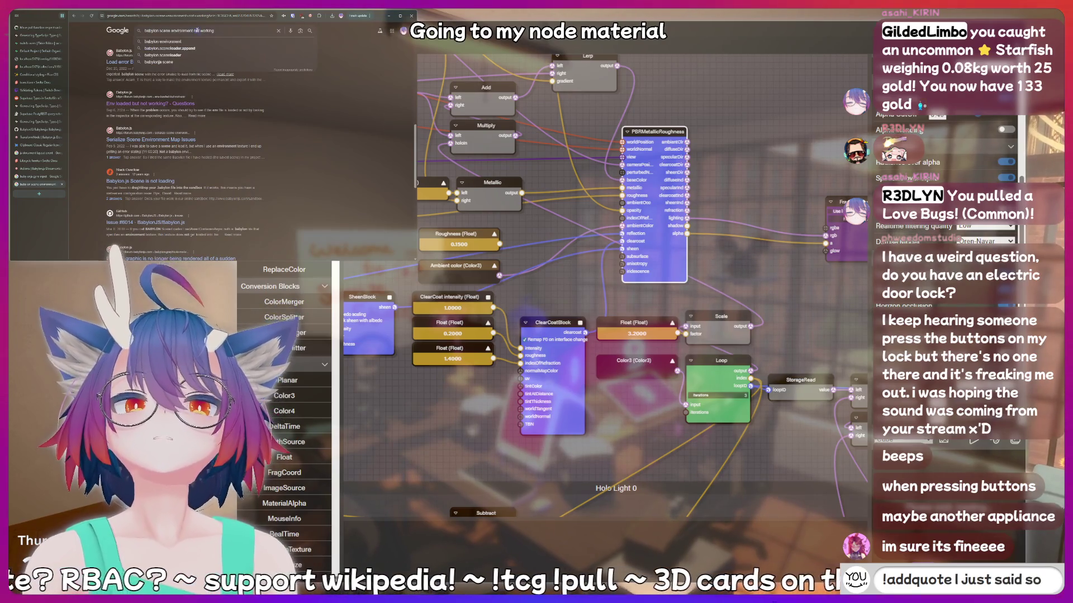
pyautogui.write('mething sussy')
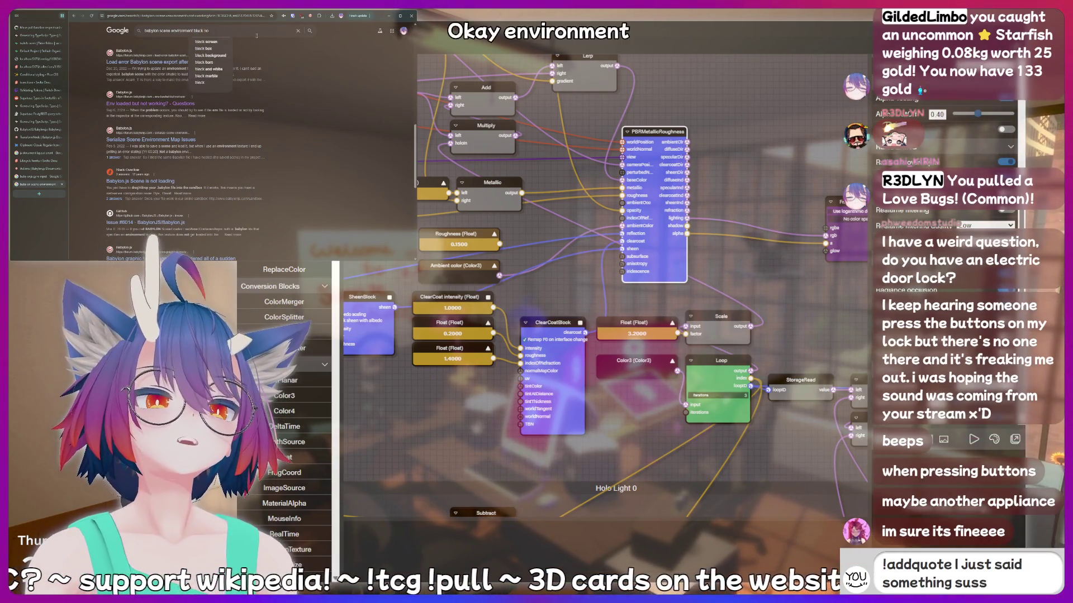
pyautogui.write(' that should')
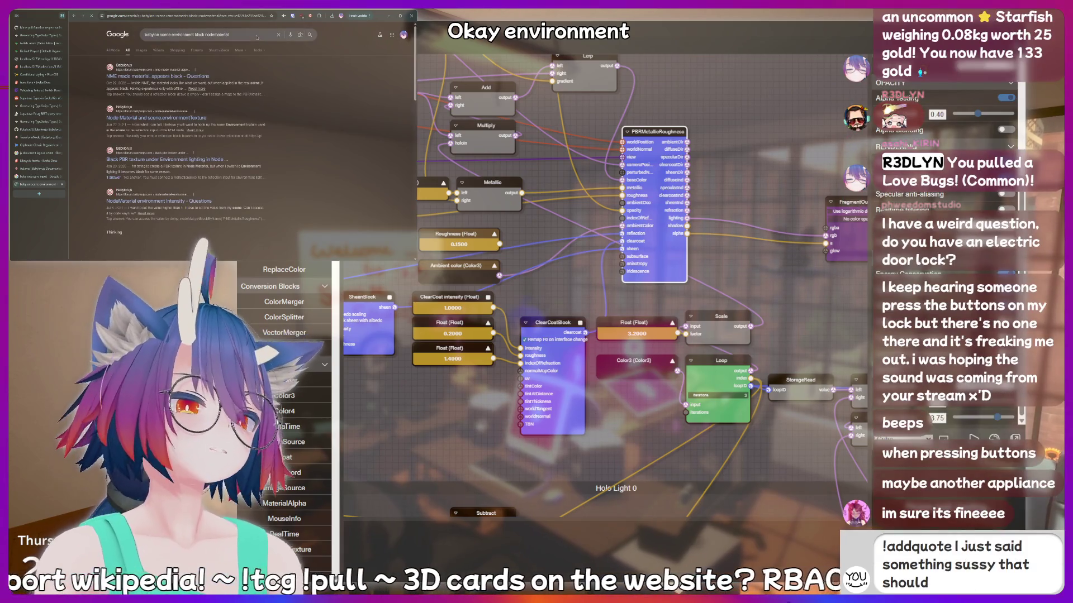
pyautogui.write(' be recorded forever!')
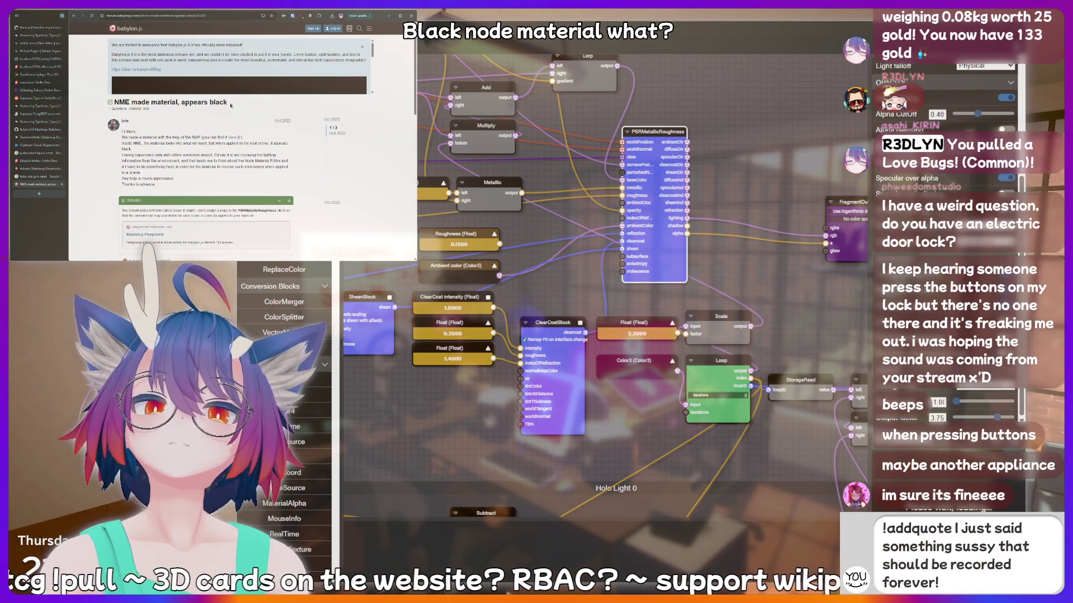
# Scroll the forum thread down to the solution about adding a reflection block.
pyautogui.scroll(-3, 234, 109)
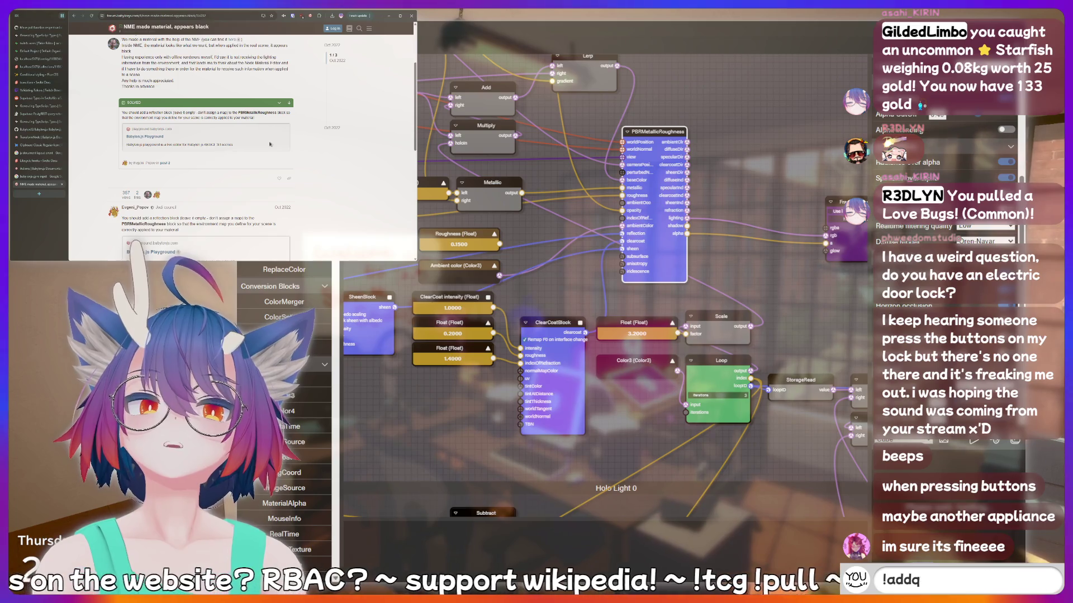
pyautogui.write('peepee poopoo')
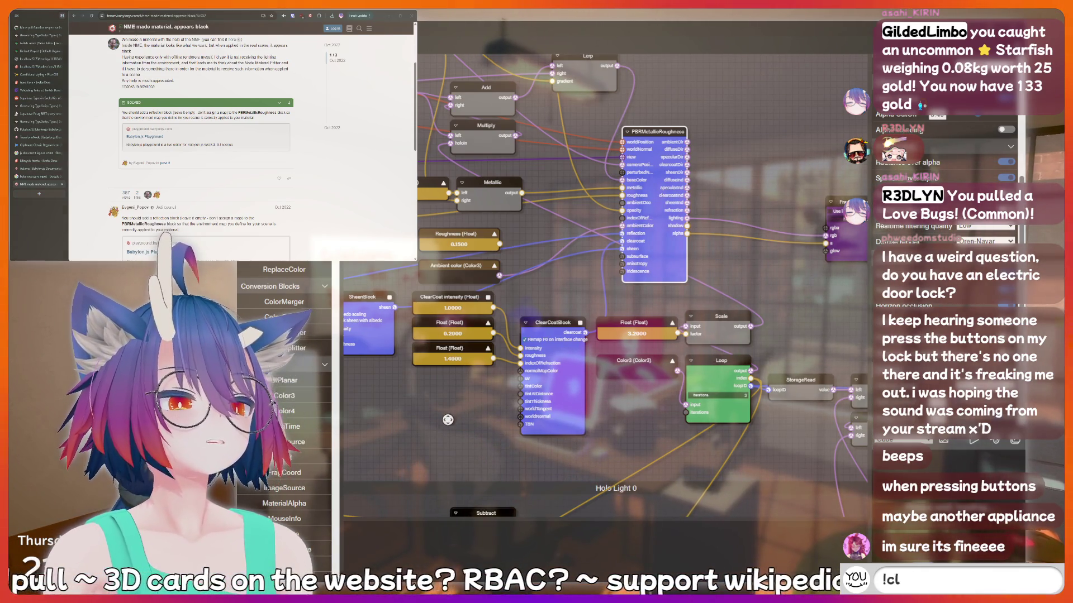
# Inspect the Reflection block, rebuild the node material, and reload the card app.
pyautogui.moveTo(448, 420); pyautogui.dragTo(799, 298)
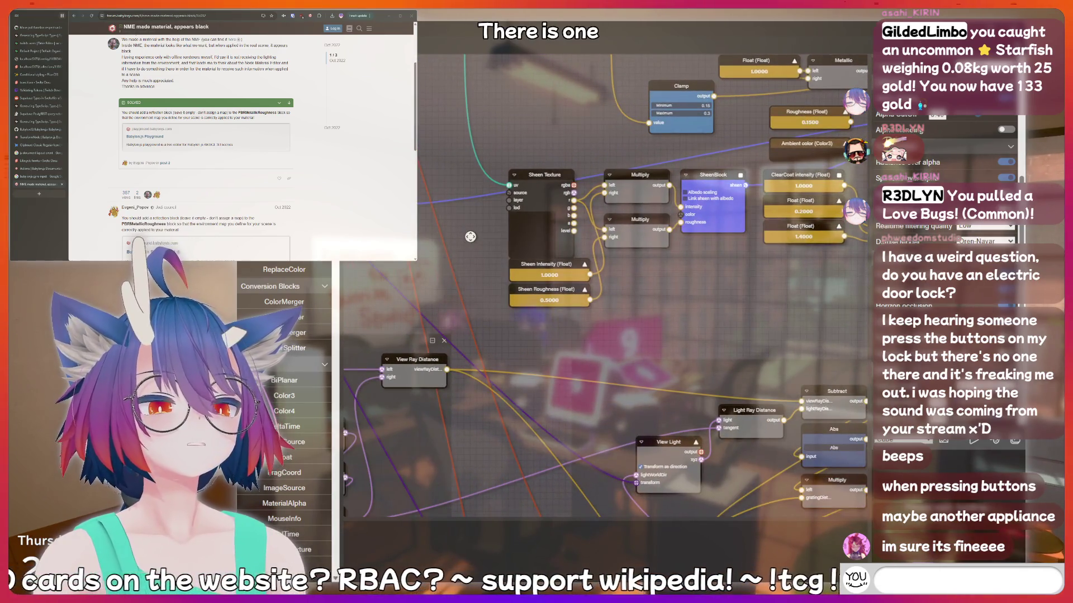
pyautogui.moveTo(471, 237); pyautogui.dragTo(665, 233)
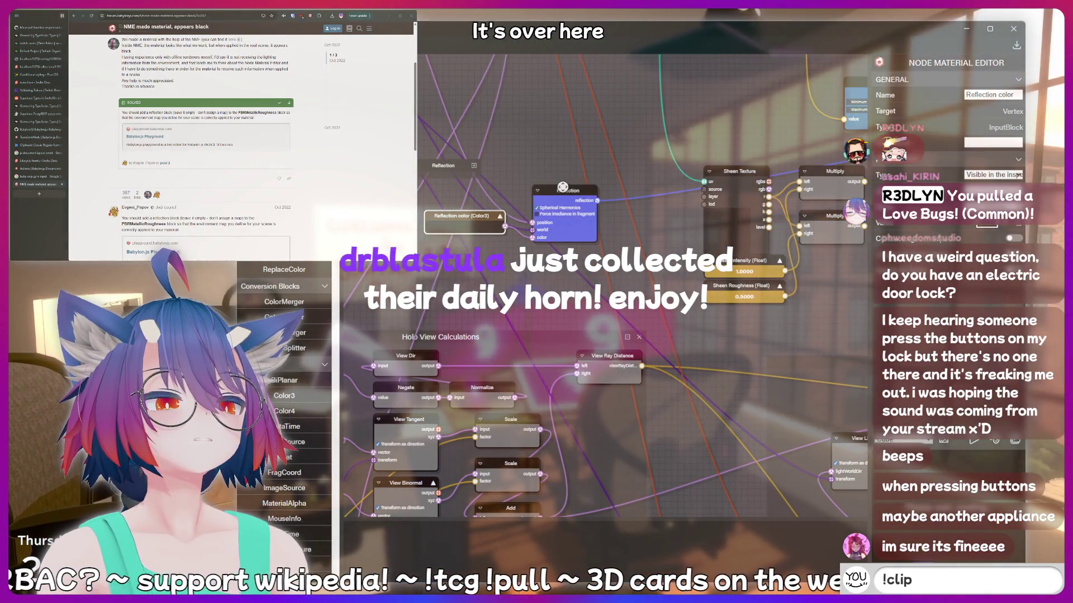
pyautogui.click(562, 188)
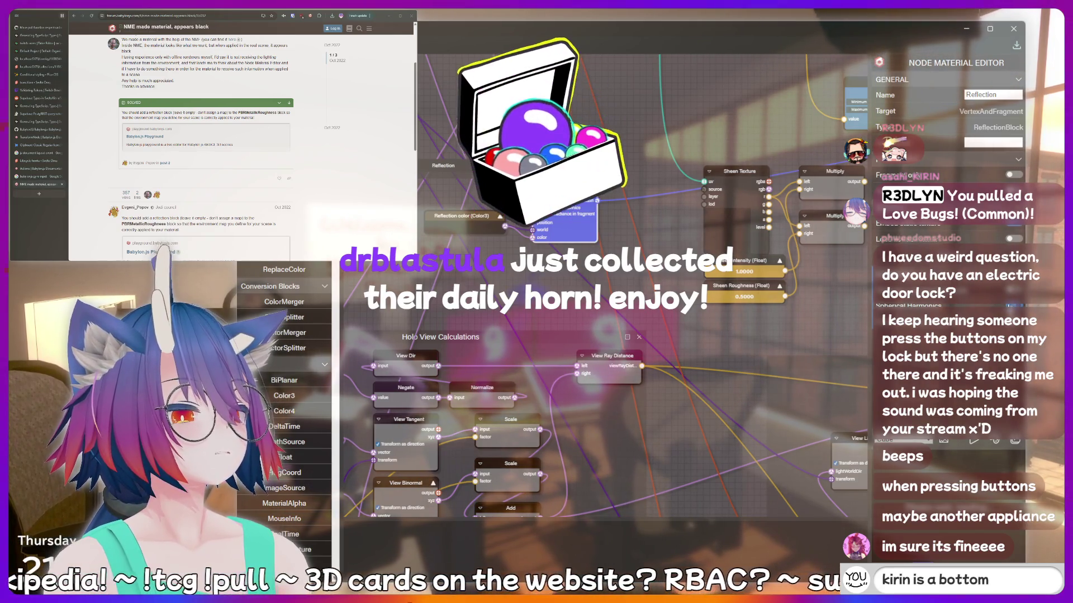
pyautogui.click(1010, 229)
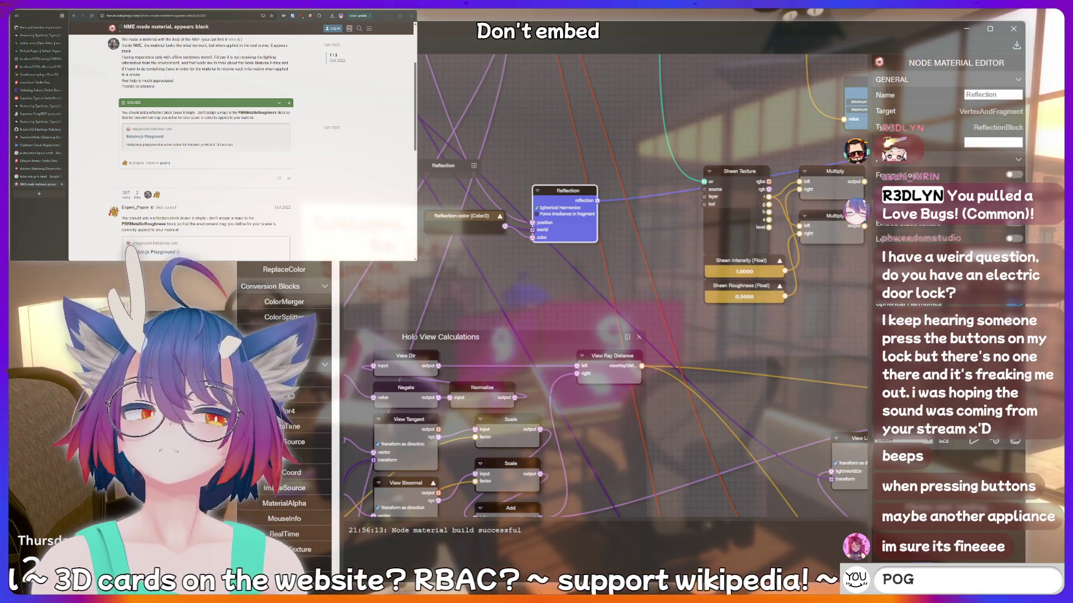
pyautogui.write('cringe')
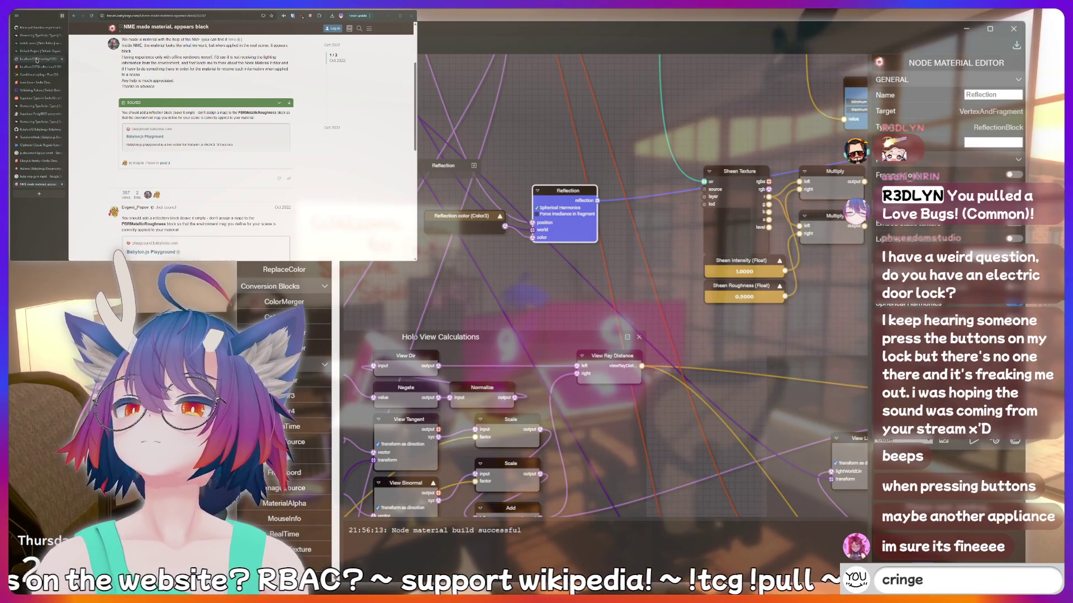
pyautogui.click(37, 67)
pyautogui.press('Return')
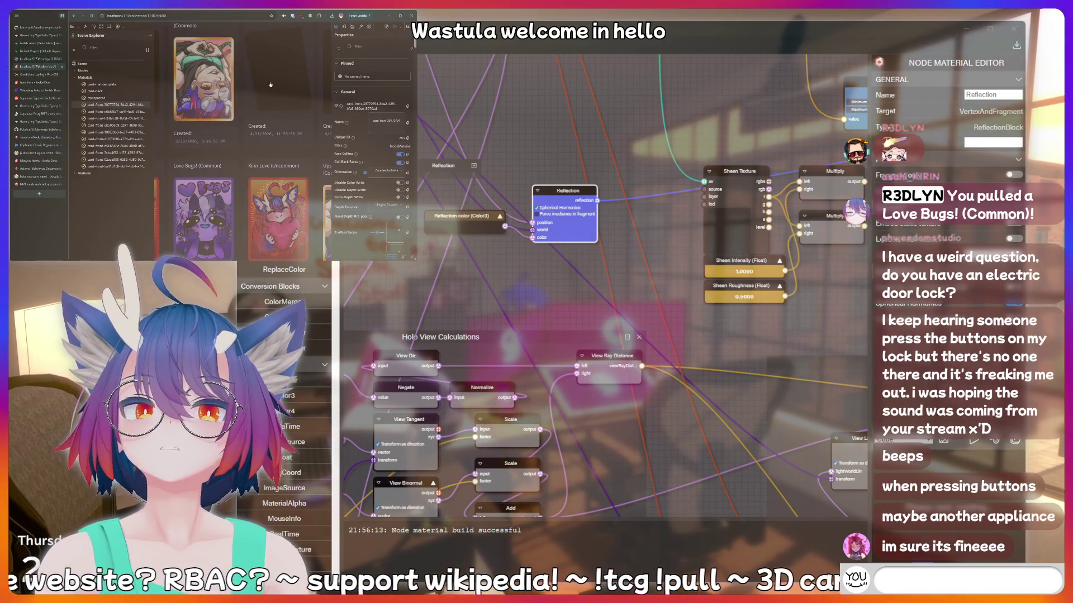
pyautogui.write('peepee poopoo')
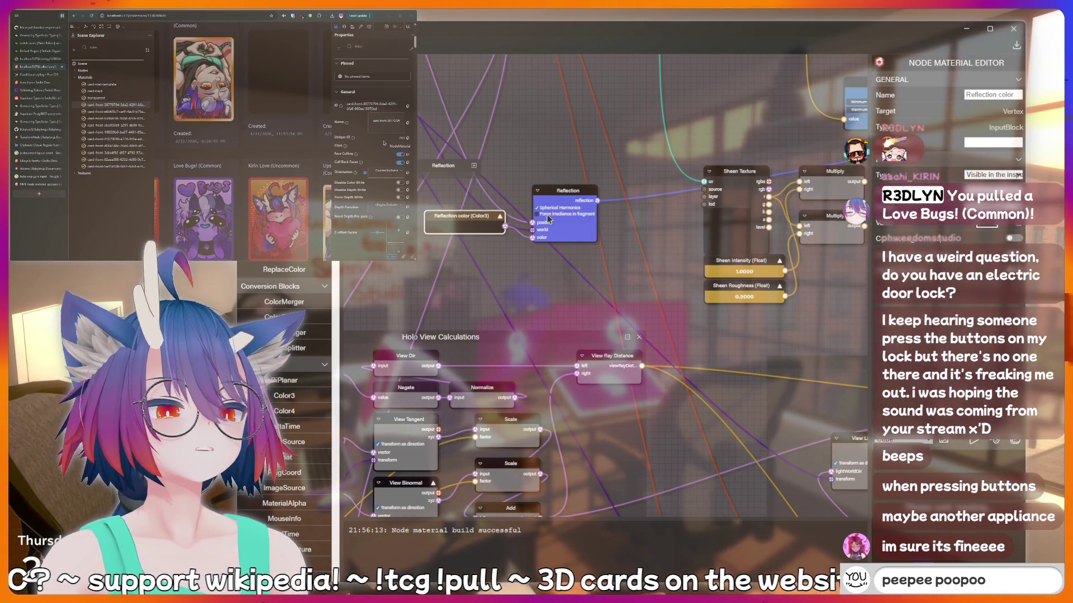
# Replace the Reflection color input with a new Color3 node wired into the Reflection colour port.
pyautogui.click(464, 223)
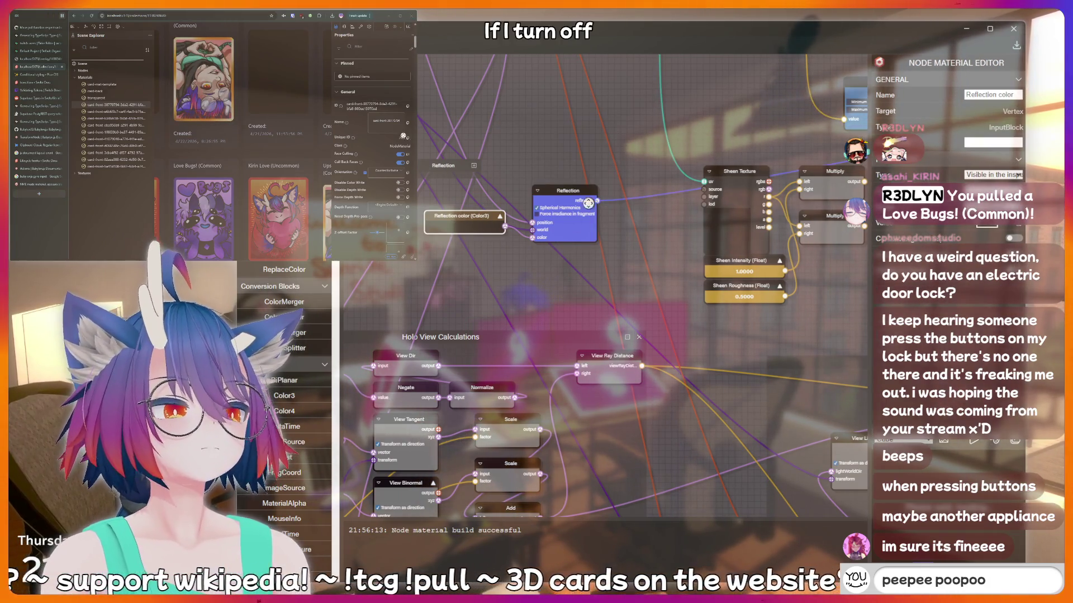
pyautogui.press('Return')
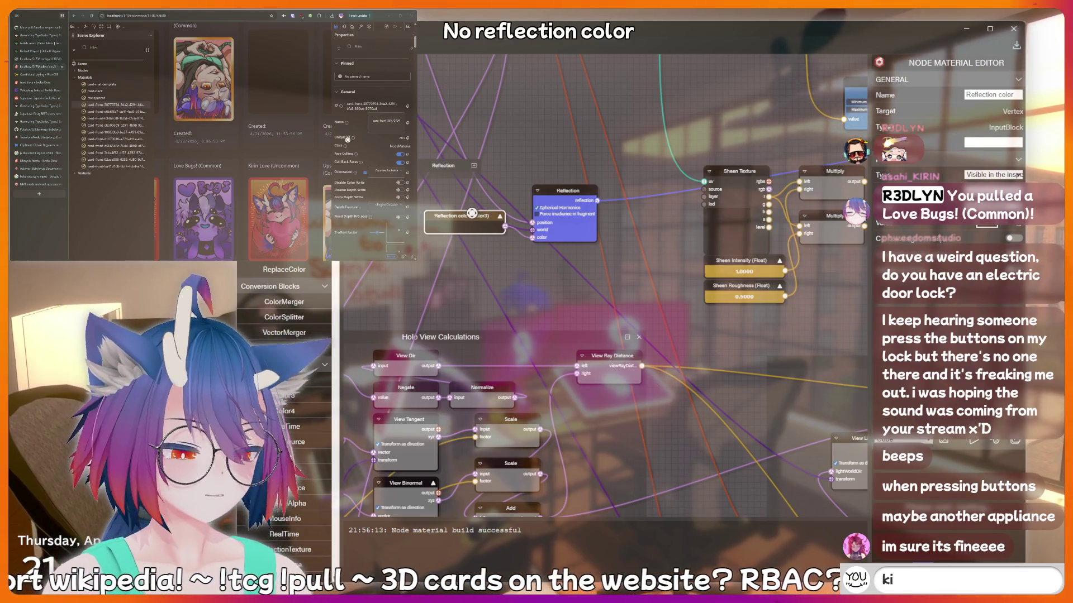
pyautogui.press('Delete')
pyautogui.write('bottom')
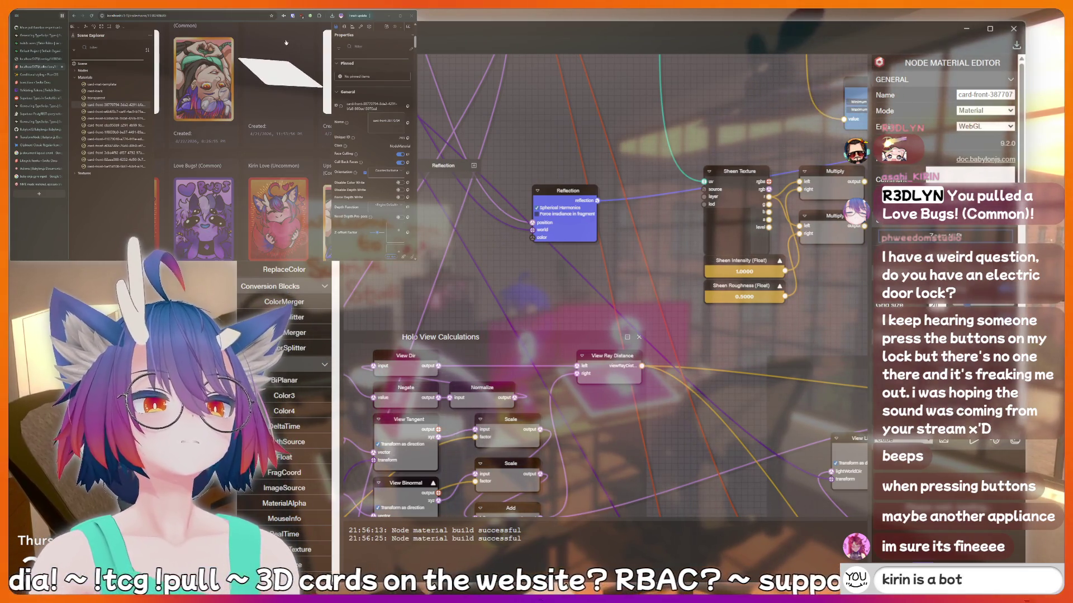
pyautogui.press('BackSpace')
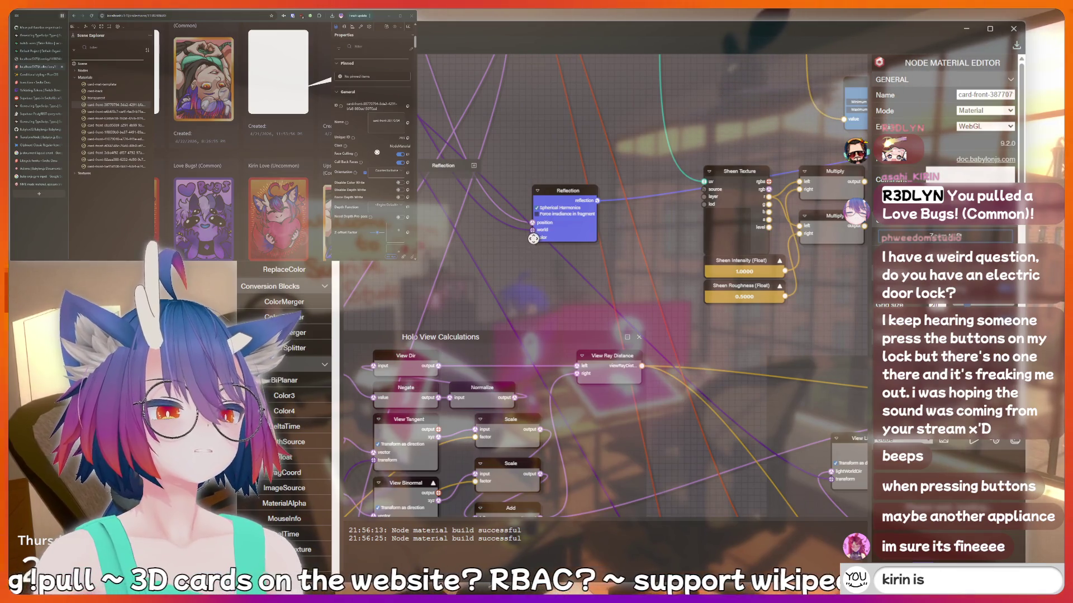
pyautogui.moveTo(534, 239); pyautogui.dragTo(494, 237)
pyautogui.click(993, 142)
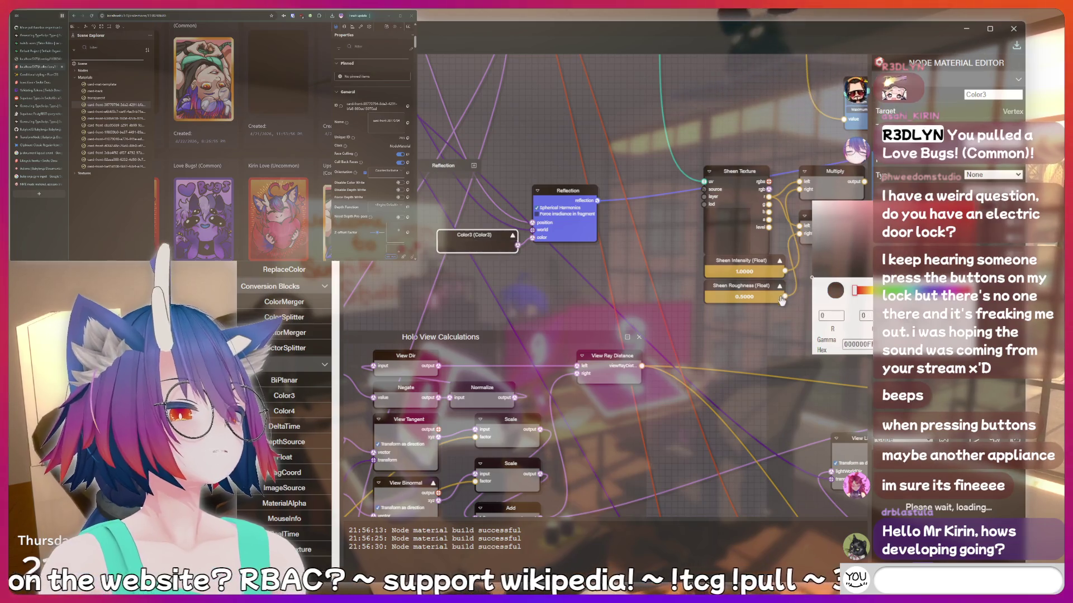
pyautogui.click(566, 191)
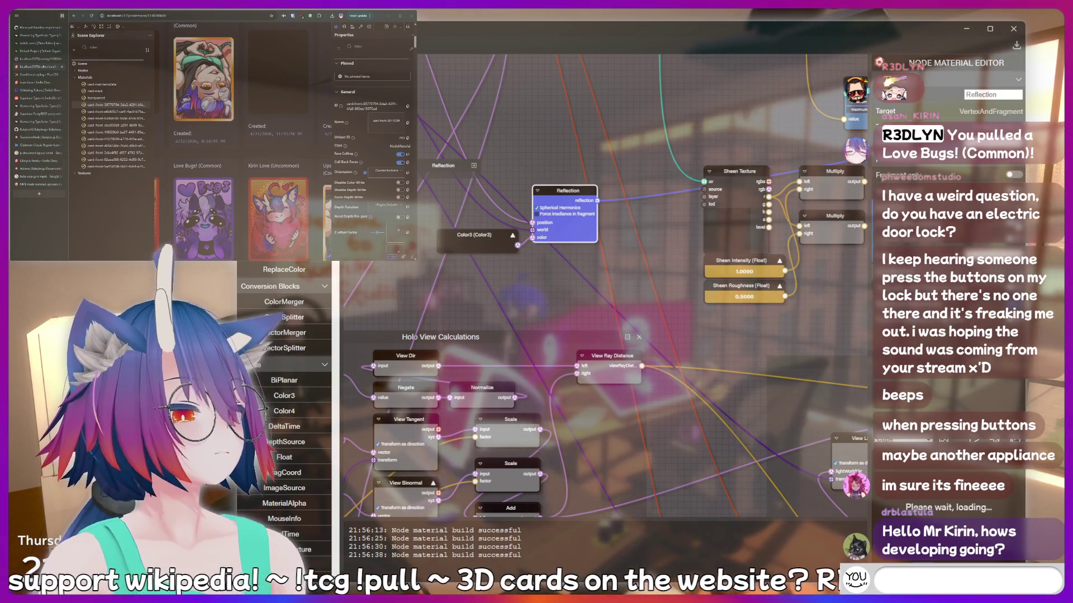
# Reposition the Reflection frame and collapse it into a compact node.
pyautogui.write('fish')
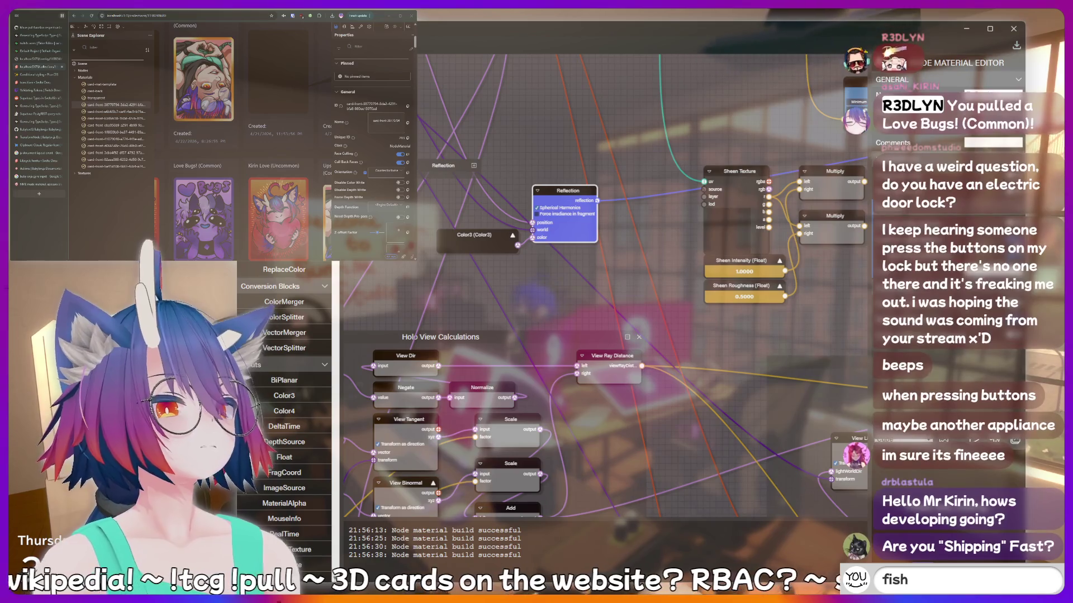
pyautogui.press('BackSpace')
pyautogui.press('BackSpace')
pyautogui.press('BackSpace')
pyautogui.write('LU')
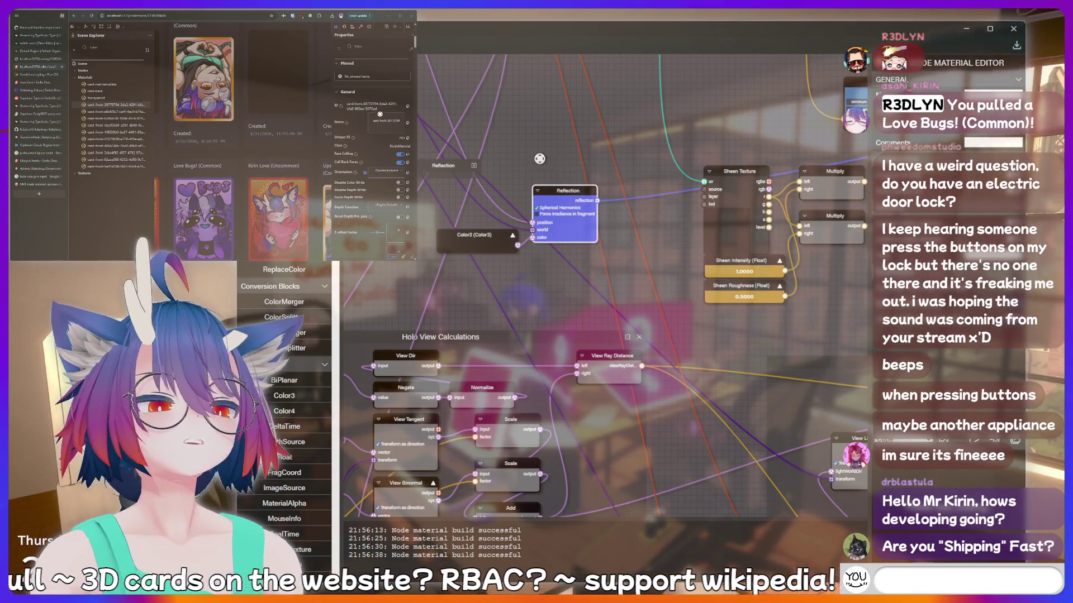
pyautogui.press('BackSpace')
pyautogui.press('BackSpace')
pyautogui.press('BackSpace')
pyautogui.write('AAAAA')
pyautogui.click(454, 166)
pyautogui.click(473, 167)
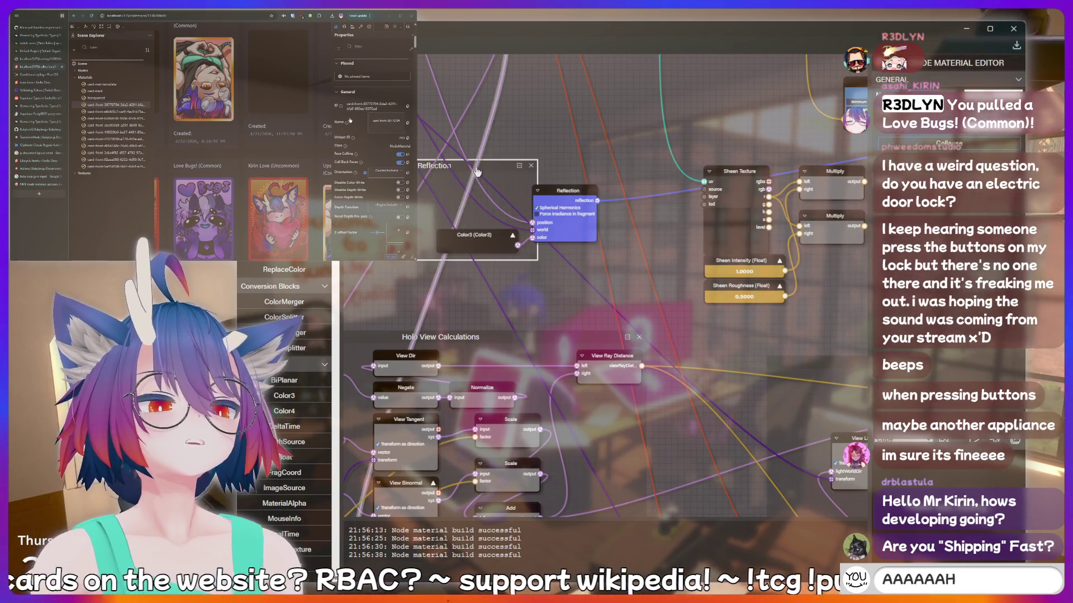
pyautogui.moveTo(490, 178); pyautogui.dragTo(471, 173)
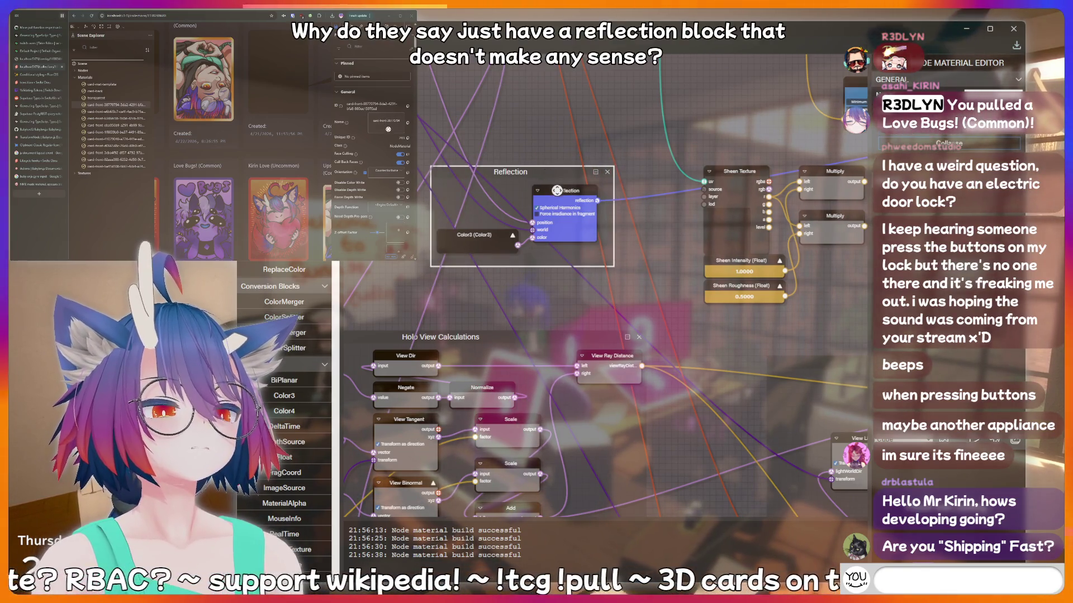
pyautogui.click(505, 232)
pyautogui.moveTo(555, 175); pyautogui.dragTo(570, 176)
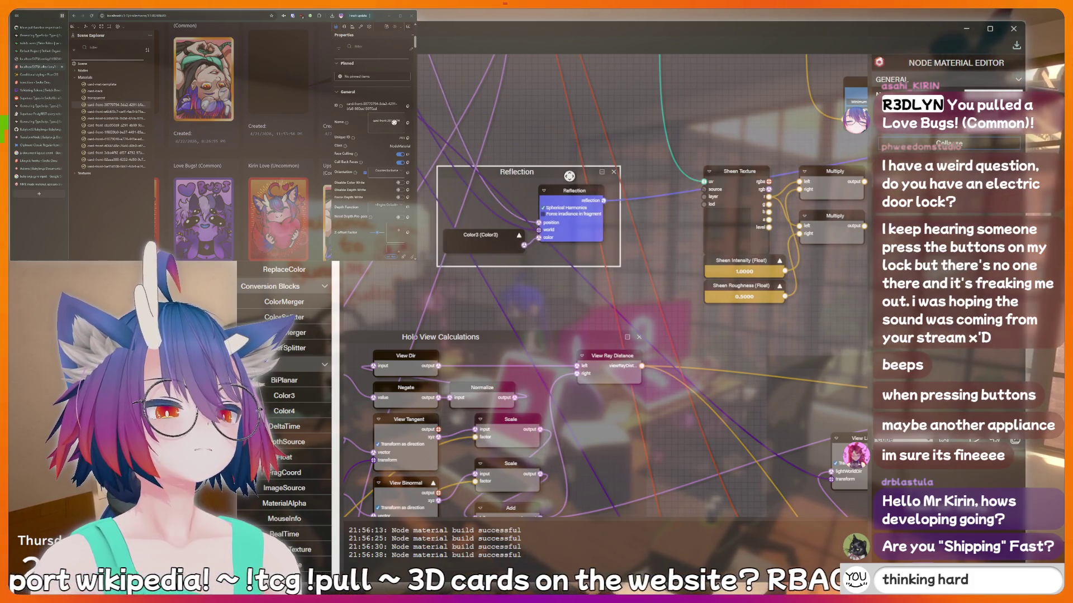
pyautogui.click(602, 172)
# Type short chat entries such as '!clip', 'nerd', '!lurk' and 'LUL'.
pyautogui.write('!clip')
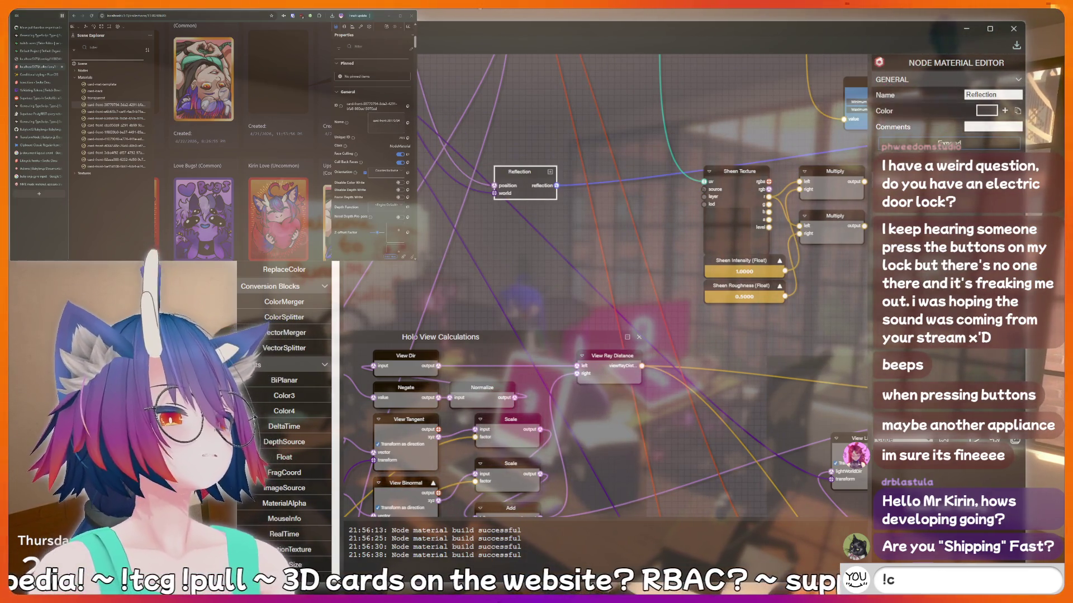
pyautogui.press('Return')
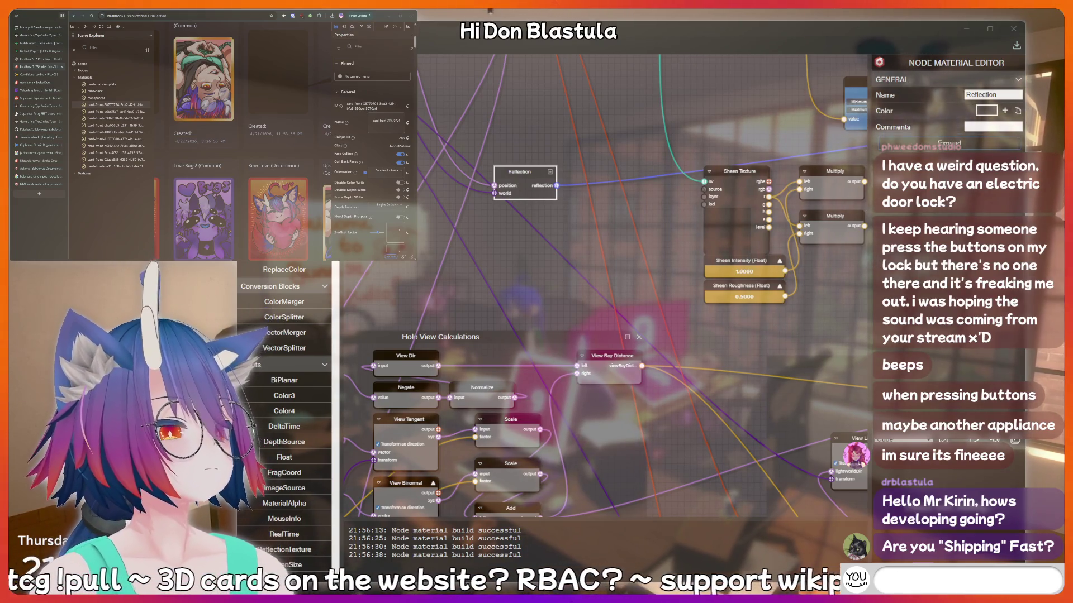
pyautogui.write('nerd')
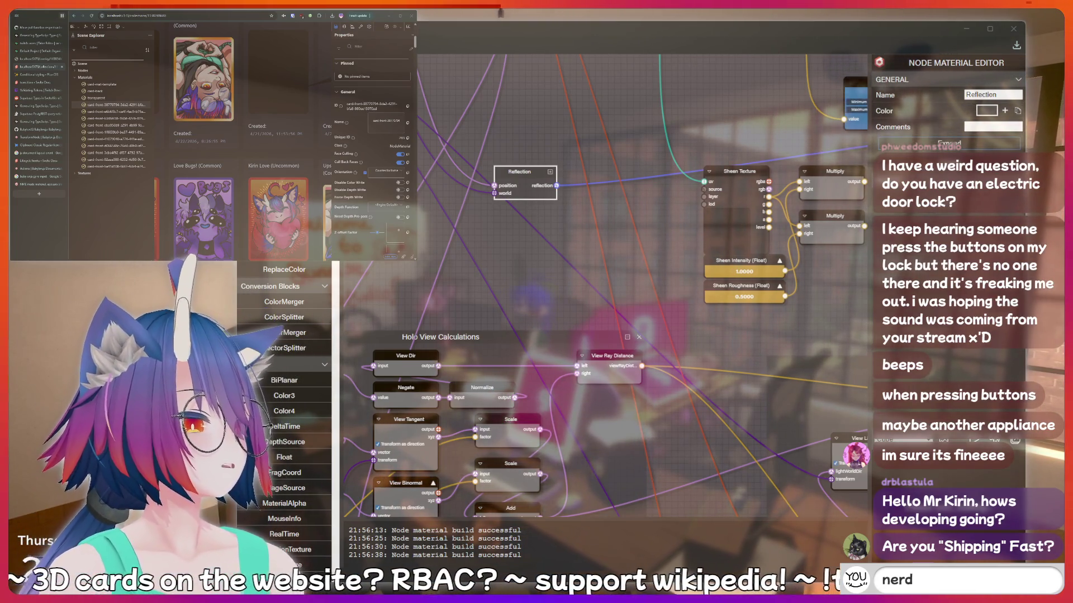
pyautogui.press('BackSpace')
pyautogui.press('BackSpace')
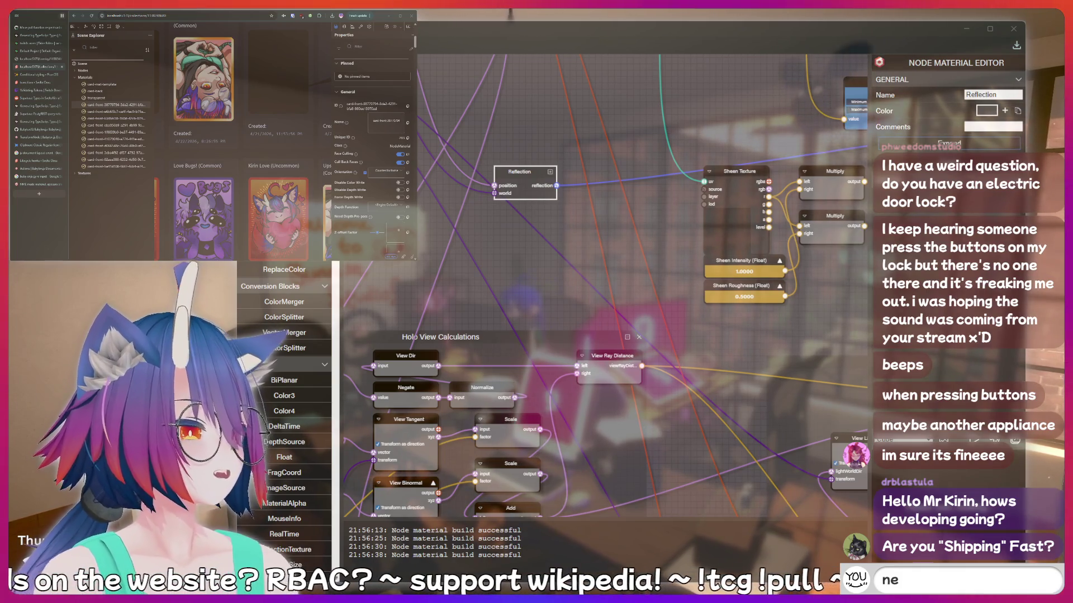
pyautogui.press('Return')
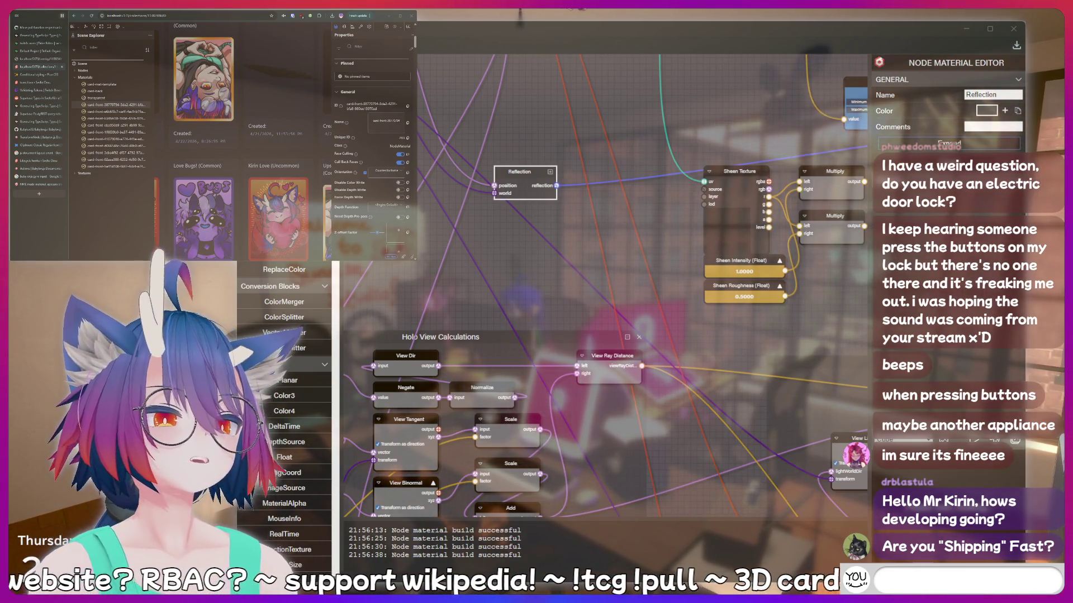
pyautogui.write('!lurk')
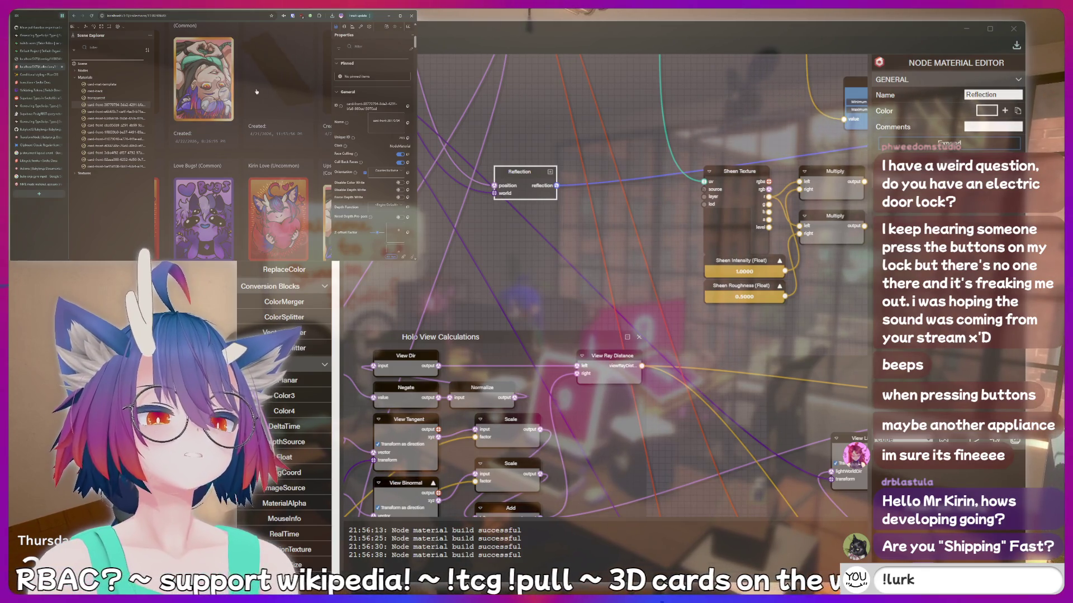
pyautogui.press('BackSpace')
pyautogui.press('BackSpace')
pyautogui.press('BackSpace')
pyautogui.press('BackSpace')
pyautogui.press('BackSpace')
pyautogui.write('LUL')
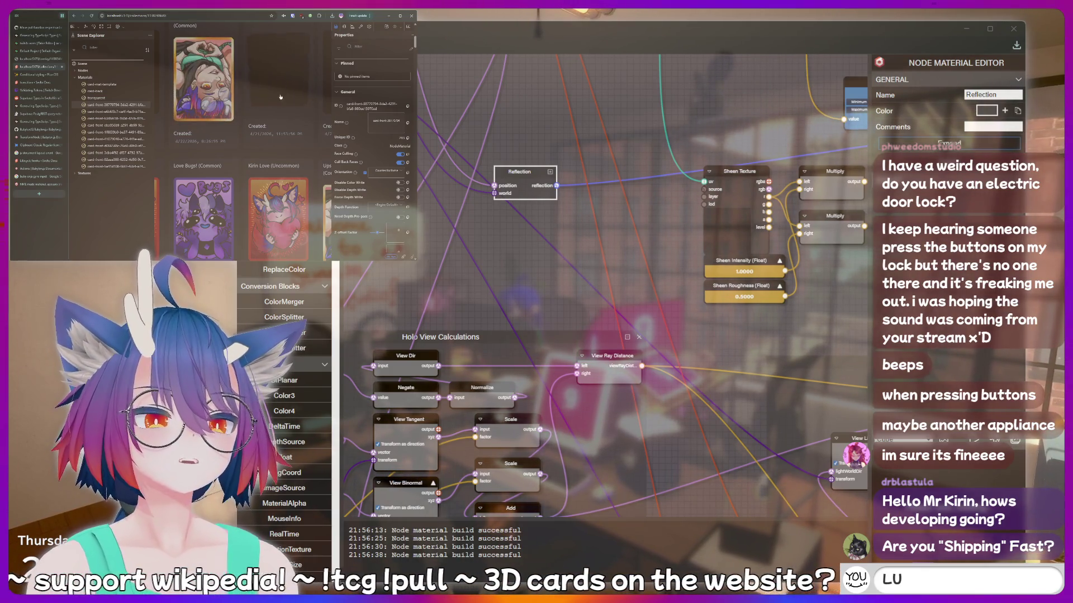
pyautogui.press('BackSpace')
pyautogui.press('BackSpace')
pyautogui.press('BackSpace')
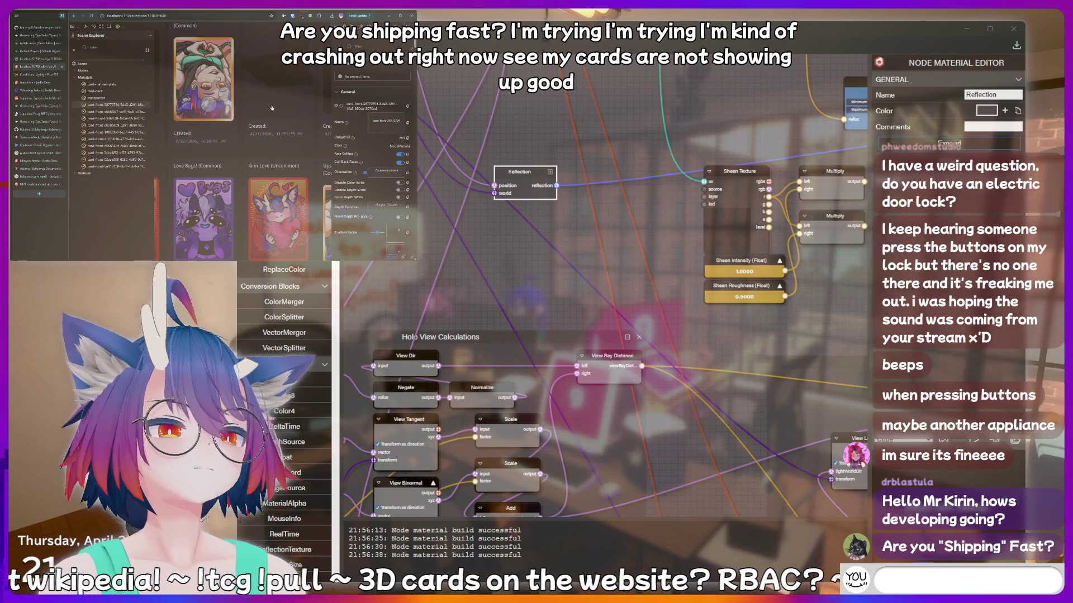
pyautogui.write('!discord')
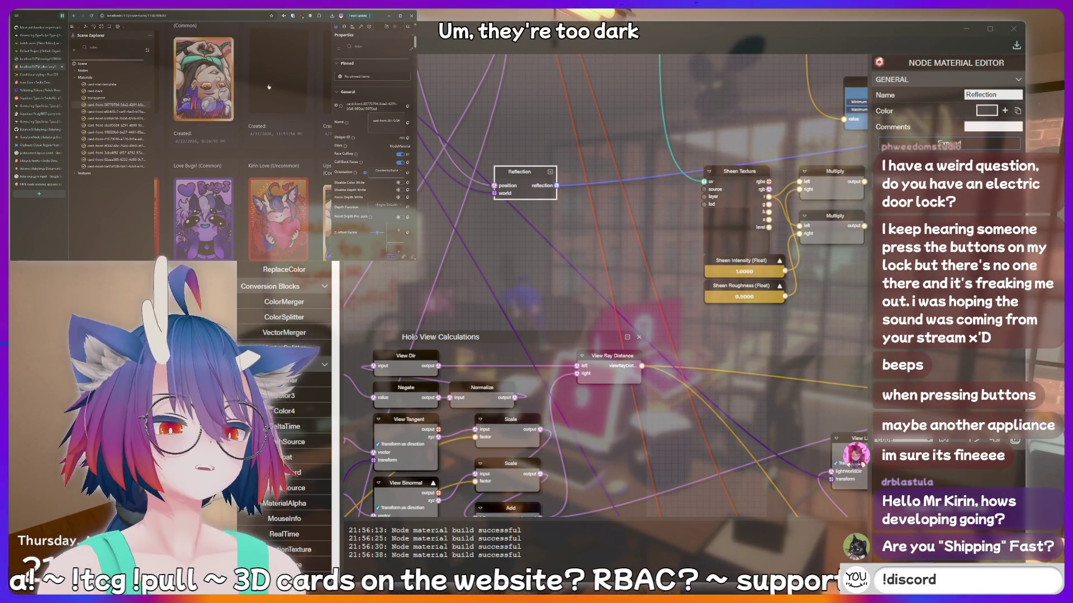
# Bring up the 'NME made material, appears black' thread and scroll to the reflection-block answer.
pyautogui.click(39, 184)
pyautogui.scroll(-3, 238, 153)
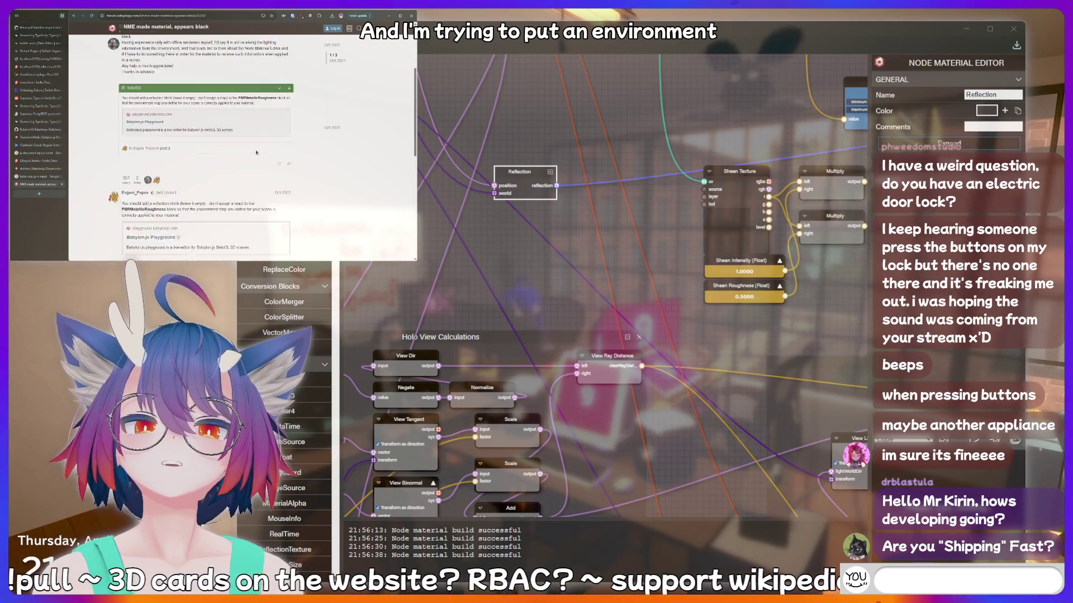
pyautogui.write('thinking har')
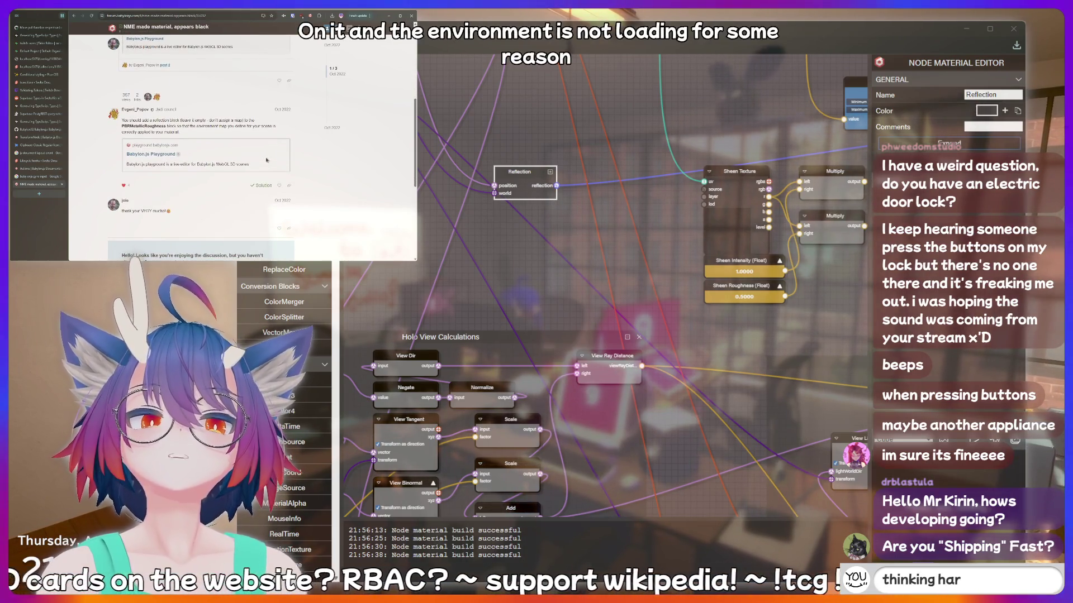
pyautogui.press('Return')
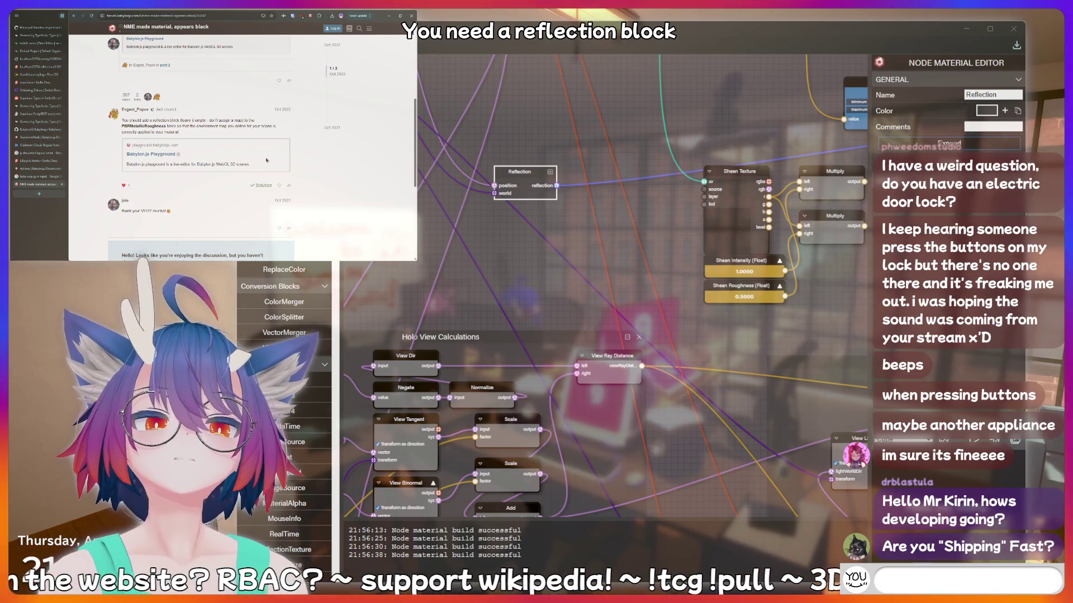
pyautogui.write('!discord')
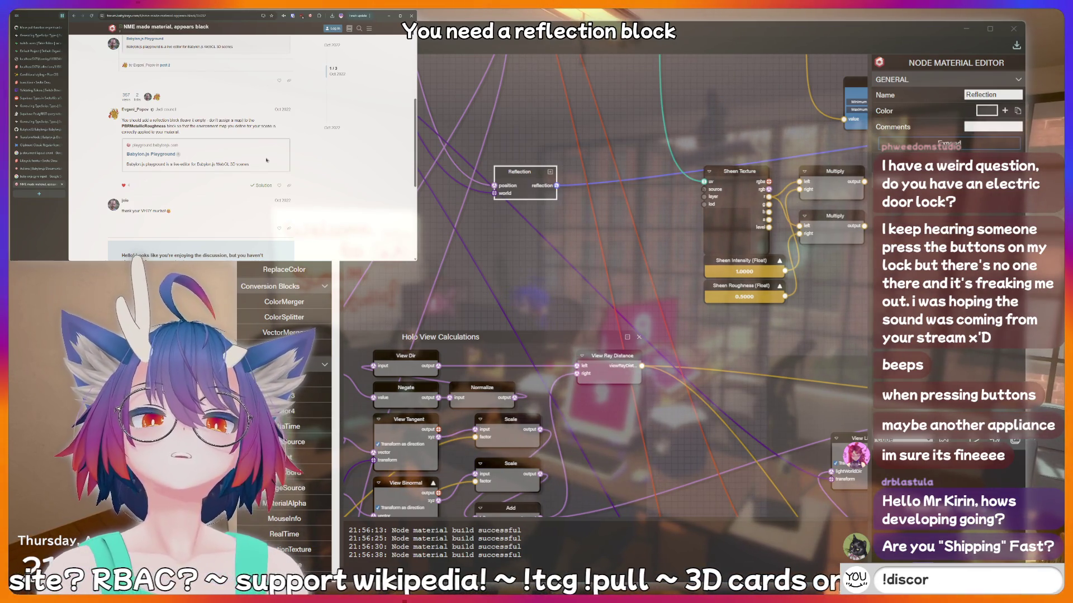
pyautogui.scroll(-1, 202, 149)
# Open a fresh Babylon.js Playground page.
pyautogui.press('Return')
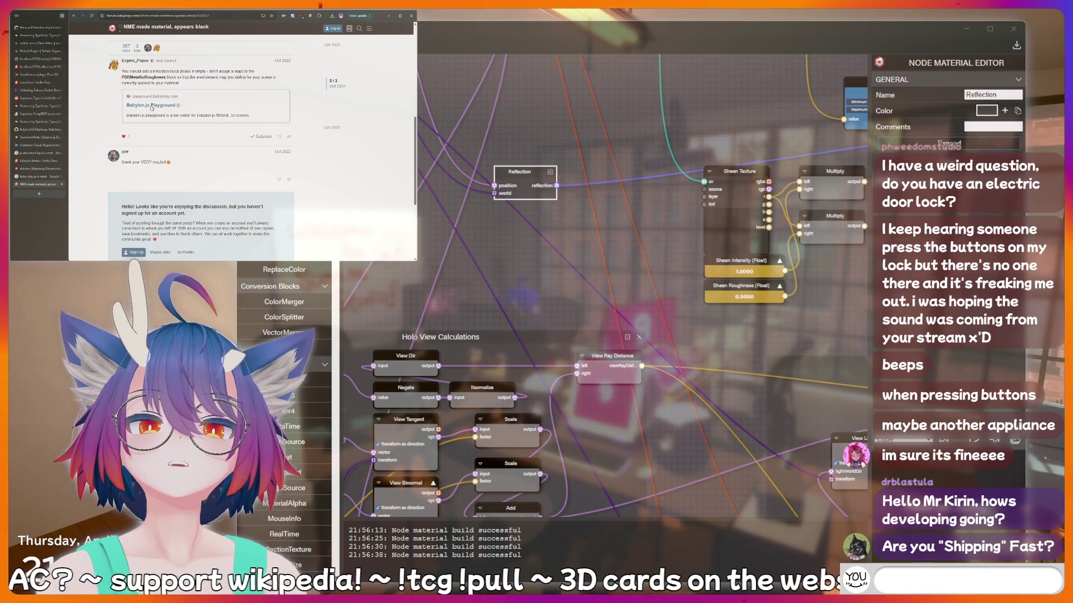
pyautogui.click(235, 114)
pyautogui.write('hotdog')
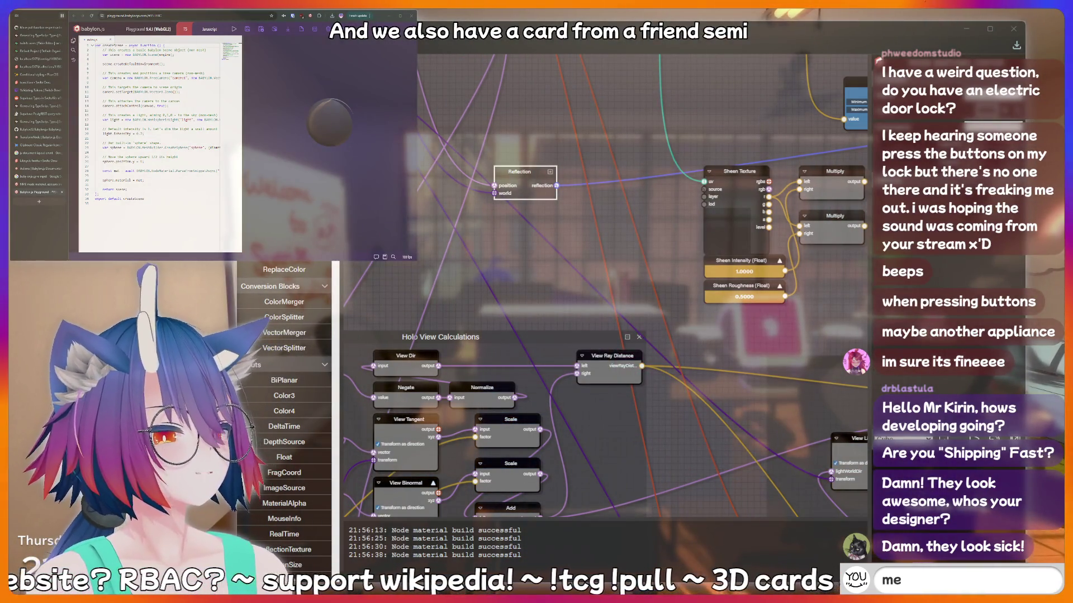
# Look over the Playground code, then close its tab to return to the black-material thread.
pyautogui.press('BackSpace')
pyautogui.press('BackSpace')
pyautogui.press('BackSpace')
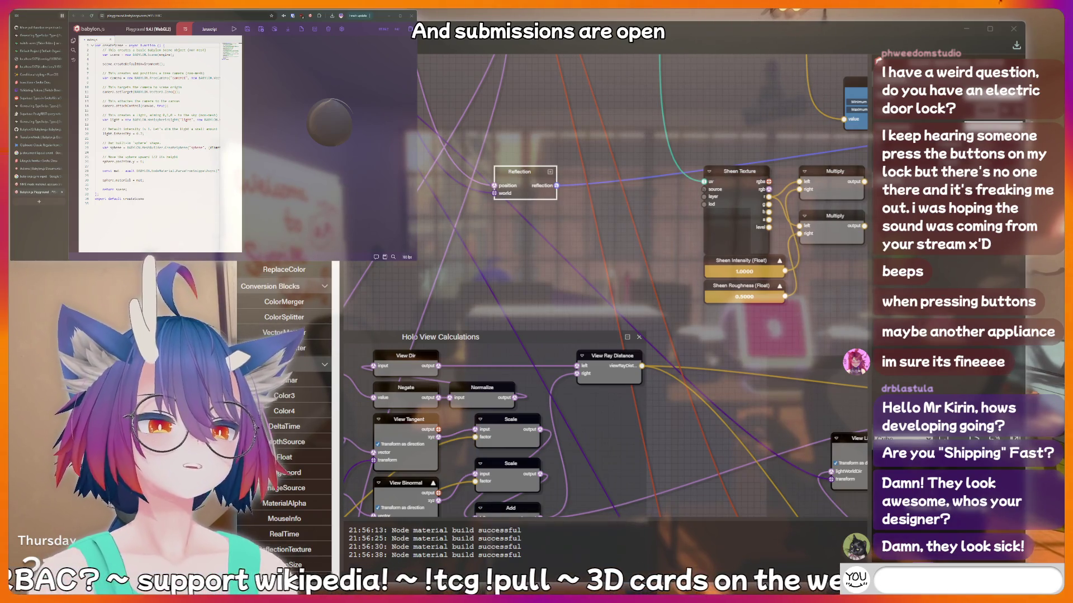
pyautogui.write('fish')
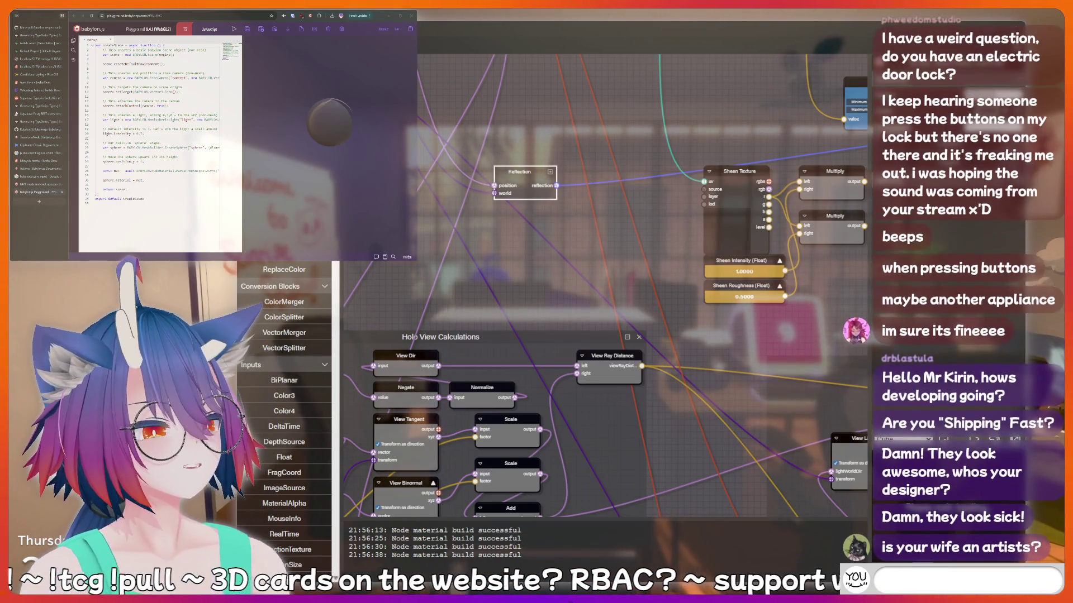
pyautogui.press('Return')
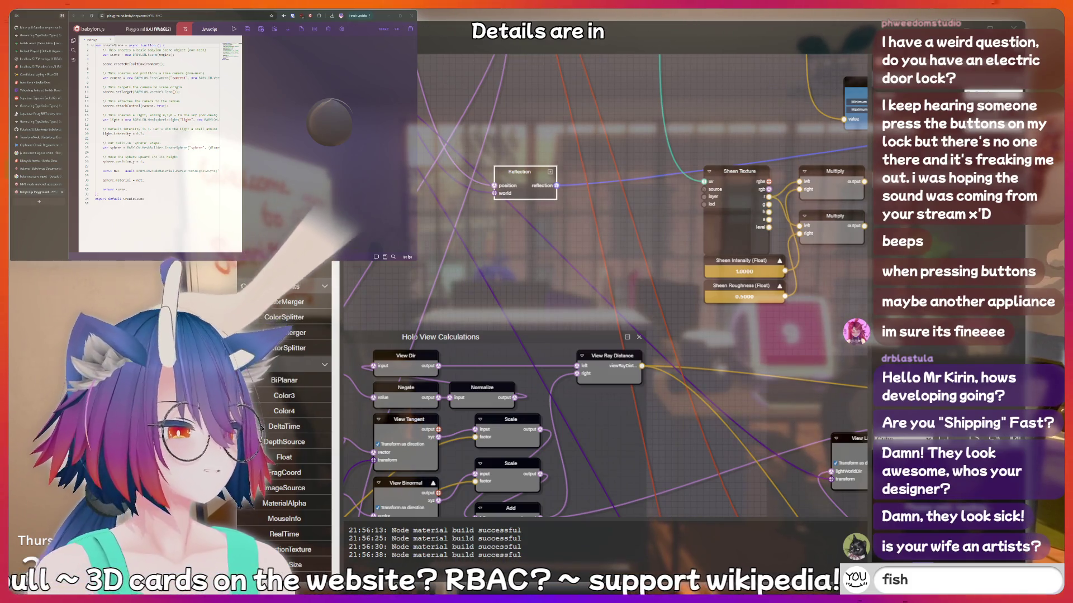
pyautogui.write('fish')
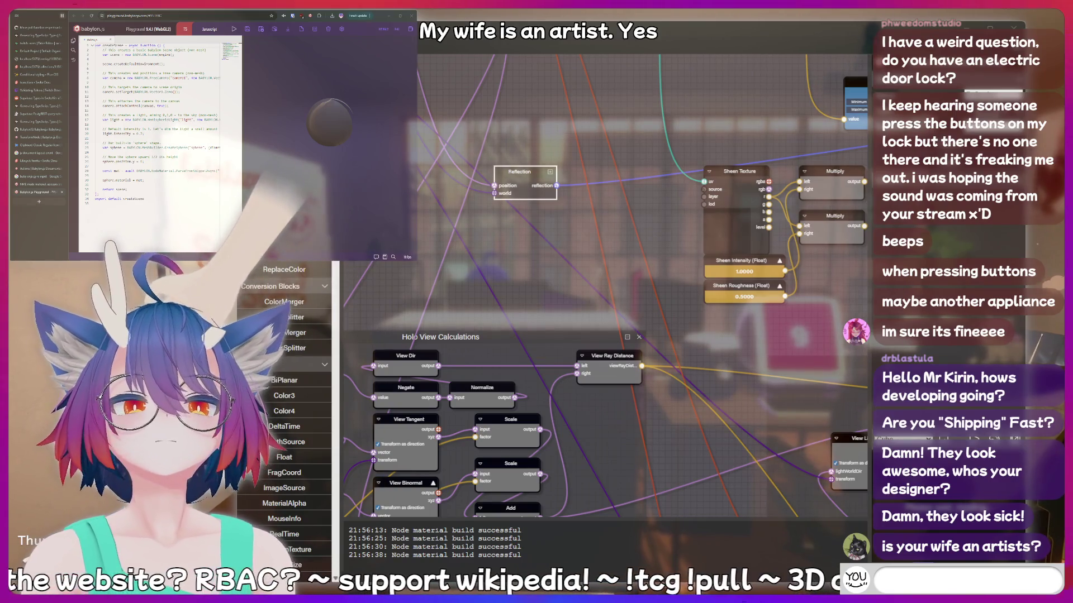
pyautogui.write('at')
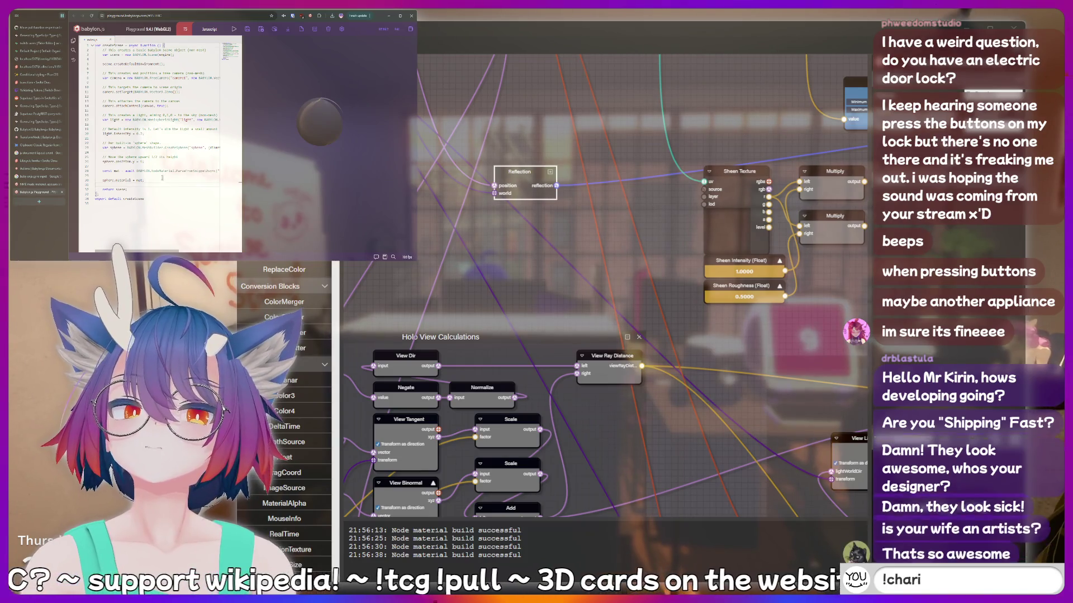
pyautogui.hscroll(3, 166, 186)
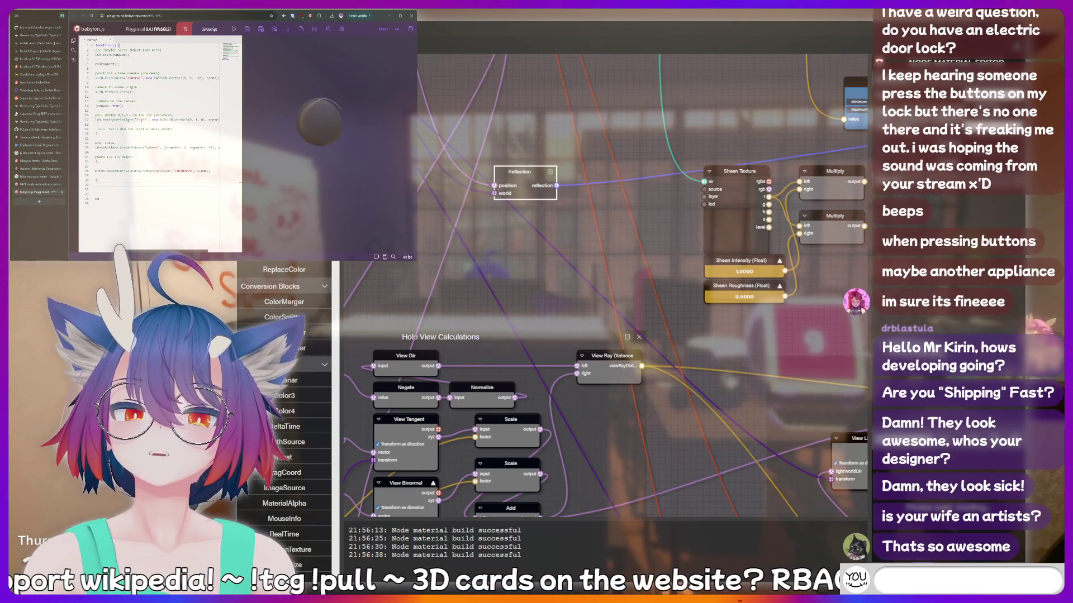
pyautogui.hscroll(-3, 125, 251)
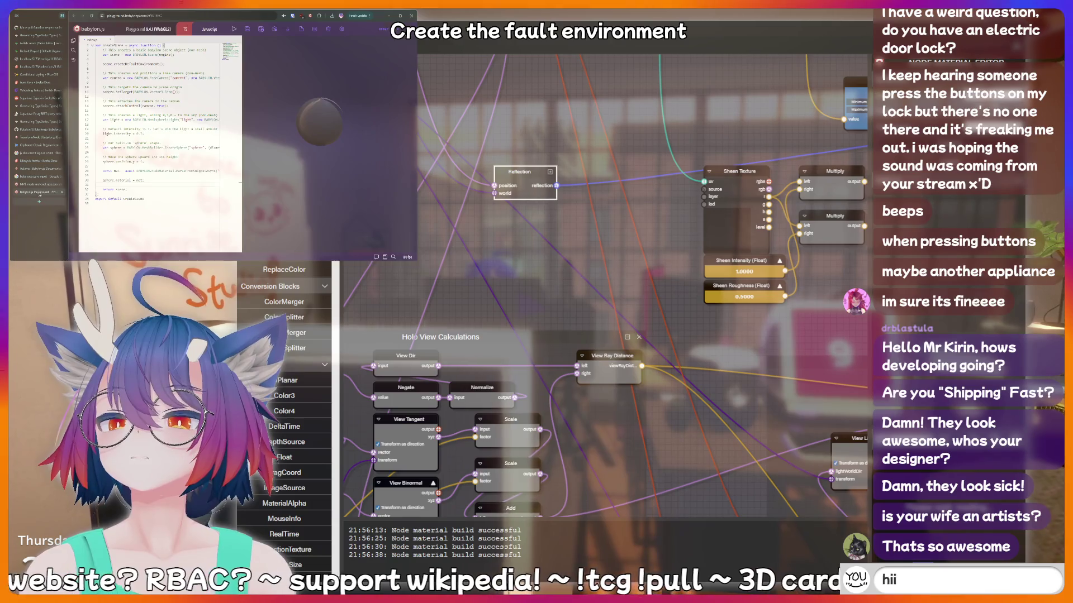
pyautogui.middleClick(39, 194)
pyautogui.scroll(1, 90, 129)
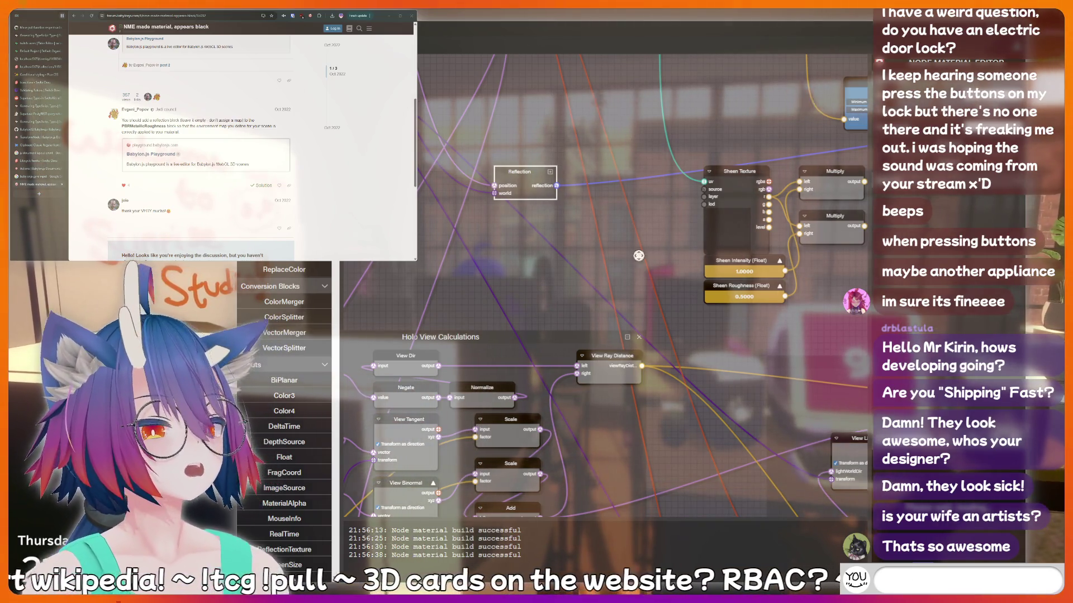
# Pan the node graph slightly left to show the Reflection frame's blocks.
pyautogui.moveTo(682, 233)
pyautogui.mouseDown()
pyautogui.moveTo(634, 242)
pyautogui.moveTo(724, 284)
pyautogui.moveTo(693, 338)
pyautogui.moveTo(697, 362)
pyautogui.moveTo(804, 351)
pyautogui.moveTo(743, 335)
pyautogui.moveTo(589, 254)
pyautogui.mouseUp()
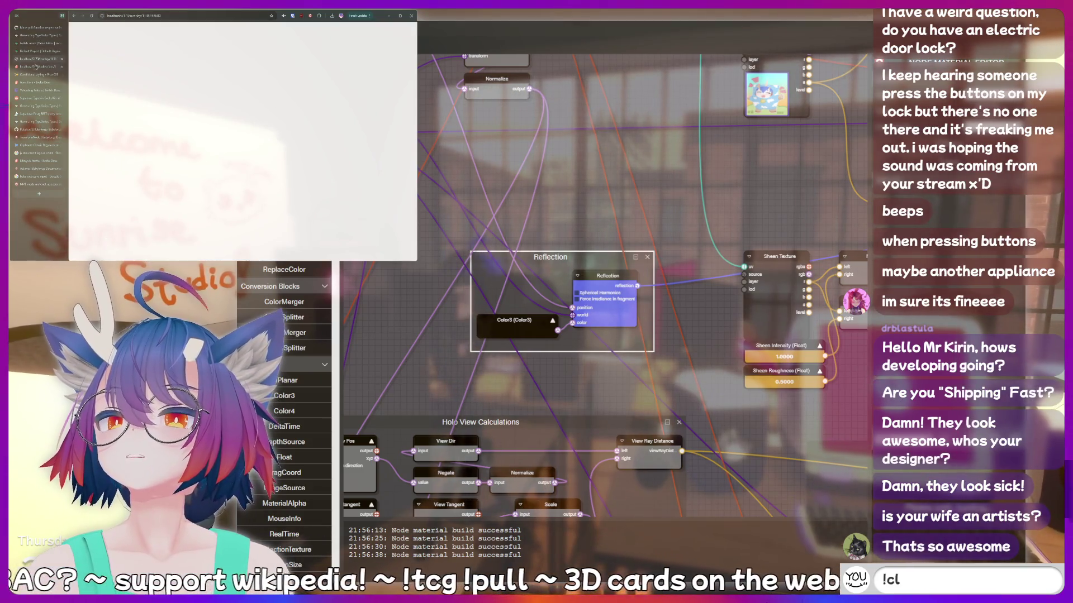
# Return to the local card site's node graph and select the Reflection block.
pyautogui.click(35, 66)
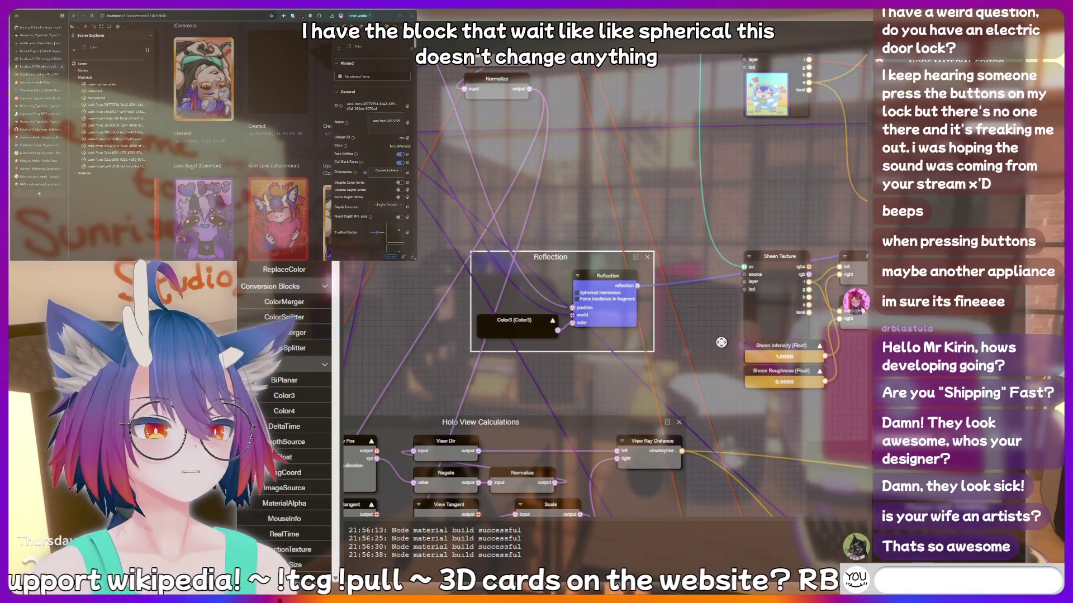
pyautogui.click(721, 342)
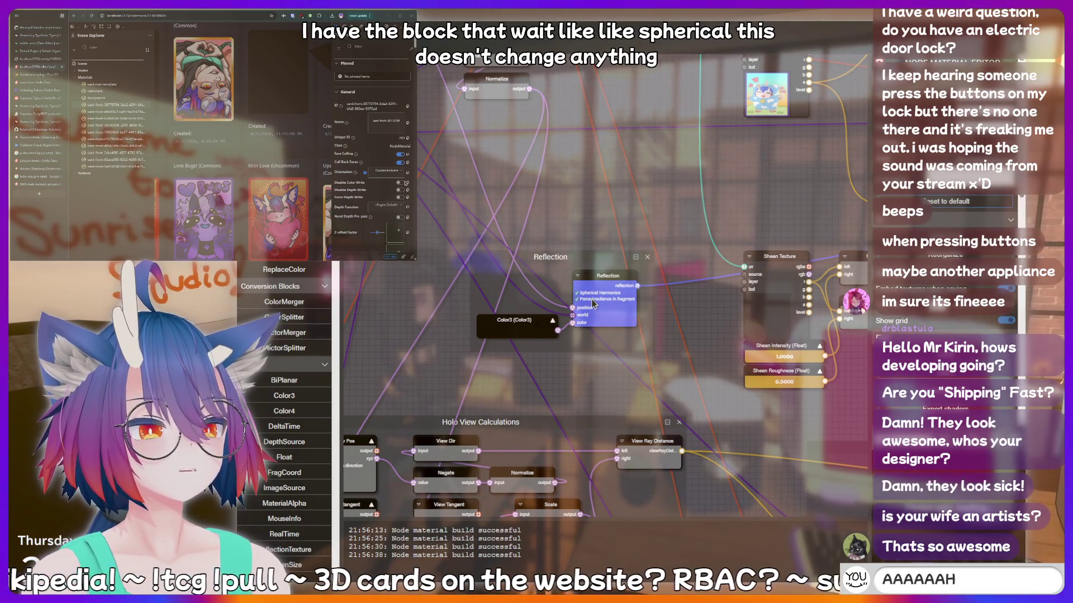
pyautogui.moveTo(860, 209); pyautogui.dragTo(657, 231)
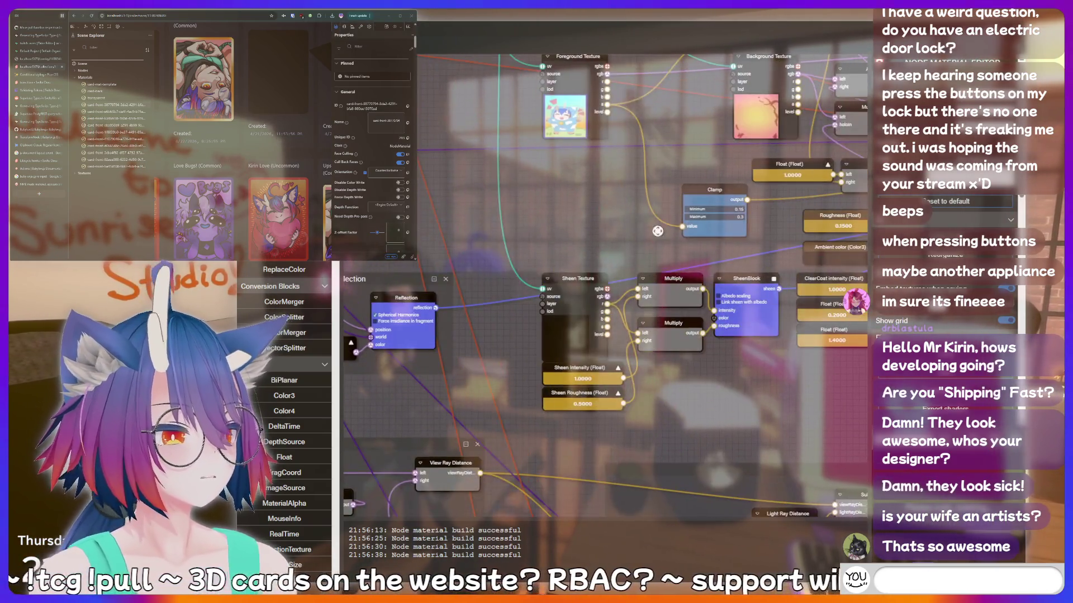
pyautogui.click(406, 298)
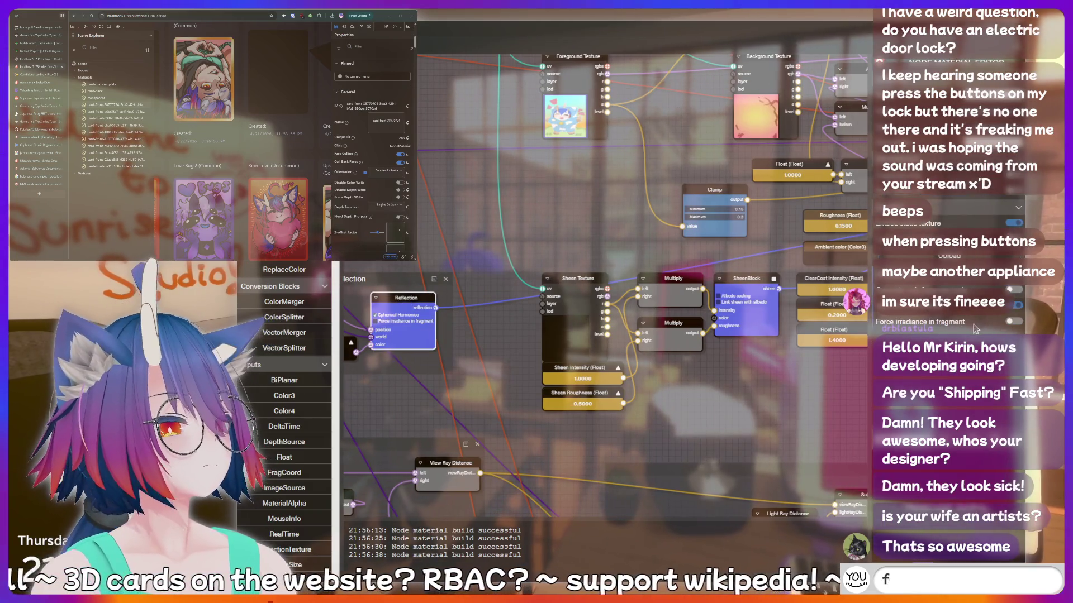
pyautogui.write('cringe')
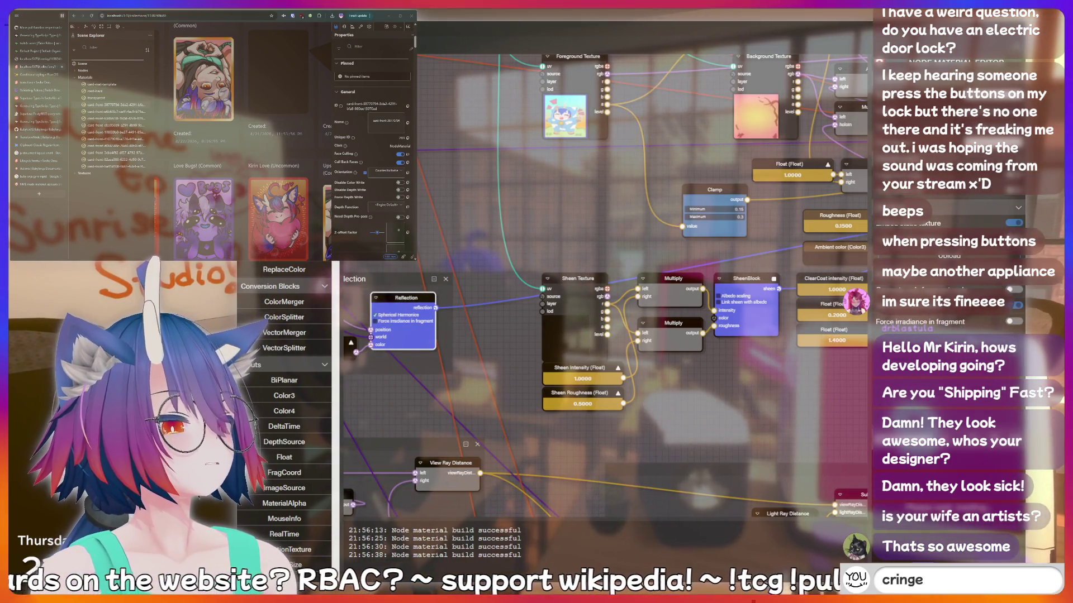
pyautogui.press('Return')
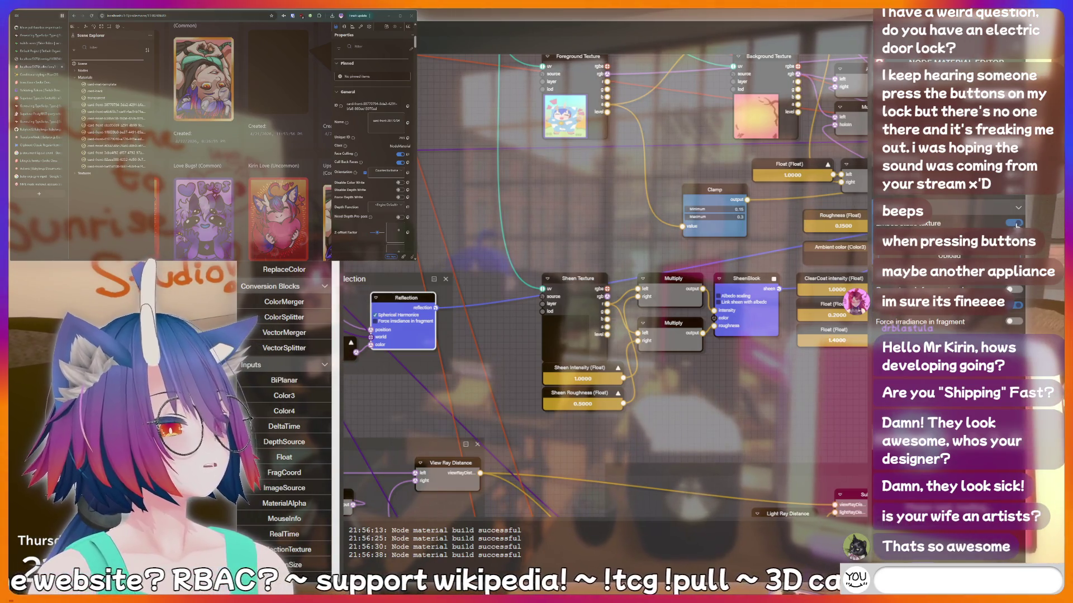
pyautogui.write('!bottom')
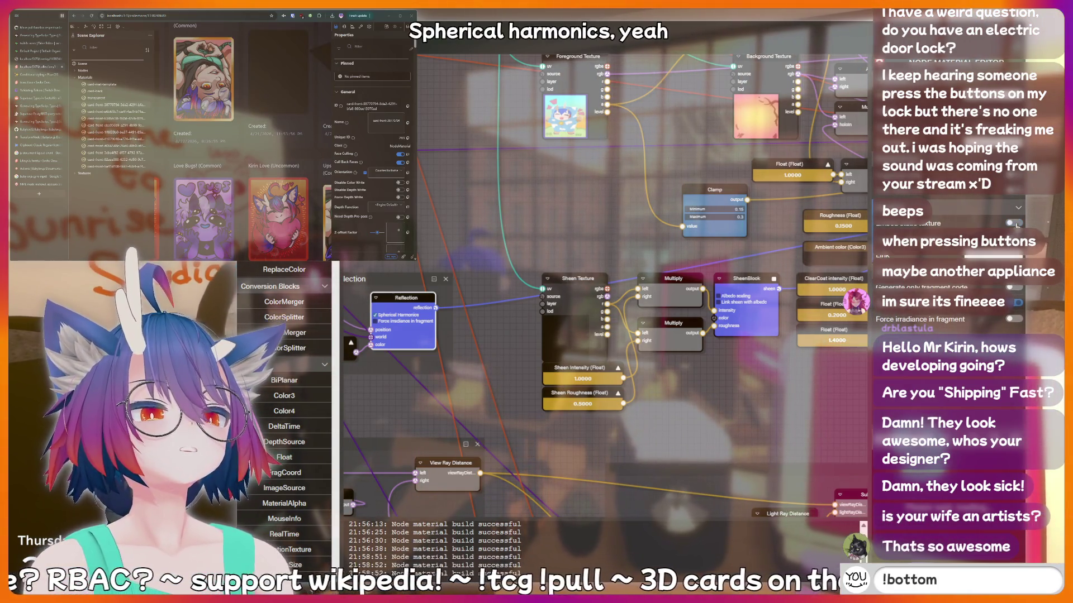
pyautogui.press('Return')
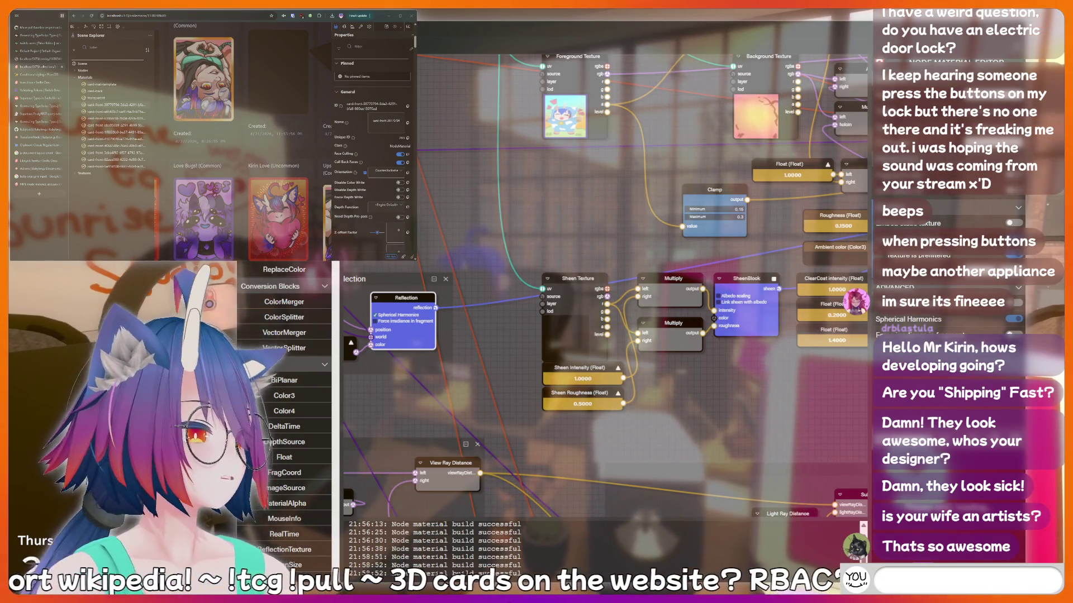
# Paste the studio .env file under /images as the Reflection block's environment texture.
pyautogui.write('!bottom')
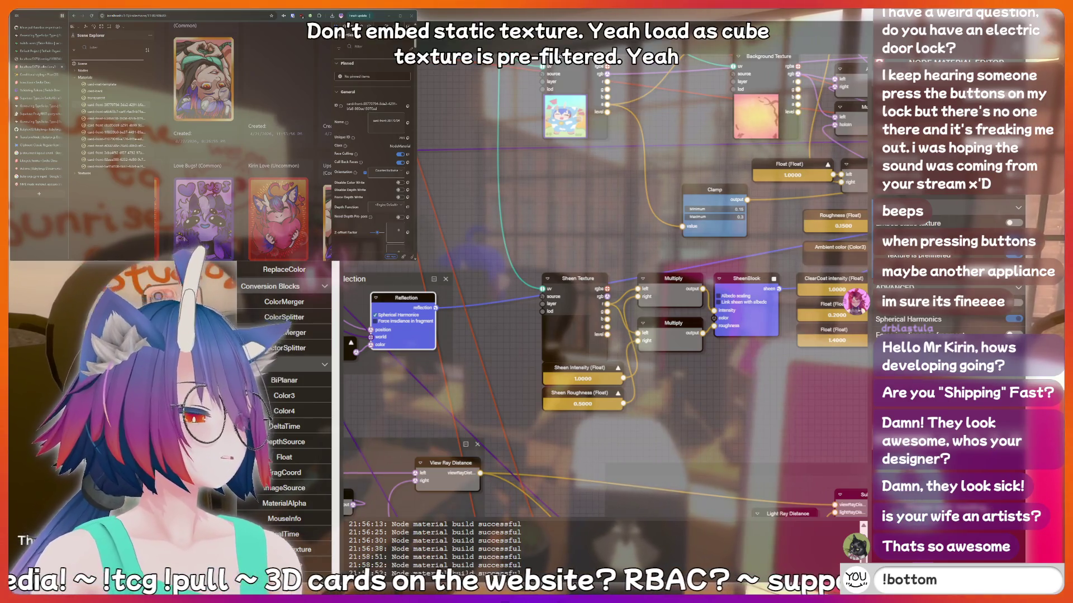
pyautogui.press('BackSpace')
pyautogui.press('BackSpace')
pyautogui.press('BackSpace')
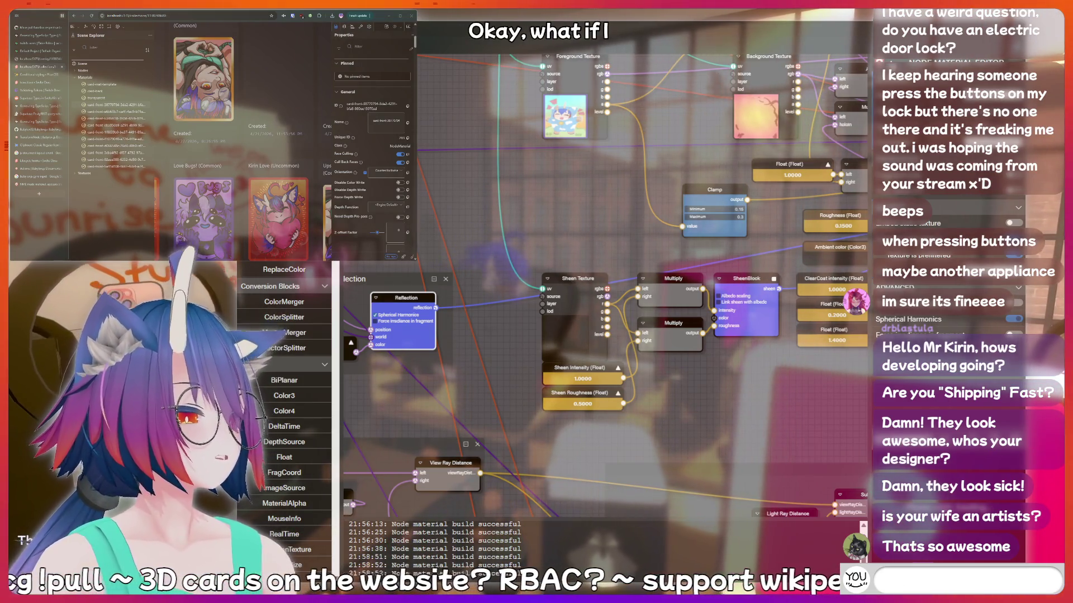
pyautogui.write('hotdog')
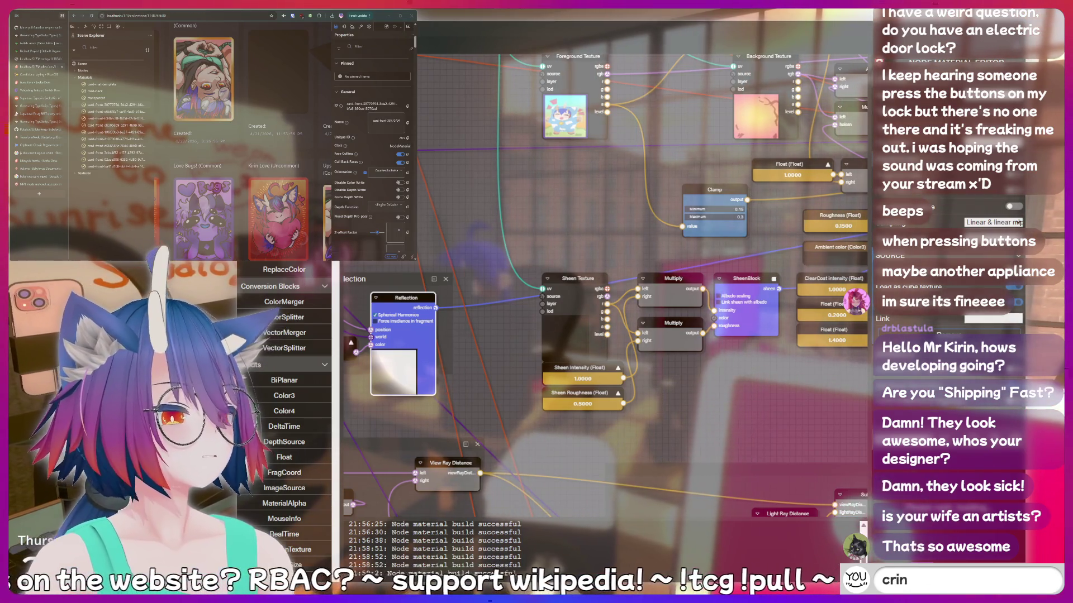
pyautogui.press('BackSpace')
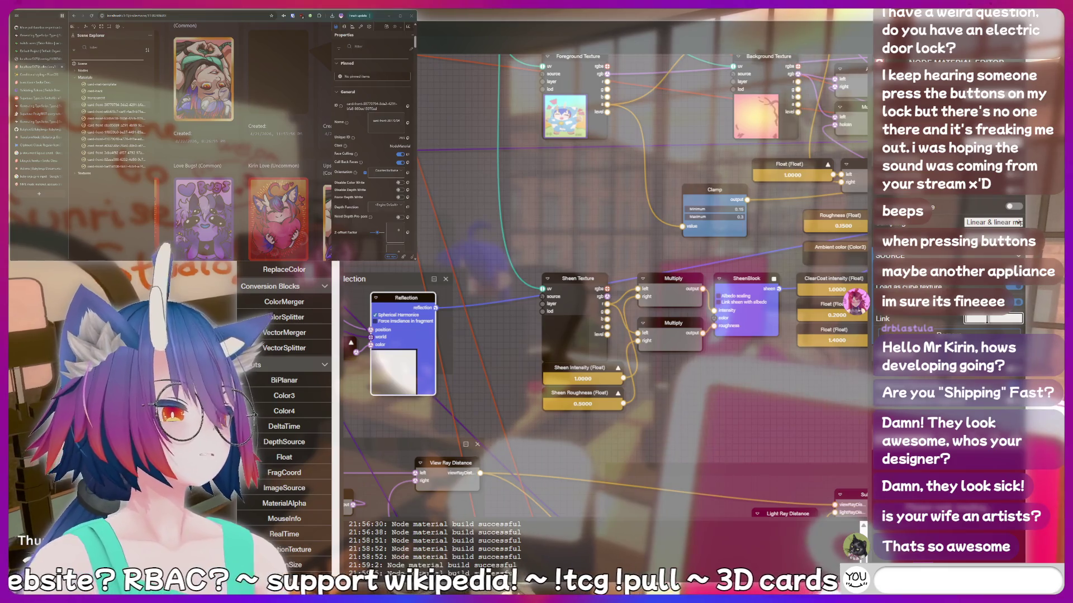
pyautogui.write('!clip')
pyautogui.hotkey('ctrl', 'v')
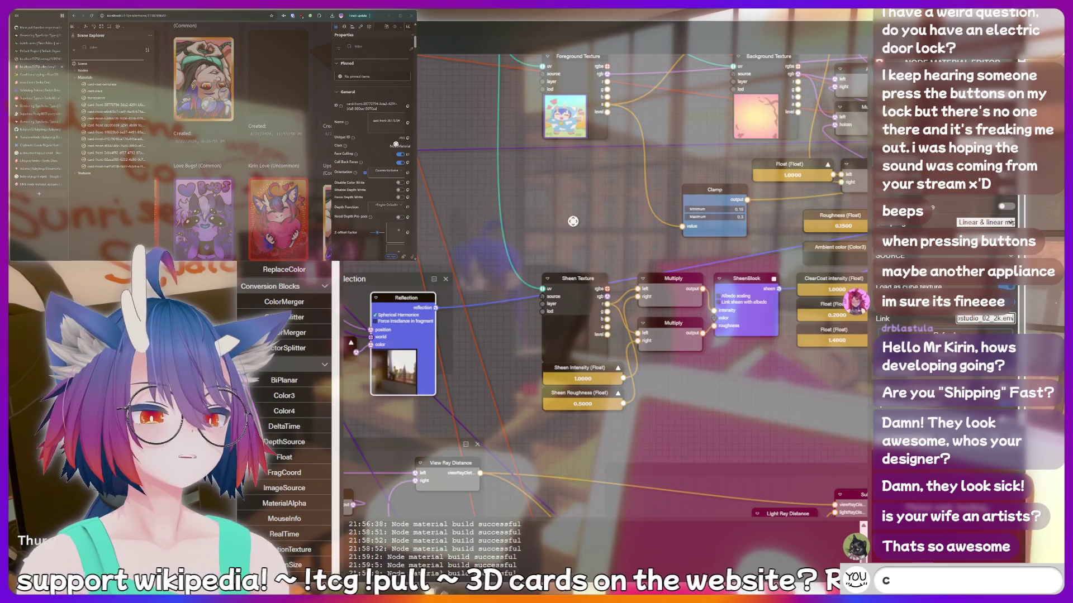
pyautogui.write('crin')
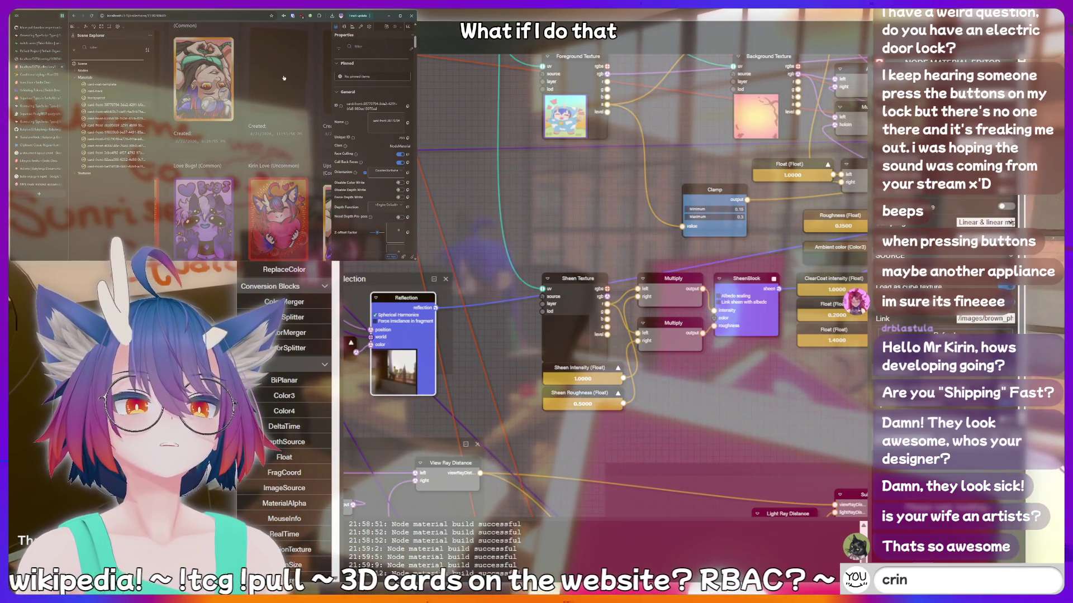
pyautogui.write('ge!addq')
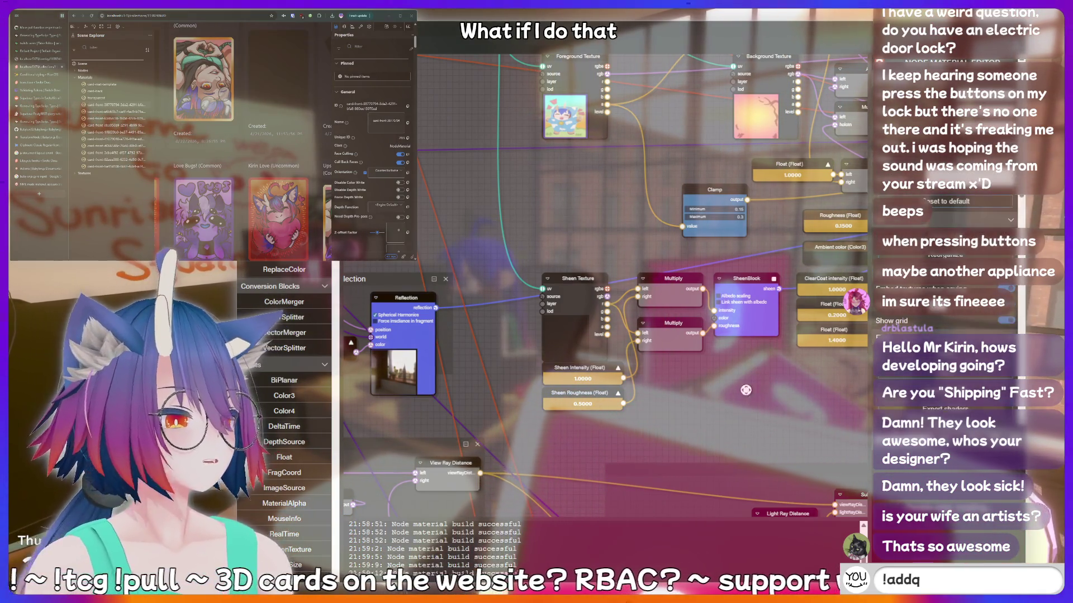
pyautogui.write('uote I just said so')
pyautogui.moveTo(399, 298); pyautogui.dragTo(474, 293)
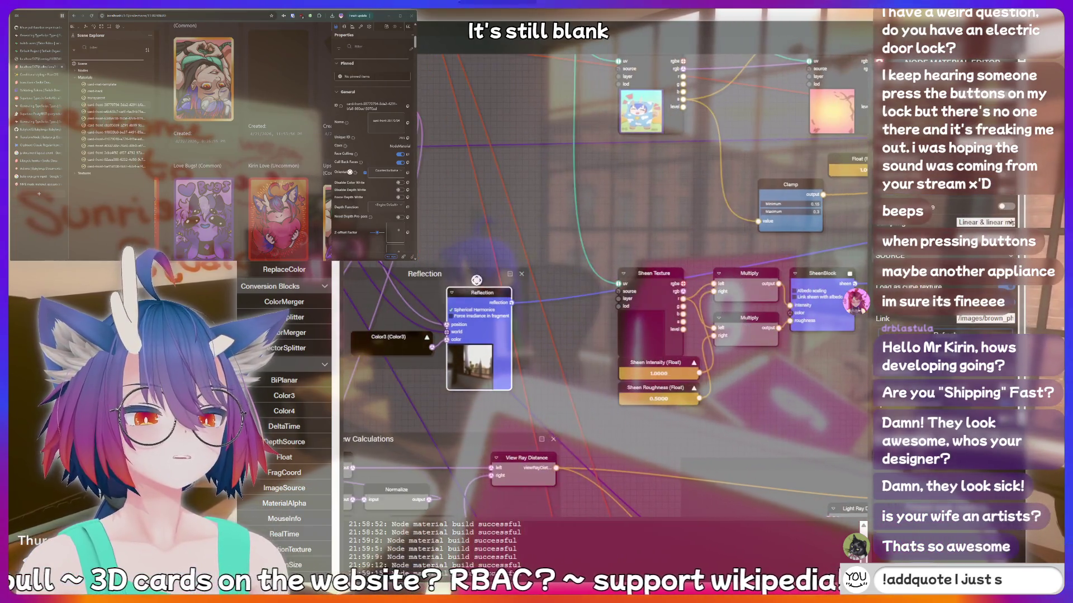
pyautogui.write('mething')
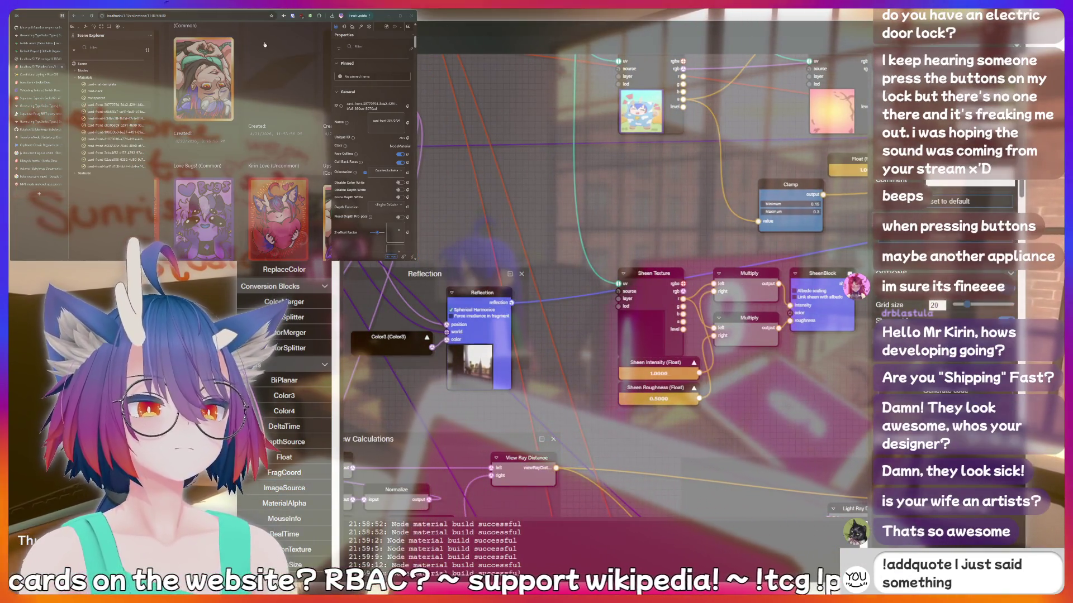
pyautogui.write(' sussy that s')
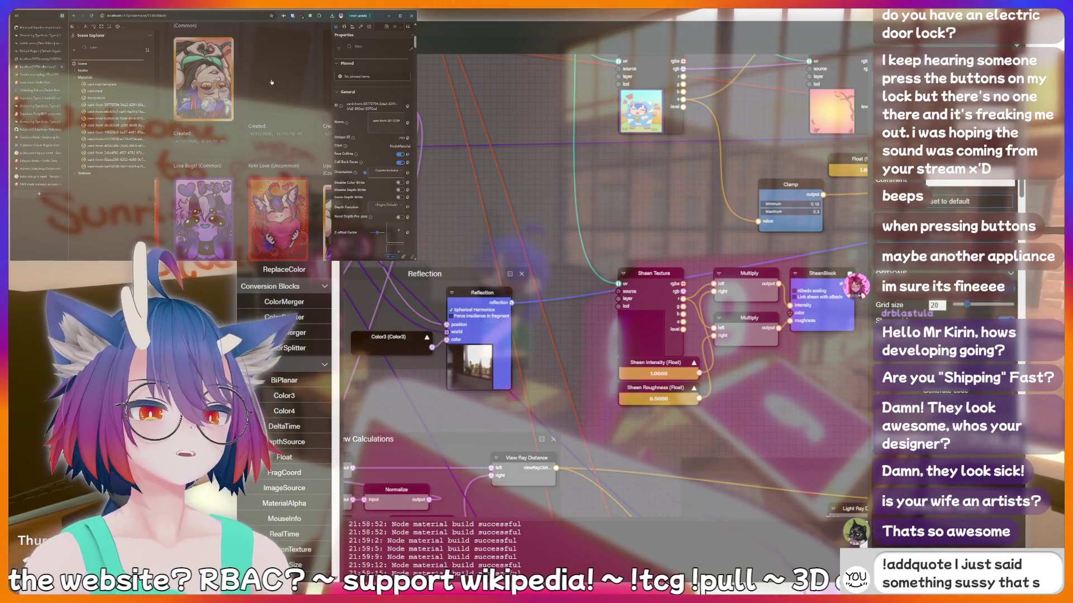
pyautogui.write('hould be reco')
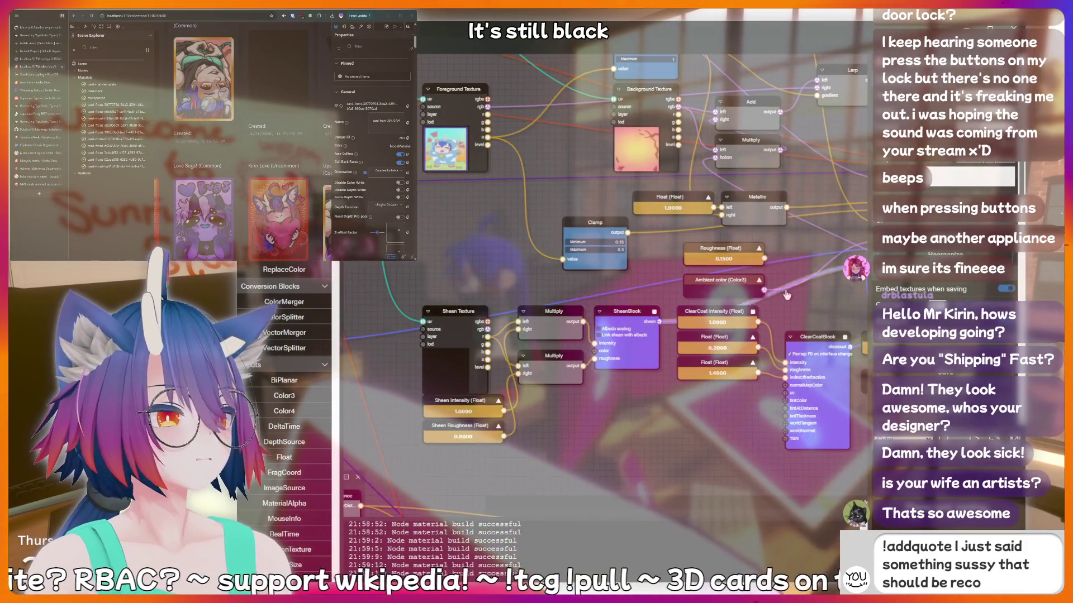
pyautogui.write('rded forever!')
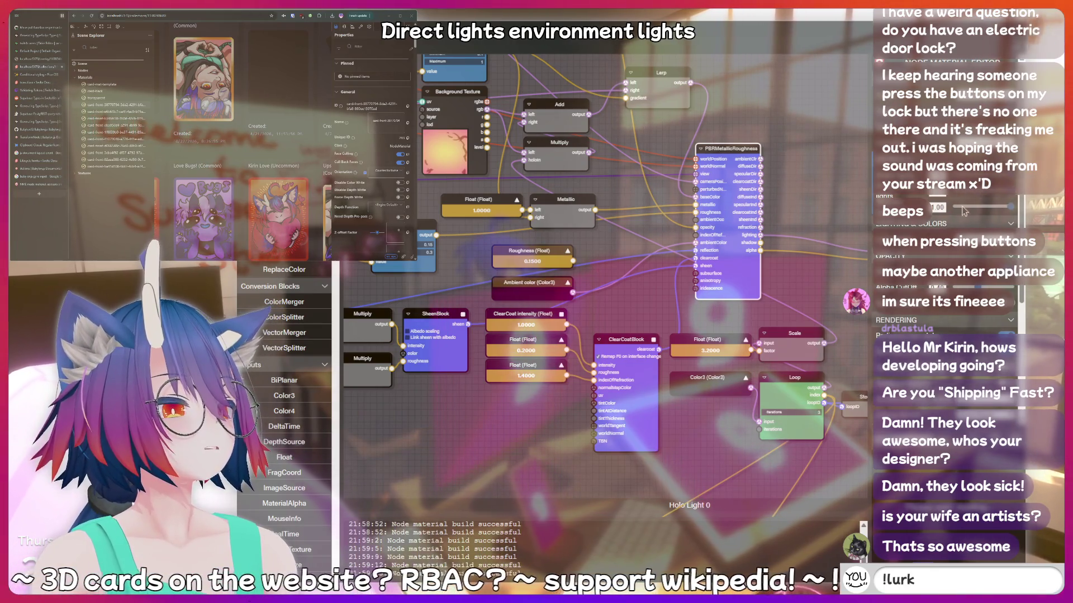
# Drop the preview's Specular value from 0.90 to 0.
pyautogui.scroll(-1, 1000, 204)
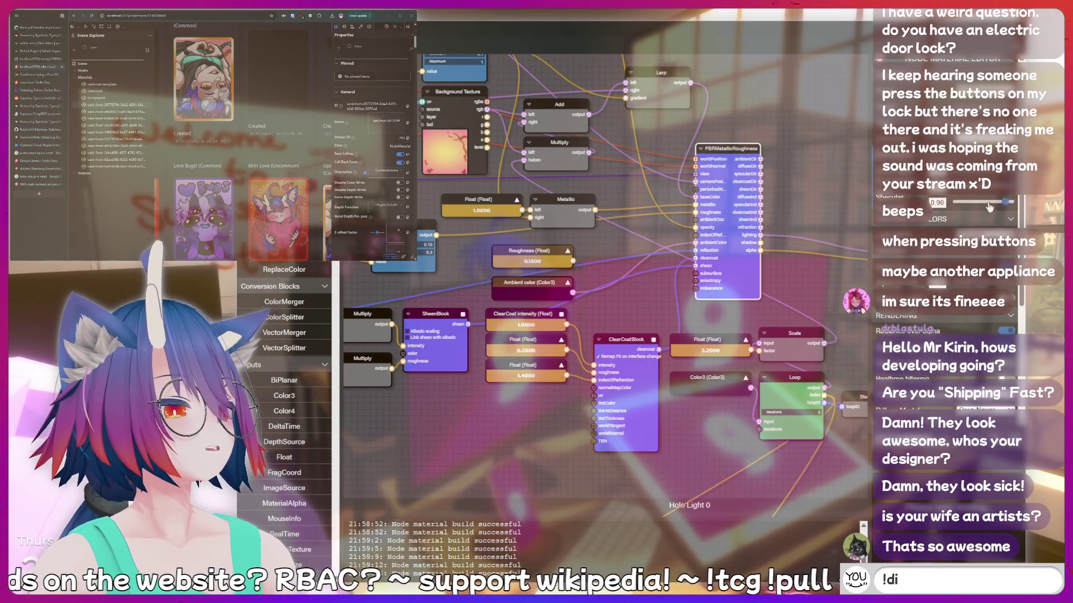
pyautogui.moveTo(989, 207); pyautogui.dragTo(956, 207)
pyautogui.scroll(-2, 1021, 206)
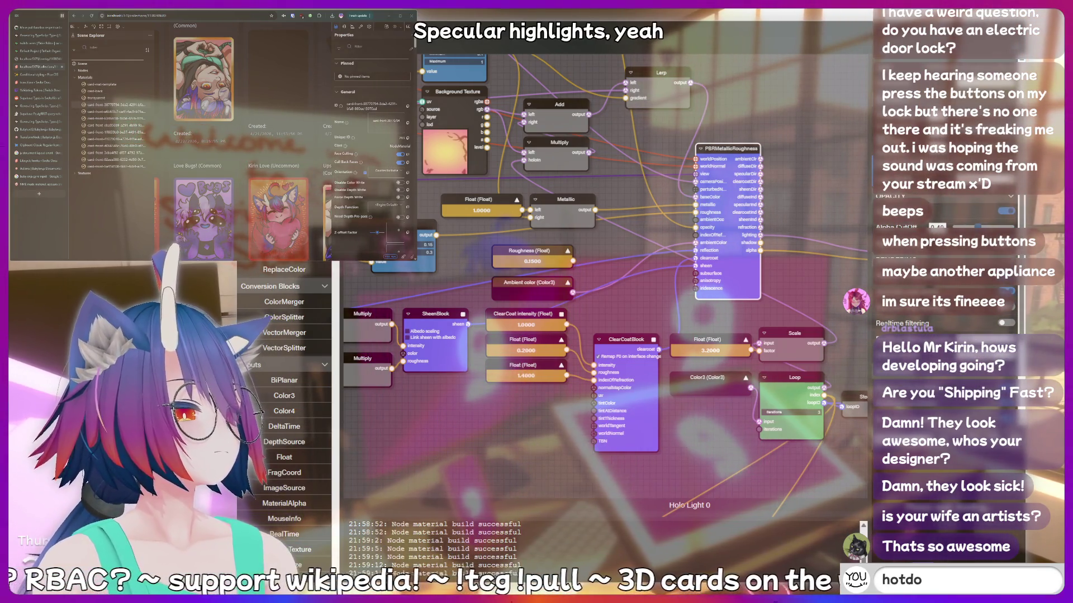
pyautogui.scroll(-3, 950, 223)
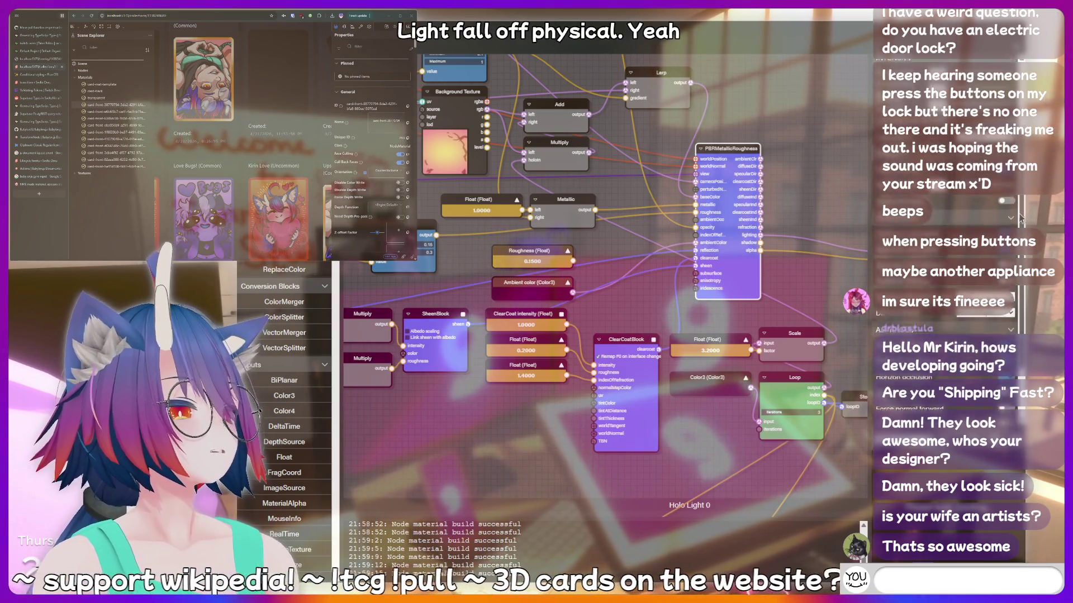
pyautogui.write('!b')
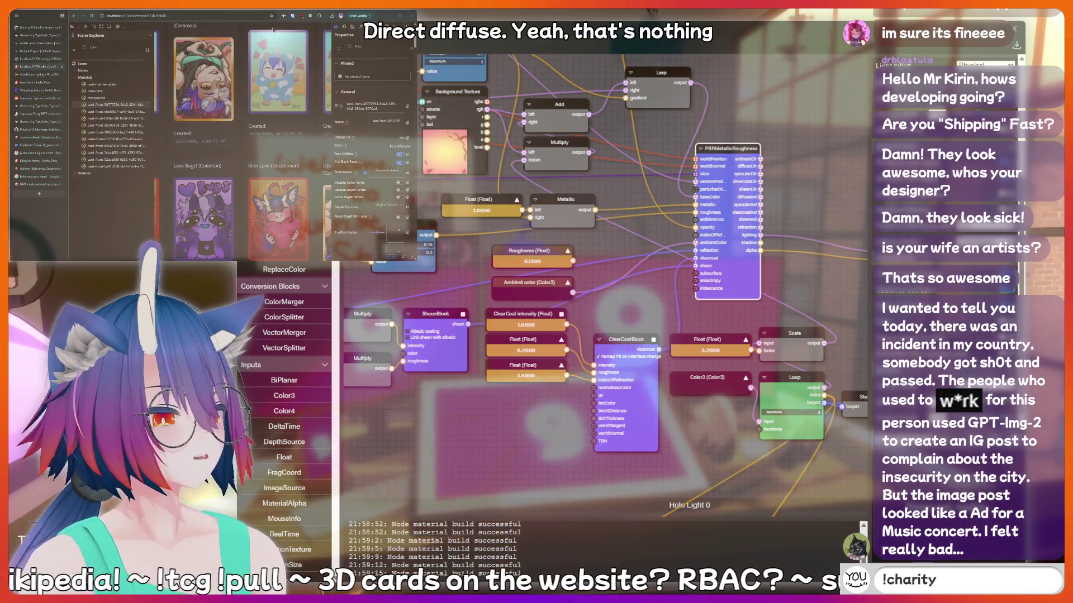
pyautogui.write('th')
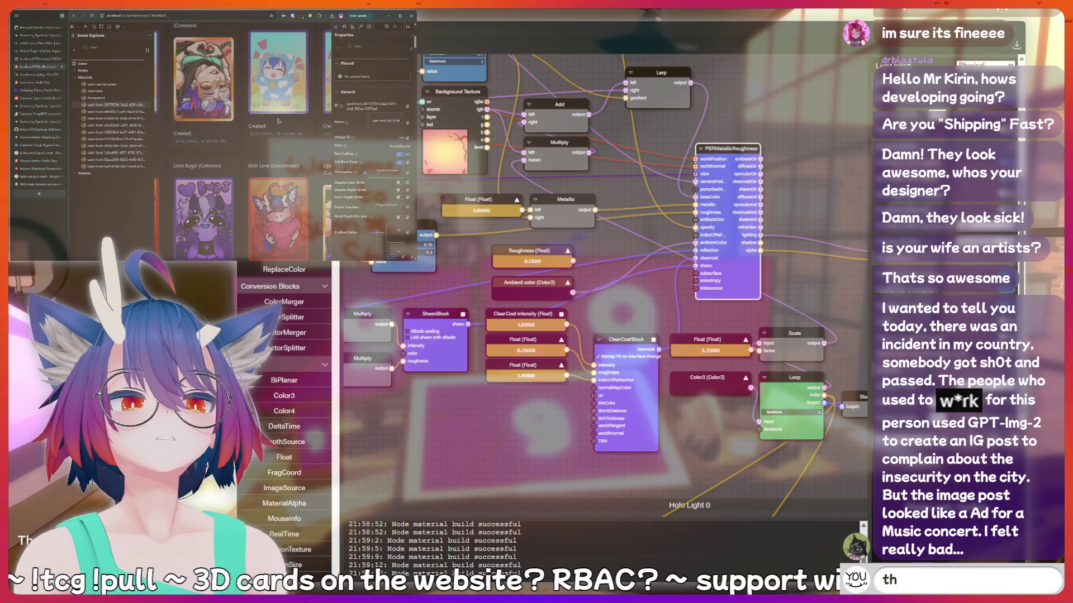
pyautogui.write('inking hard')
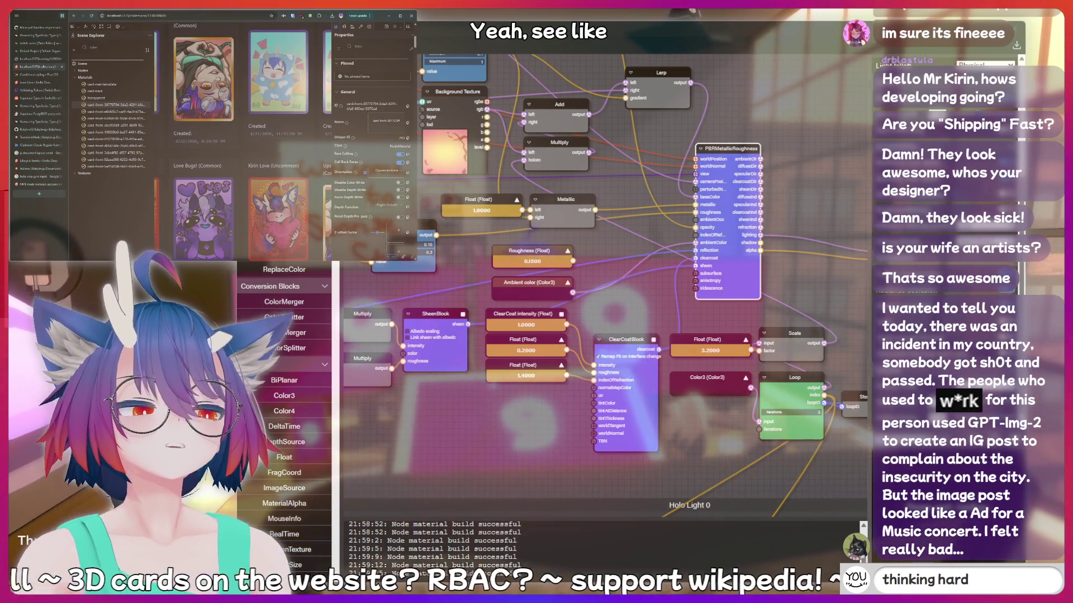
pyautogui.press('BackSpace')
pyautogui.press('BackSpace')
pyautogui.press('BackSpace')
pyautogui.press('BackSpace')
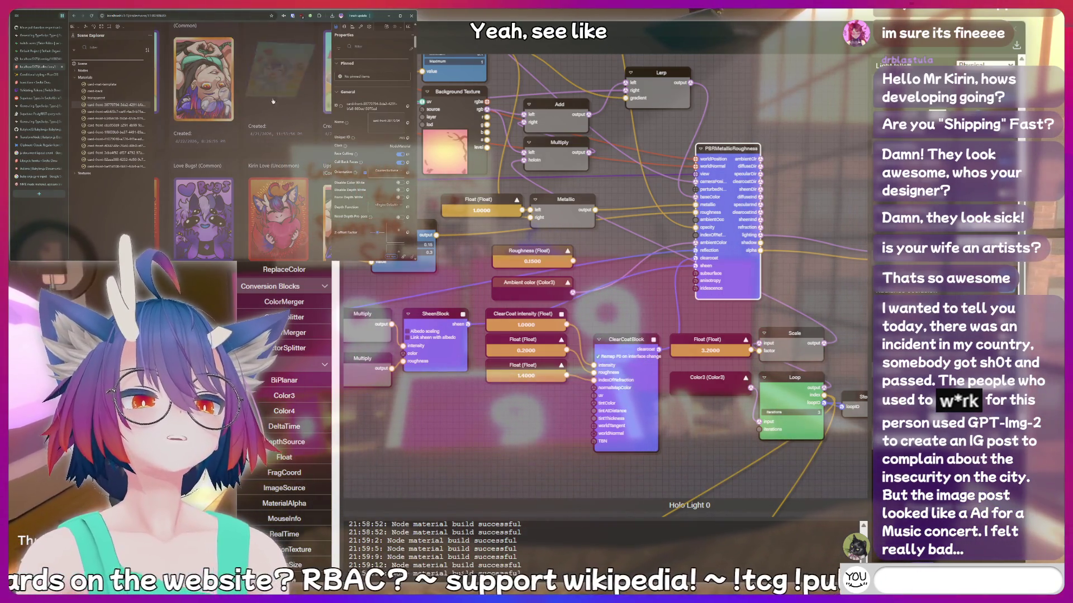
pyautogui.write('!clip')
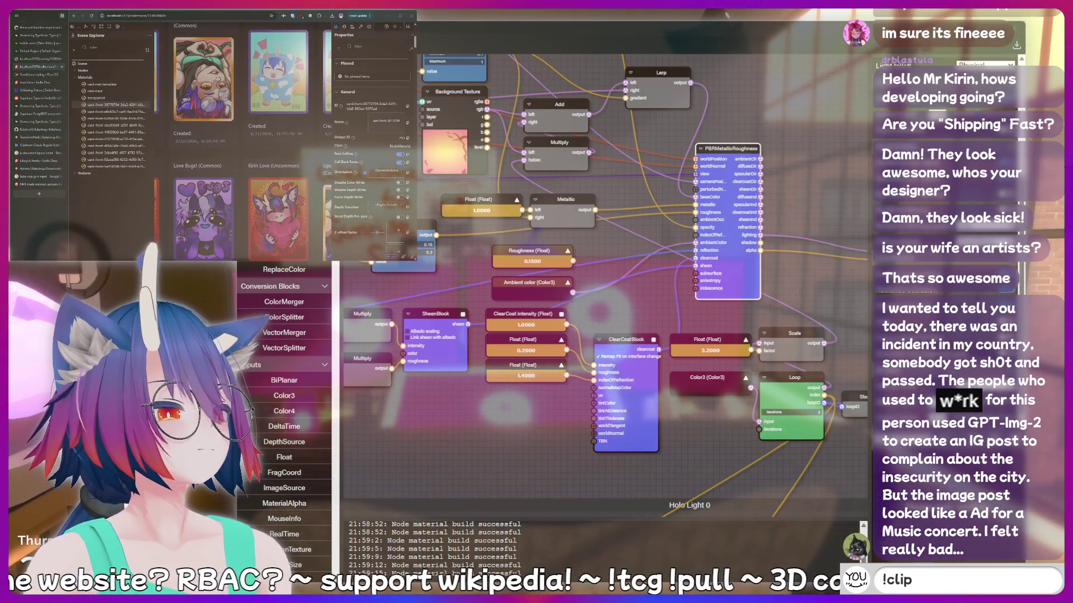
pyautogui.press('BackSpace')
pyautogui.press('BackSpace')
pyautogui.press('BackSpace')
pyautogui.write('!clip')
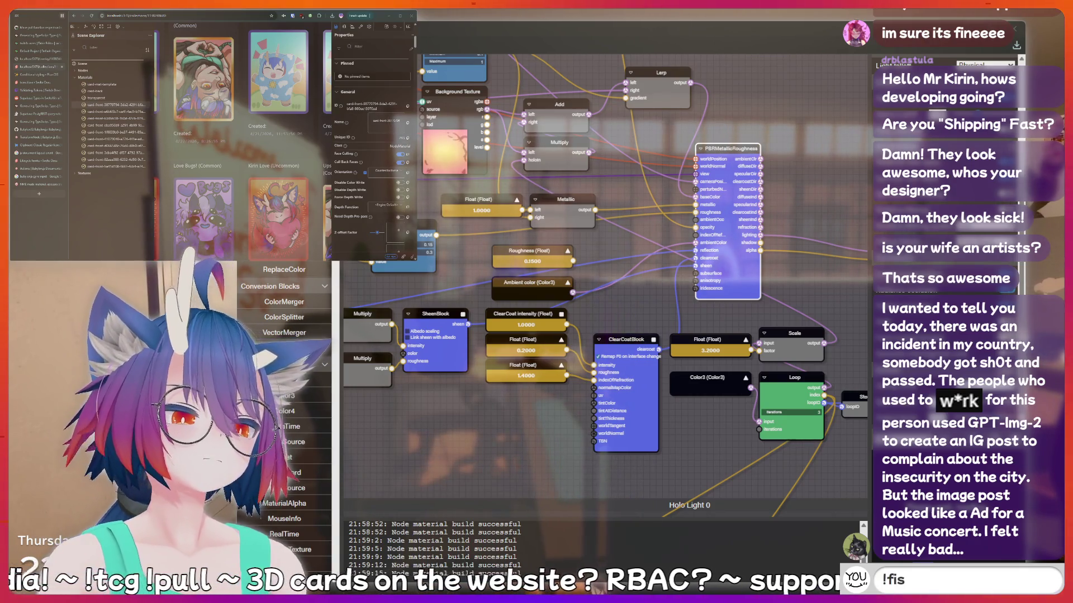
pyautogui.scroll(-5, 372, 157)
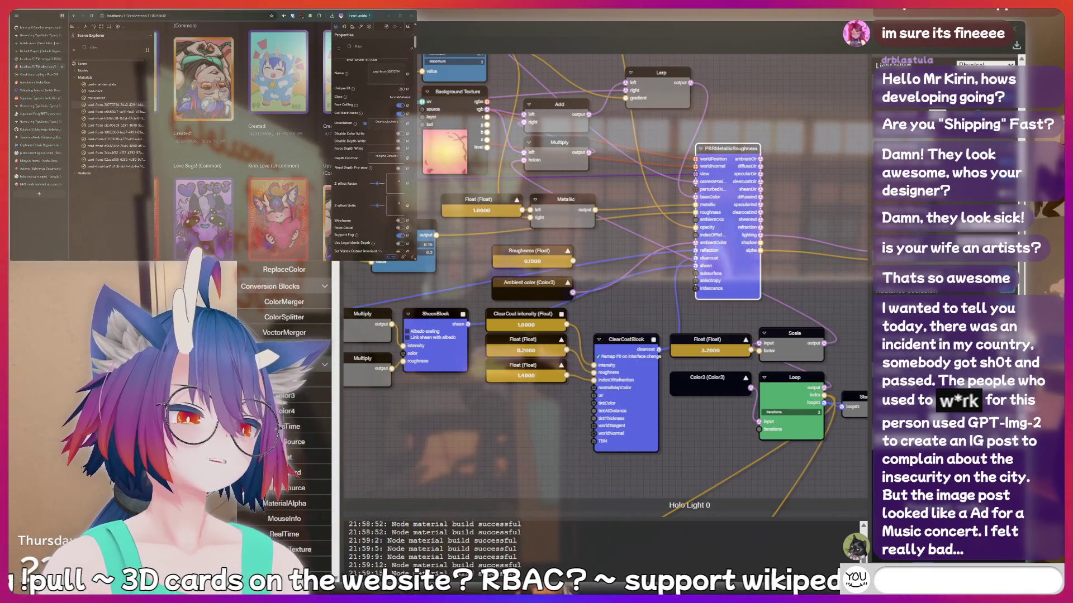
pyautogui.scroll(-2, 372, 156)
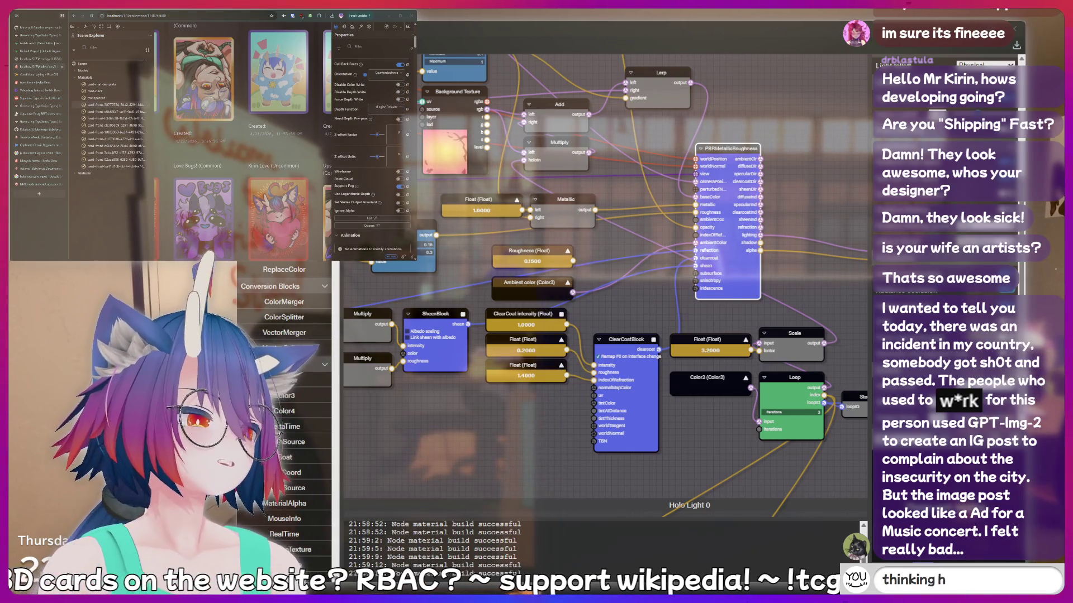
pyautogui.scroll(-1, 371, 157)
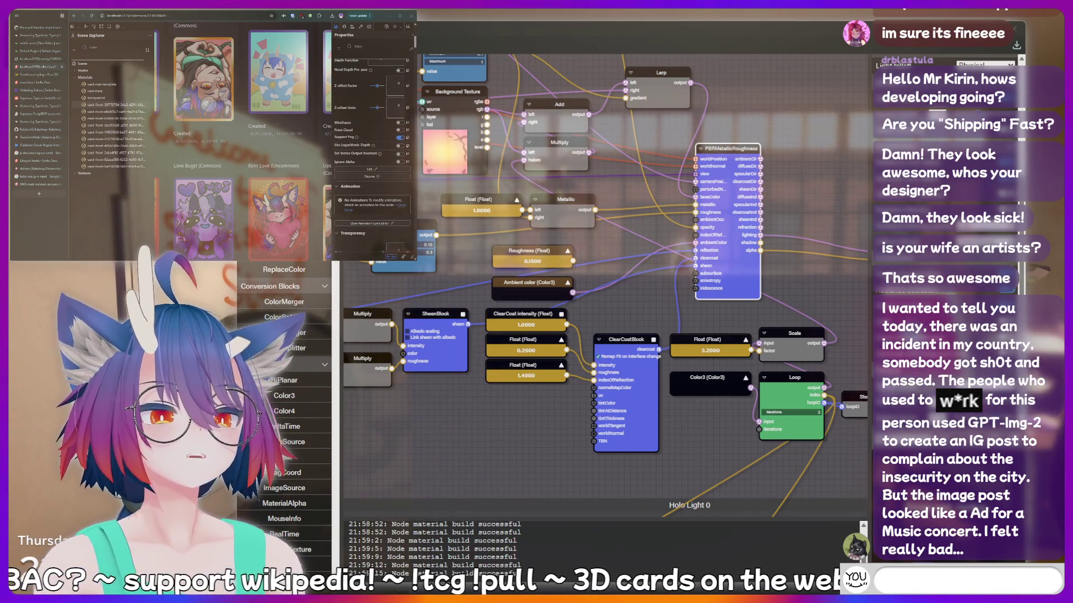
pyautogui.scroll(-2, 372, 139)
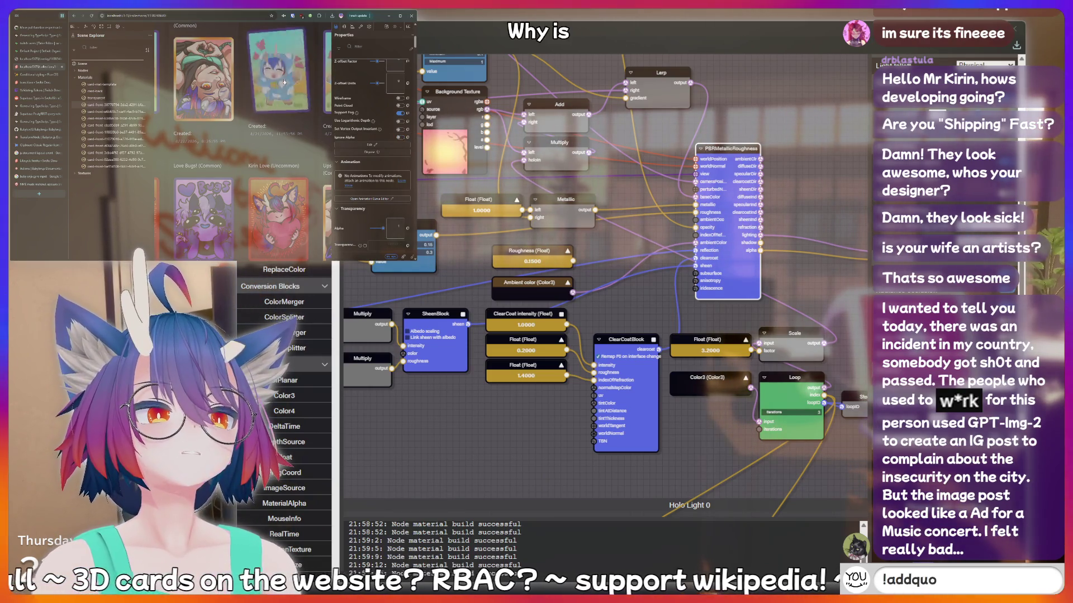
pyautogui.scroll(-2, 387, 137)
pyautogui.scroll(10, 380, 138)
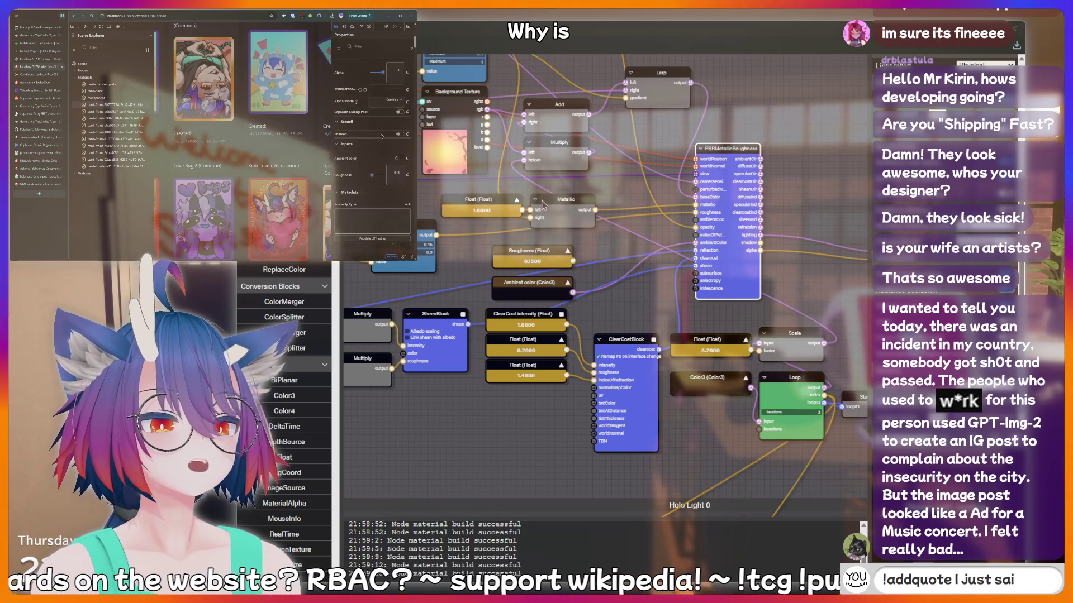
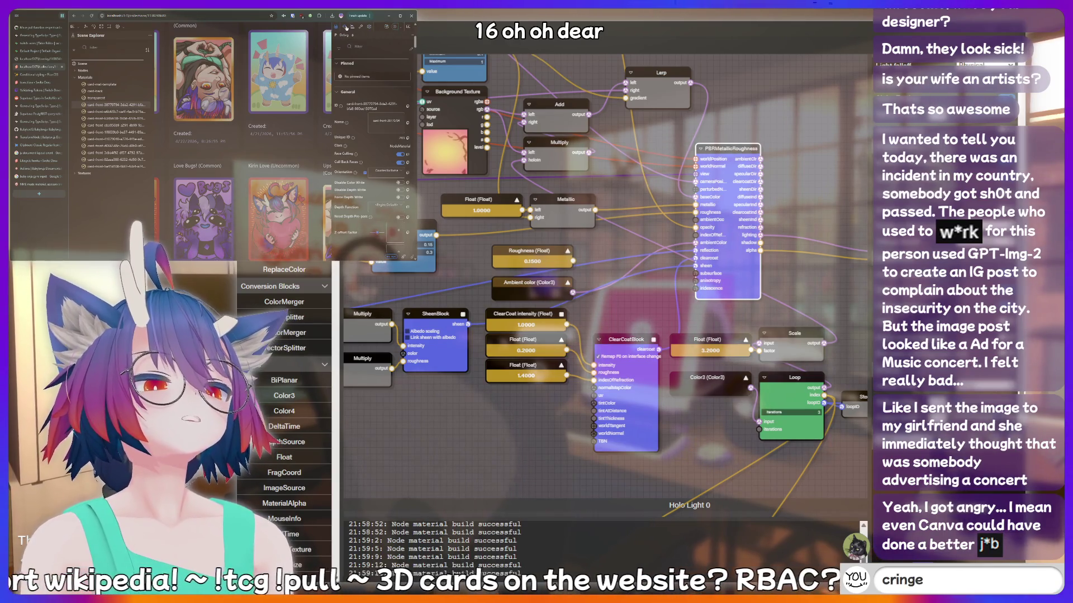
# Review the Inspector's Debug tab toggles and texture channels.
pyautogui.click(346, 27)
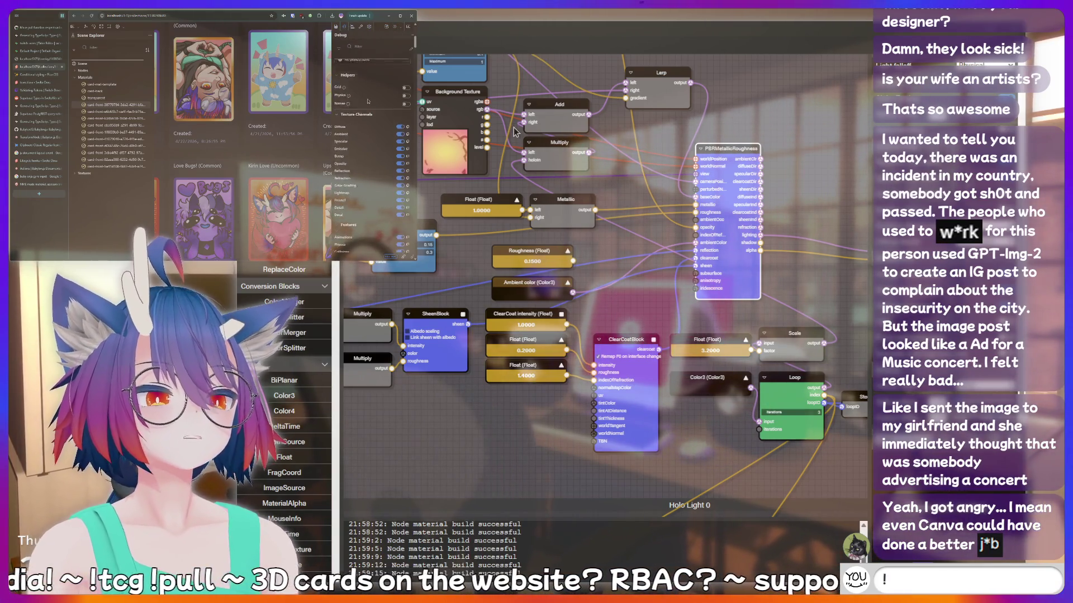
pyautogui.scroll(-2, 379, 140)
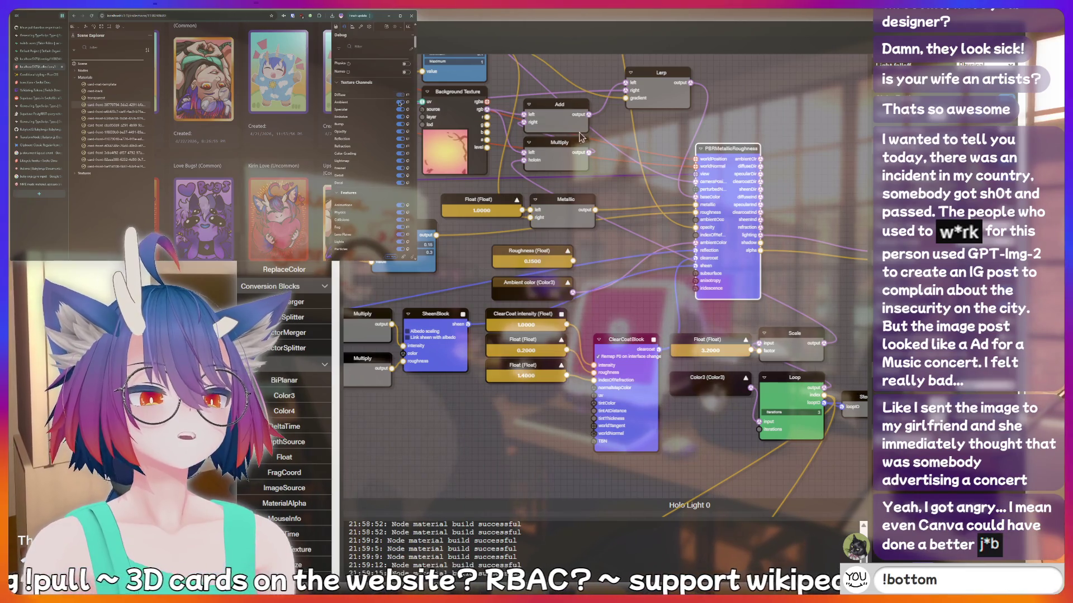
pyautogui.write('cringe')
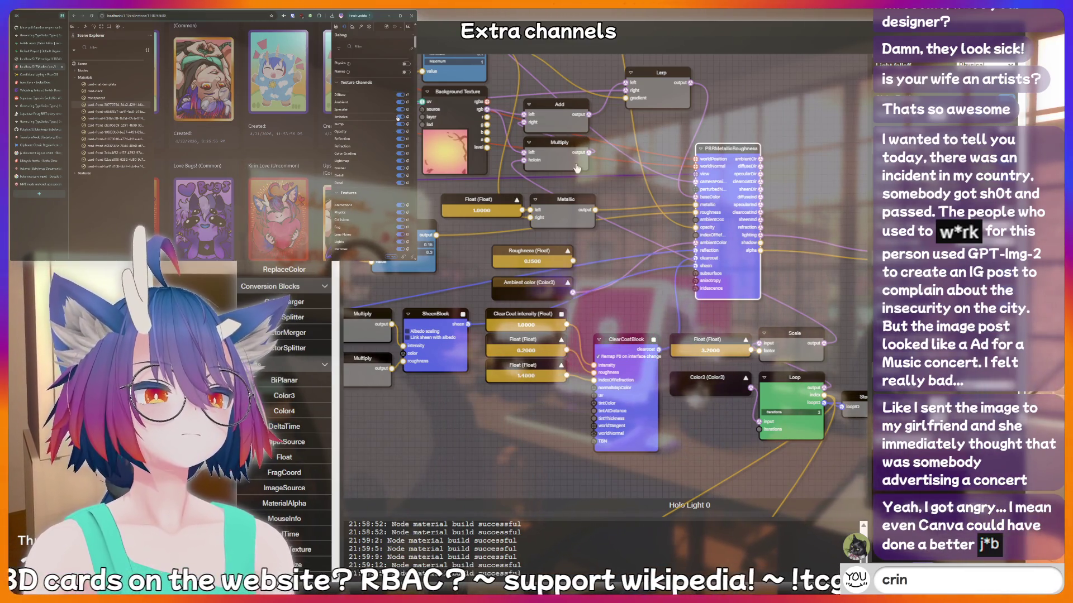
pyautogui.press('BackSpace')
pyautogui.press('BackSpace')
pyautogui.press('BackSpace')
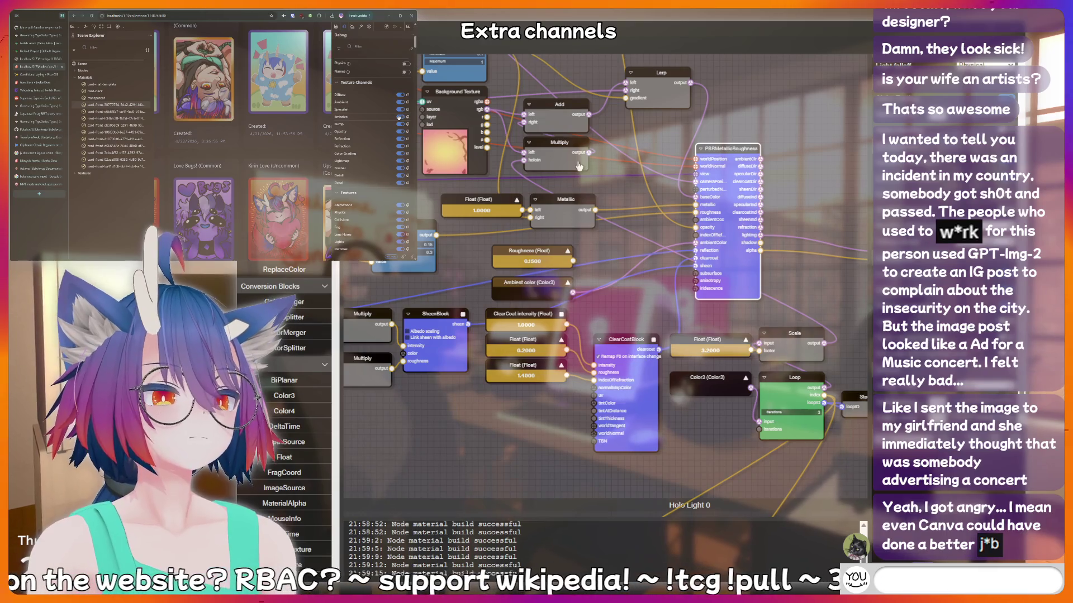
pyautogui.write('peepee poopoo')
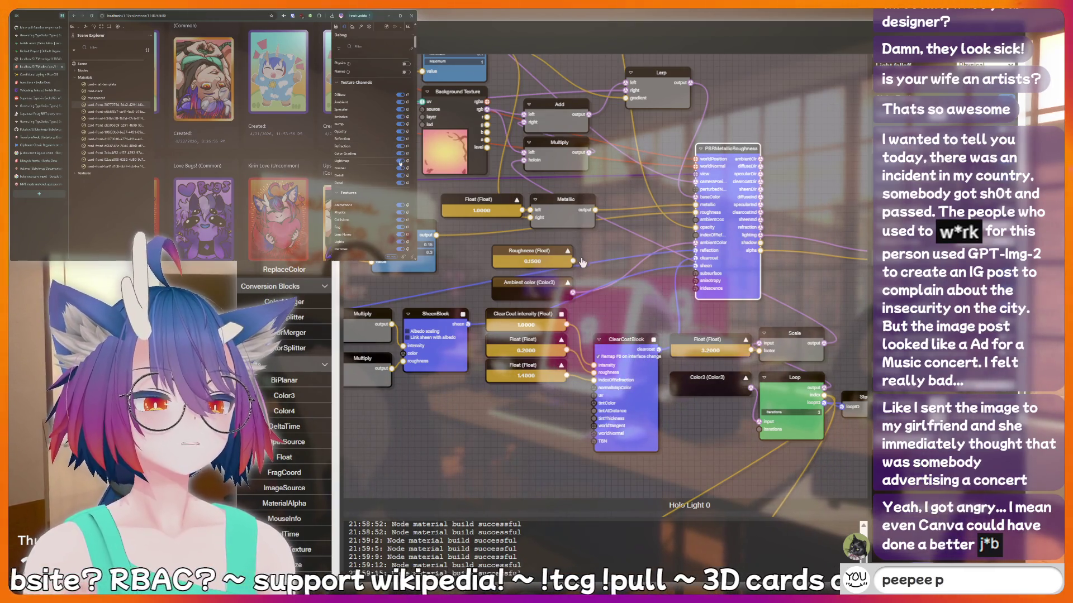
pyautogui.scroll(-3, 396, 151)
pyautogui.scroll(-1, 389, 162)
pyautogui.press('BackSpace')
pyautogui.press('BackSpace')
pyautogui.press('BackSpace')
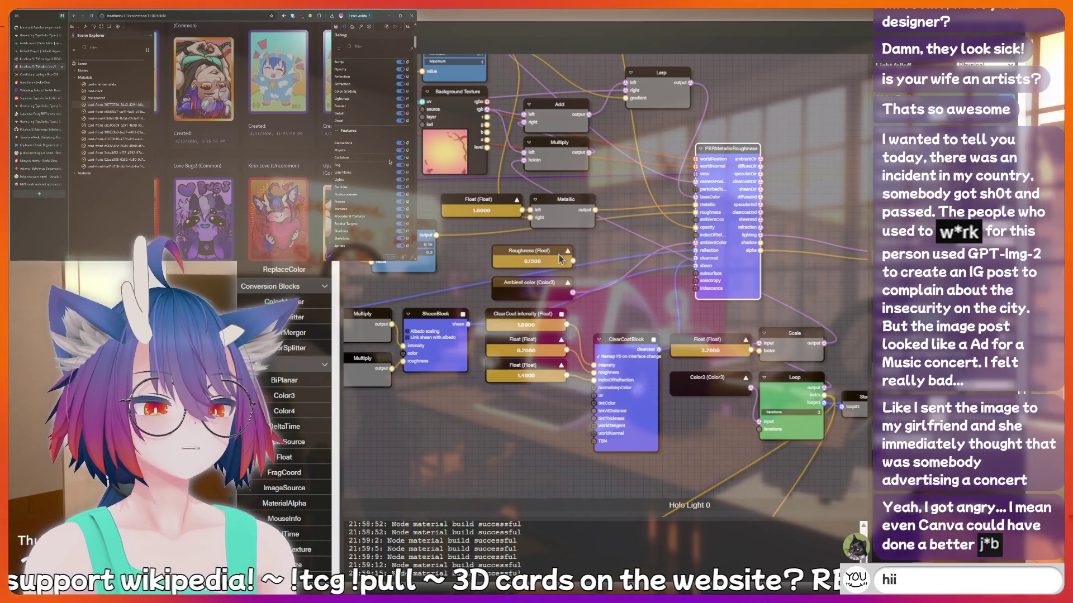
pyautogui.scroll(5, 391, 112)
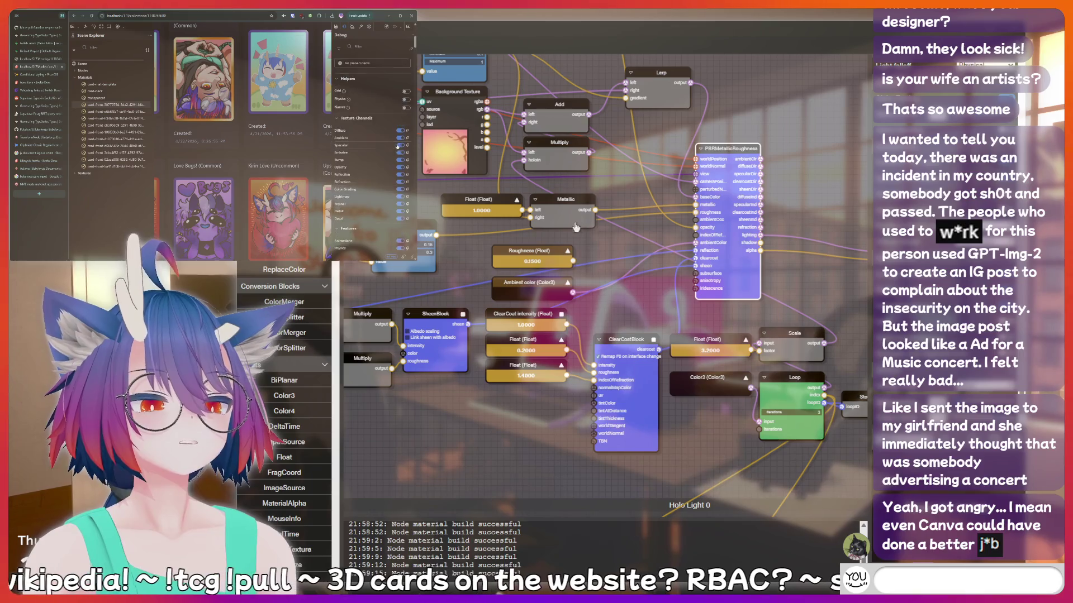
# Scroll through the scene Statistics readout of frame step durations and system info.
pyautogui.click(356, 27)
pyautogui.write('s a bottom')
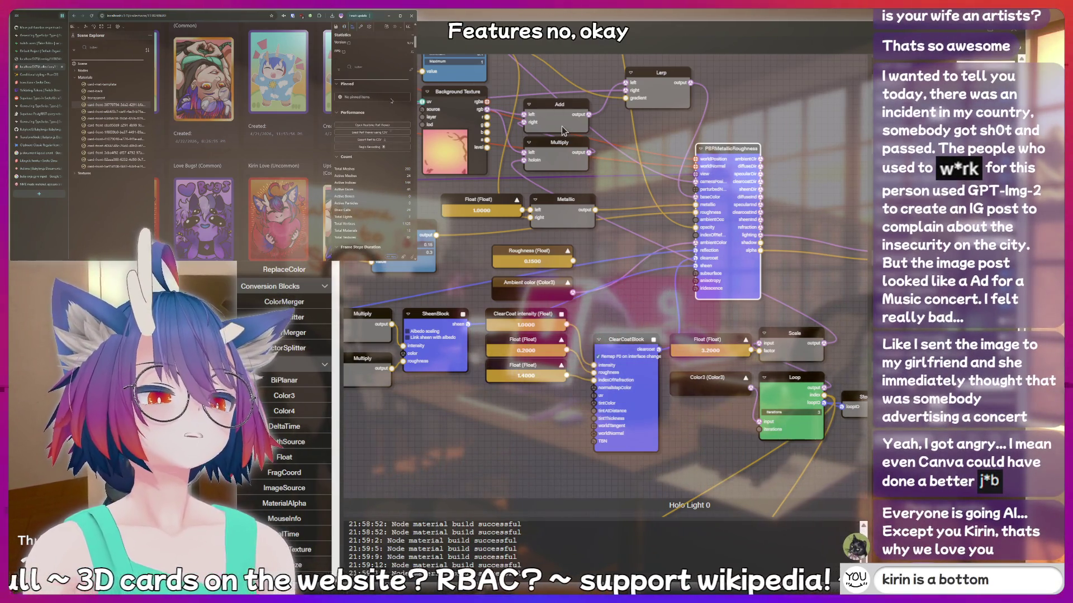
pyautogui.press('BackSpace')
pyautogui.press('BackSpace')
pyautogui.press('BackSpace')
pyautogui.scroll(-3, 392, 102)
pyautogui.scroll(-2, 391, 102)
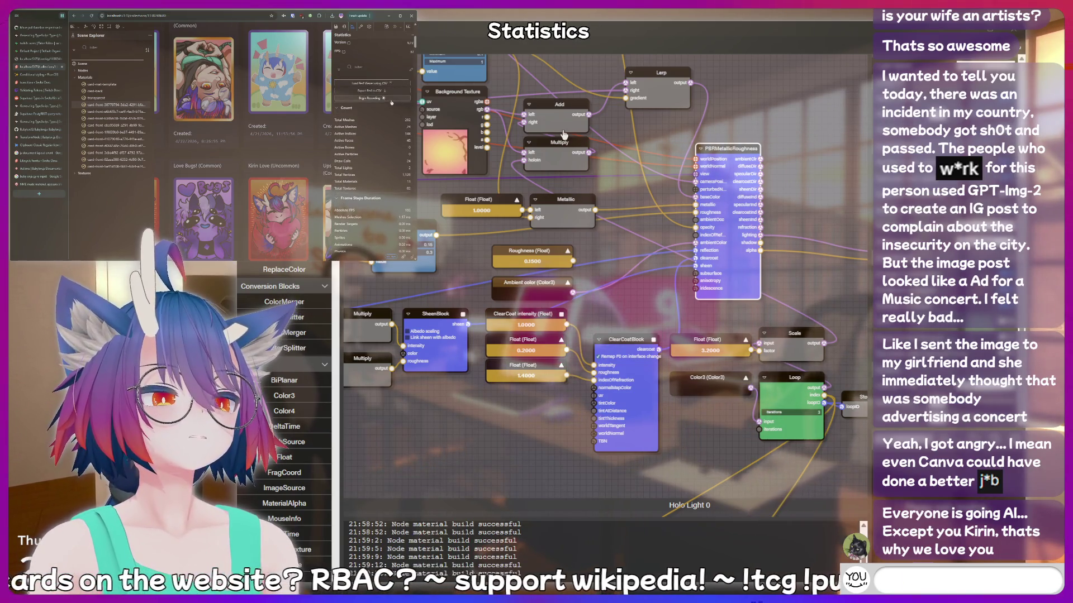
pyautogui.write('peepee popoo')
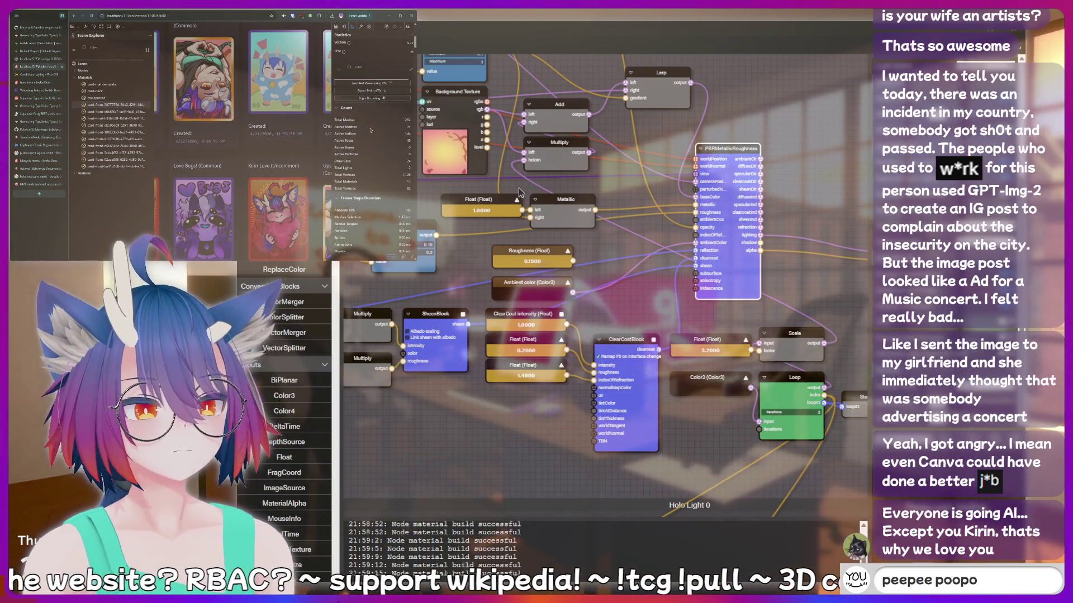
pyautogui.scroll(-5, 372, 132)
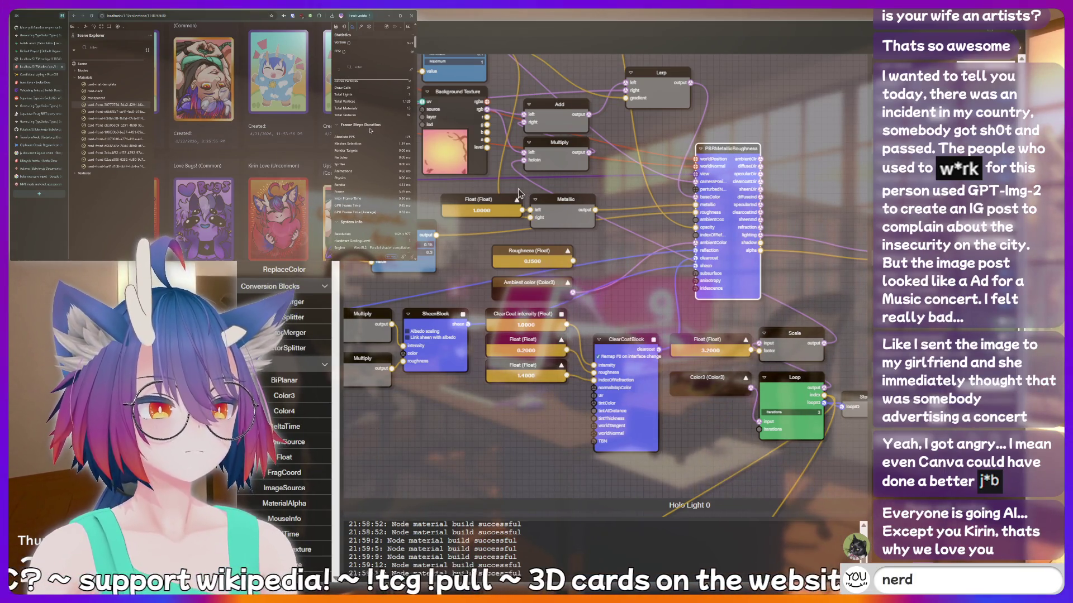
pyautogui.write('!bottom')
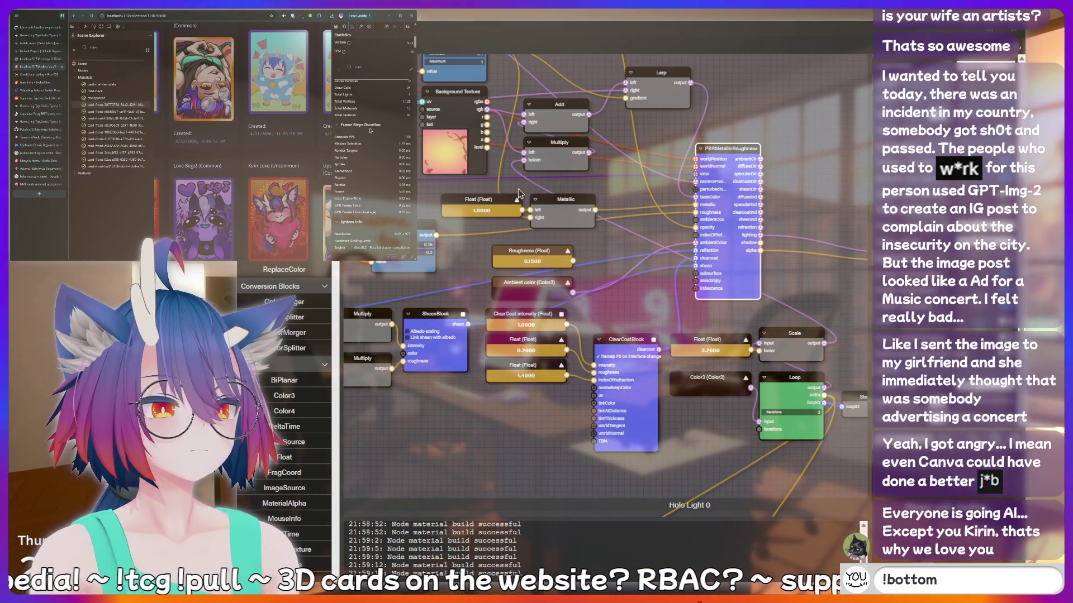
pyautogui.scroll(-3, 371, 130)
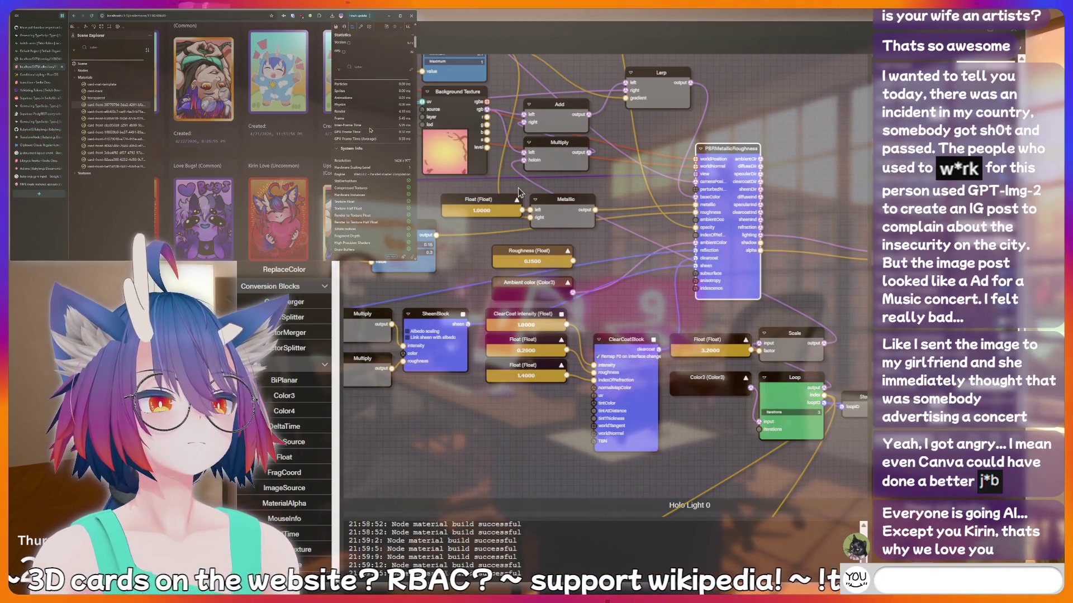
pyautogui.click(361, 26)
pyautogui.write('meat')
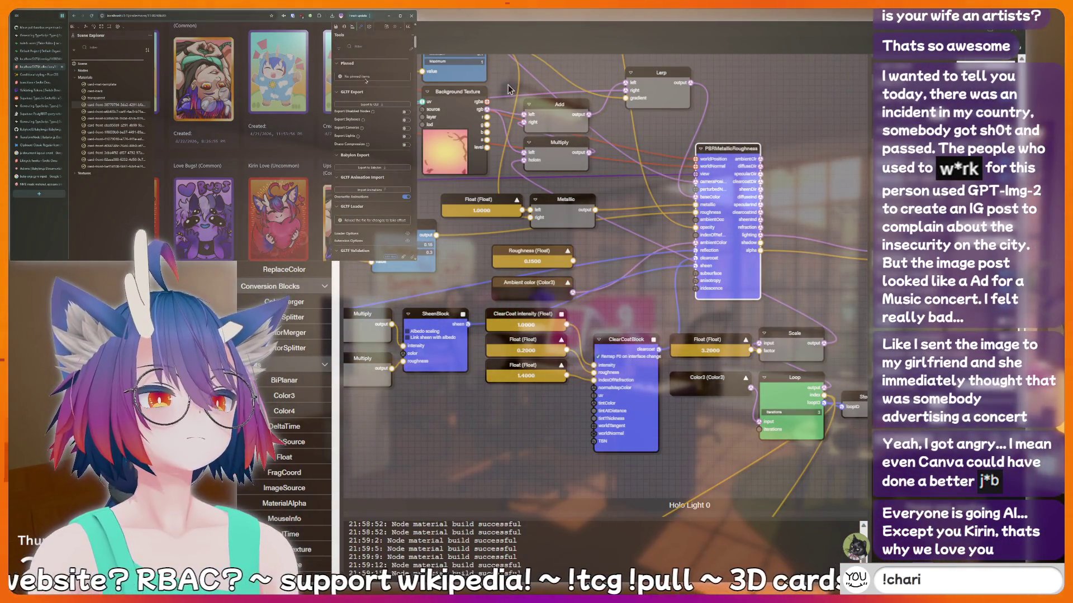
# Scroll through the Inspector's Tools pane with its glTF and Babylon export options, then view Settings.
pyautogui.scroll(-3, 366, 81)
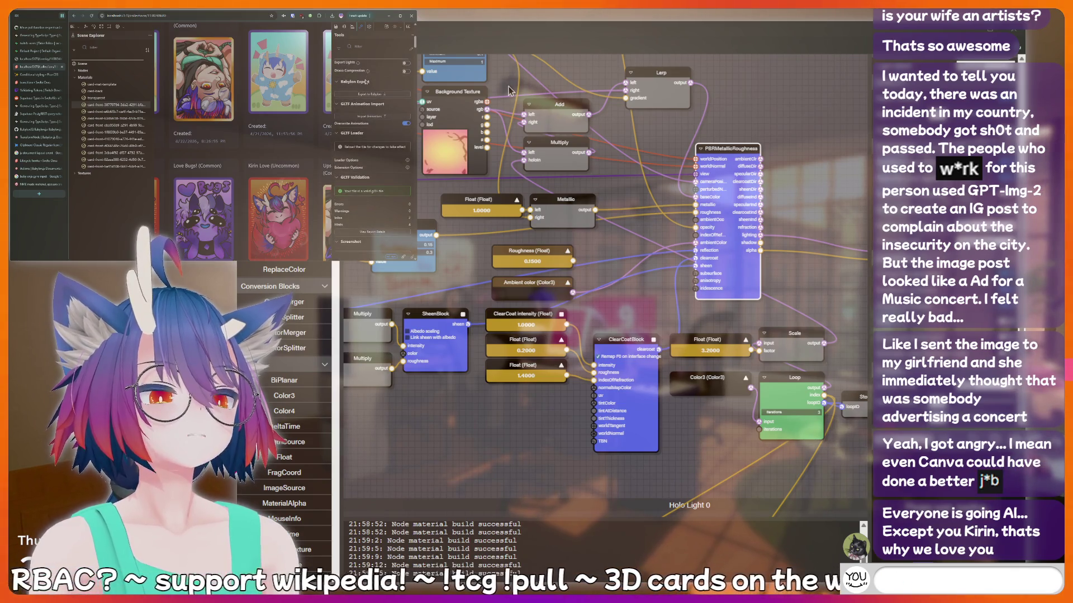
pyautogui.scroll(-3, 366, 82)
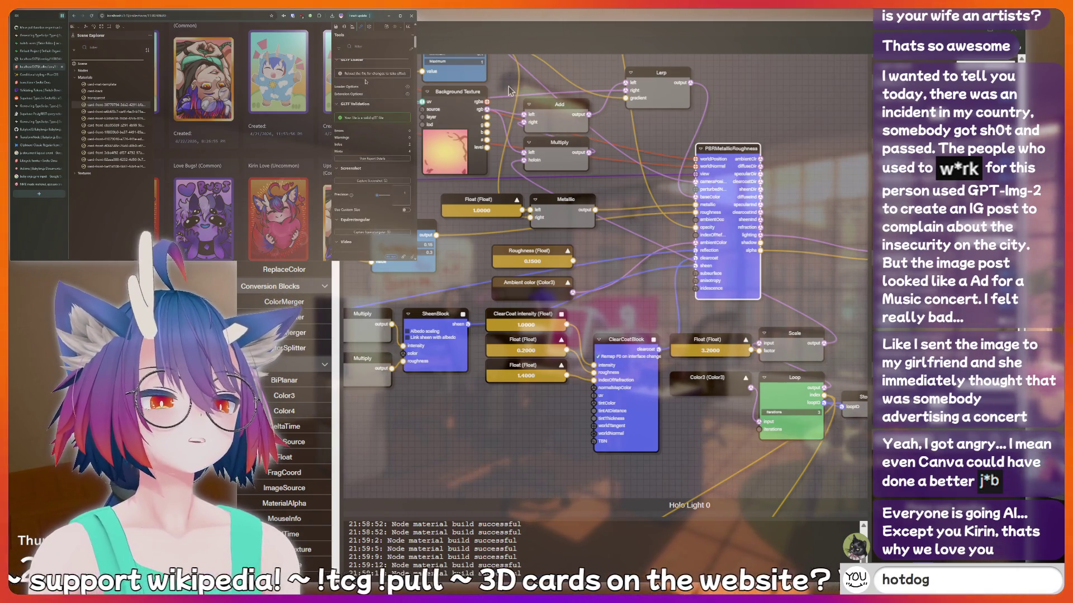
pyautogui.scroll(-4, 366, 82)
pyautogui.scroll(-1, 366, 83)
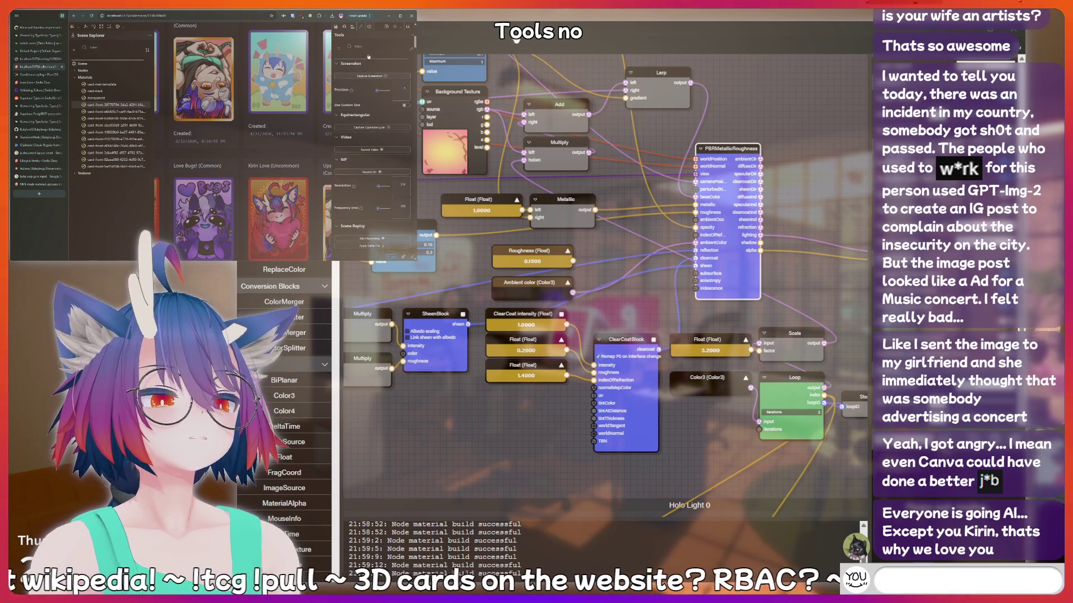
pyautogui.click(369, 28)
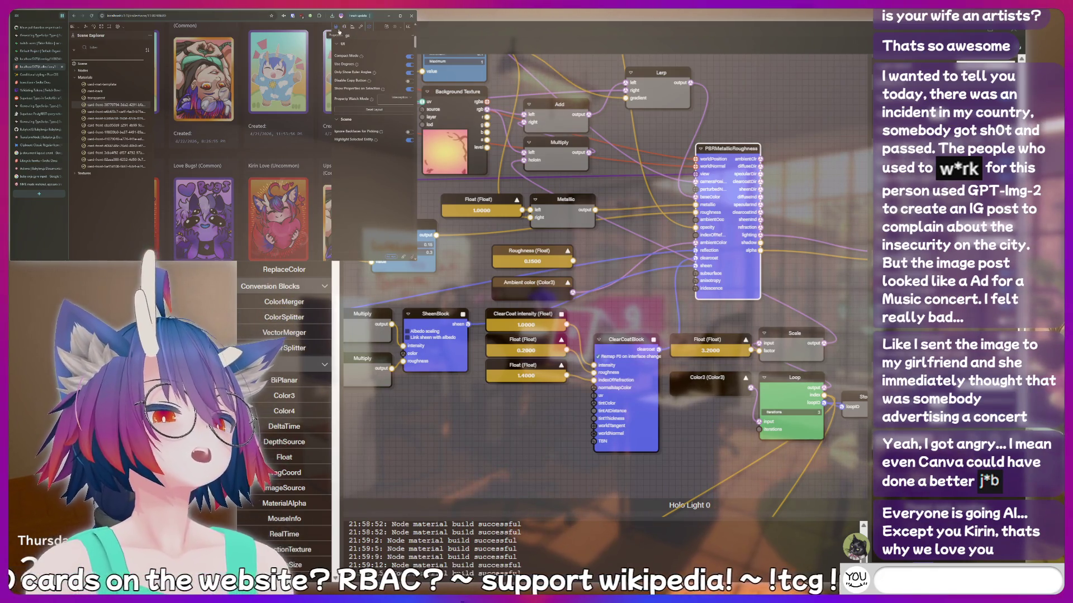
# Review the material properties, then go to the 'NME made material, appears black' forum thread.
pyautogui.click(336, 28)
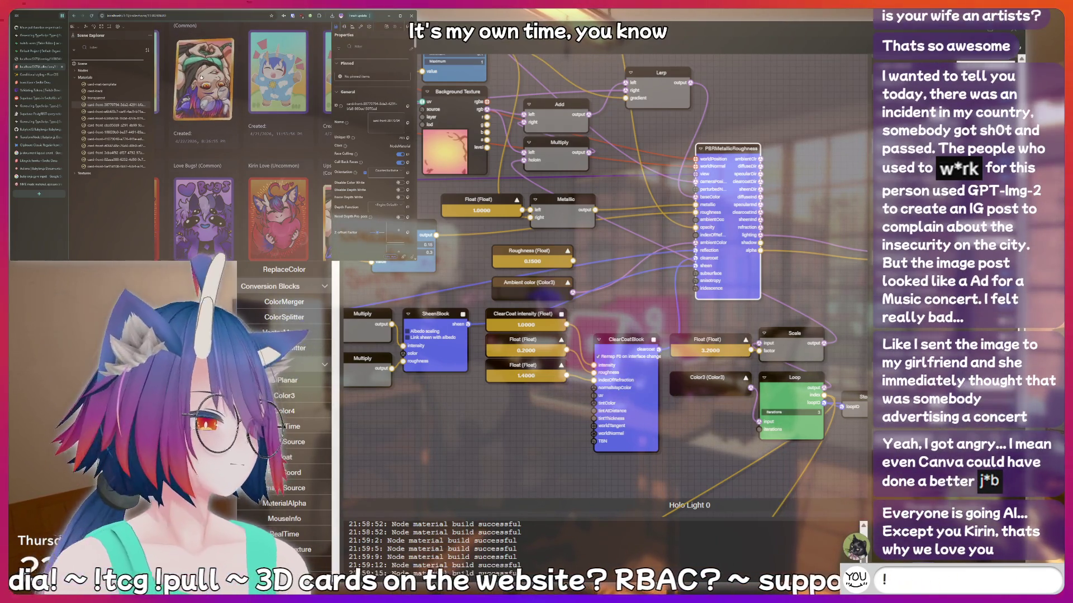
pyautogui.scroll(-5, 185, 86)
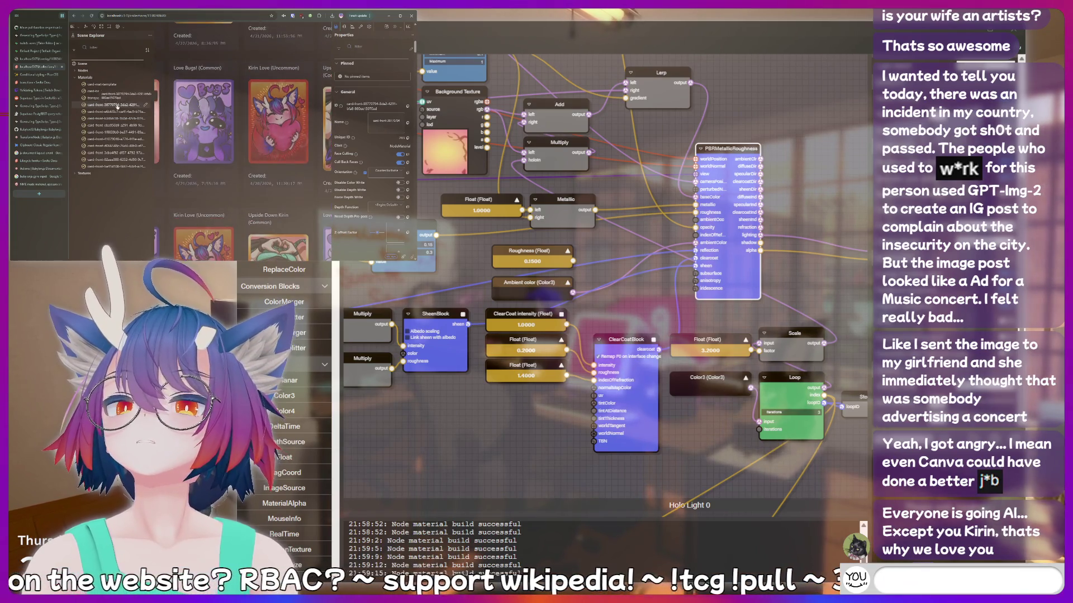
pyautogui.scroll(5, 327, 119)
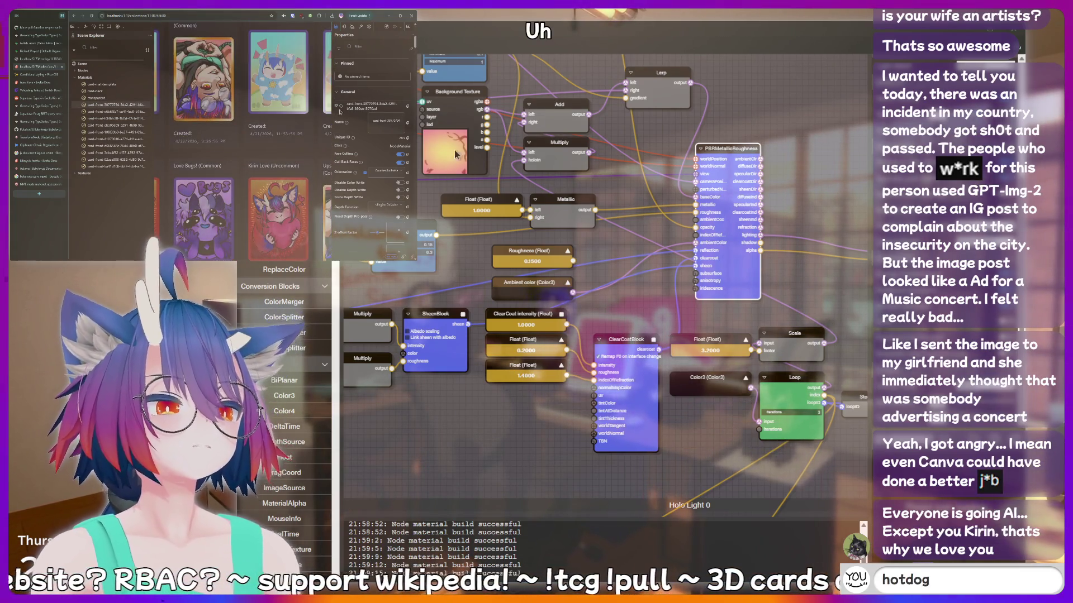
pyautogui.scroll(-3, 367, 133)
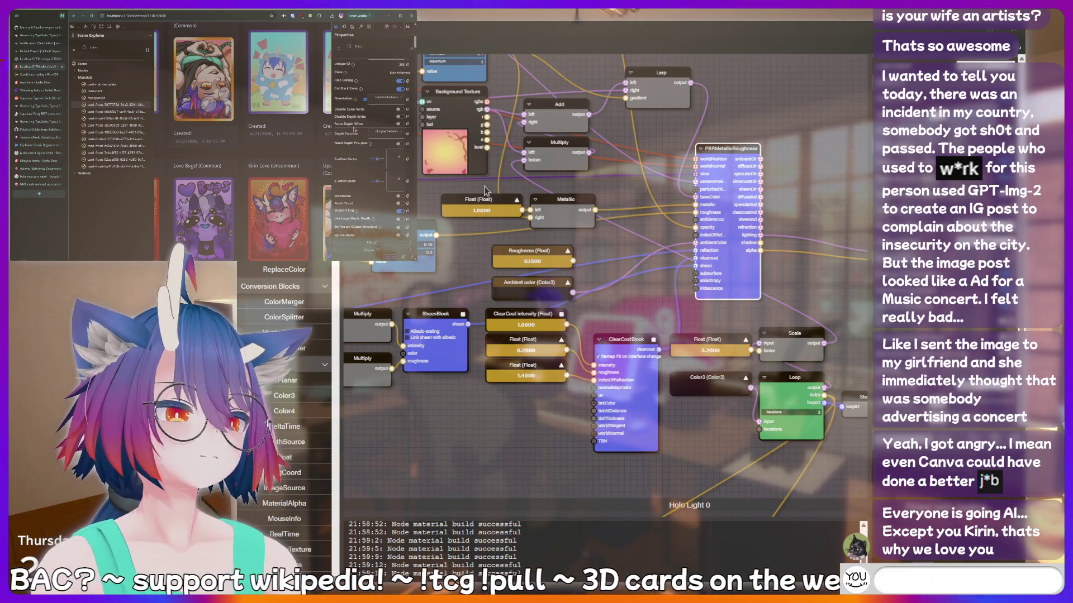
pyautogui.scroll(-3, 357, 143)
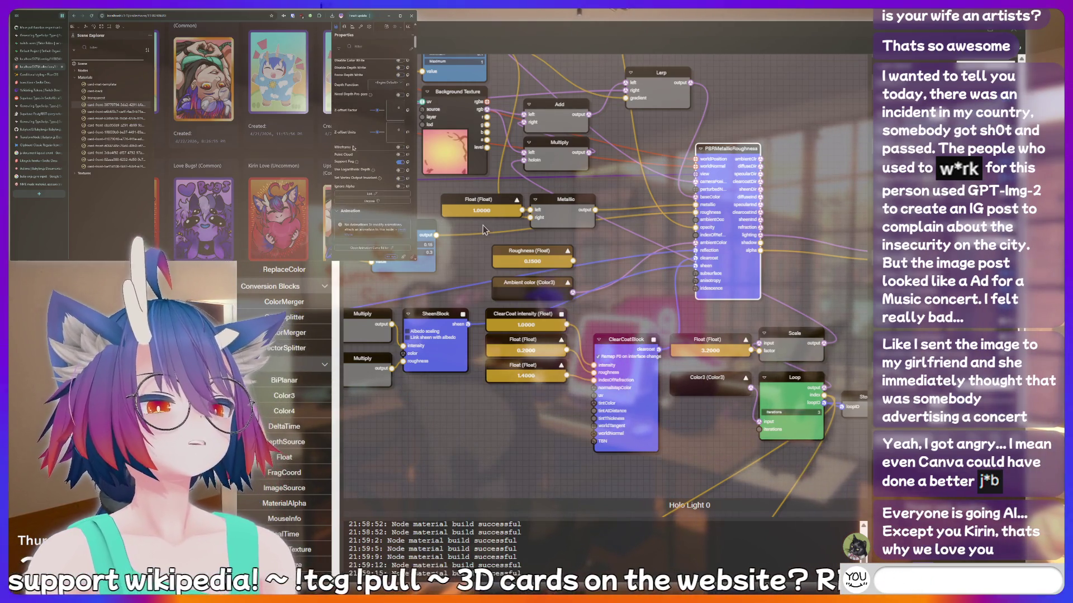
pyautogui.click(34, 185)
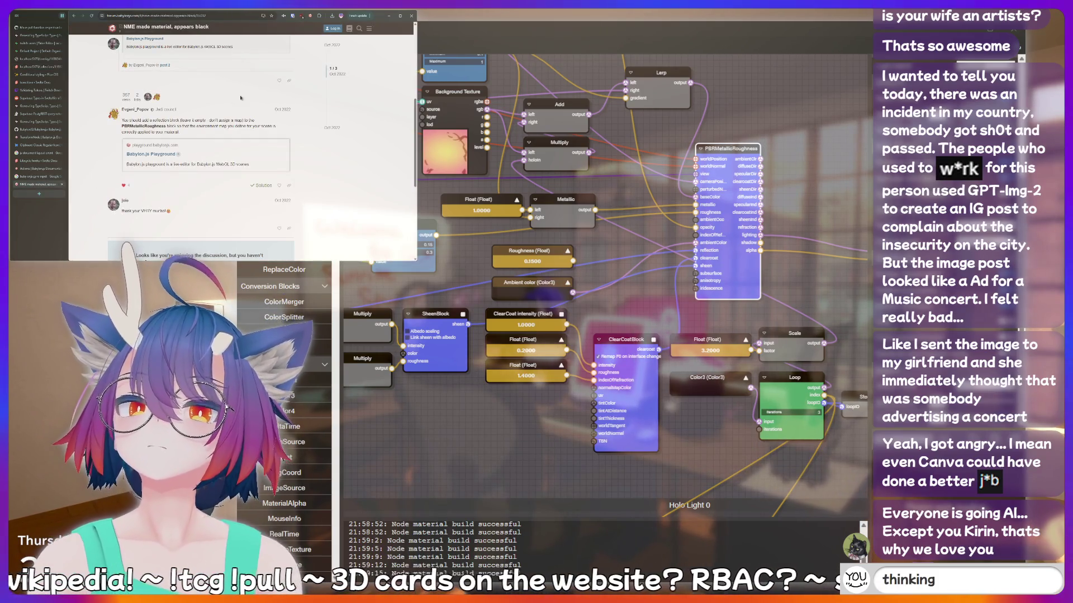
# Highlight the post's explanation and Google 'babylon scene environment black nodematerial'.
pyautogui.scroll(10, 241, 98)
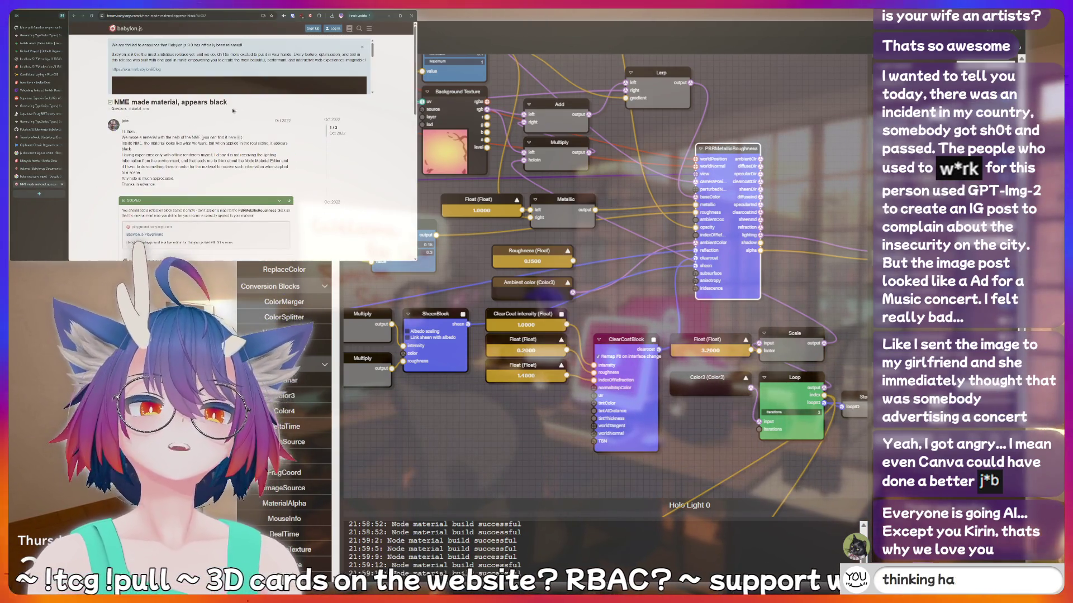
pyautogui.moveTo(171, 143); pyautogui.dragTo(178, 166)
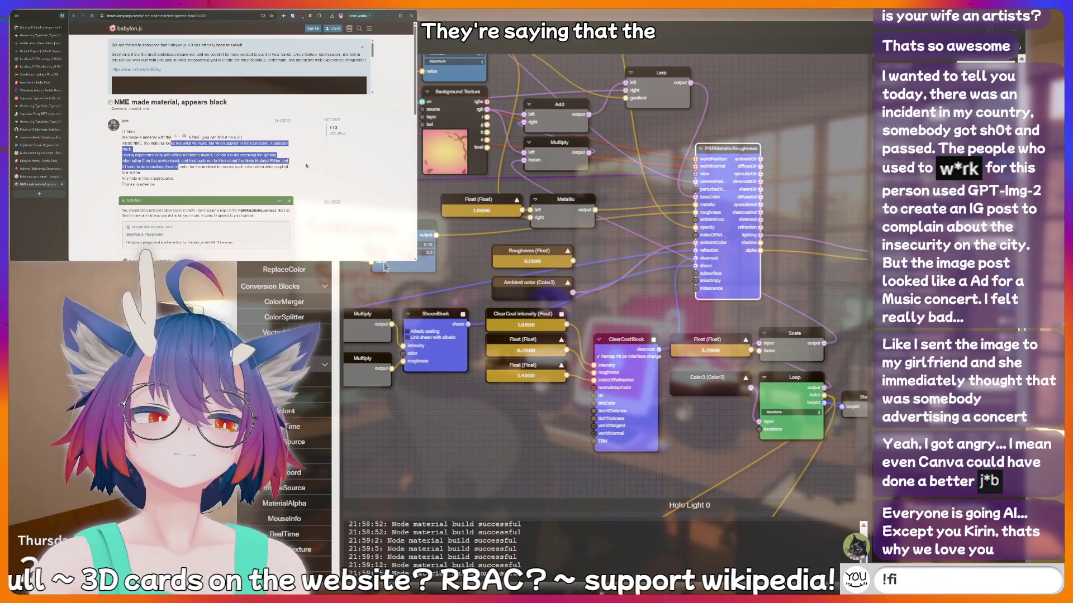
pyautogui.hotkey('ctrl', 'l')
pyautogui.write('babylon scene environment black nodematerial')
pyautogui.press('Return')
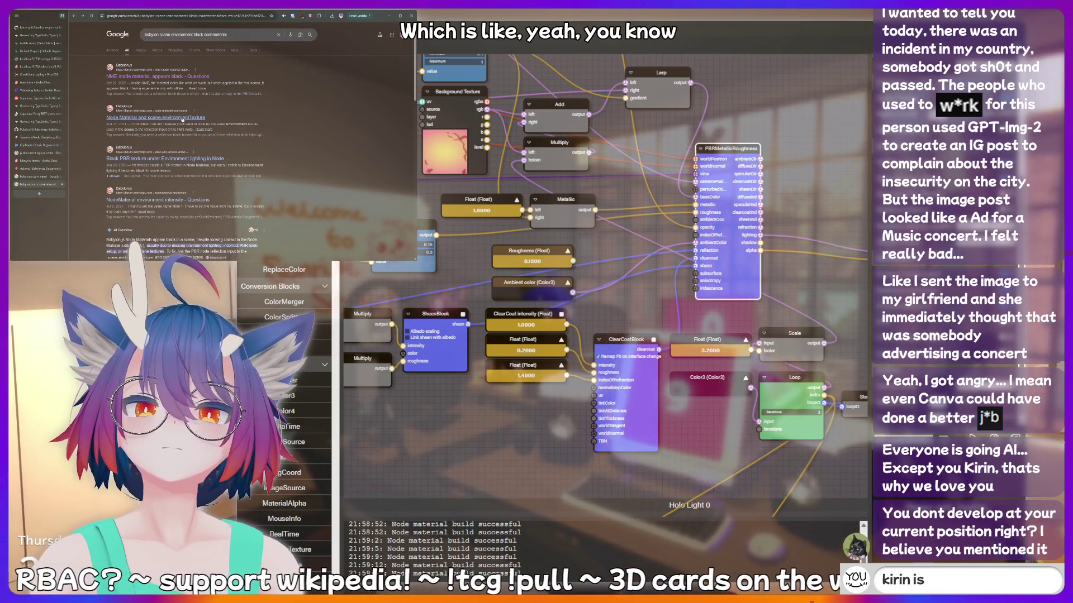
pyautogui.click(182, 119)
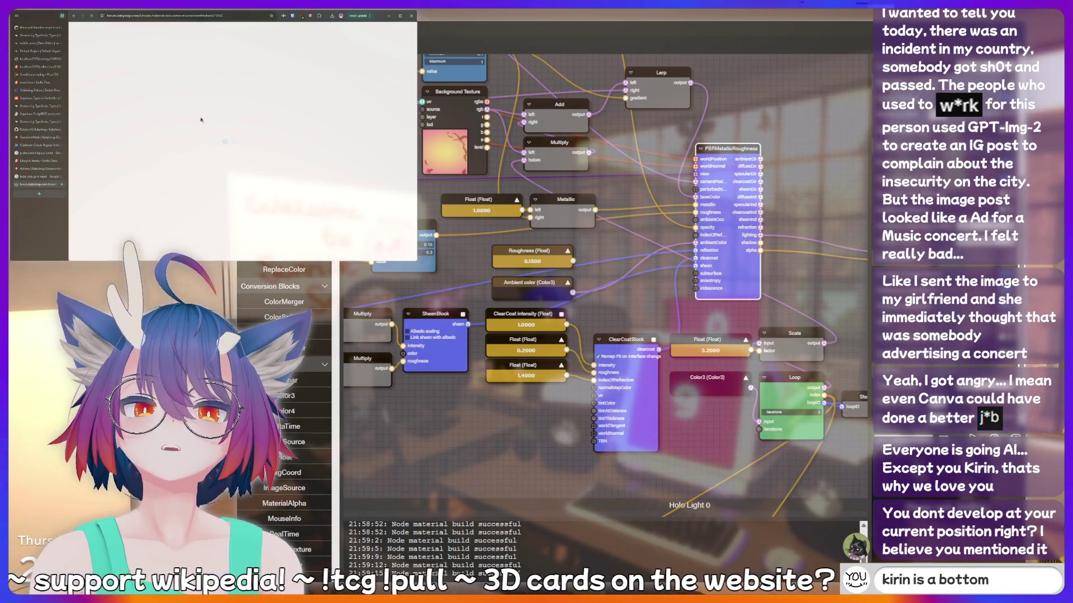
pyautogui.scroll(-3, 268, 116)
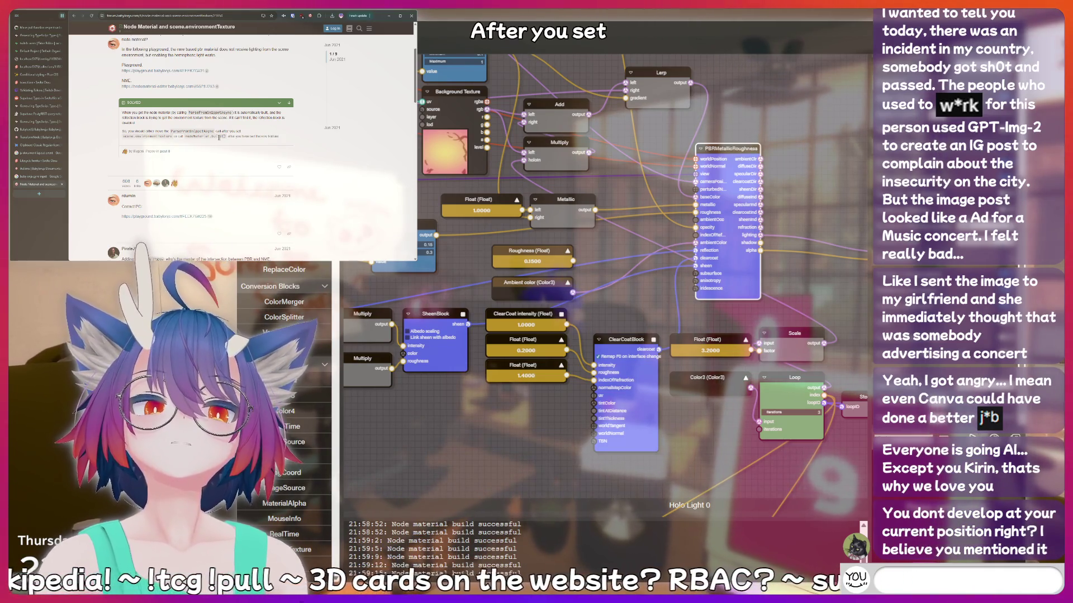
pyautogui.write('!fish')
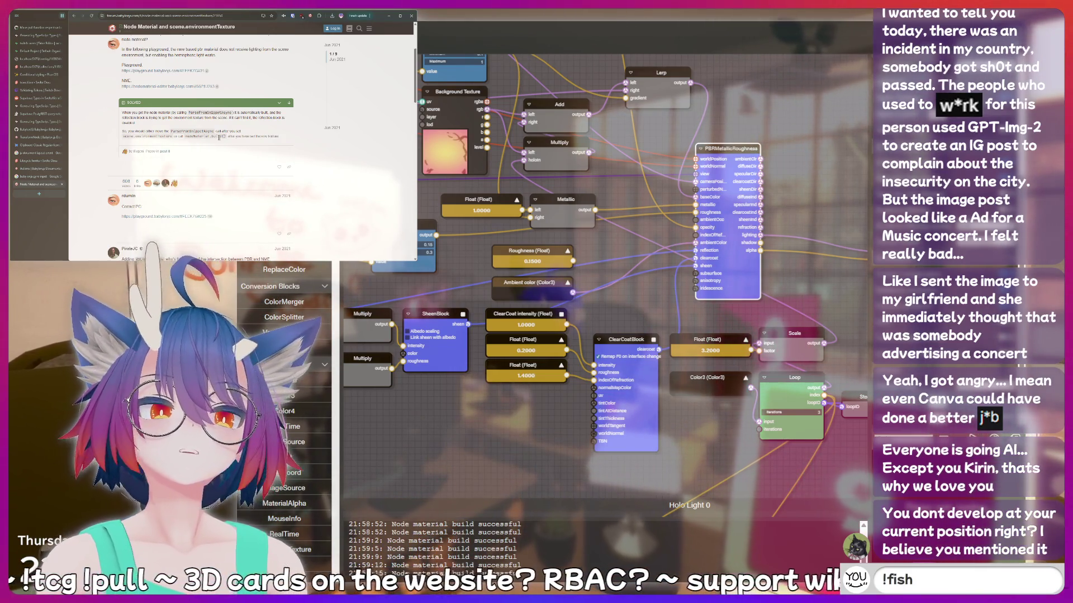
pyautogui.scroll(-3, 219, 137)
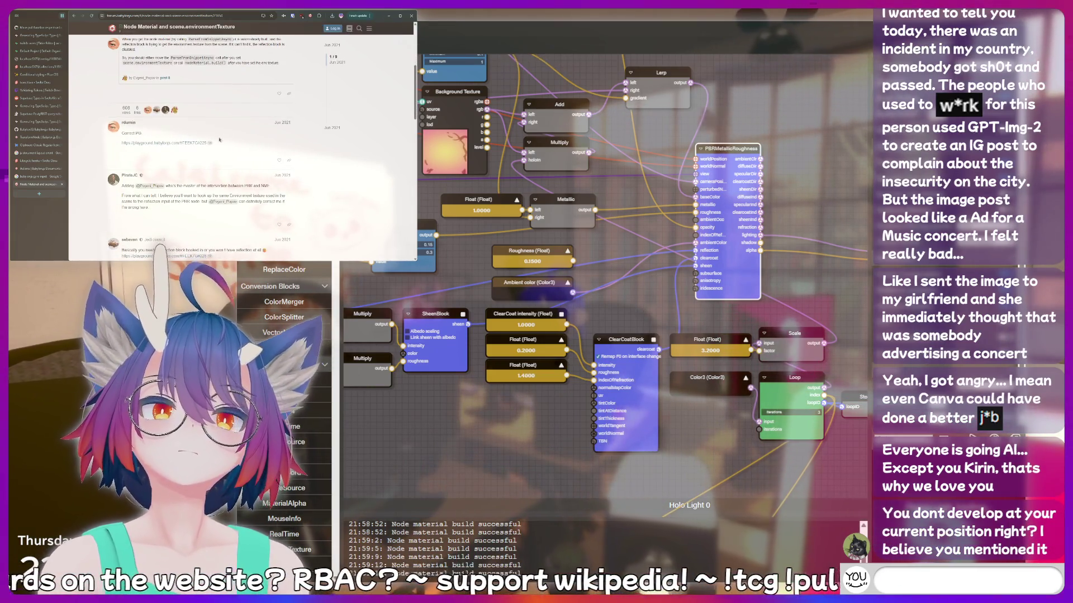
pyautogui.scroll(-2, 365, 108)
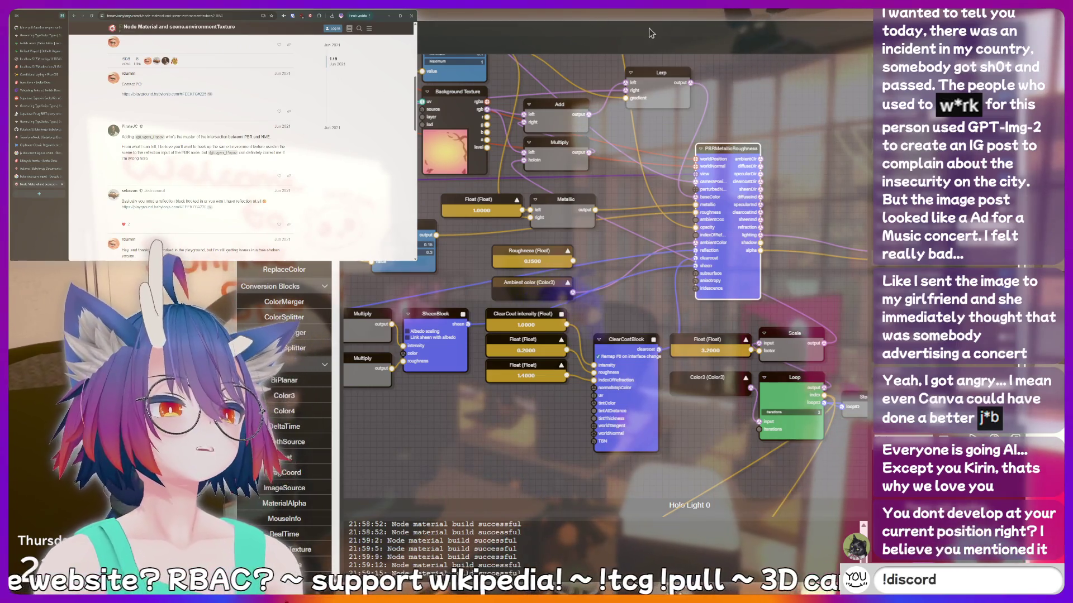
pyautogui.moveTo(388, 160)
pyautogui.mouseDown()
pyautogui.moveTo(640, 120)
pyautogui.moveTo(552, 142)
pyautogui.mouseUp()
pyautogui.click(431, 279)
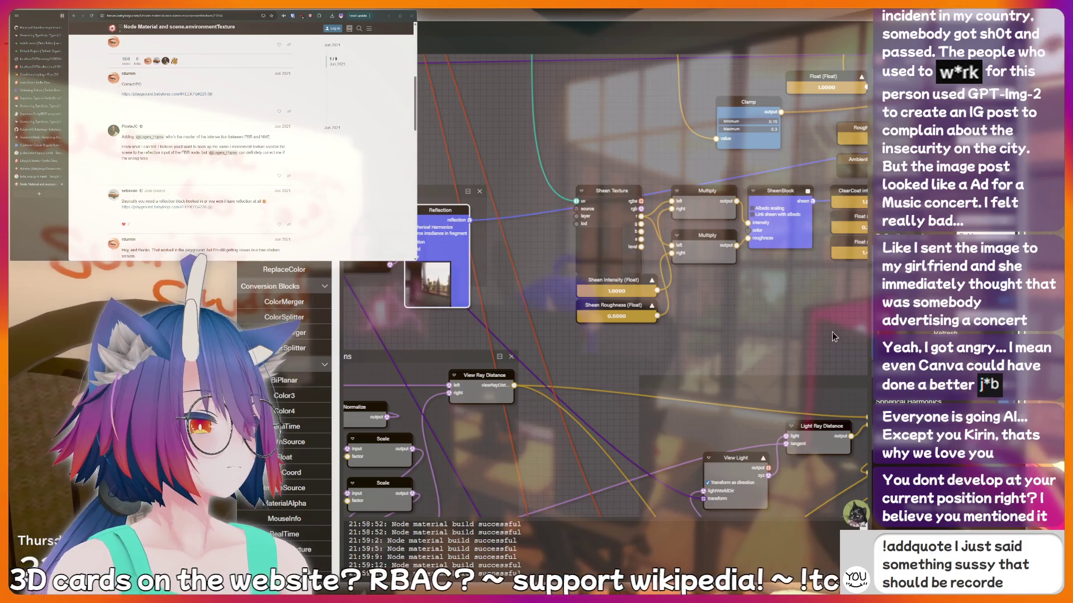
pyautogui.moveTo(601, 132)
pyautogui.mouseDown()
pyautogui.moveTo(720, 268)
pyautogui.moveTo(687, 278)
pyautogui.mouseUp()
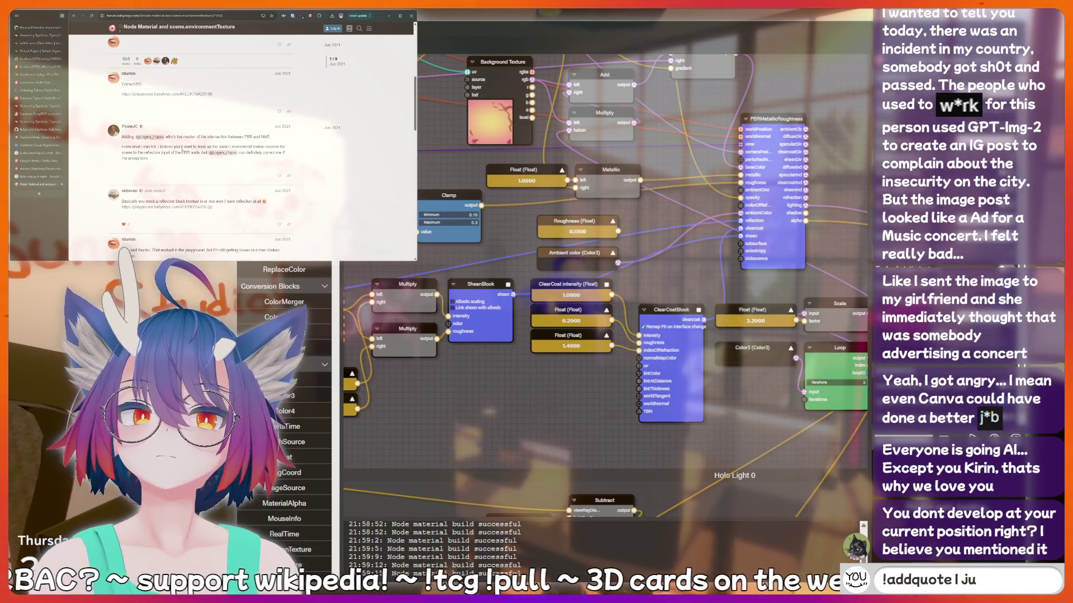
pyautogui.scroll(-2, 202, 172)
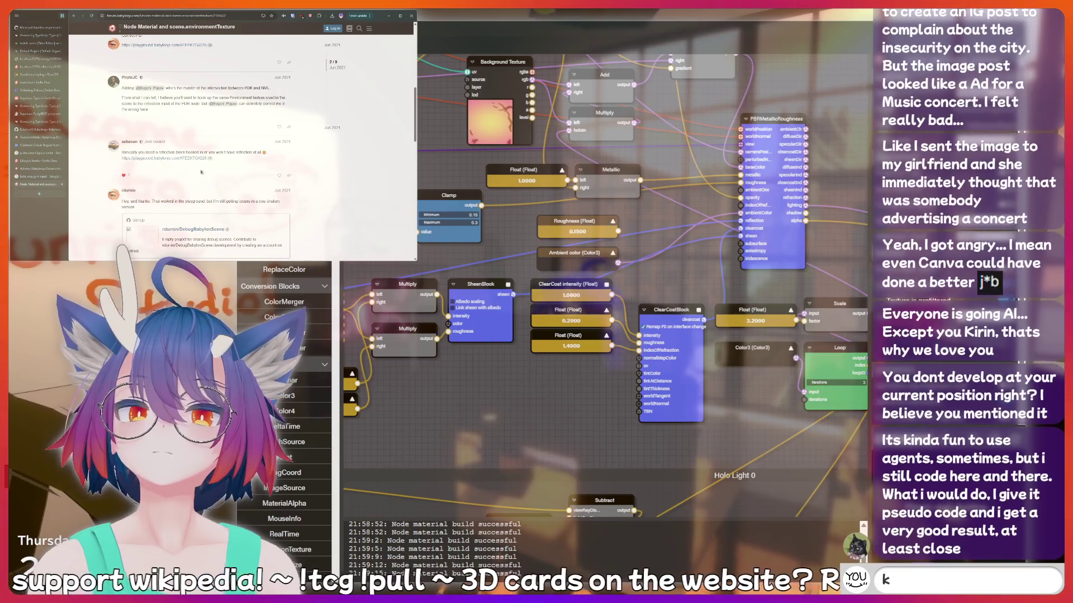
pyautogui.write('irin is a')
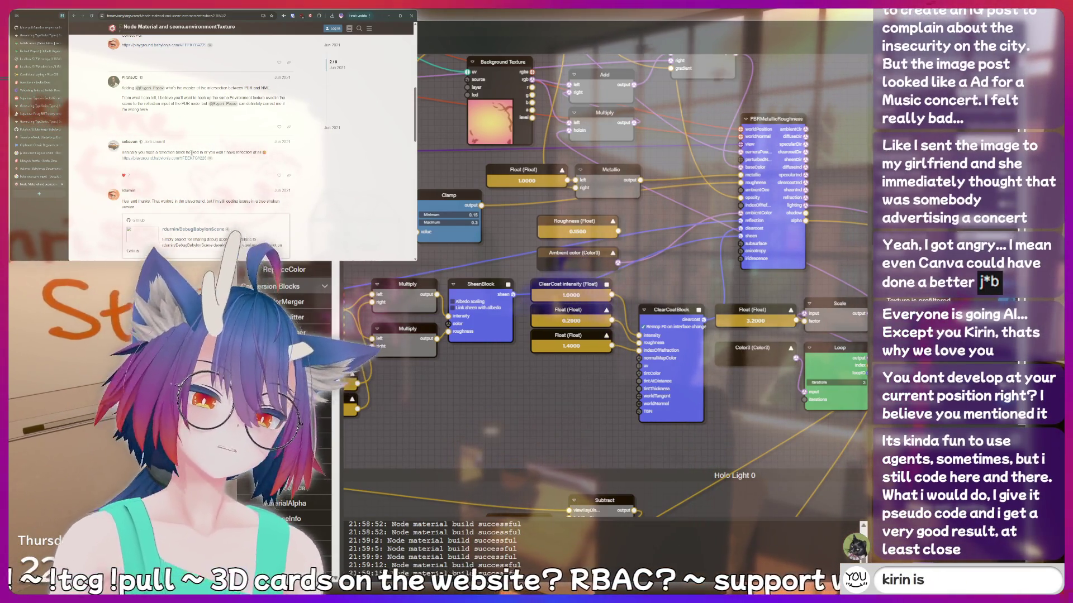
pyautogui.press('BackSpace')
pyautogui.press('BackSpace')
pyautogui.press('BackSpace')
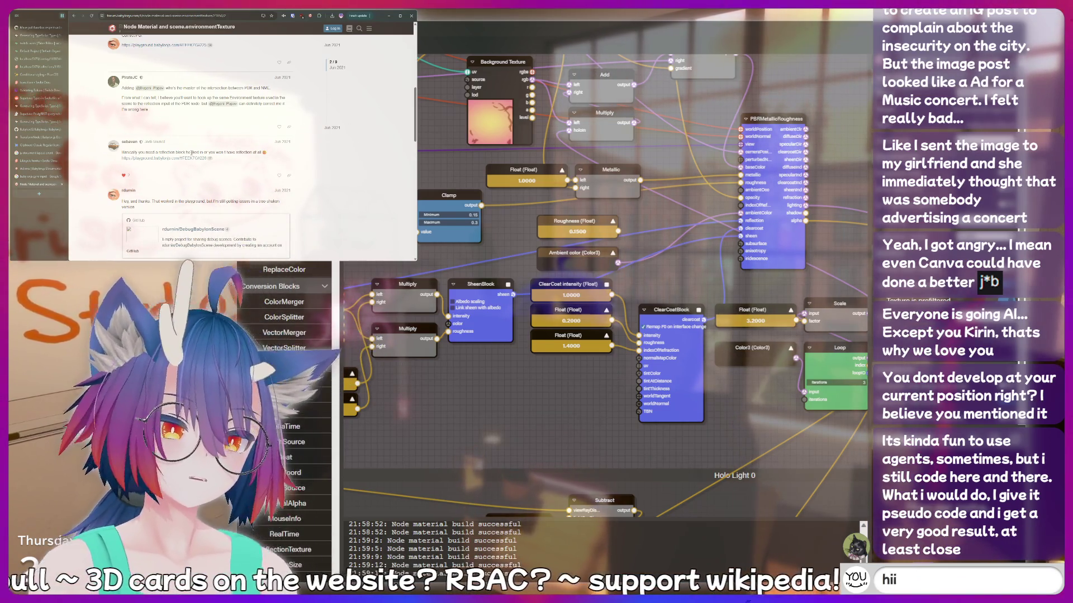
pyautogui.scroll(-3, 199, 151)
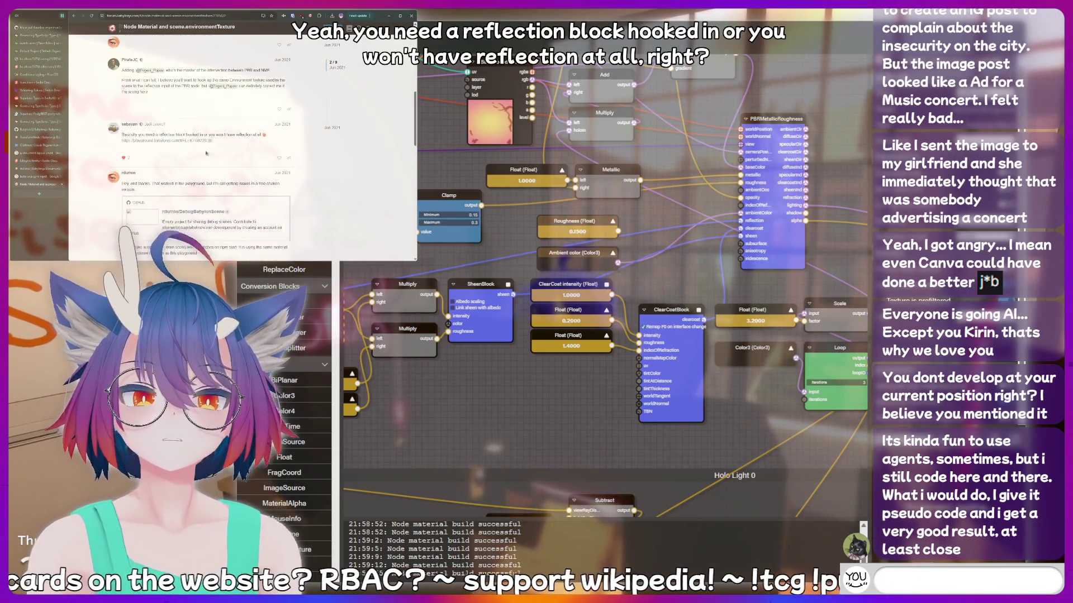
pyautogui.write('kiri')
pyautogui.scroll(-4, 206, 151)
pyautogui.write('n is a bottom')
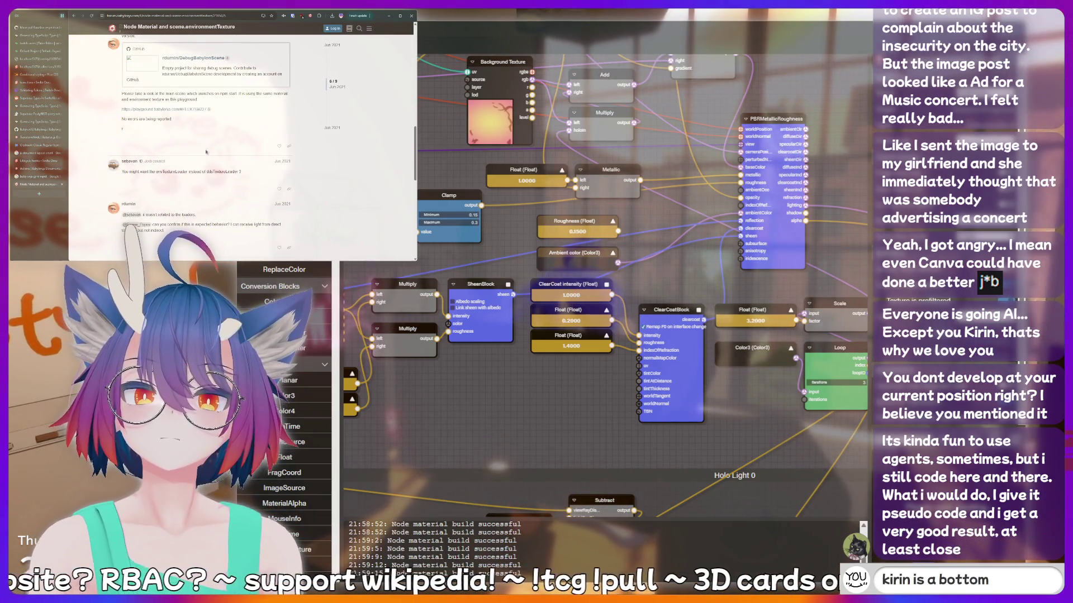
pyautogui.scroll(-1, 207, 151)
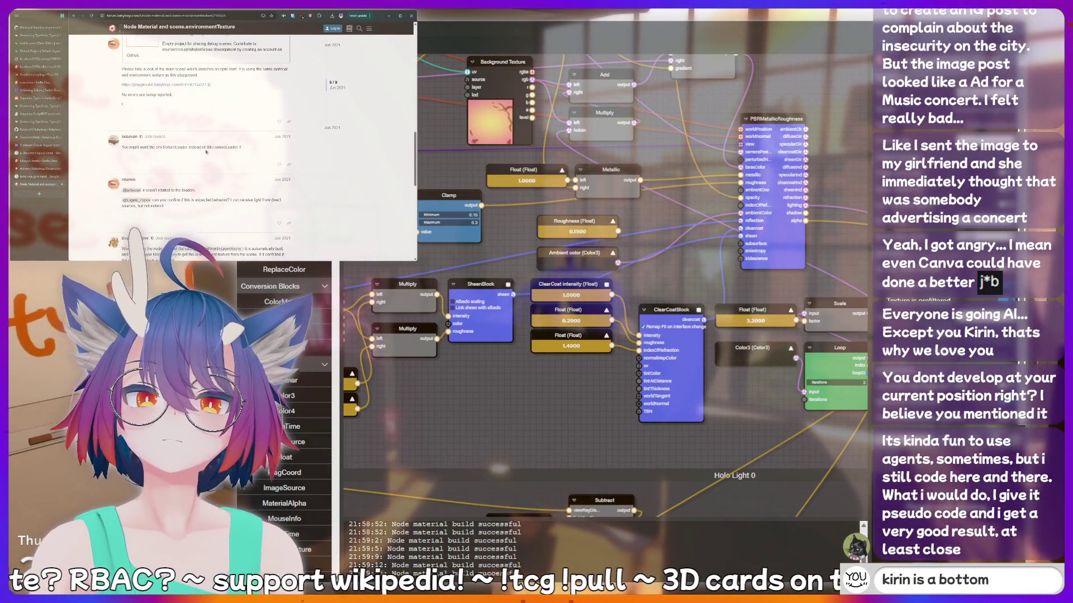
pyautogui.press('BackSpace')
pyautogui.press('BackSpace')
pyautogui.press('BackSpace')
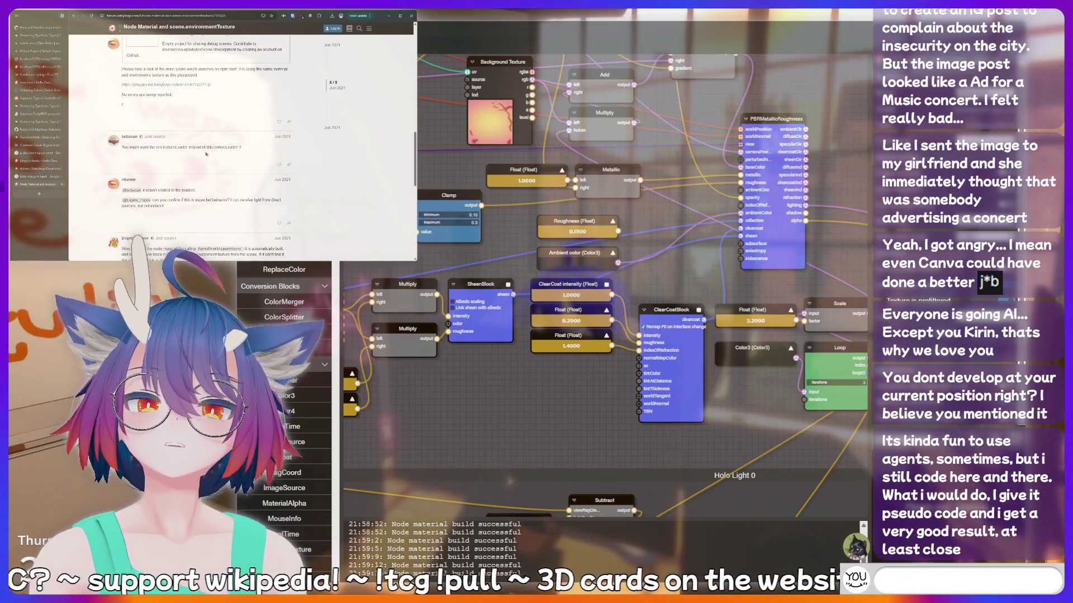
pyautogui.scroll(-3, 206, 154)
pyautogui.write('AAAAAA')
pyautogui.scroll(-3, 206, 154)
pyautogui.write('H')
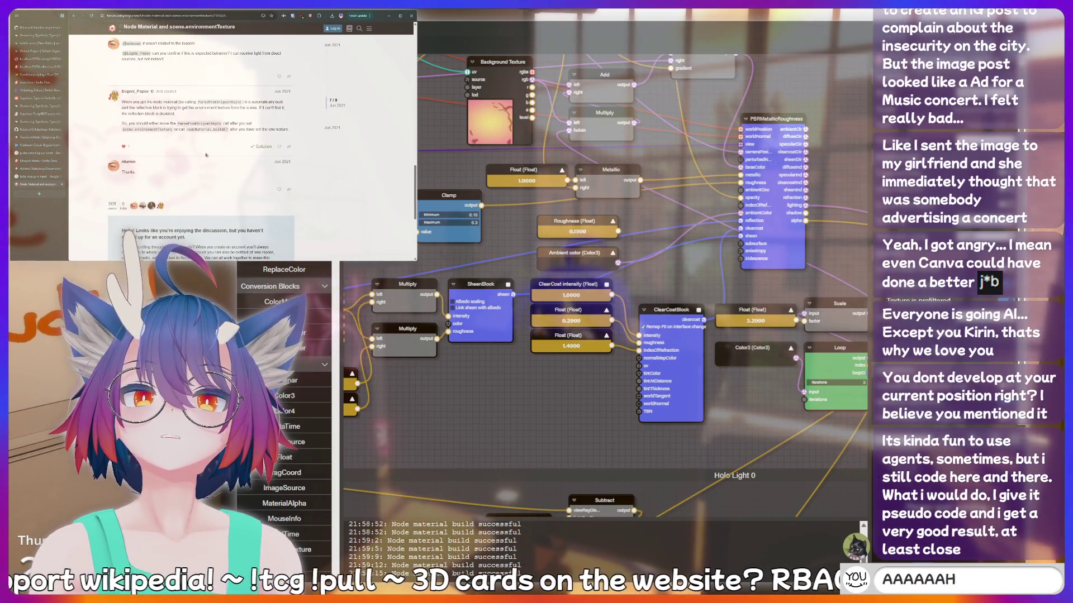
pyautogui.press('BackSpace')
pyautogui.press('BackSpace')
pyautogui.press('BackSpace')
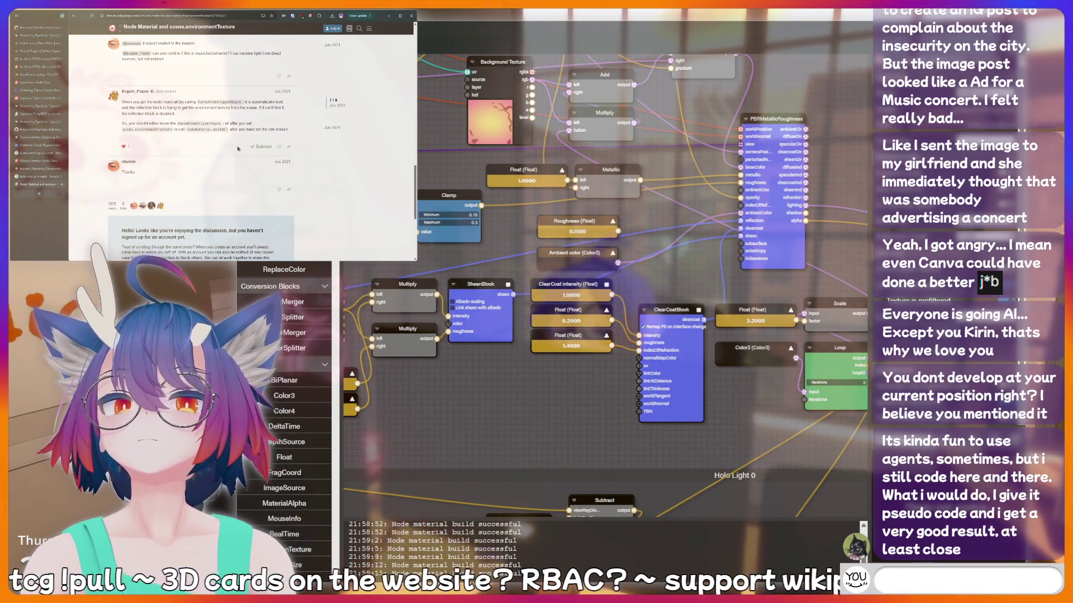
pyautogui.write('hiii')
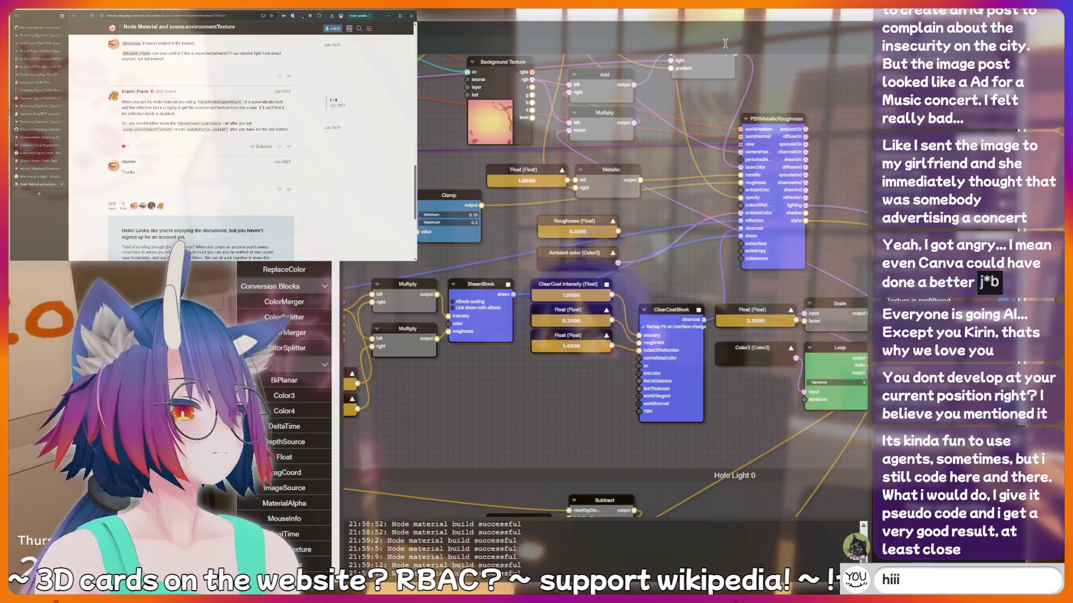
pyautogui.moveTo(522, 402)
pyautogui.mouseDown()
pyautogui.moveTo(720, 352)
pyautogui.moveTo(701, 337)
pyautogui.mouseUp()
pyautogui.scroll(-2, 581, 389)
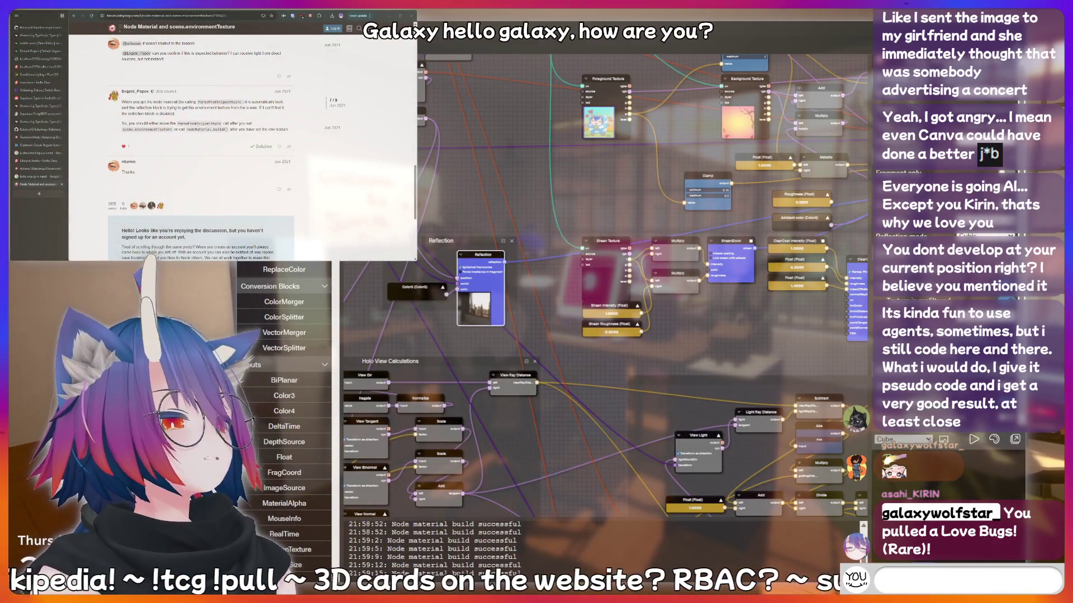
pyautogui.write('hotdog')
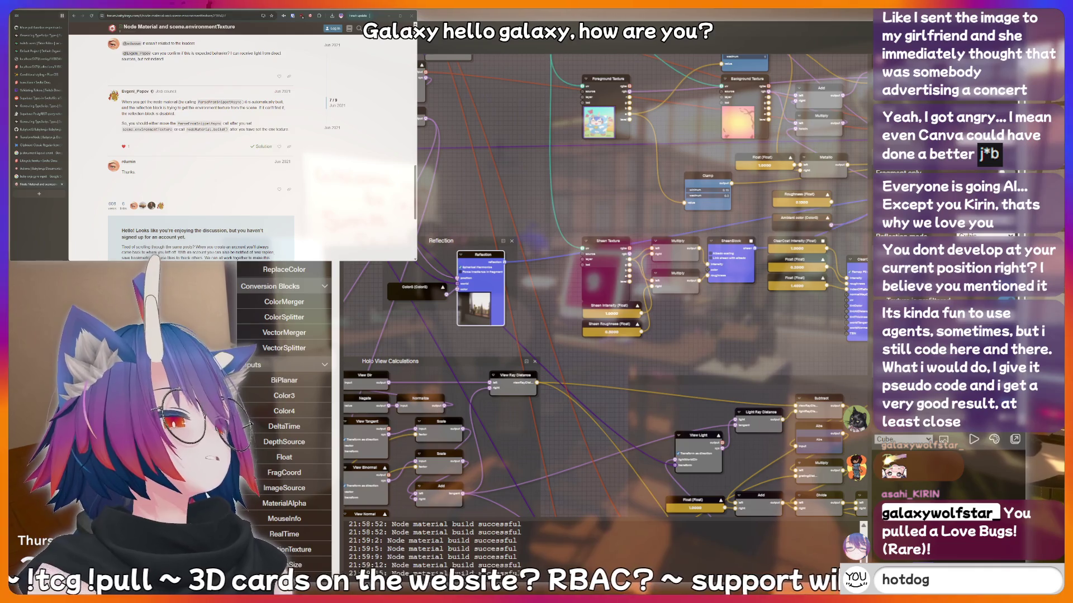
pyautogui.write('peep')
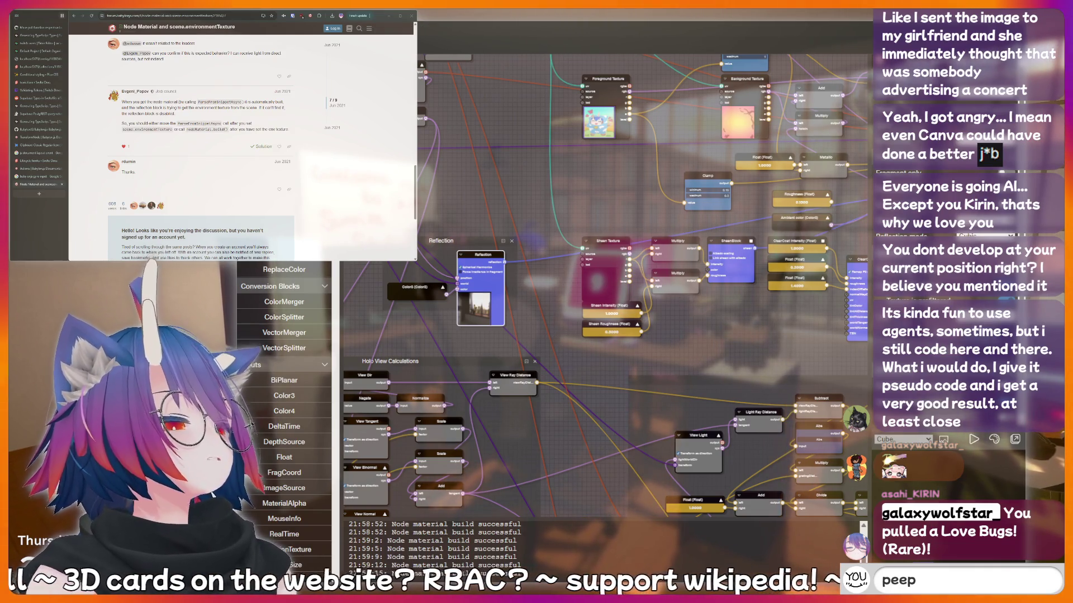
pyautogui.write('ee poopoo')
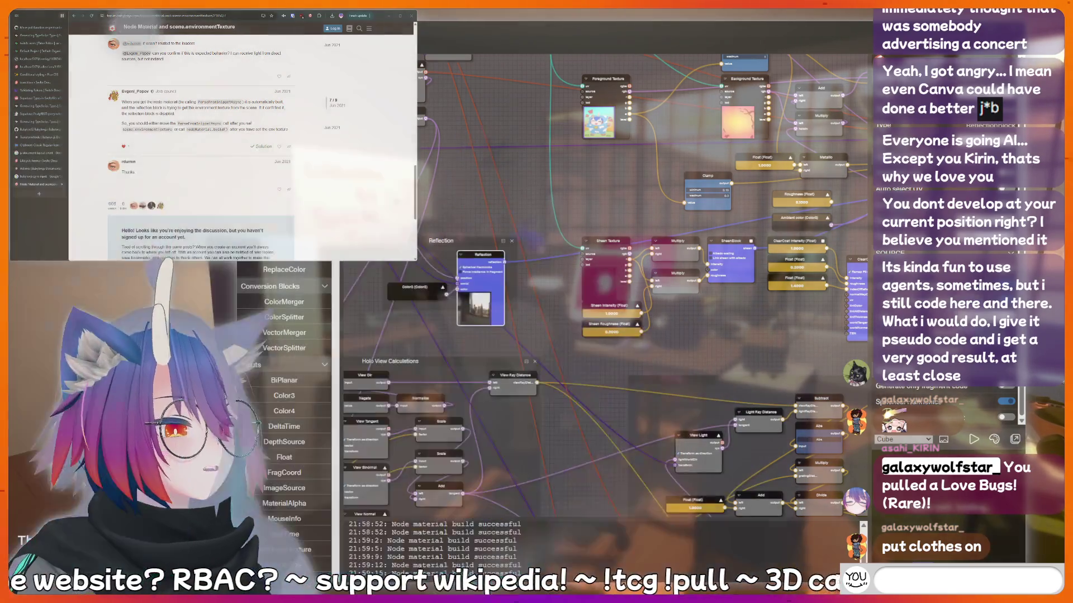
pyautogui.write('!addquote I')
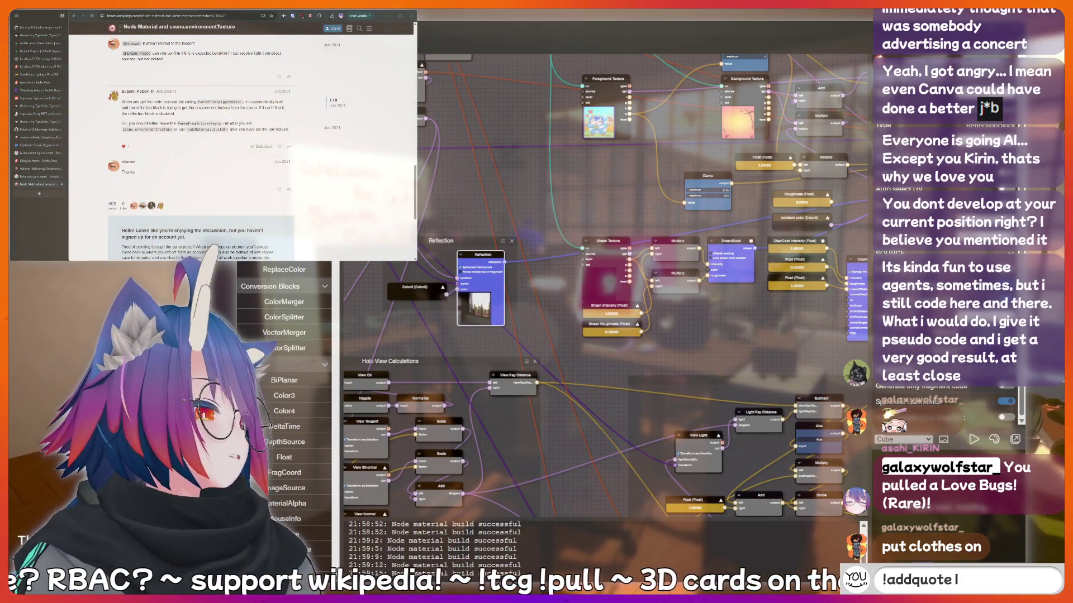
pyautogui.write(' just said som')
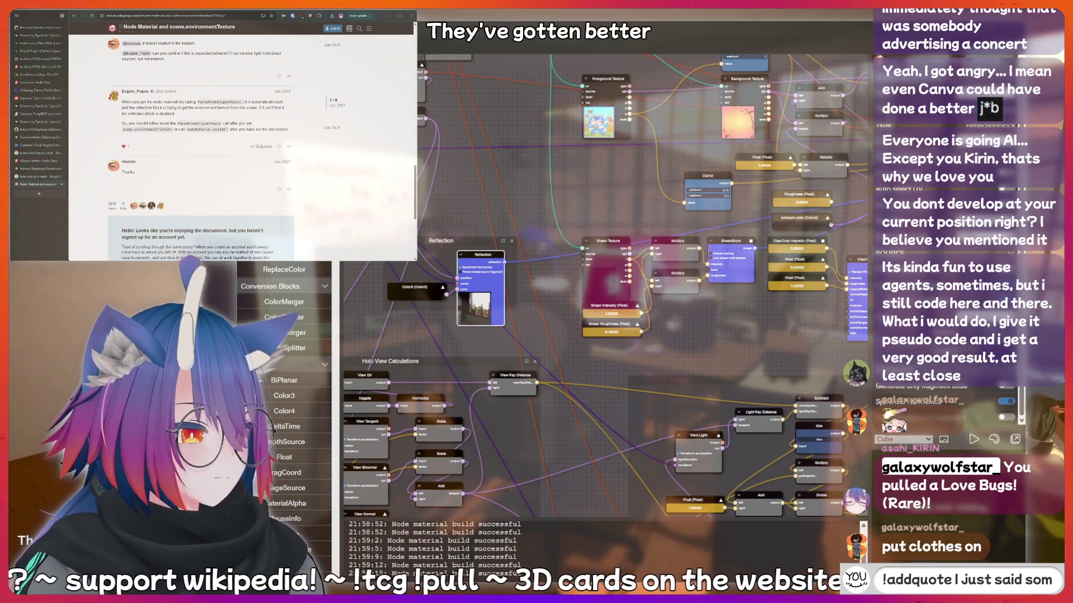
pyautogui.write('ething sussy')
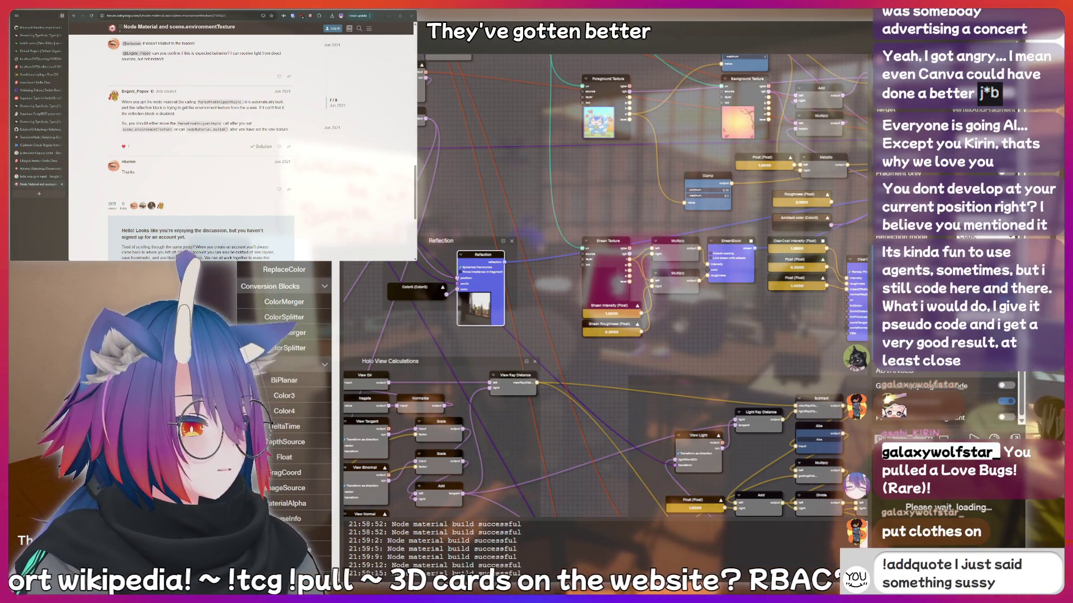
pyautogui.write(' that should')
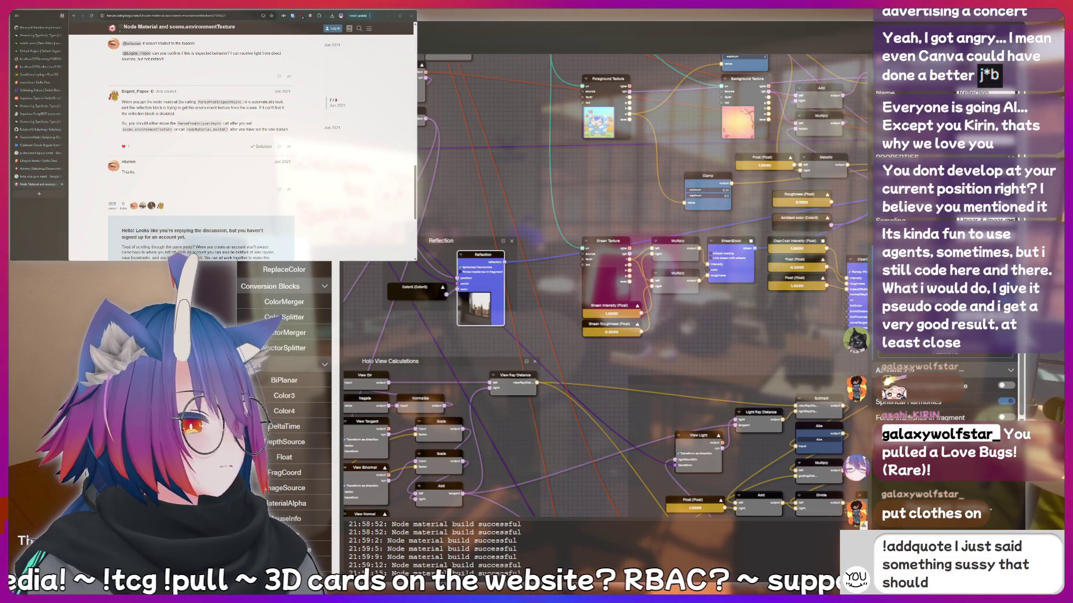
pyautogui.write(' be recorde')
pyautogui.moveTo(763, 351); pyautogui.dragTo(543, 376)
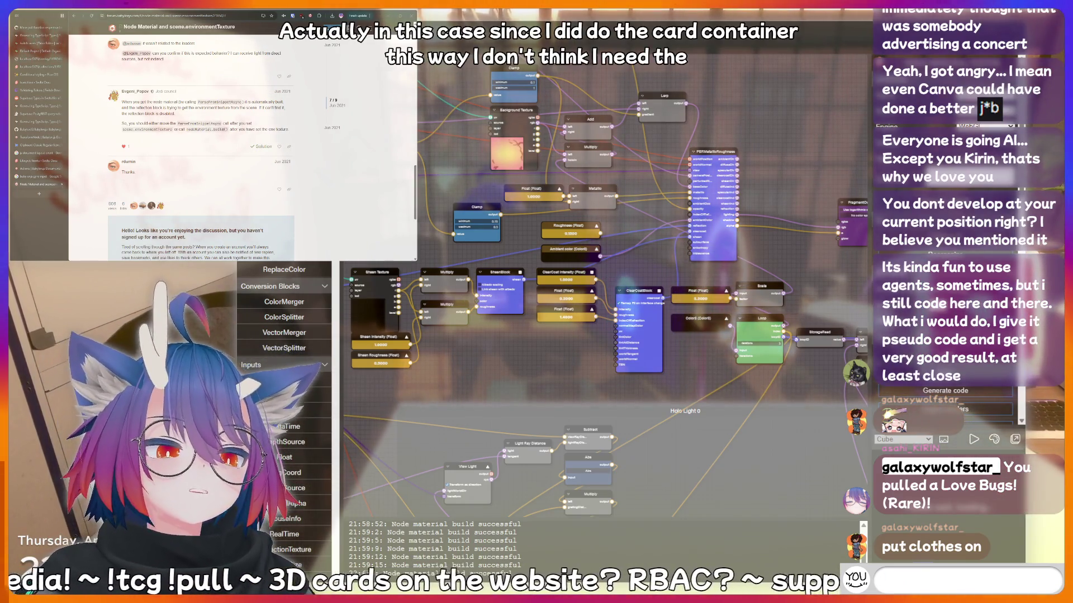
pyautogui.write('ng hard')
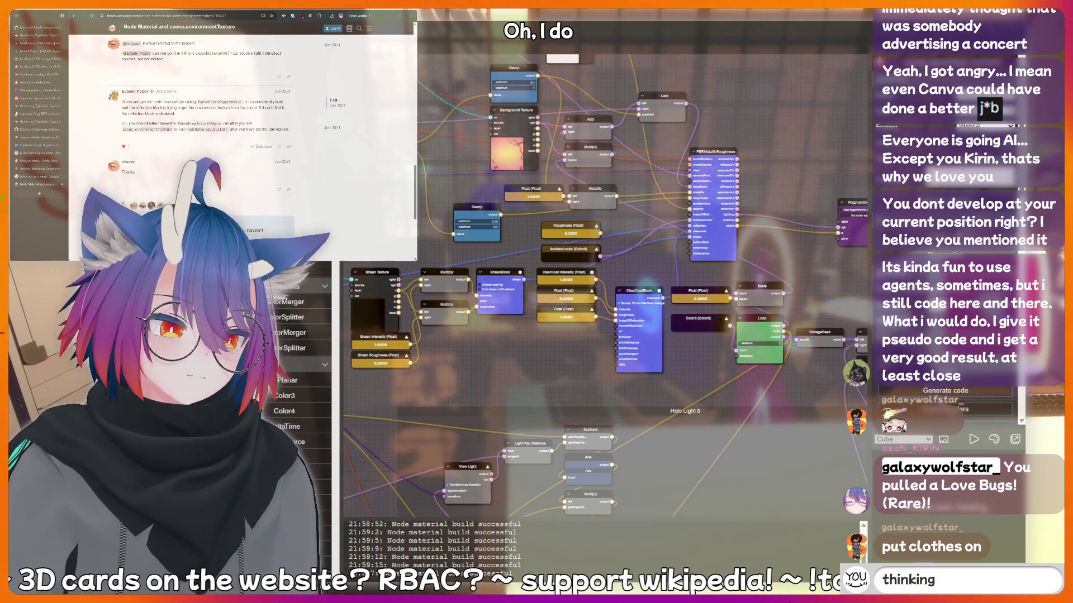
pyautogui.press('Return')
pyautogui.write('!clip')
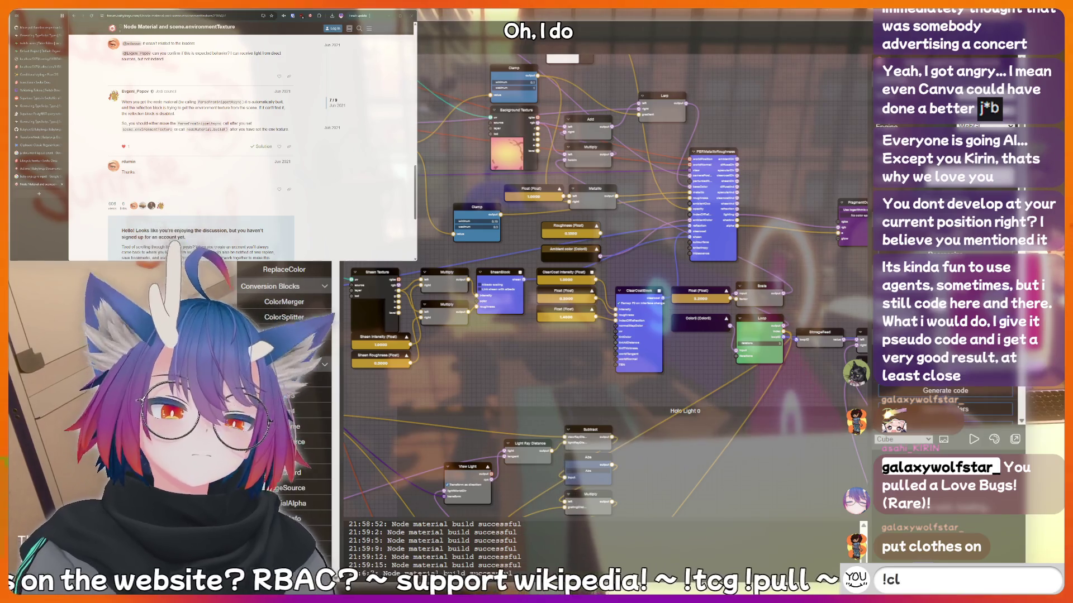
pyautogui.press('BackSpace')
pyautogui.press('BackSpace')
pyautogui.press('BackSpace')
pyautogui.press('BackSpace')
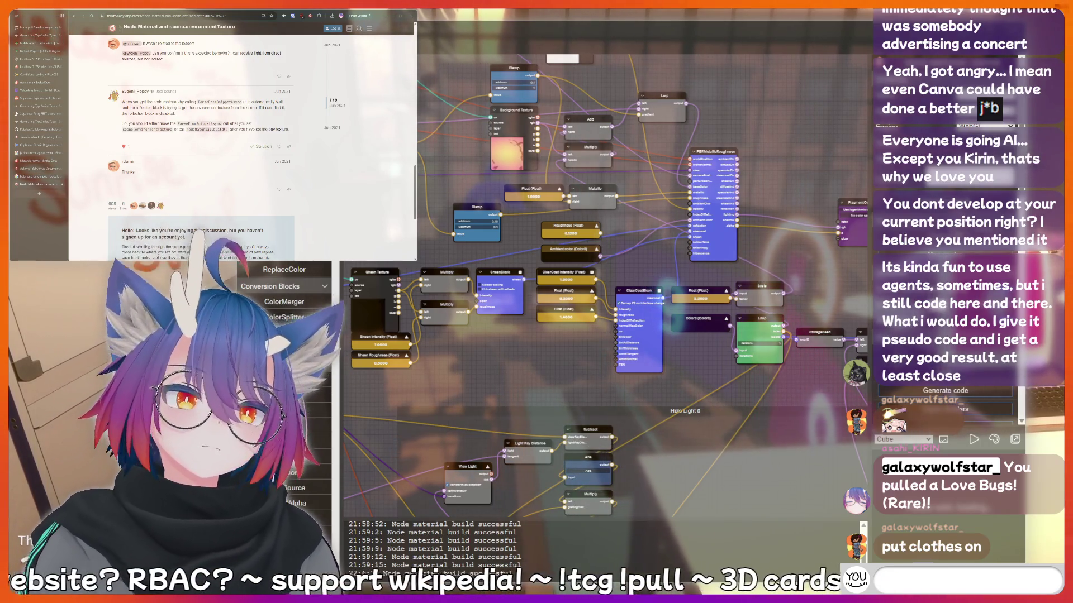
pyautogui.write('bottom')
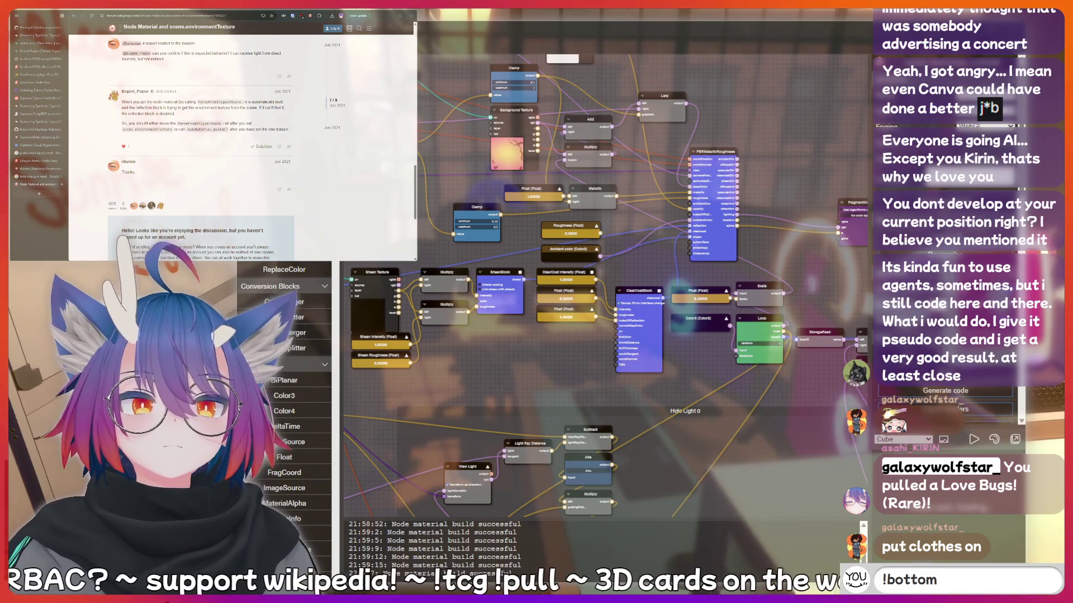
pyautogui.press('BackSpace')
pyautogui.press('BackSpace')
pyautogui.press('BackSpace')
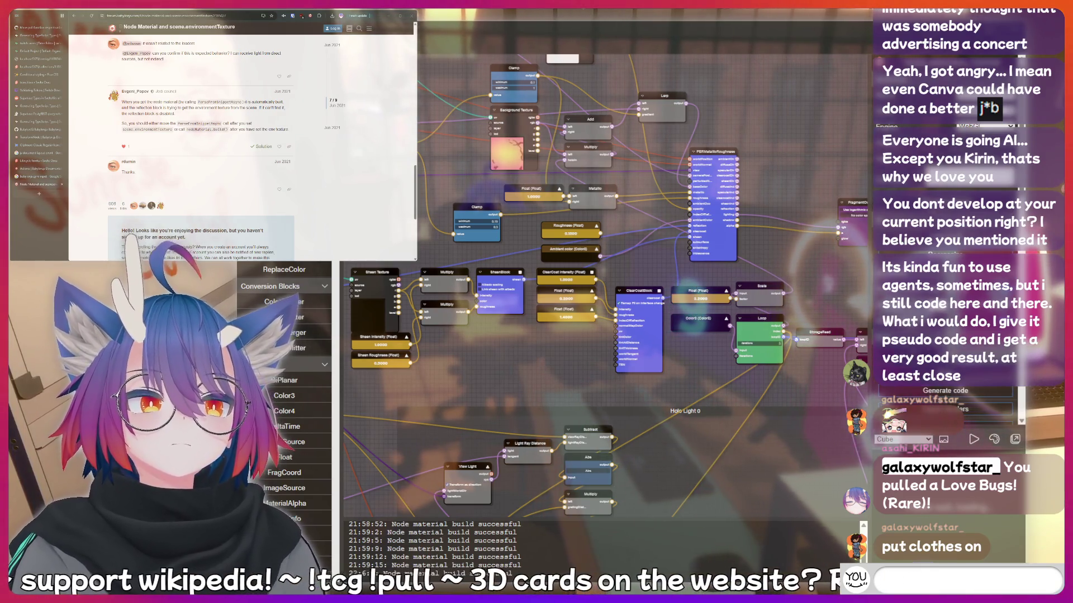
pyautogui.write('LUL')
pyautogui.press('BackSpace')
pyautogui.press('BackSpace')
pyautogui.press('BackSpace')
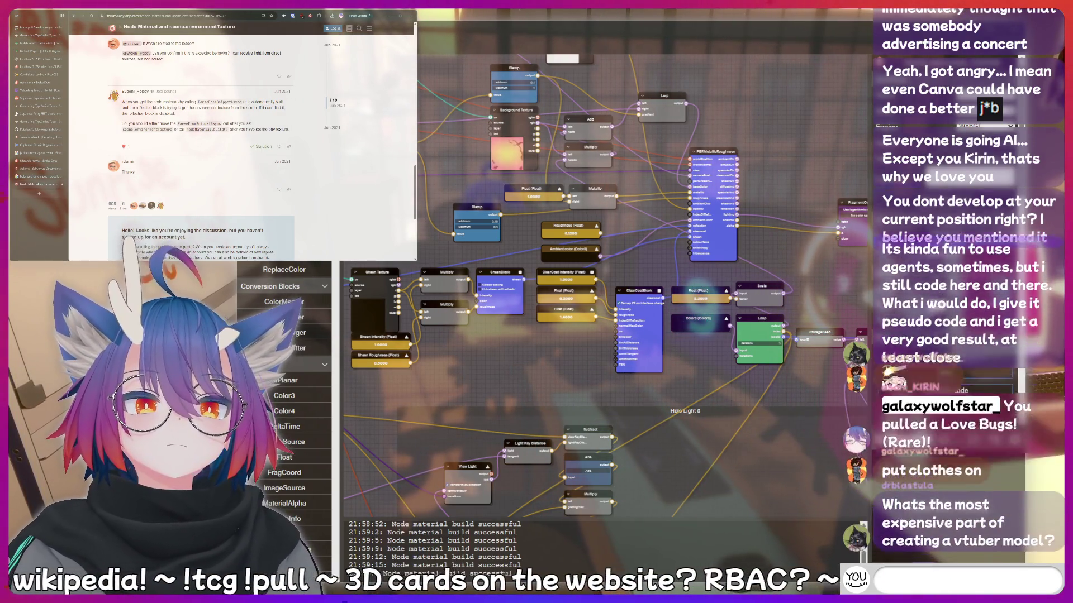
pyautogui.write('fish')
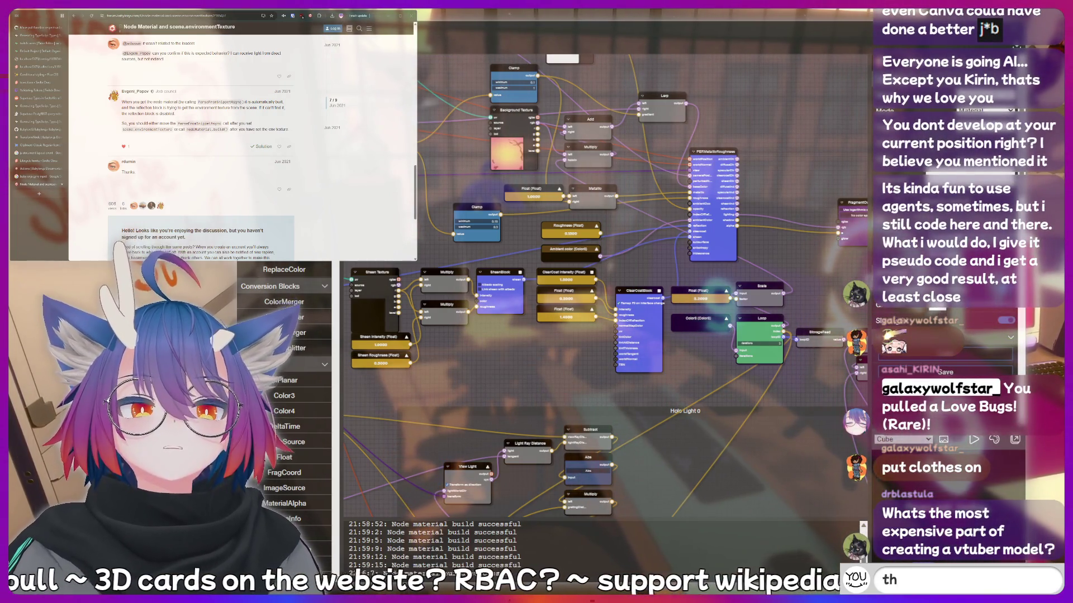
pyautogui.write('inking hard')
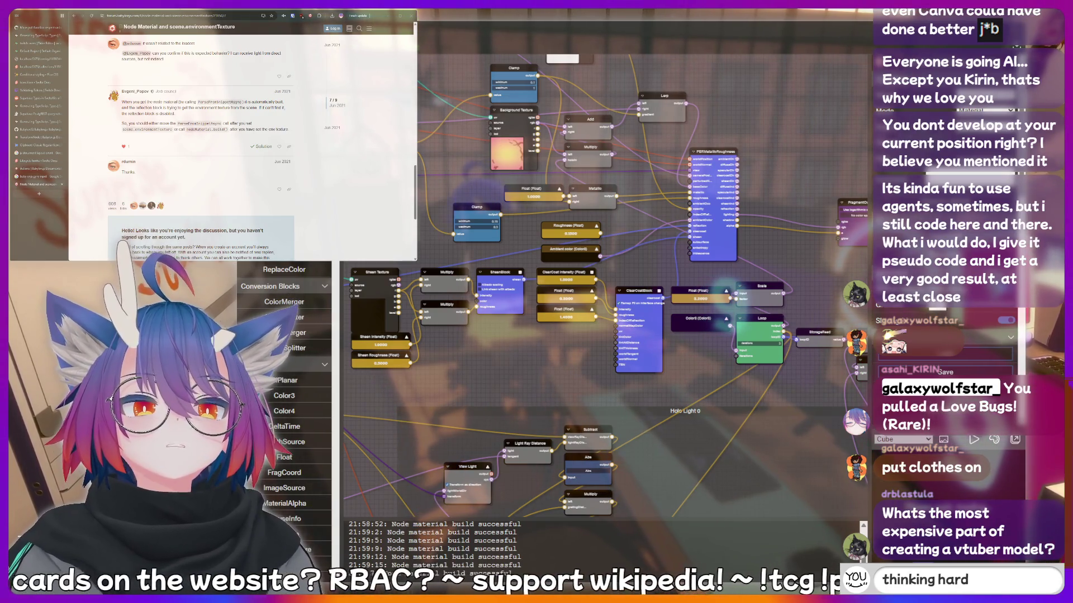
pyautogui.press('BackSpace')
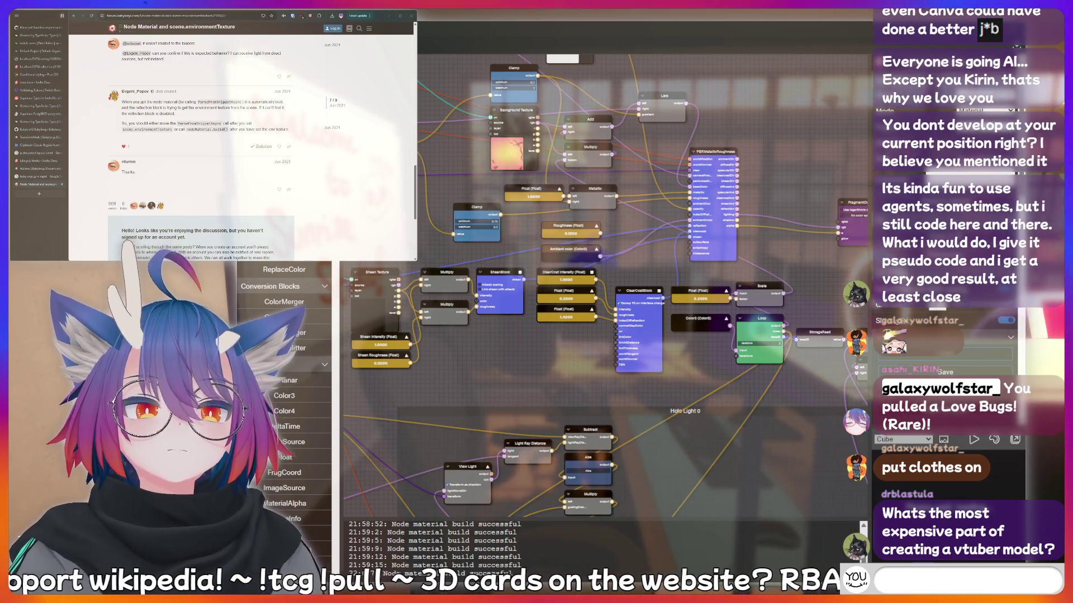
pyautogui.write('c')
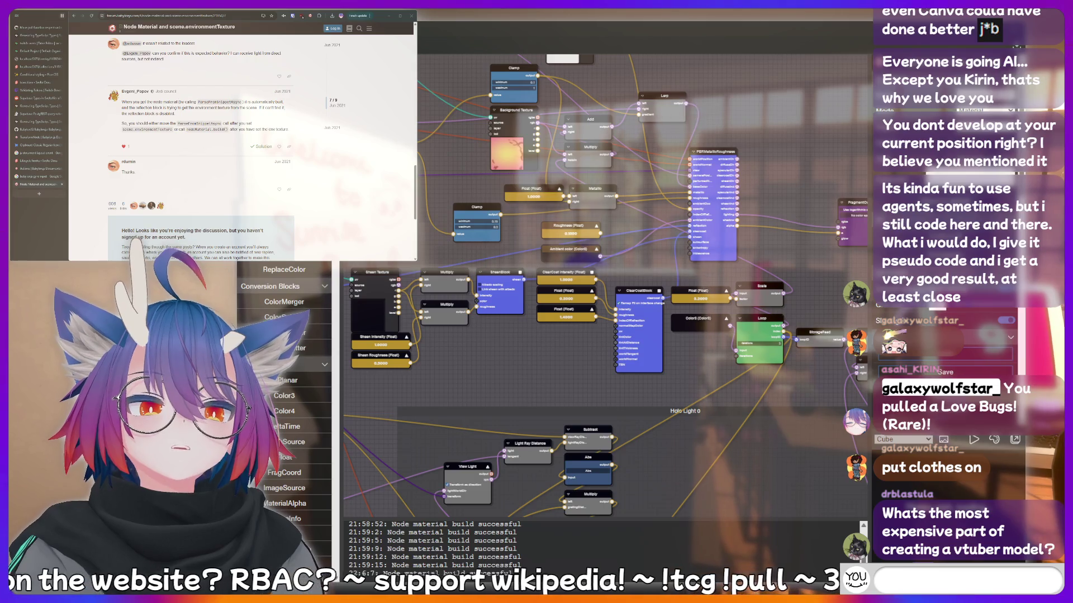
pyautogui.write('!clip')
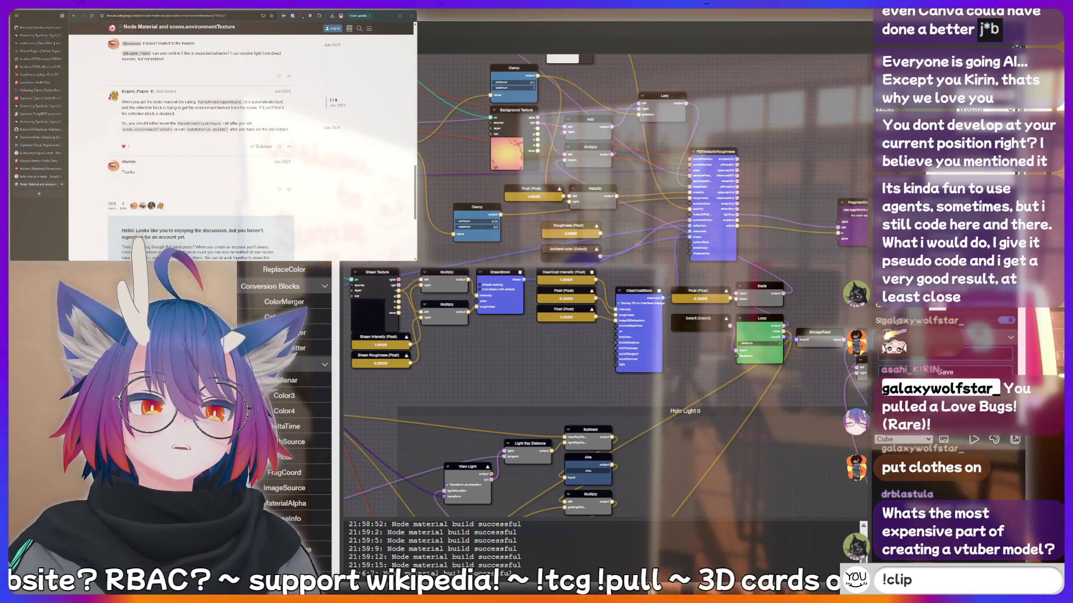
pyautogui.press('BackSpace')
pyautogui.press('BackSpace')
pyautogui.press('BackSpace')
pyautogui.press('BackSpace')
pyautogui.write('lurk')
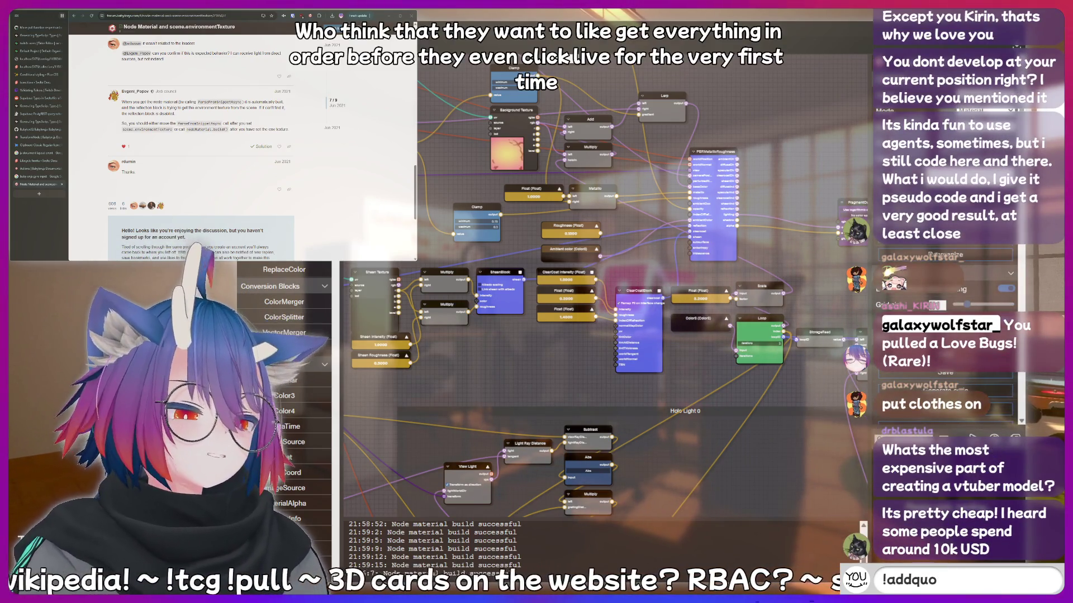
pyautogui.write('add')
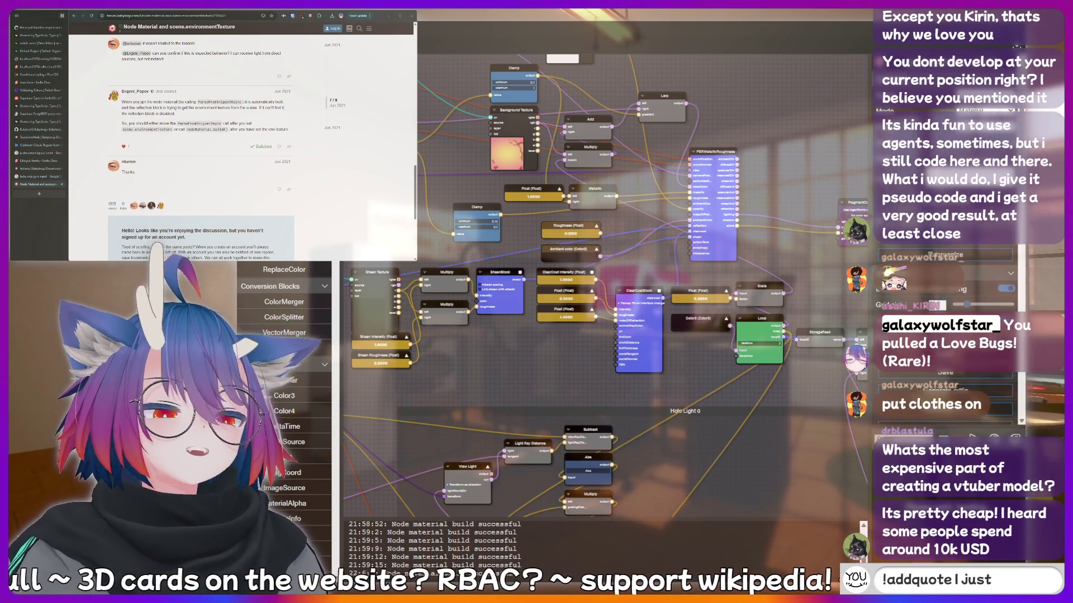
pyautogui.write('omething sussy that')
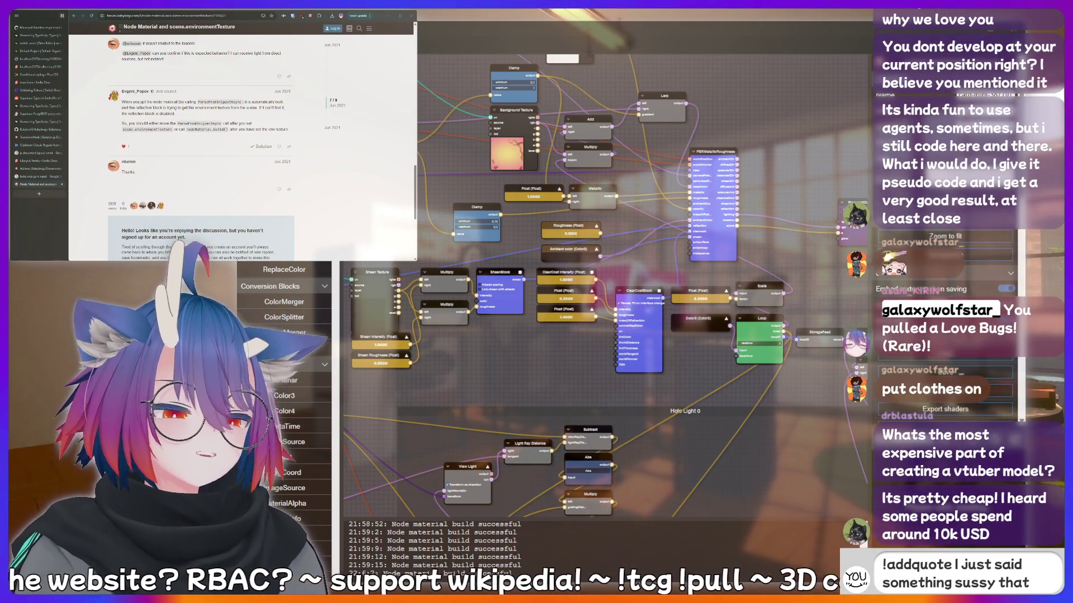
pyautogui.write(' should')
pyautogui.write(' be re')
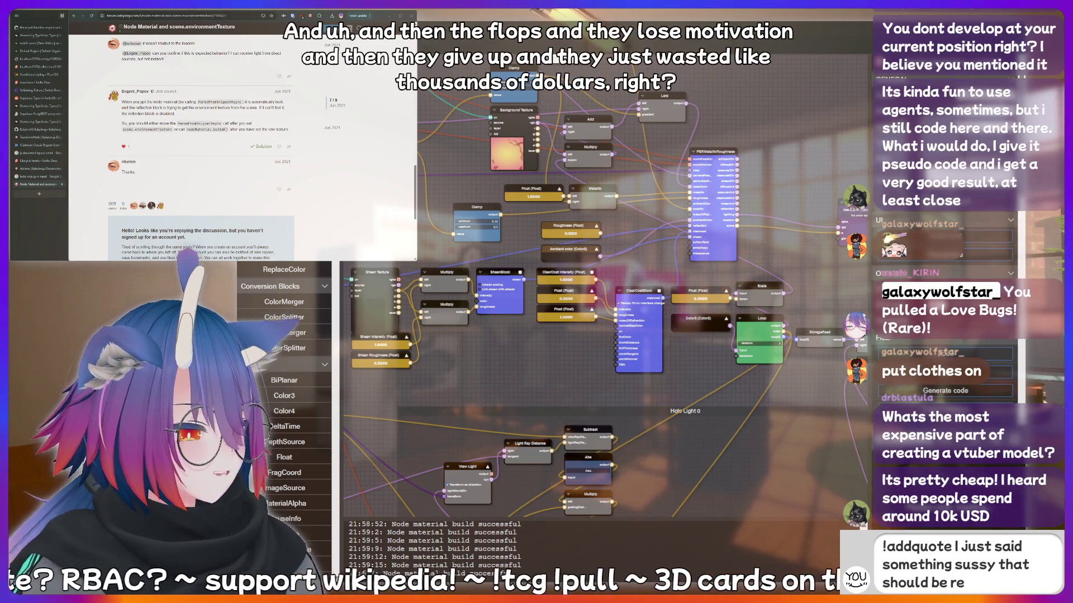
pyautogui.write('ded')
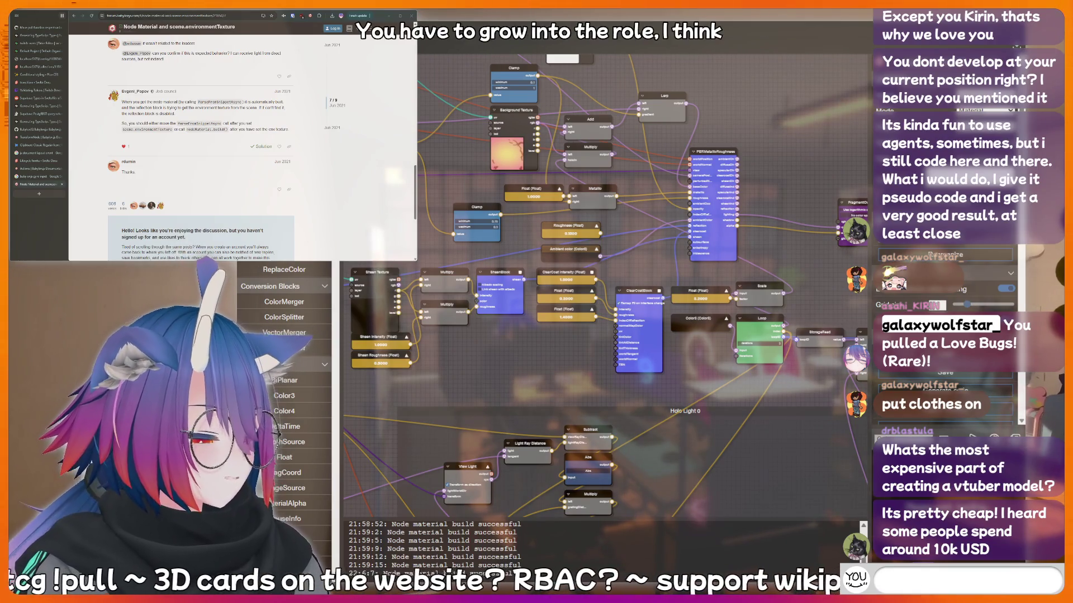
pyautogui.write('rin')
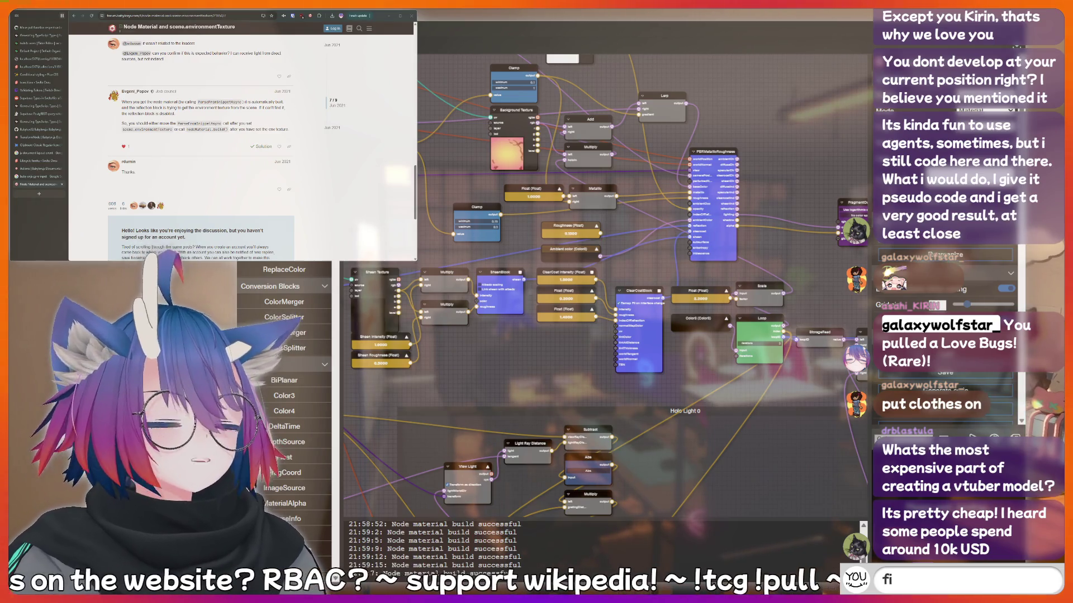
pyautogui.press('BackSpace')
pyautogui.press('BackSpace')
pyautogui.write('cringe')
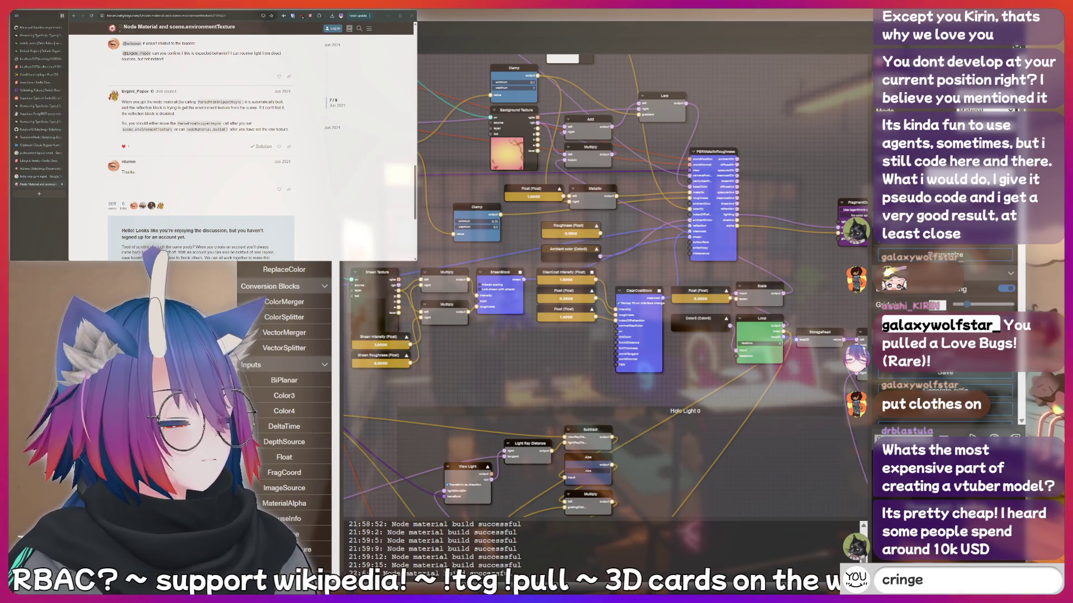
pyautogui.press('Return')
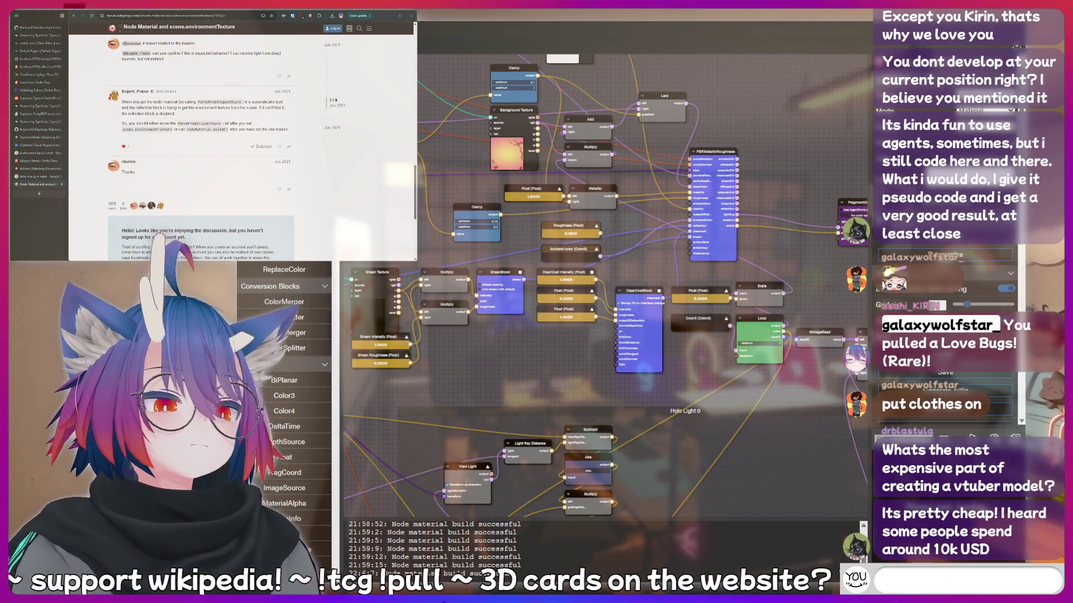
pyautogui.write('!fish')
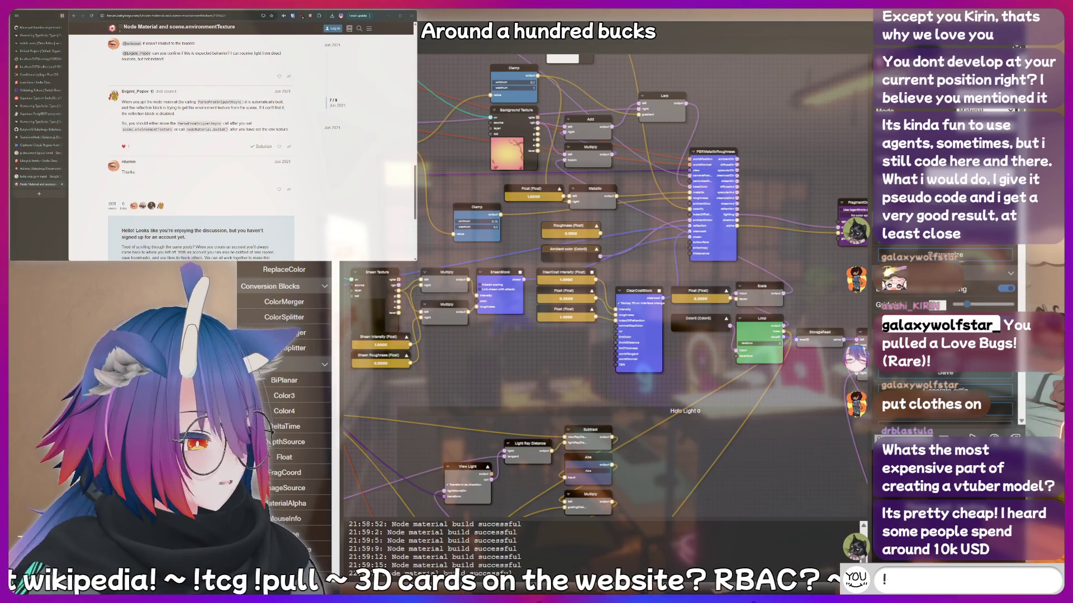
pyautogui.write('ip')
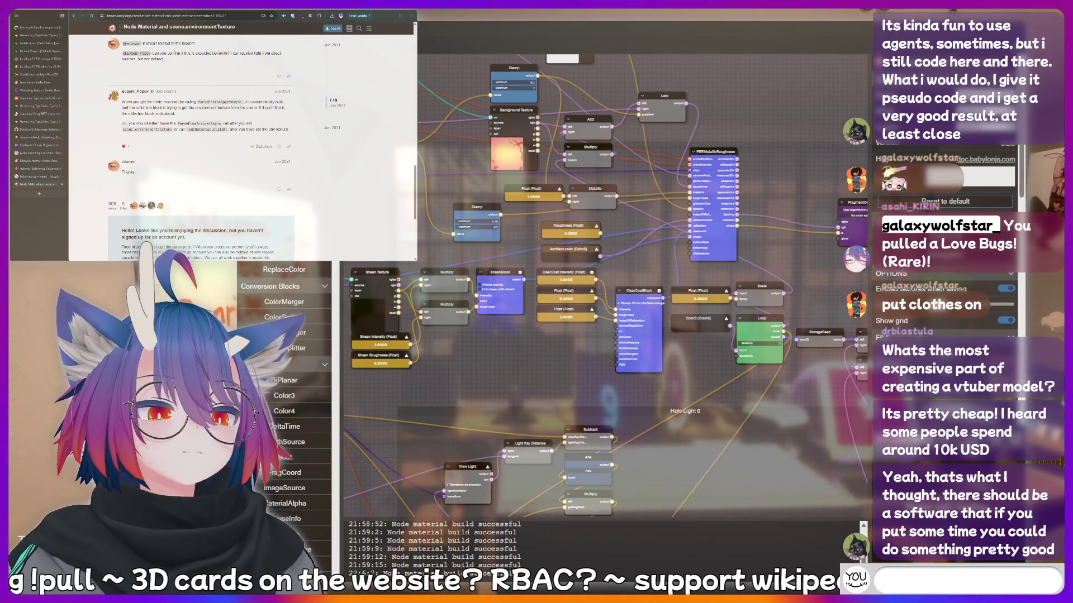
pyautogui.write('kirin is a bottom')
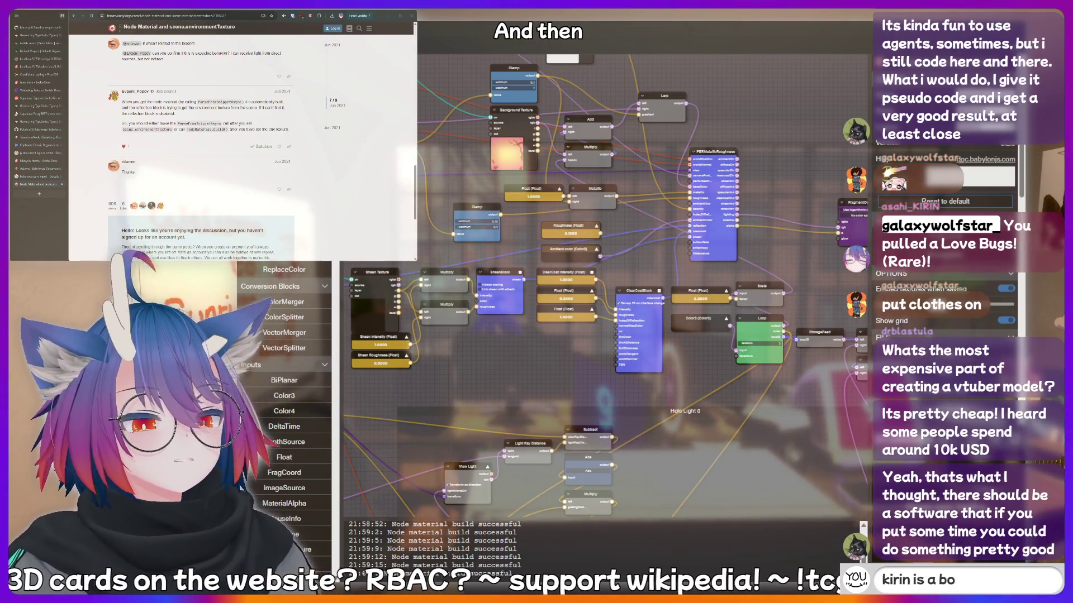
pyautogui.press('BackSpace')
pyautogui.press('BackSpace')
pyautogui.press('BackSpace')
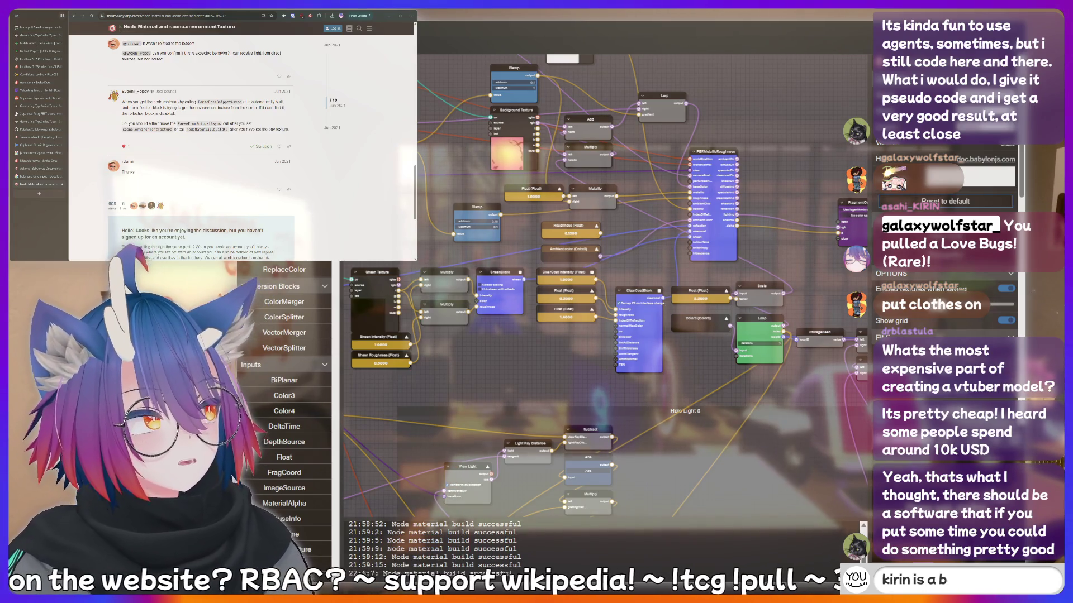
pyautogui.write('LUL')
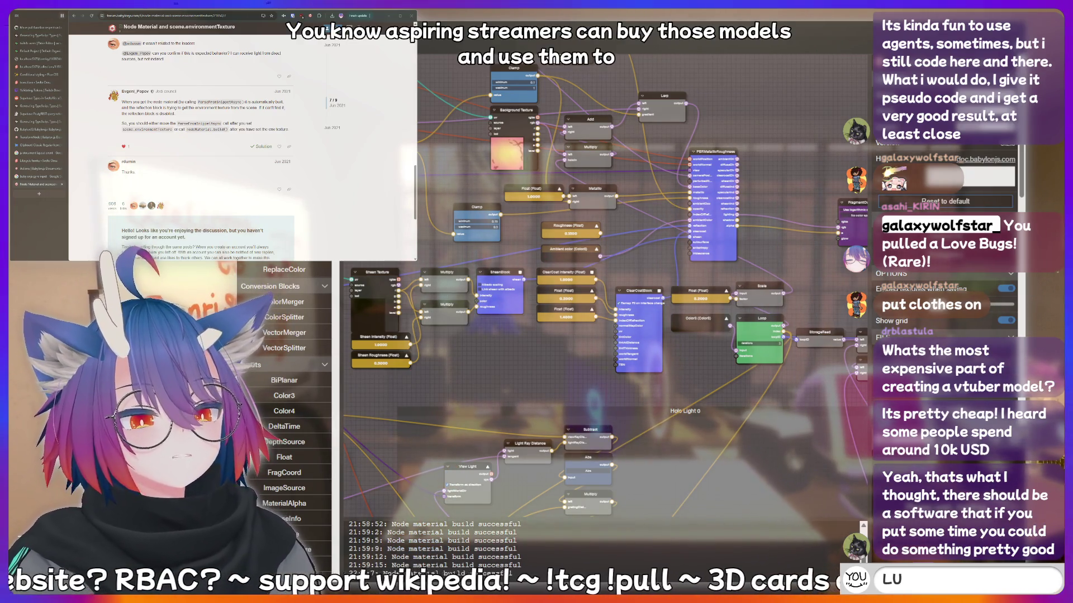
pyautogui.press('BackSpace')
pyautogui.press('BackSpace')
pyautogui.press('BackSpace')
pyautogui.write('!add')
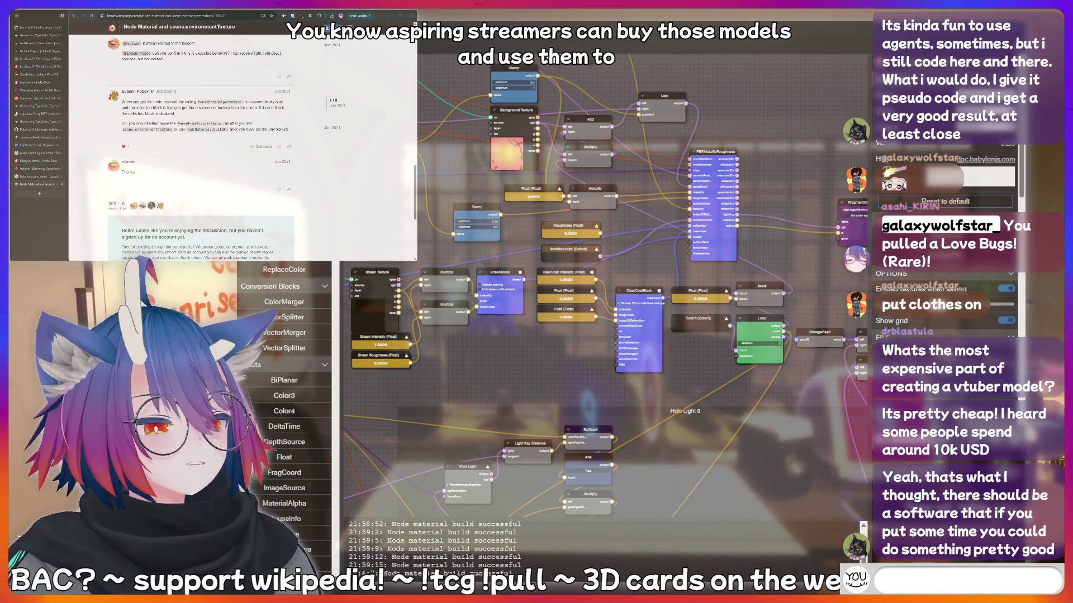
pyautogui.write('quote')
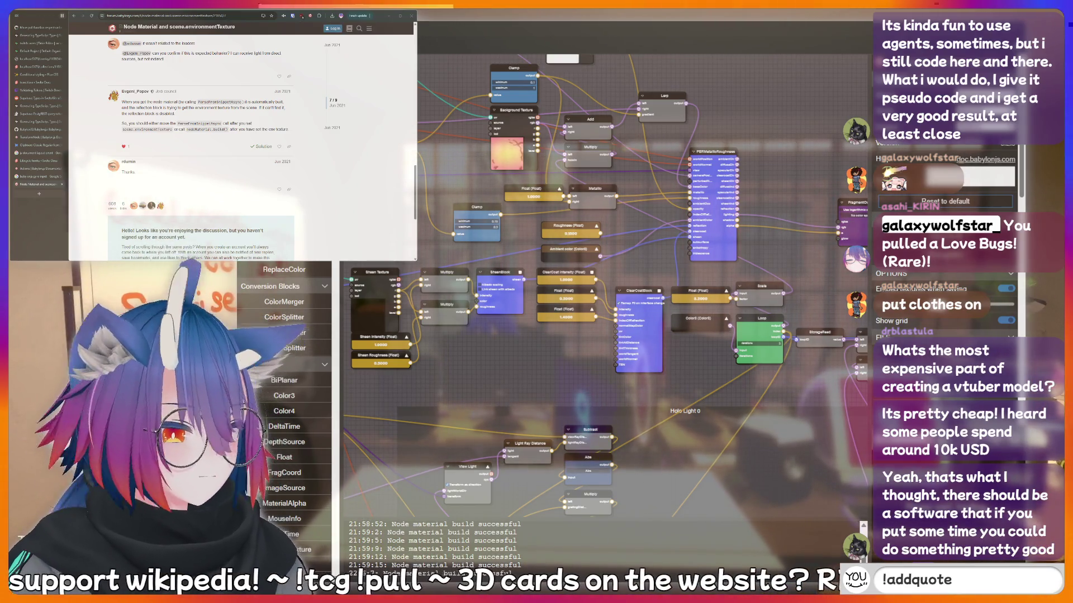
pyautogui.write(' I just said s')
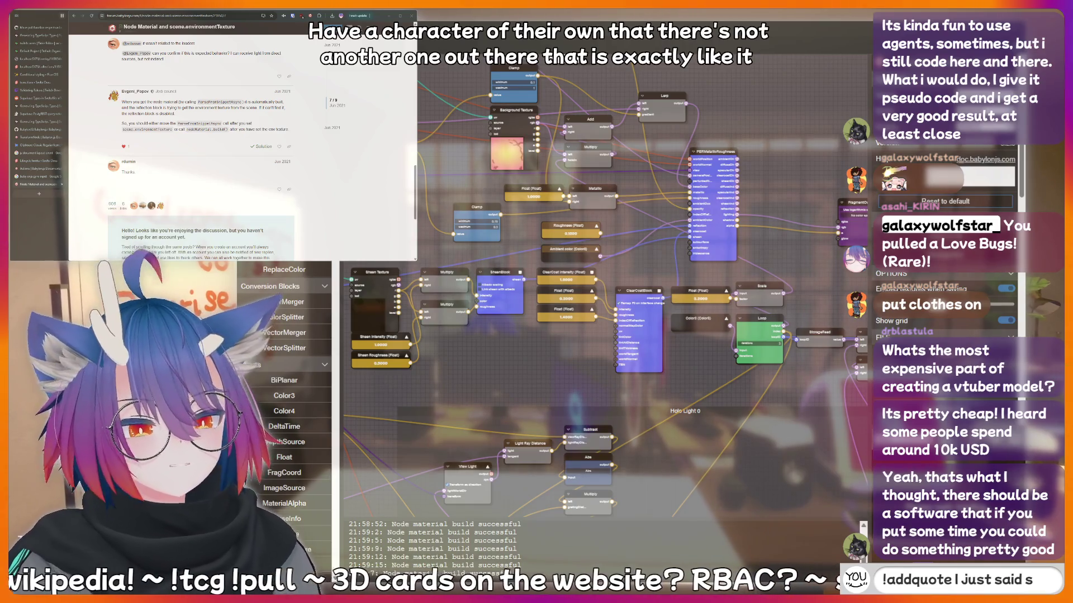
pyautogui.write('omething suss')
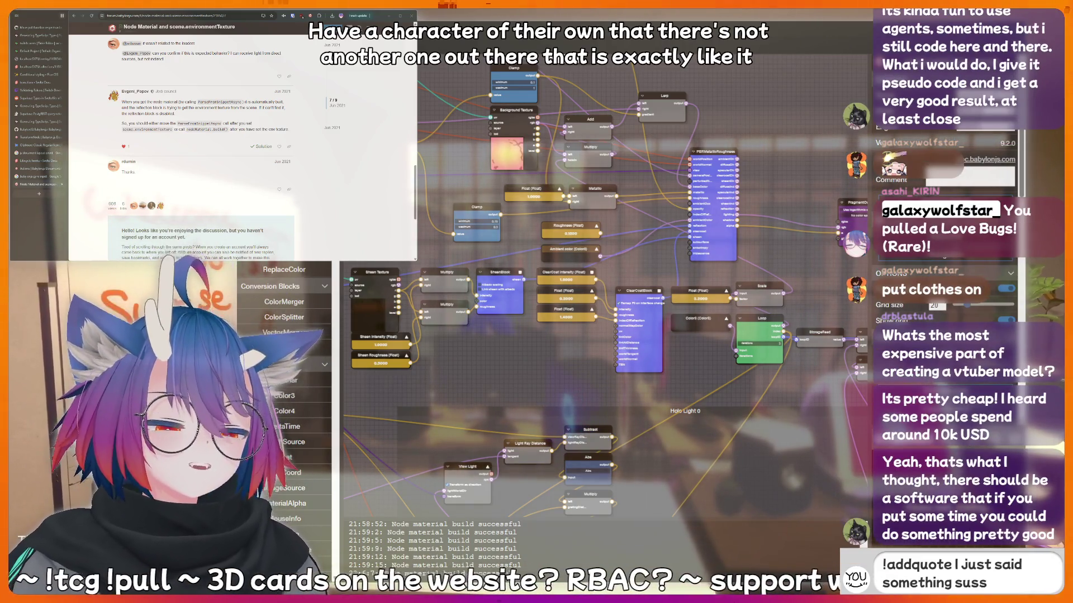
pyautogui.write('y that should')
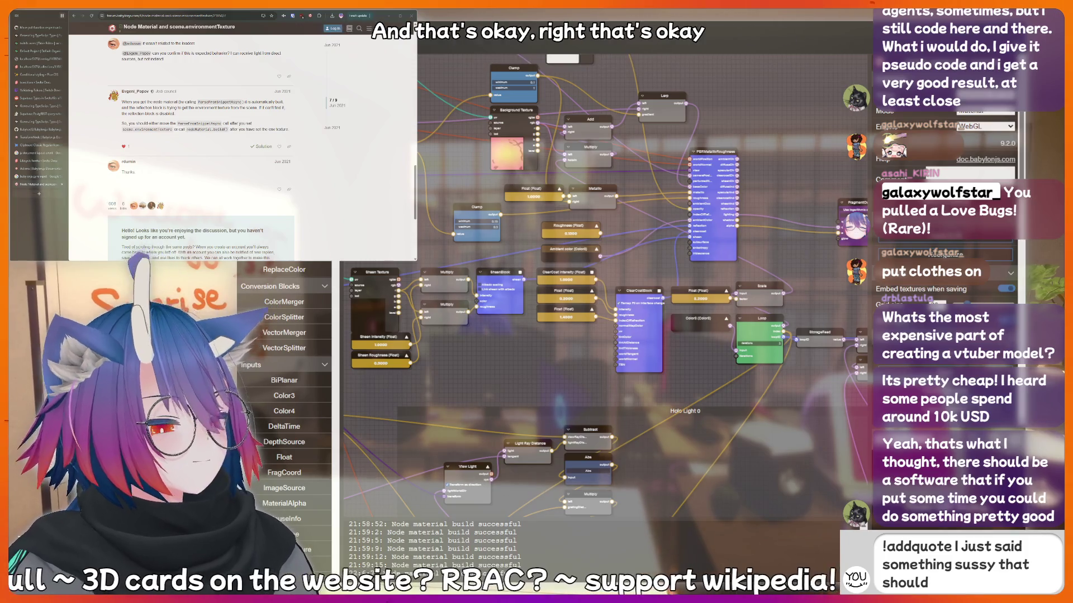
pyautogui.write(' be recorded forever!')
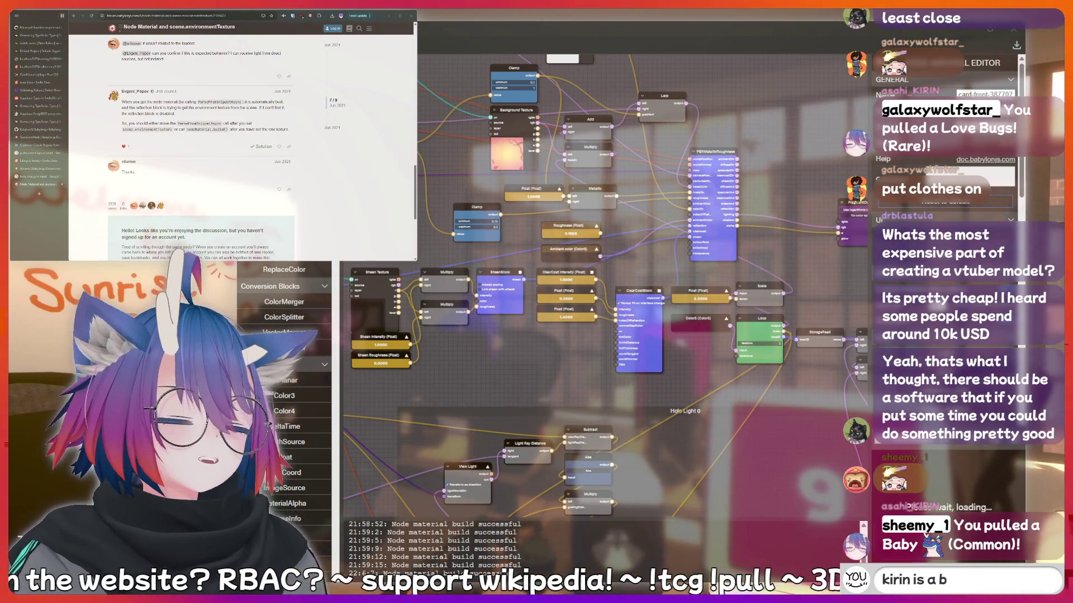
# Type and erase several short chat messages.
pyautogui.write('!a')
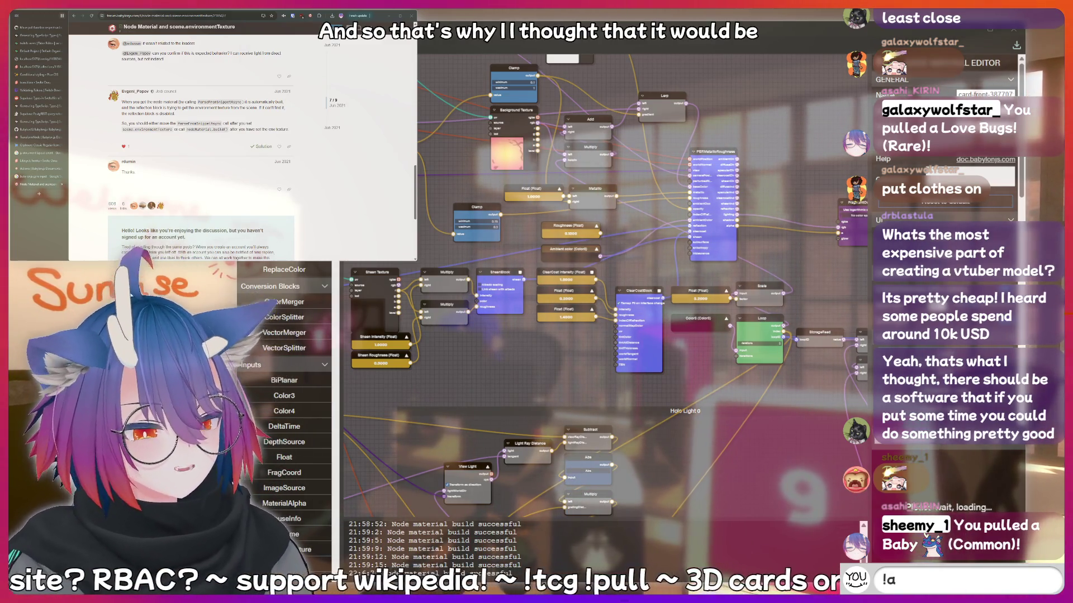
pyautogui.write('ddquote I jus')
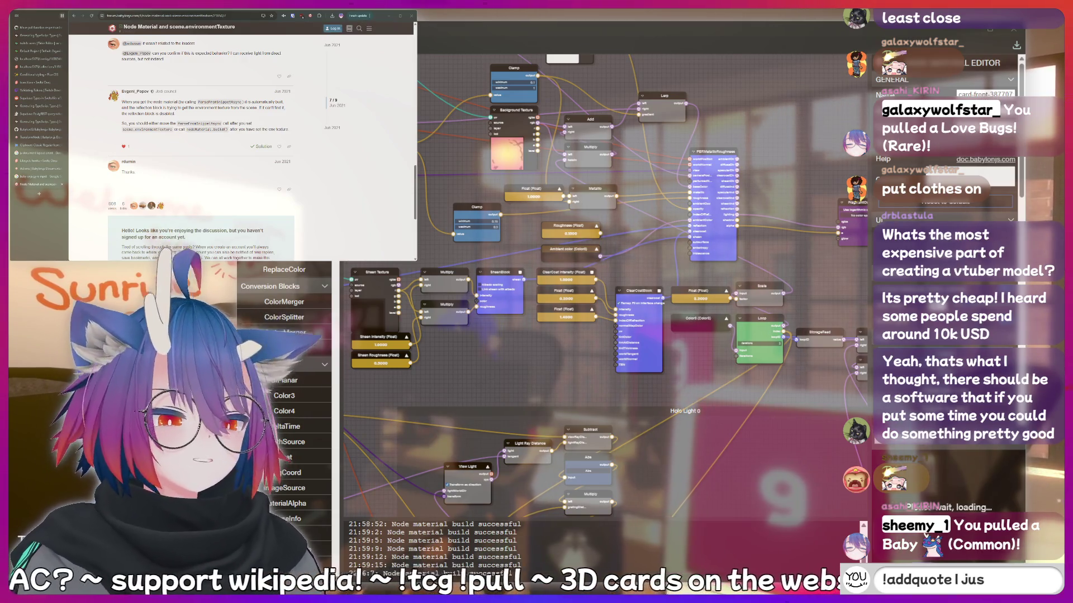
pyautogui.write('t said someth')
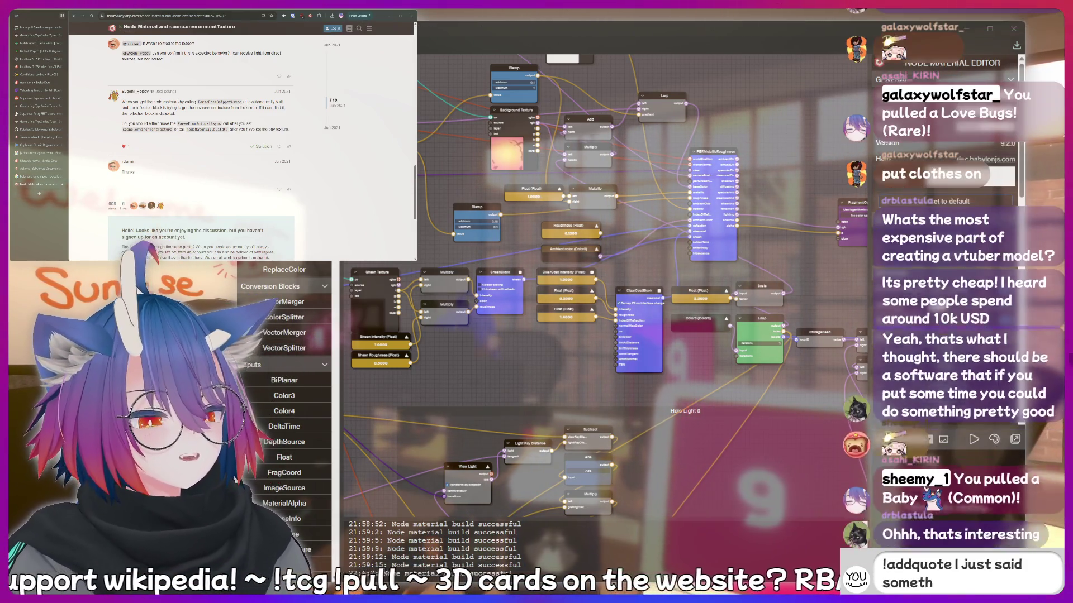
pyautogui.write('ing sussy tha')
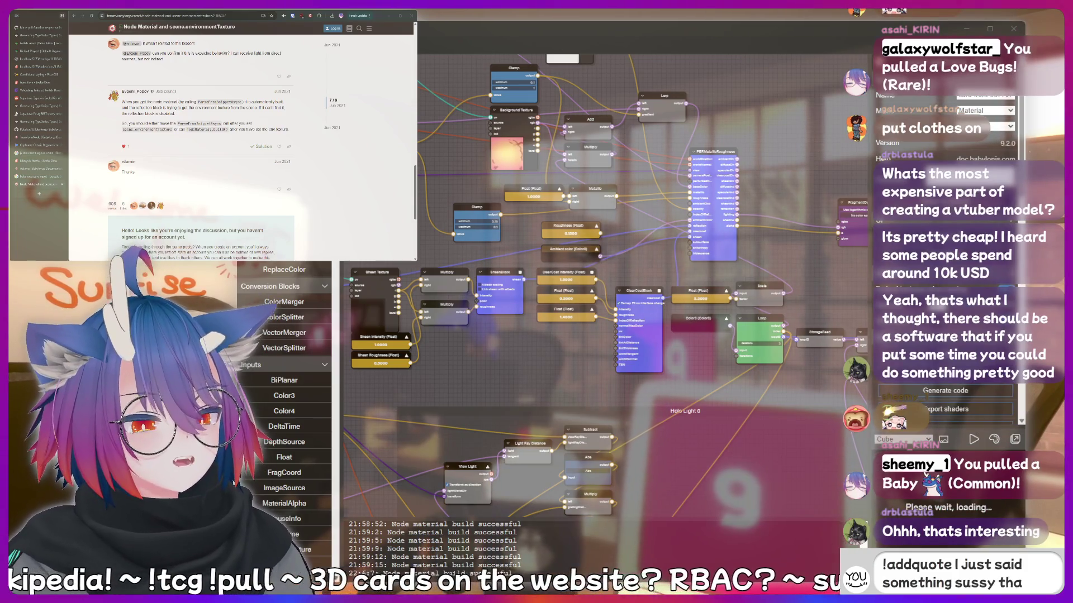
pyautogui.write('t should be r')
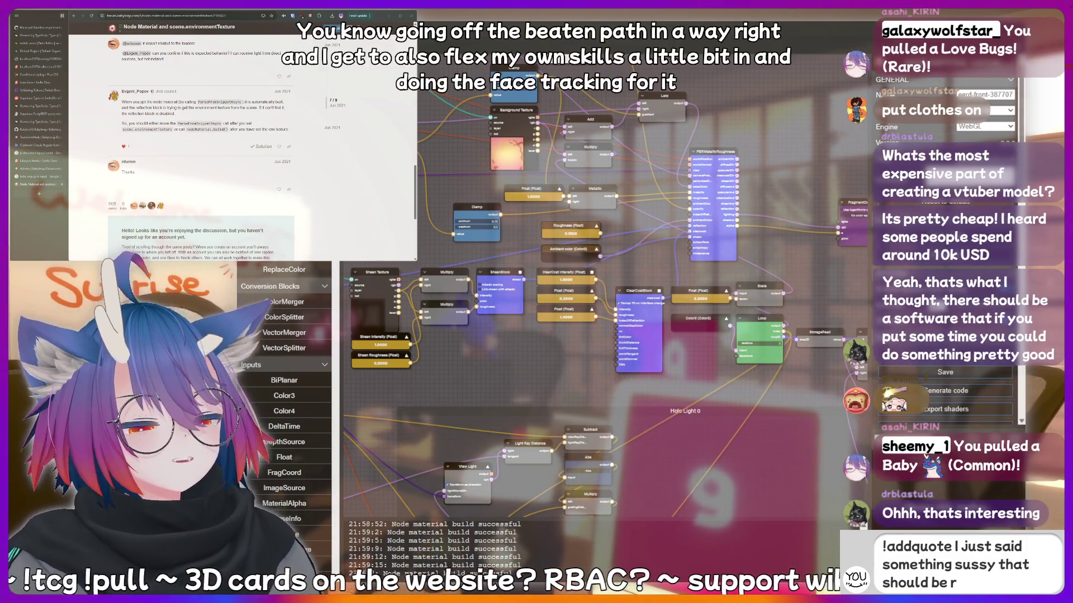
pyautogui.write('ecorded f')
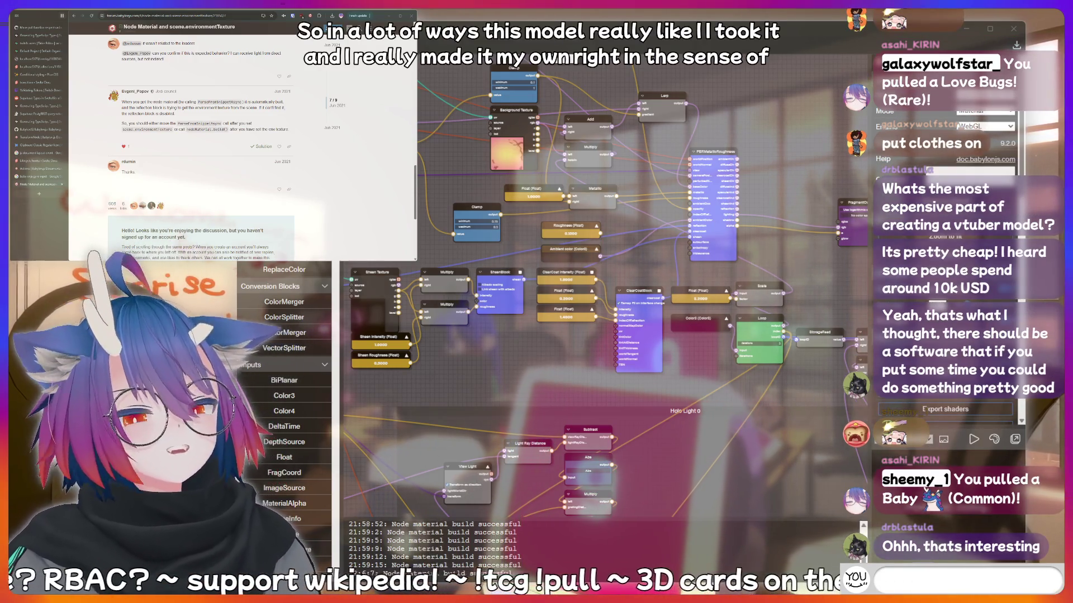
pyautogui.write('discord')
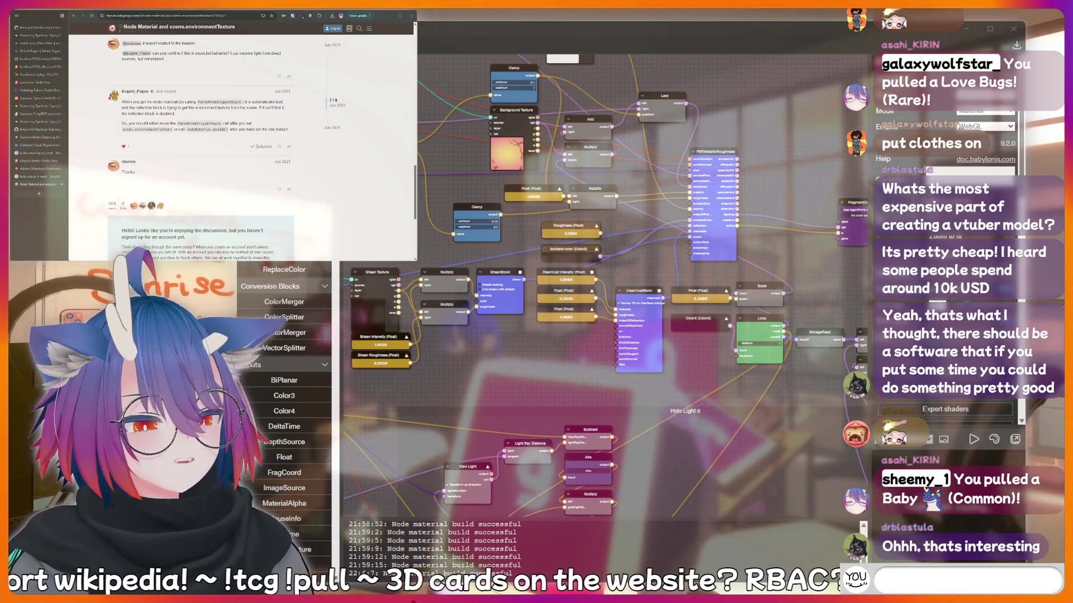
pyautogui.write('L')
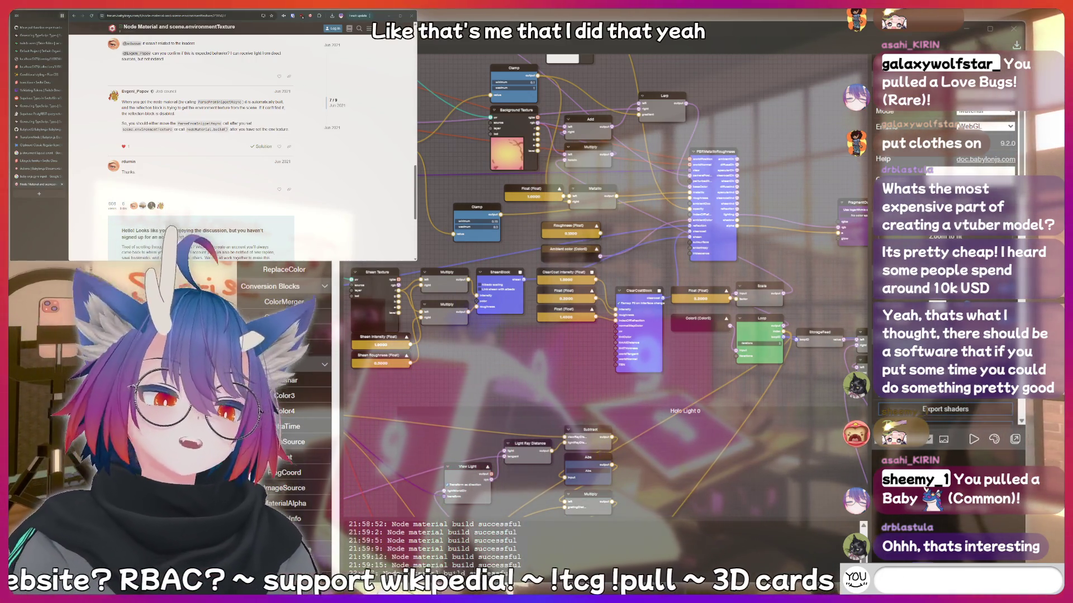
pyautogui.write('poopoo')
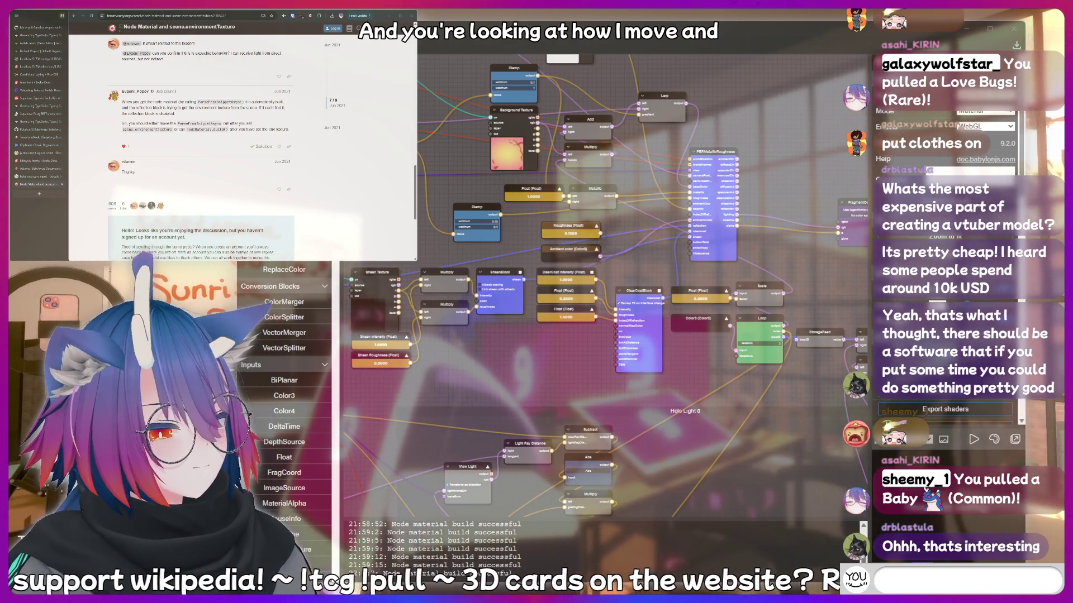
pyautogui.write('irin is')
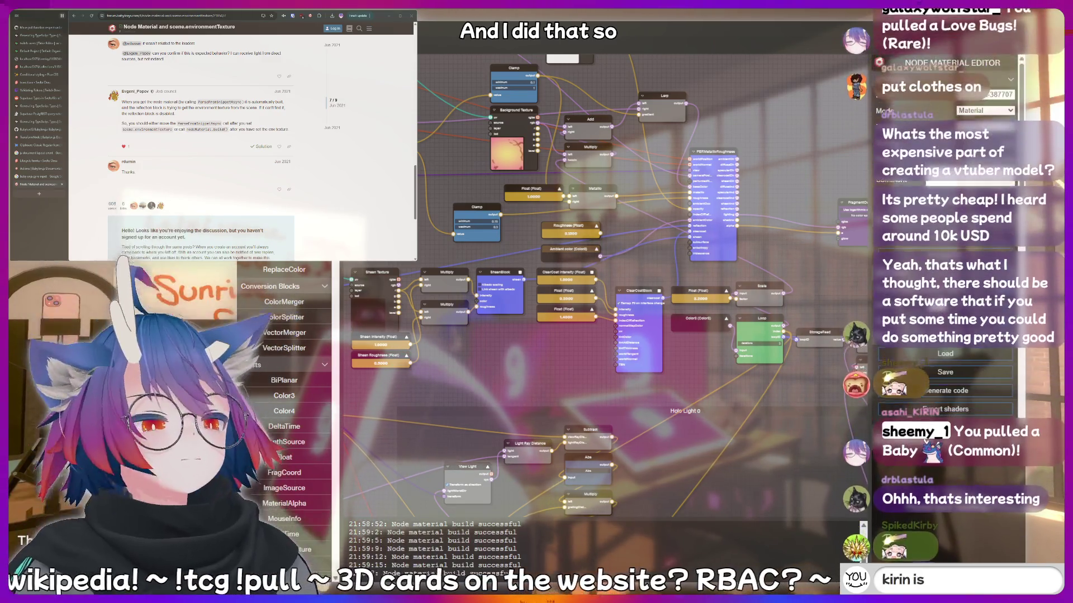
pyautogui.write(' a bottom')
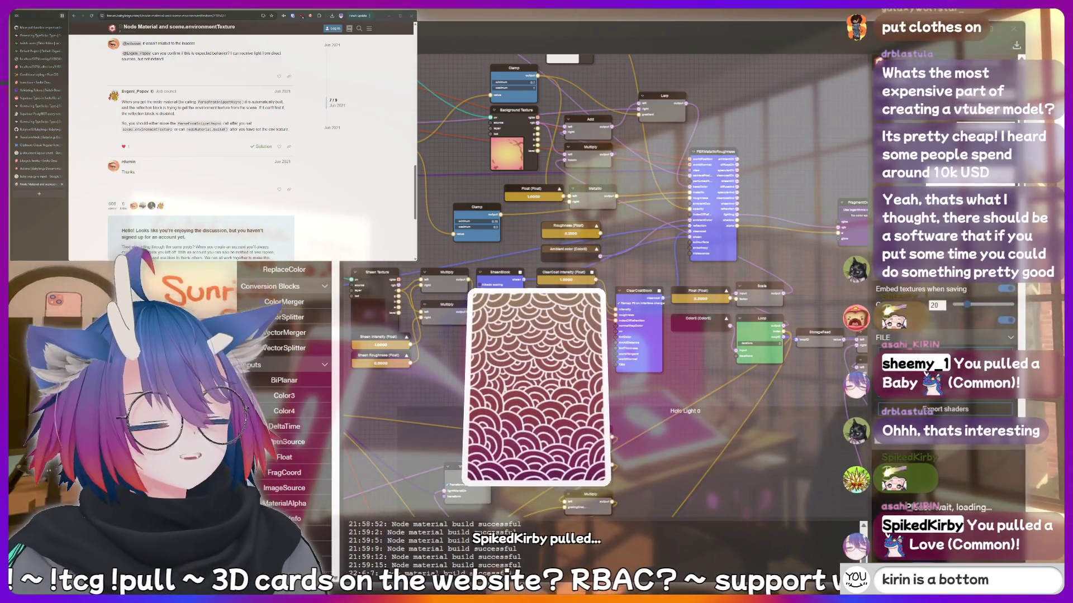
pyautogui.press('BackSpace')
pyautogui.press('BackSpace')
pyautogui.press('BackSpace')
pyautogui.press('BackSpace')
pyautogui.press('BackSpace')
pyautogui.press('BackSpace')
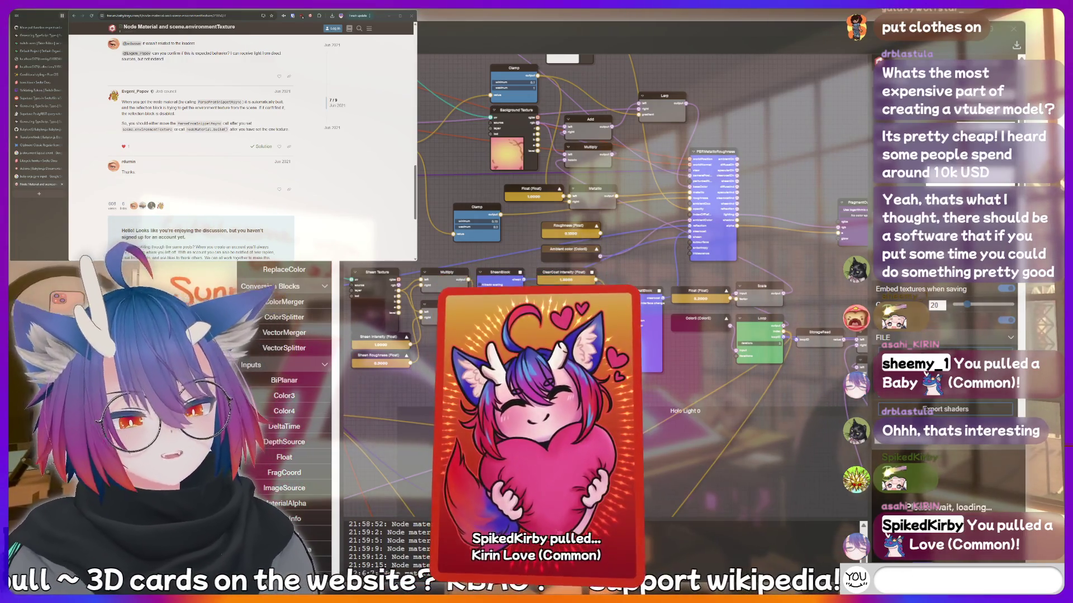
pyautogui.write('cringe')
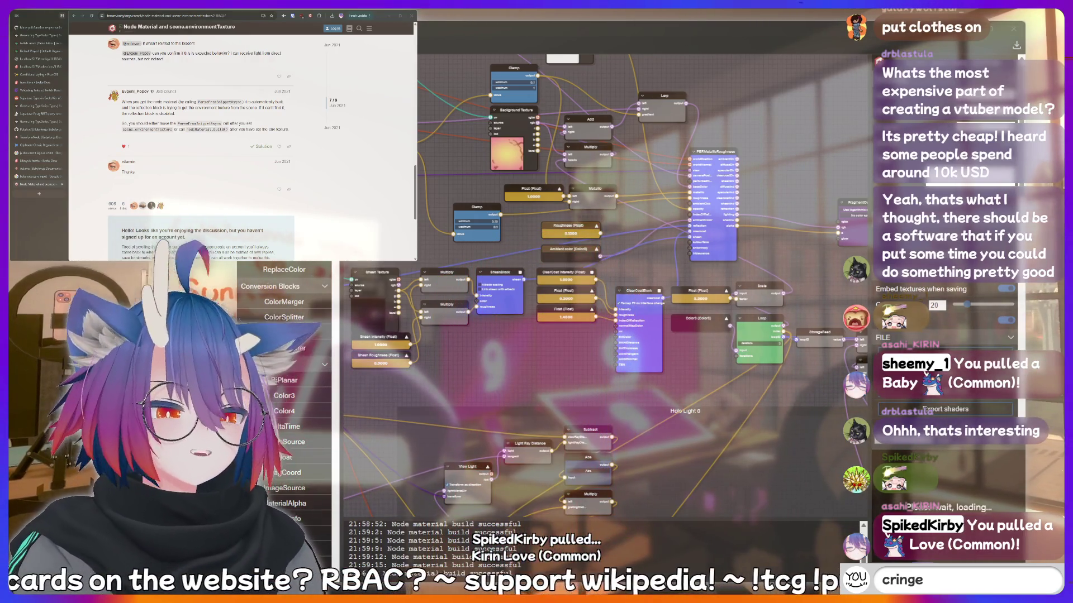
pyautogui.press('BackSpace')
pyautogui.press('BackSpace')
pyautogui.press('BackSpace')
pyautogui.write('h')
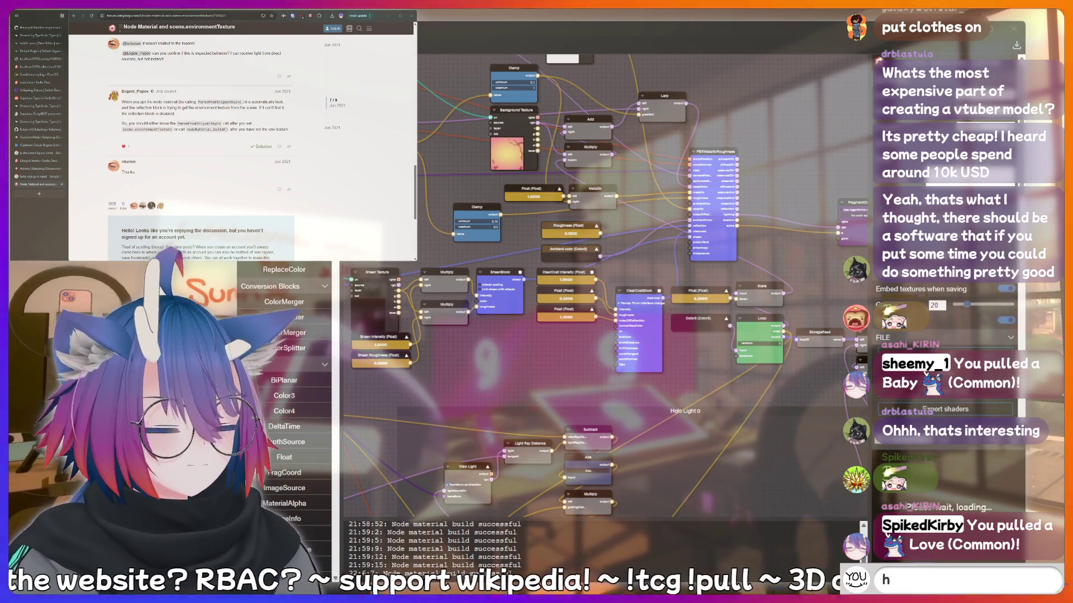
pyautogui.write('otdog')
pyautogui.press('BackSpace')
pyautogui.press('BackSpace')
pyautogui.press('BackSpace')
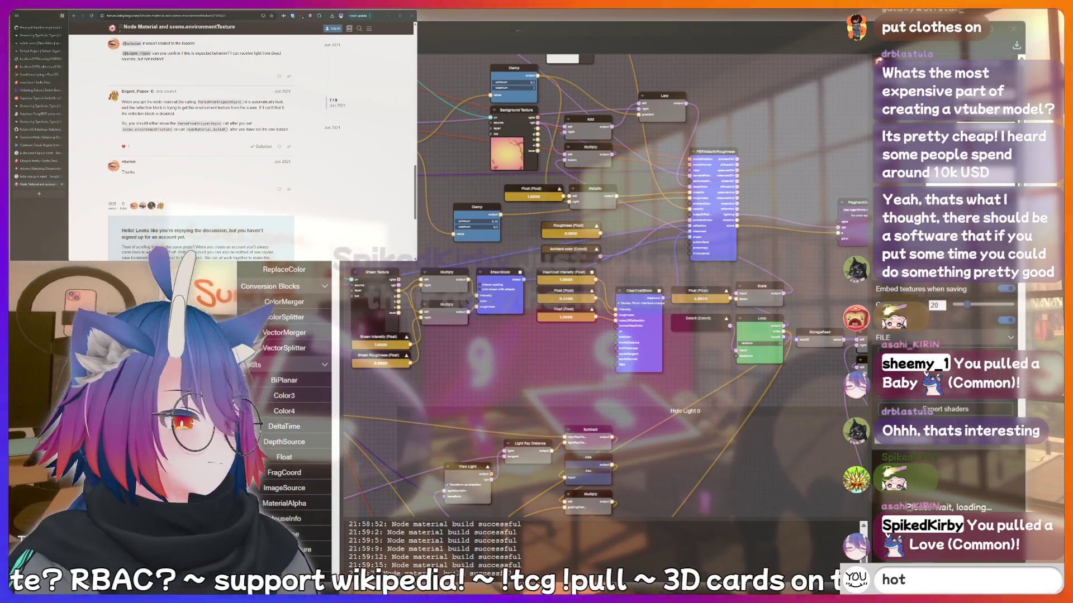
pyautogui.write('hotdog')
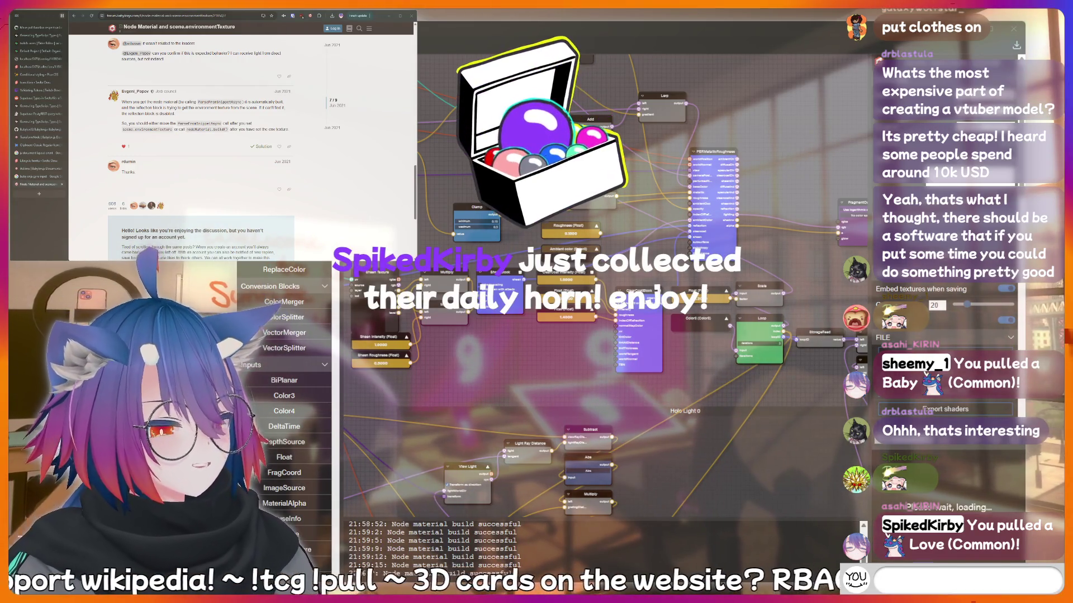
pyautogui.press('BackSpace')
pyautogui.press('BackSpace')
pyautogui.press('BackSpace')
pyautogui.write('hotdog')
pyautogui.press('BackSpace')
pyautogui.press('BackSpace')
pyautogui.press('BackSpace')
pyautogui.press('BackSpace')
pyautogui.press('BackSpace')
pyautogui.write('fish')
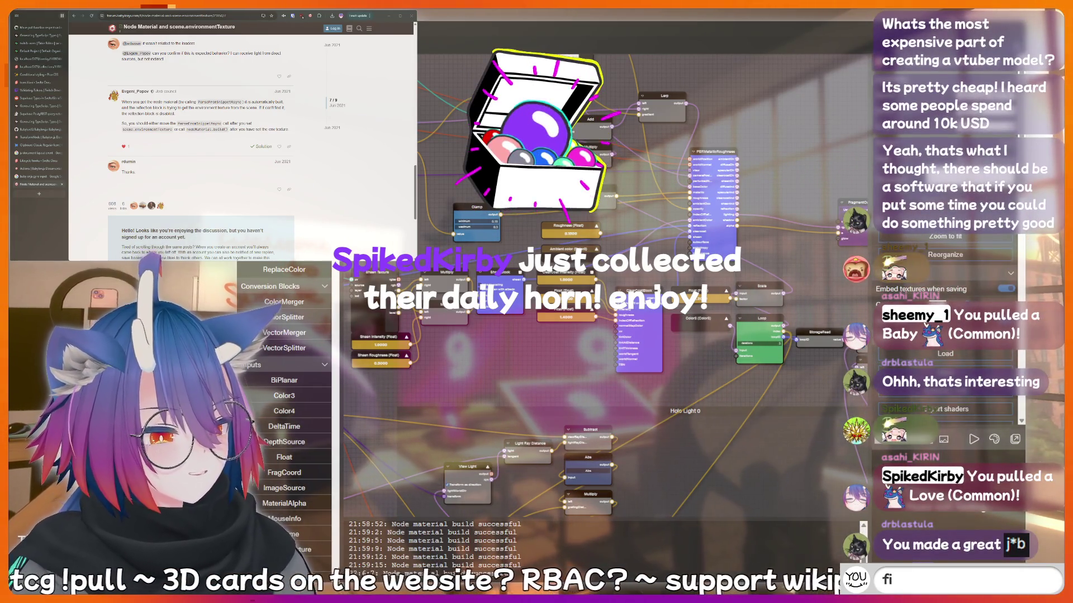
pyautogui.press('BackSpace')
pyautogui.press('BackSpace')
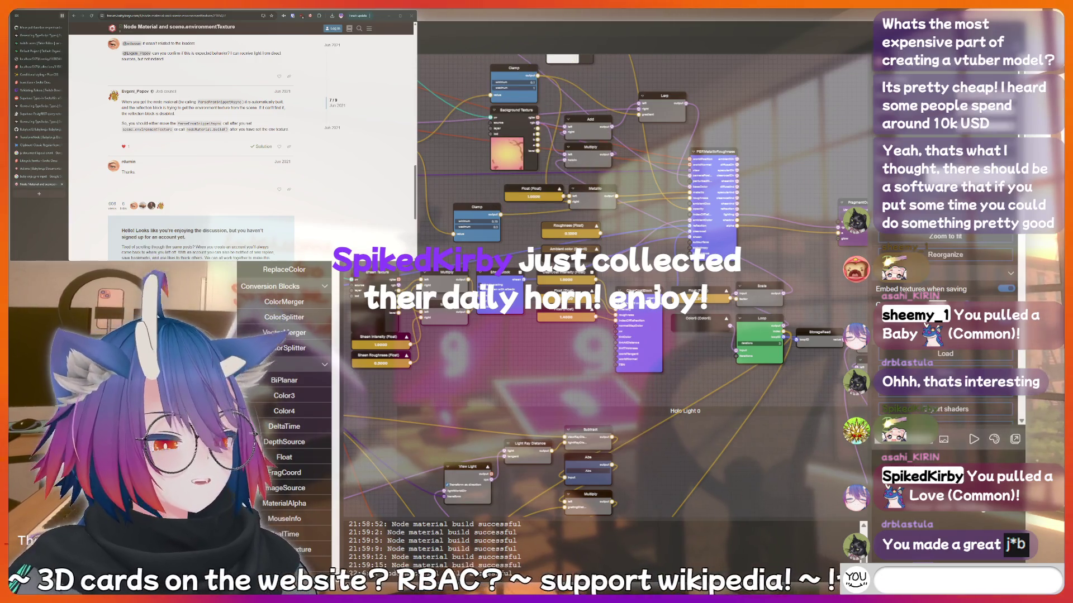
pyautogui.write('AAAAAAH')
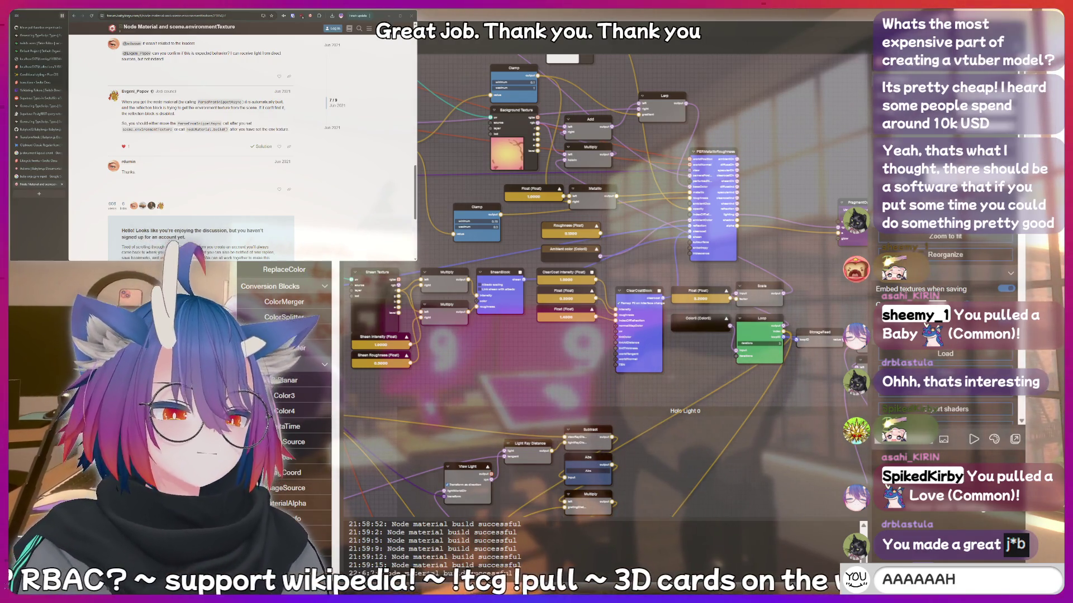
pyautogui.press('BackSpace')
pyautogui.press('BackSpace')
pyautogui.press('BackSpace')
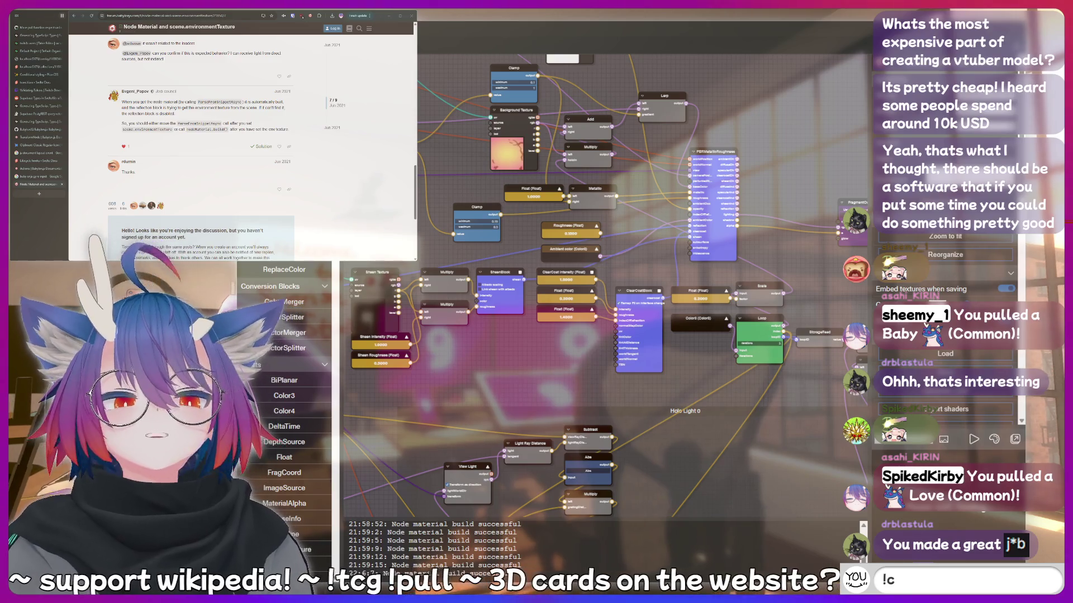
pyautogui.write('harit')
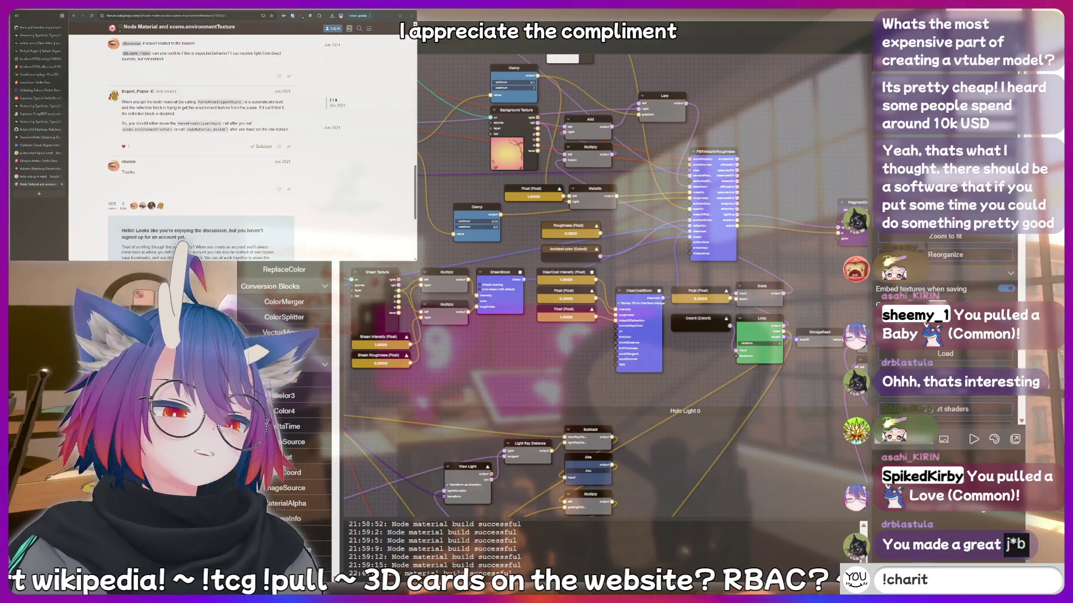
pyautogui.write('h')
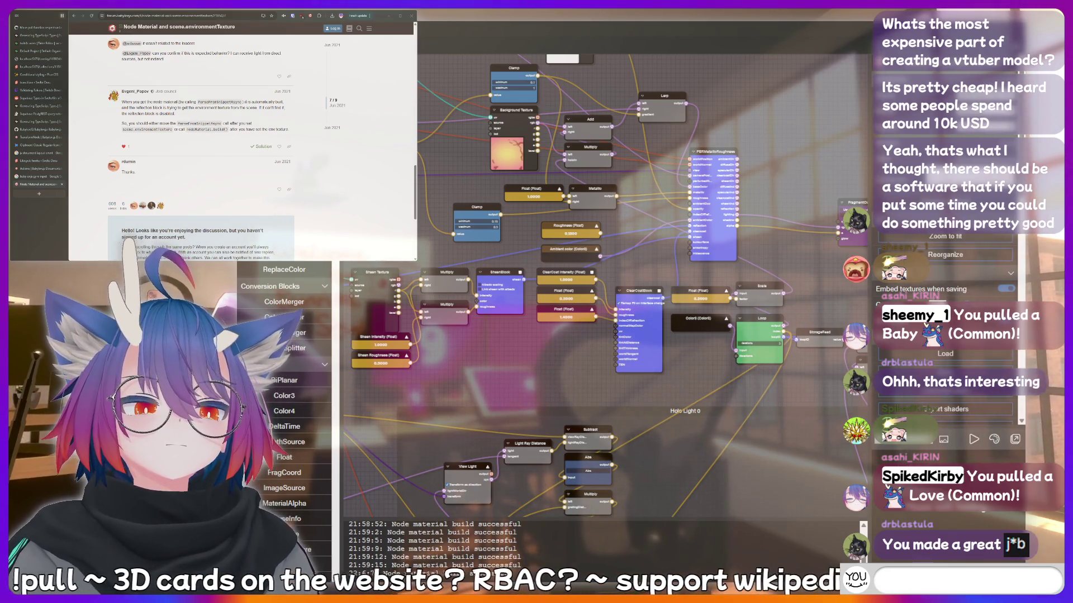
pyautogui.write('ish')
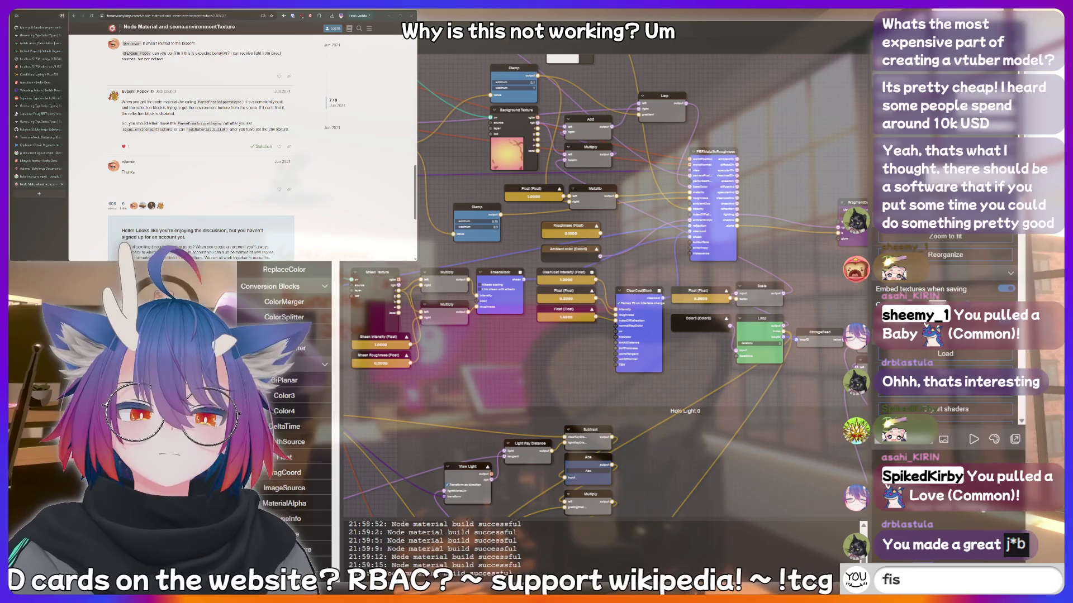
# Return to the search results and open the 'Black PBR texture under Environment lighting' thread.
pyautogui.press('Return')
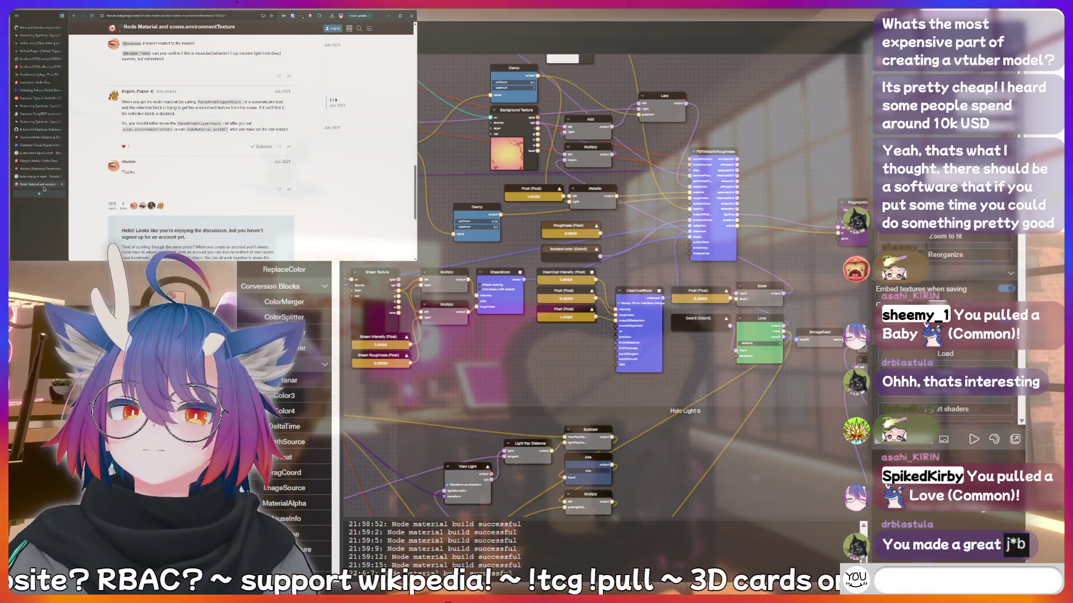
pyautogui.write('hiii')
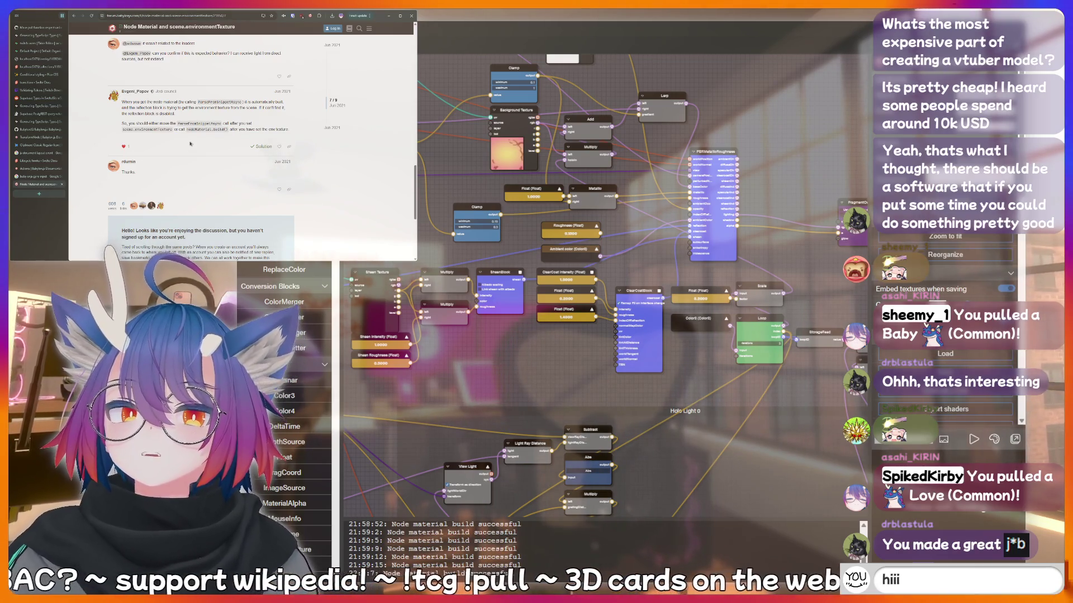
pyautogui.hotkey('alt', 'Left')
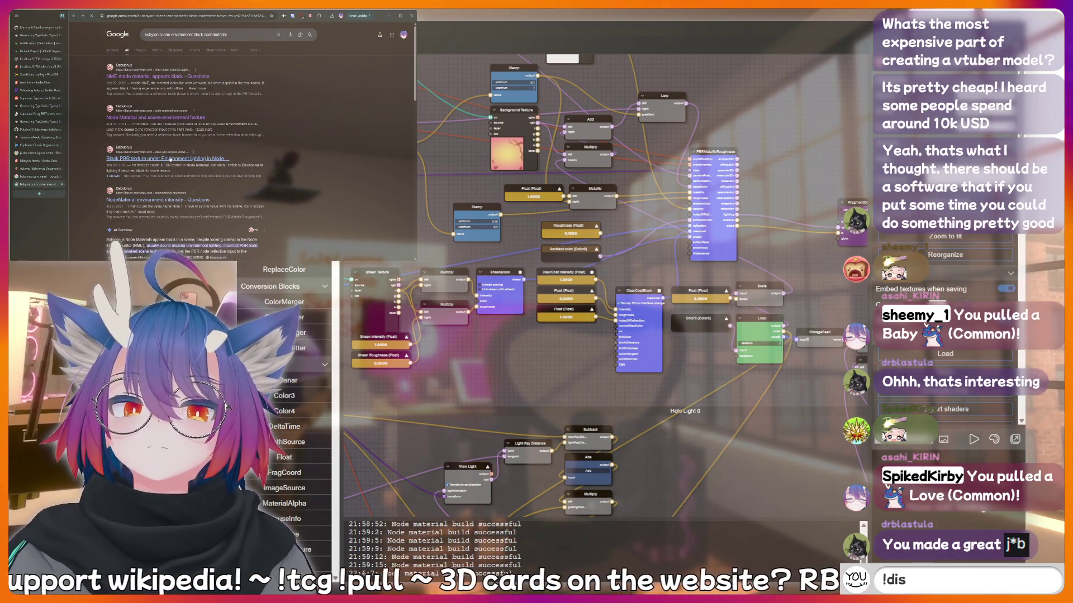
pyautogui.click(170, 159)
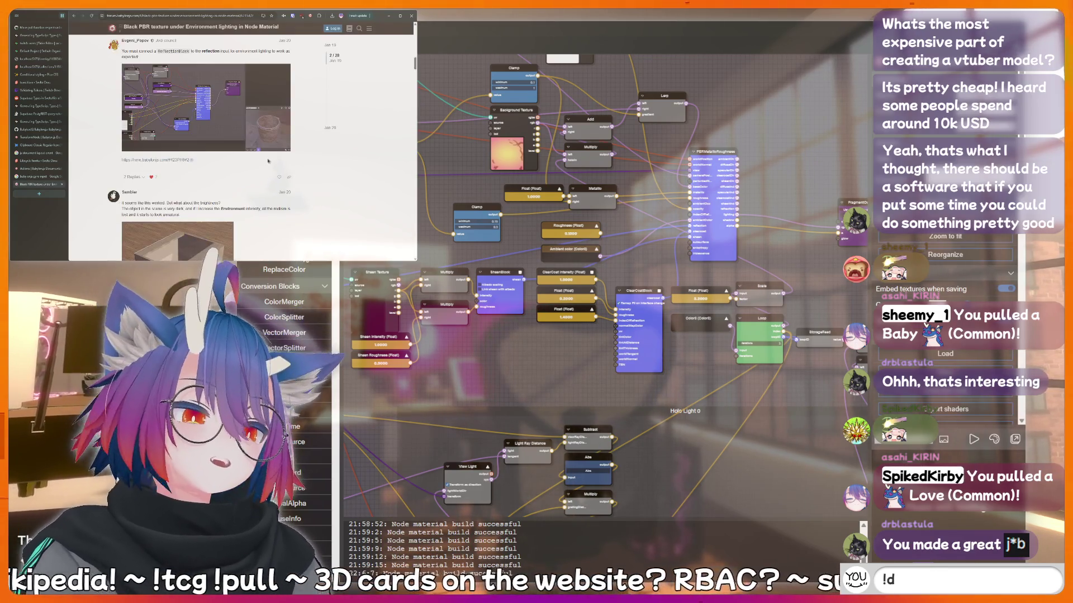
# Scroll through the replies of the Black PBR texture under Environment lighting thread.
pyautogui.write('!addquote I just sa')
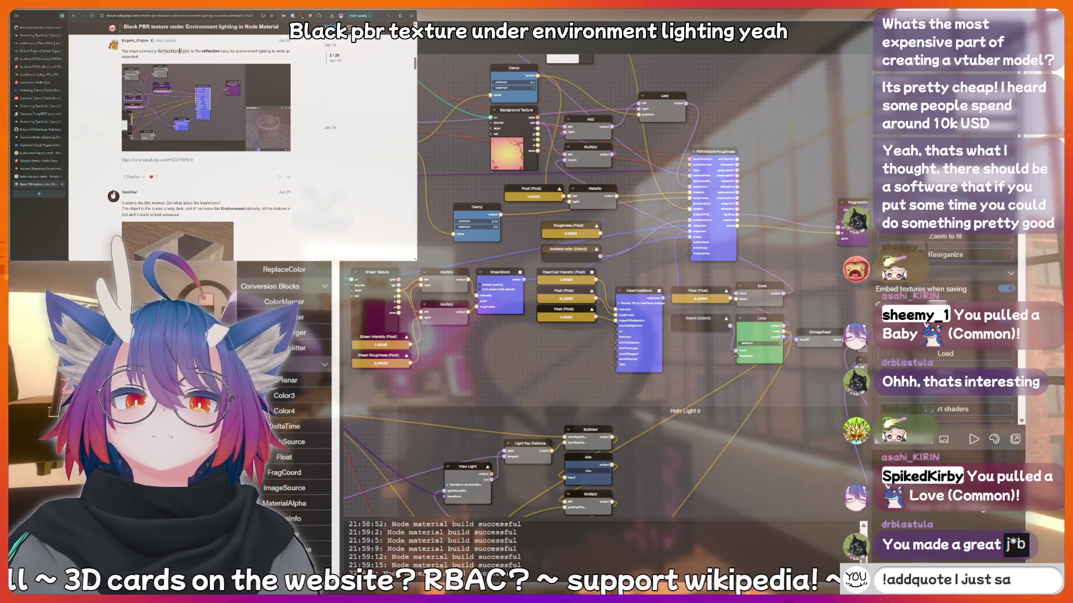
pyautogui.write('id som')
pyautogui.scroll(-3, 202, 70)
pyautogui.write('ething ')
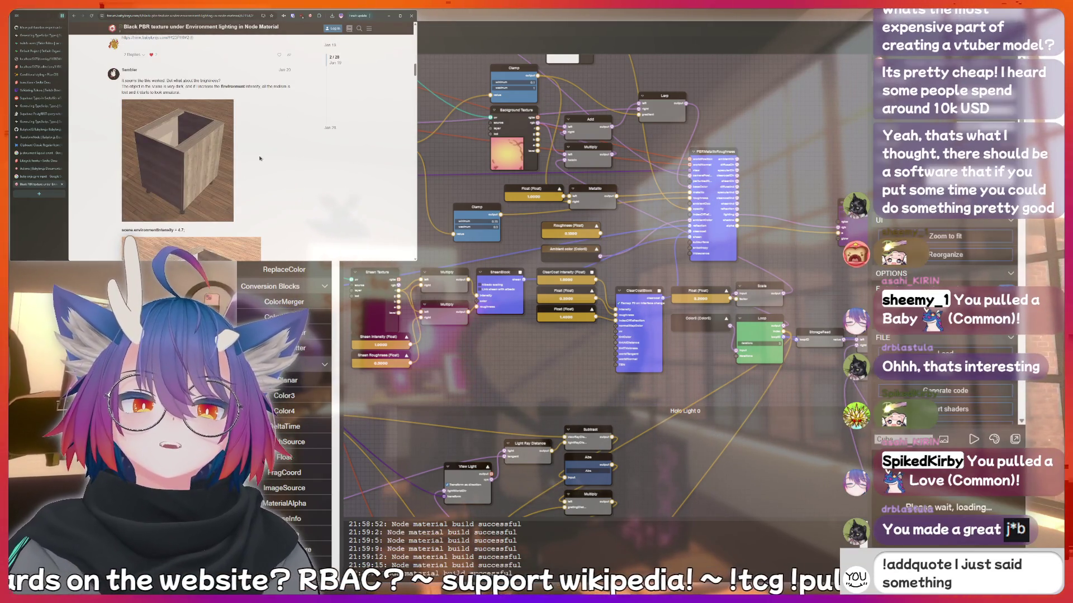
pyautogui.write('sussy that s')
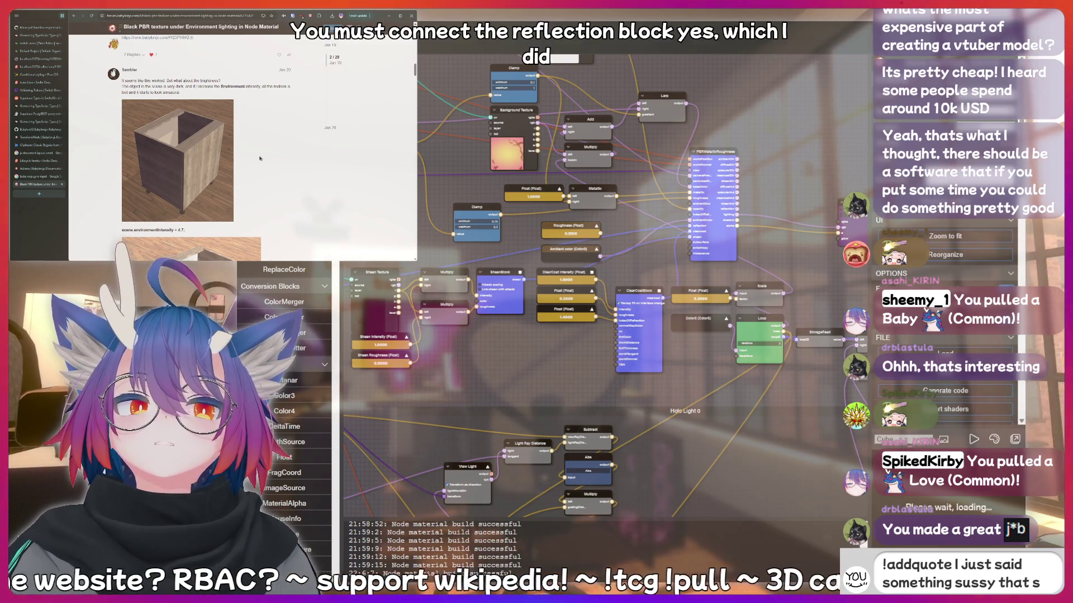
pyautogui.write('hould be r')
pyautogui.scroll(-1, 260, 158)
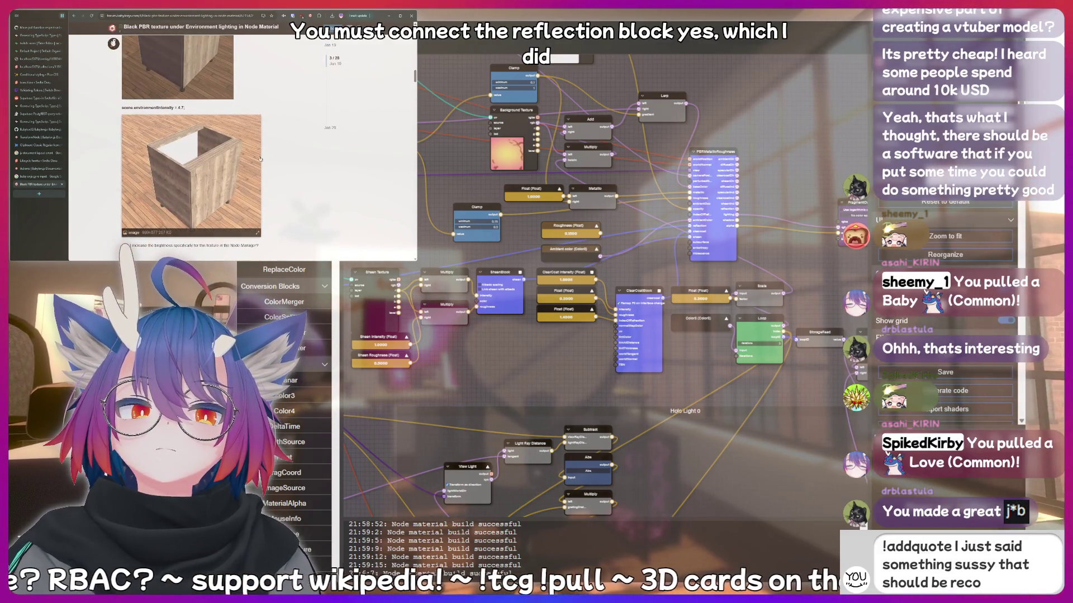
pyautogui.scroll(-5, 260, 159)
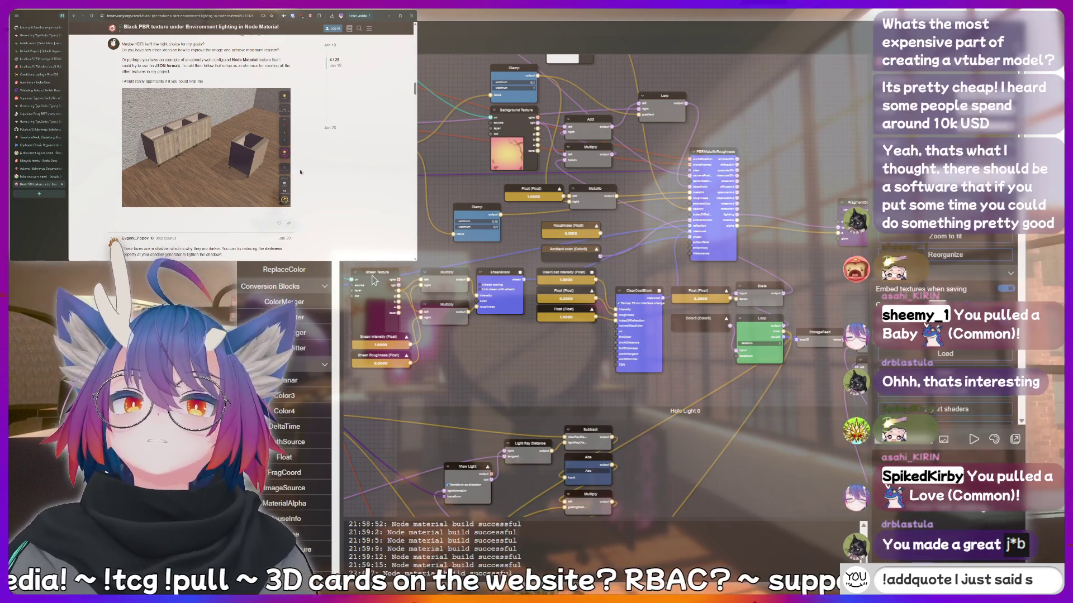
pyautogui.scroll(-5, 302, 171)
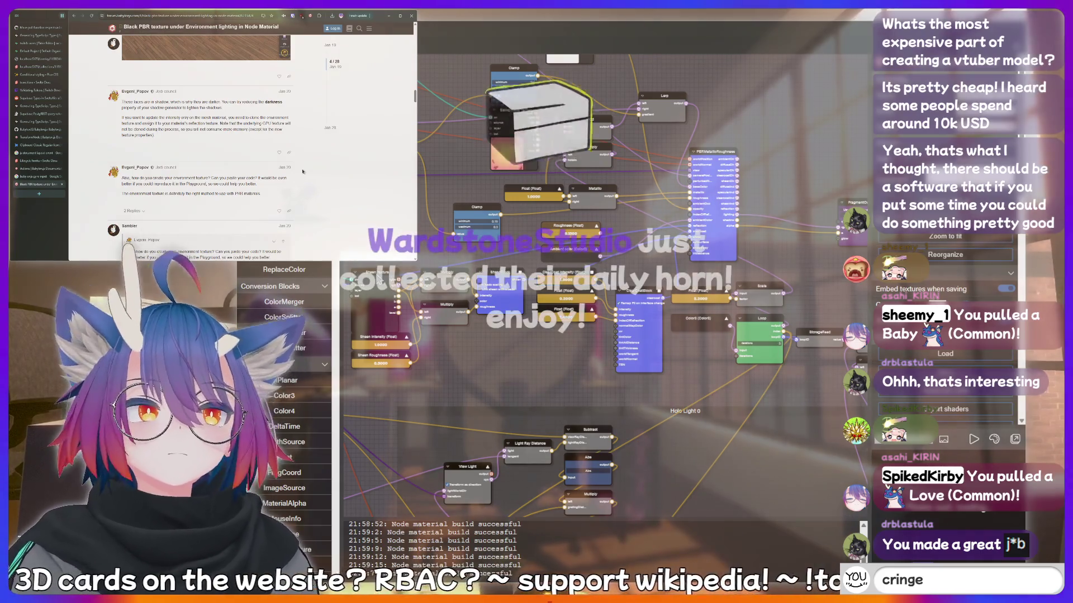
pyautogui.scroll(-3, 302, 172)
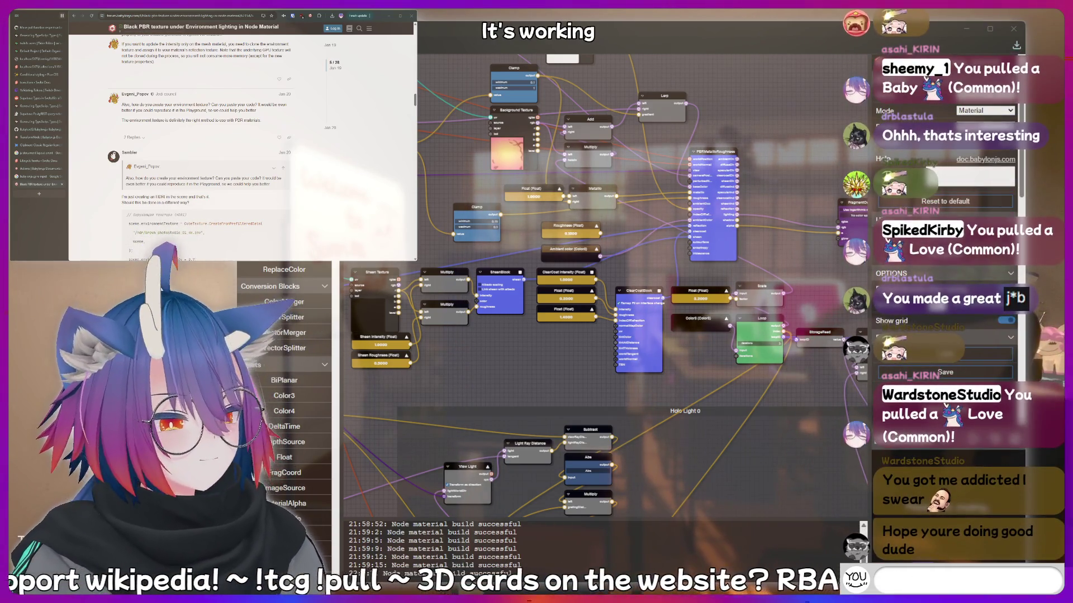
# Switch to the localhost card overlay page.
pyautogui.write('peepee poop')
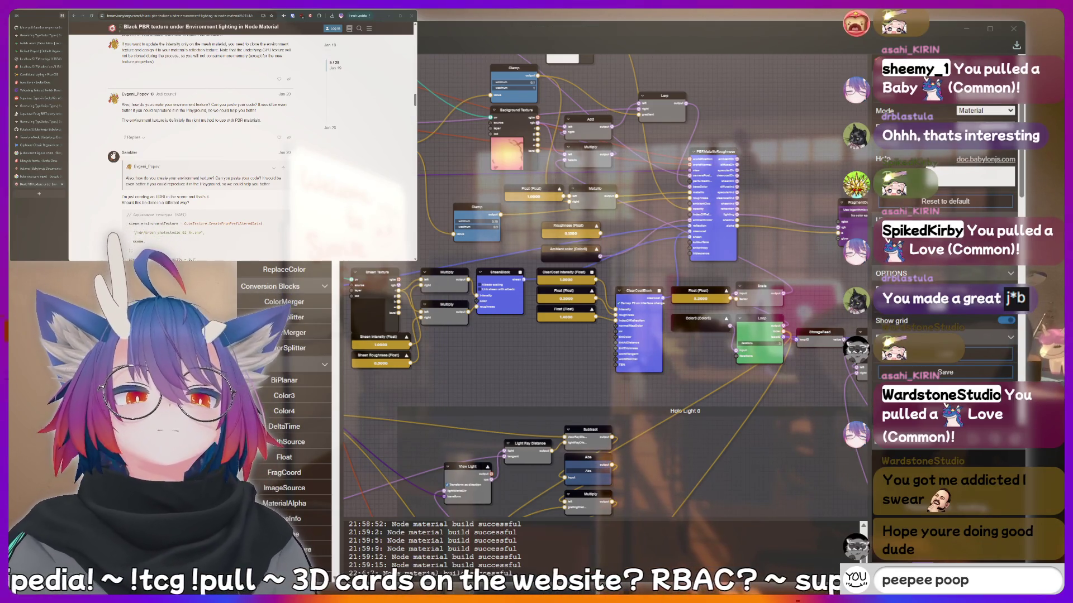
pyautogui.press('BackSpace')
pyautogui.press('BackSpace')
pyautogui.press('BackSpace')
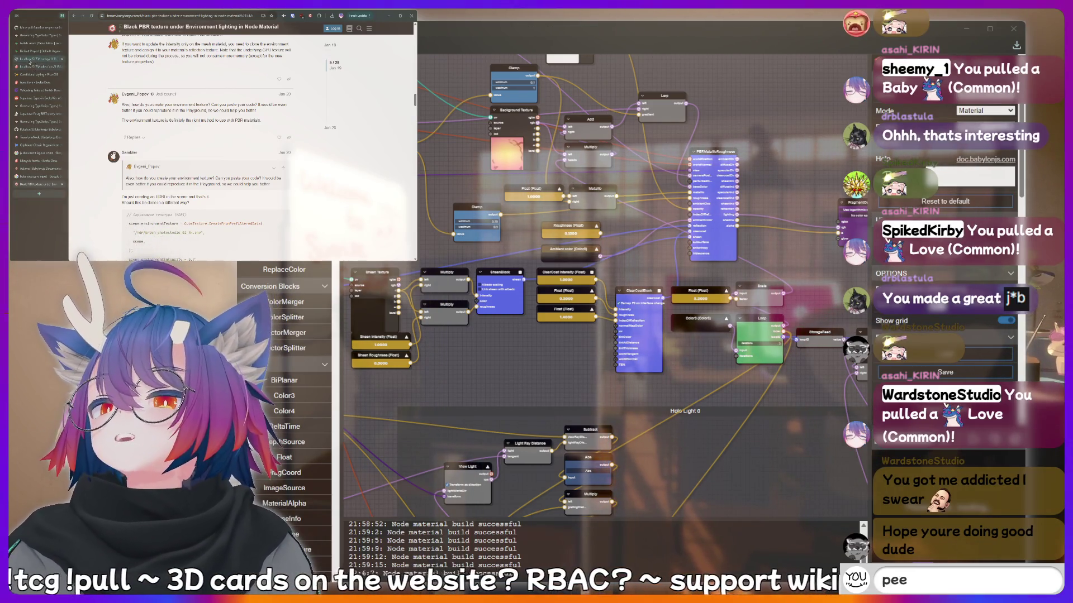
pyautogui.click(39, 58)
pyautogui.write('peepee p')
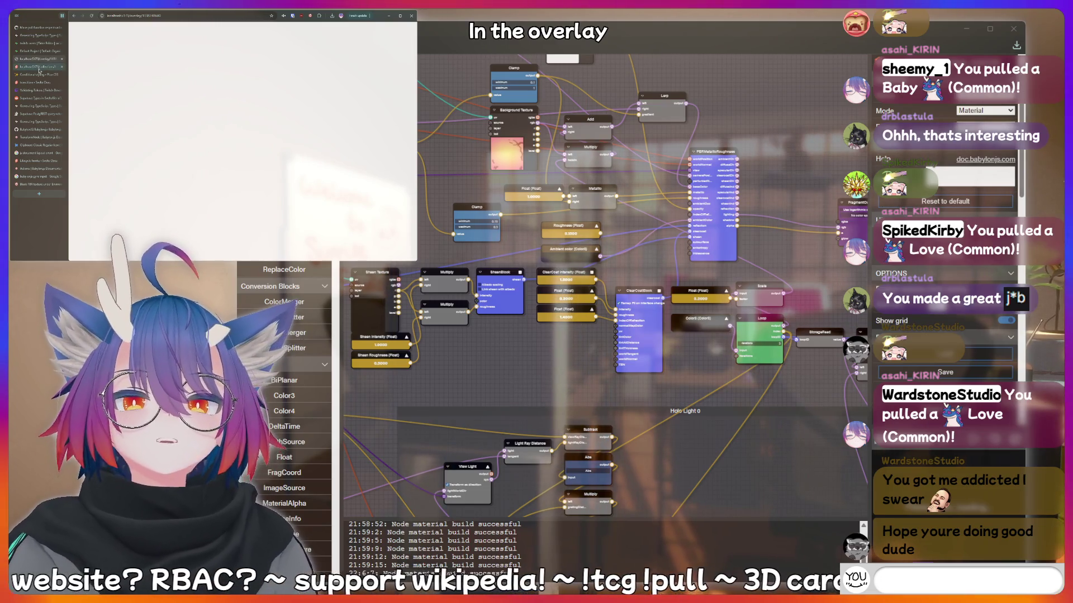
# Switch to the Sunrise TCG card collection page.
pyautogui.click(39, 67)
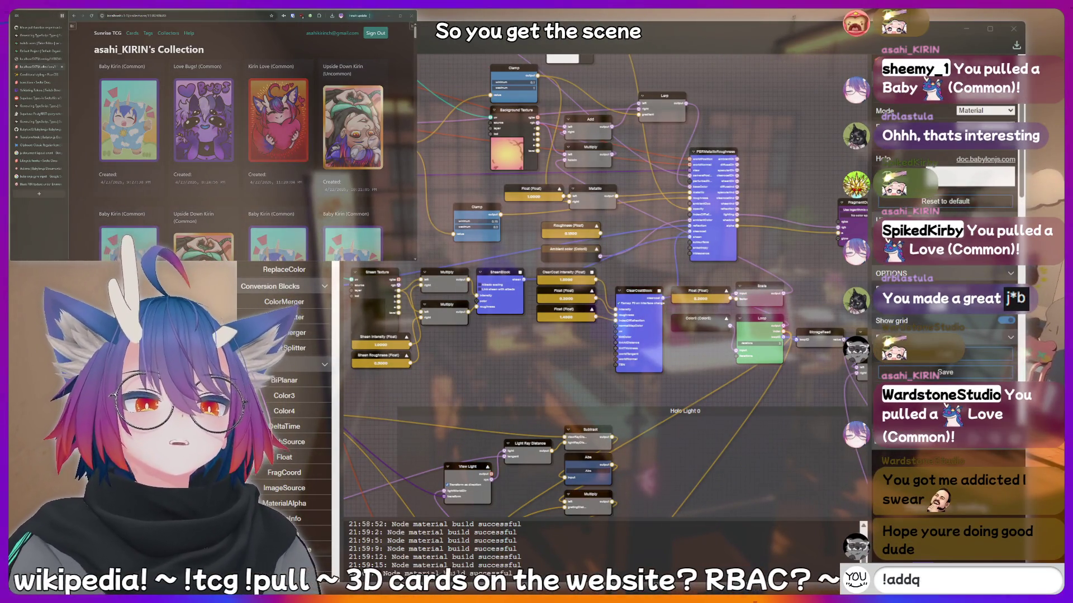
pyautogui.write('ish')
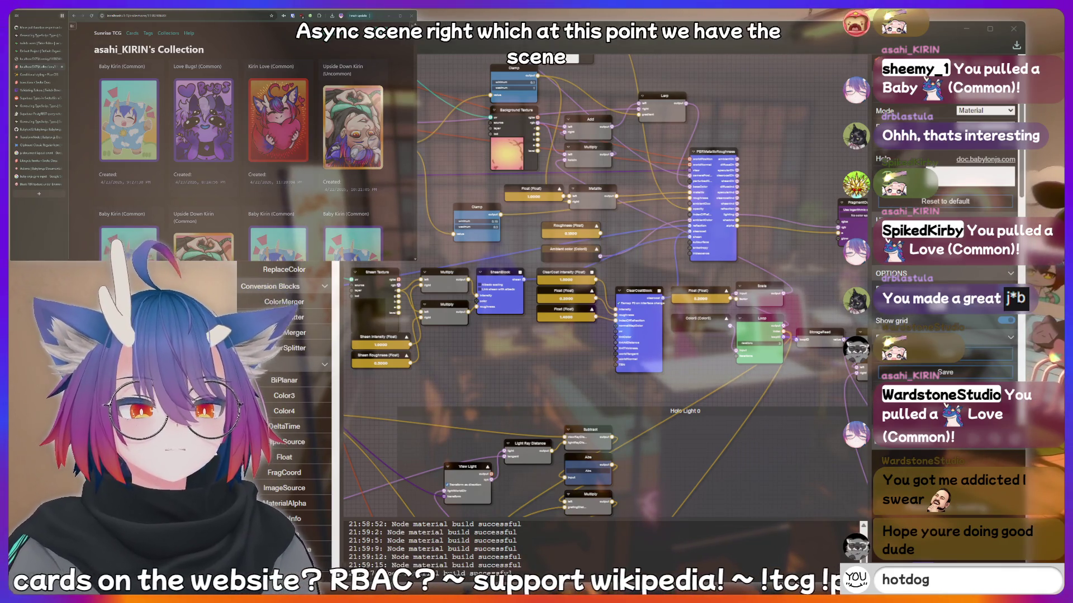
pyautogui.write('meat')
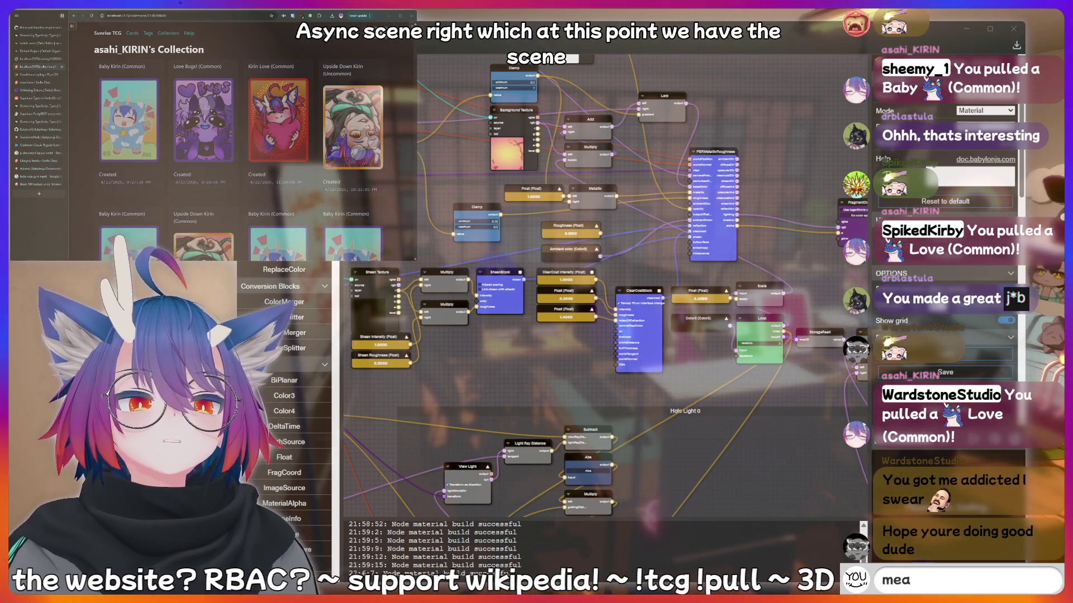
pyautogui.hotkey('ctrl', 'a')
pyautogui.press('BackSpace')
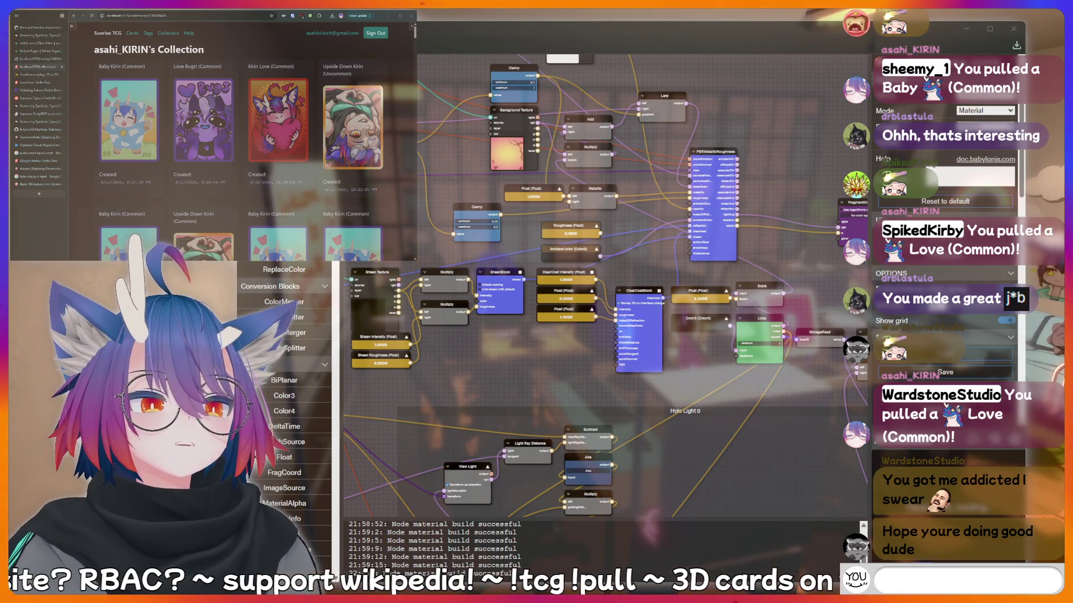
pyautogui.write('AAAAAAH')
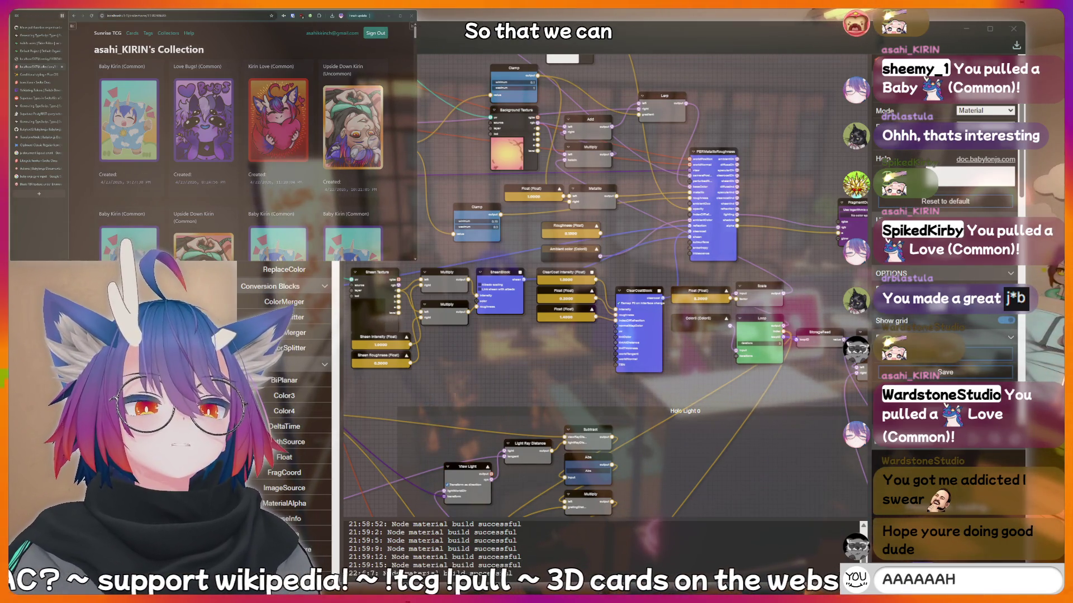
# Type and clear several short chat messages, including '!charity'.
pyautogui.hotkey('ctrl', 'a')
pyautogui.press('BackSpace')
pyautogui.write('!charity')
pyautogui.press('BackSpace')
pyautogui.press('BackSpace')
pyautogui.press('BackSpace')
pyautogui.write('hotdog')
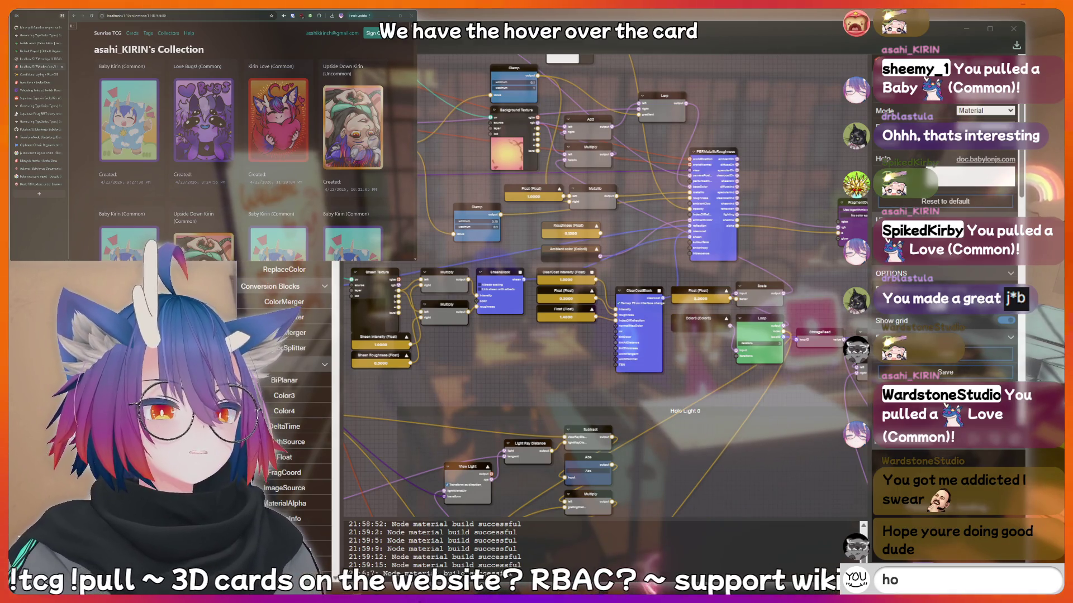
pyautogui.press('BackSpace')
pyautogui.press('BackSpace')
pyautogui.press('BackSpace')
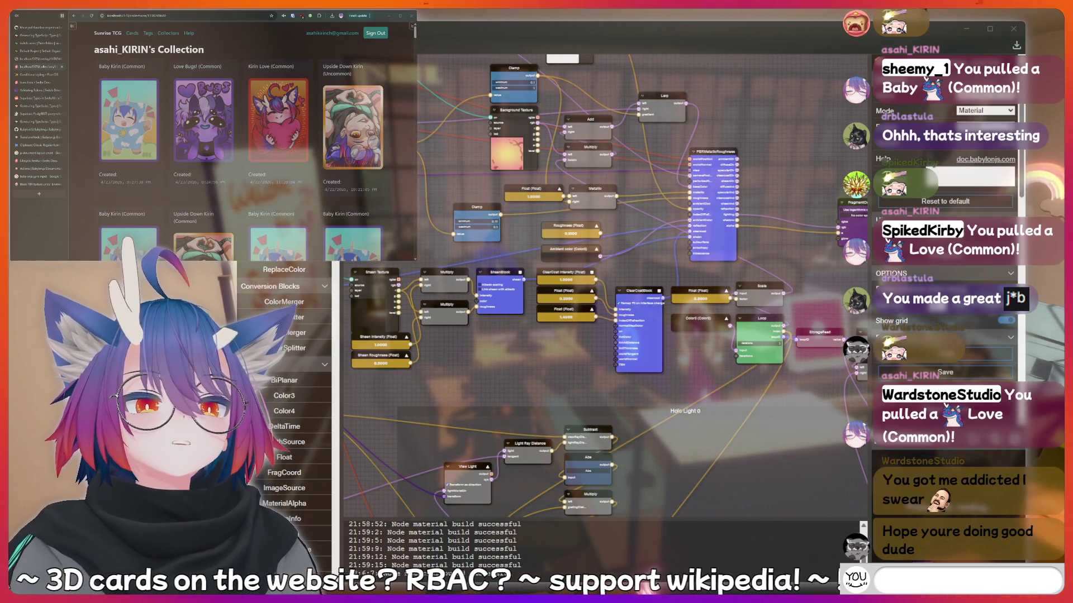
pyautogui.write('peepee poopoo')
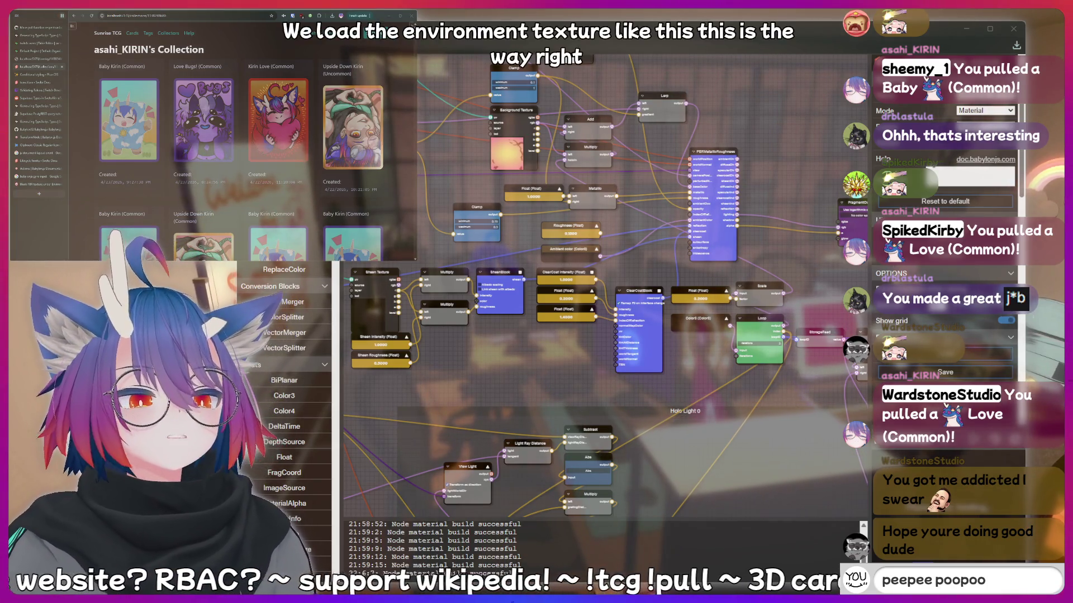
pyautogui.press('BackSpace')
pyautogui.press('BackSpace')
pyautogui.press('BackSpace')
pyautogui.write('!charity')
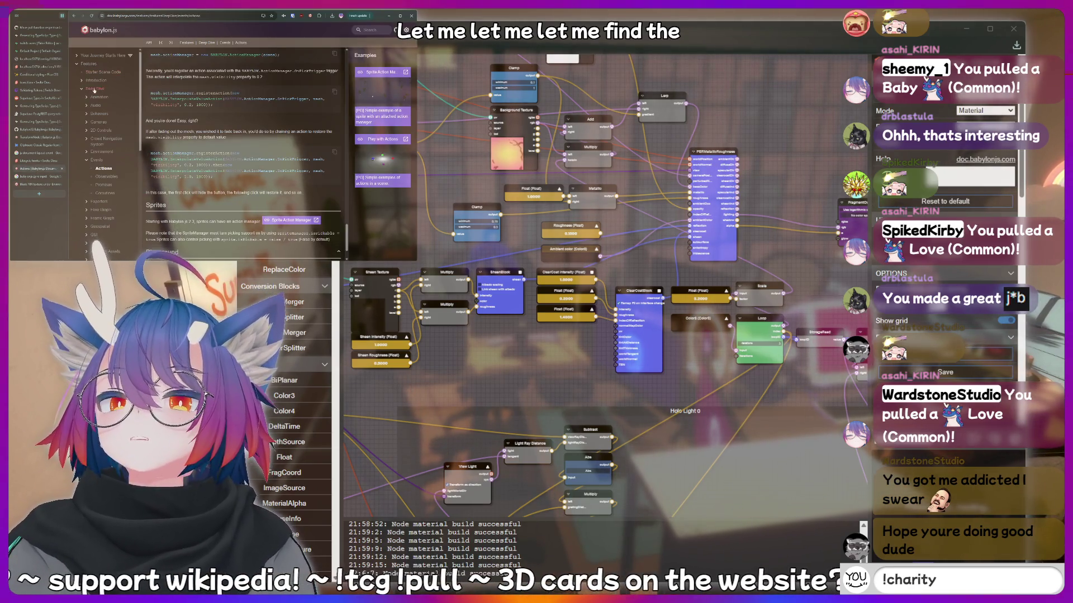
# Expand the docs' Environment section and open Introduction To Environment.
pyautogui.press('BackSpace')
pyautogui.press('BackSpace')
pyautogui.press('BackSpace')
pyautogui.write('nerd')
pyautogui.scroll(-3, 93, 122)
pyautogui.click(101, 79)
pyautogui.press('Return')
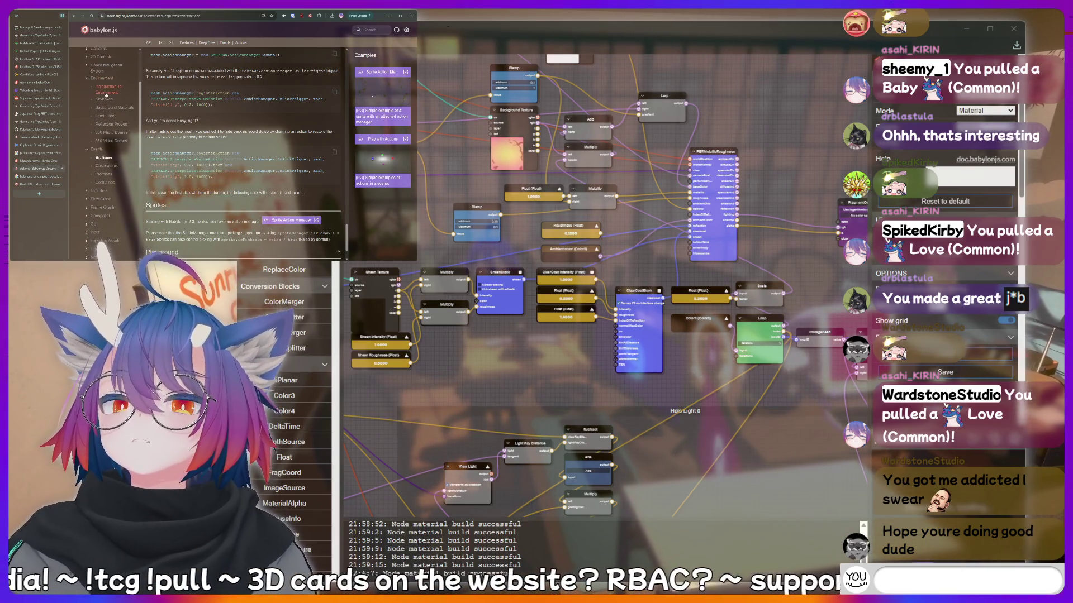
pyautogui.click(106, 89)
# Scroll the environment introduction, then open the 360 Photo Domes page.
pyautogui.write('!lurk')
pyautogui.scroll(-5, 239, 128)
pyautogui.scroll(-10, 238, 128)
pyautogui.press('BackSpace')
pyautogui.press('BackSpace')
pyautogui.press('BackSpace')
pyautogui.scroll(-3, 238, 130)
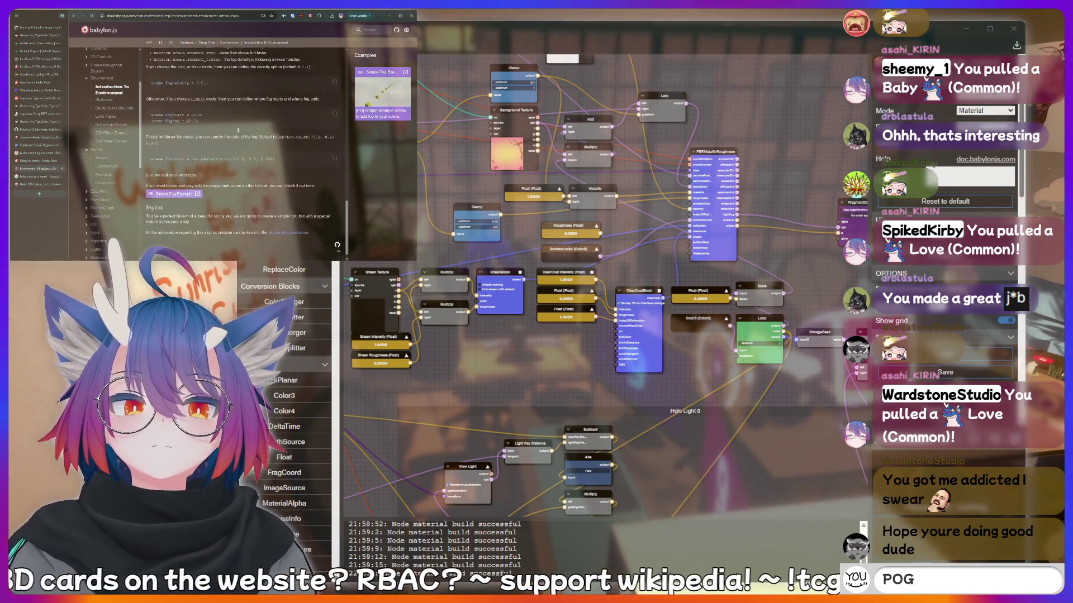
pyautogui.write('peepee poopo')
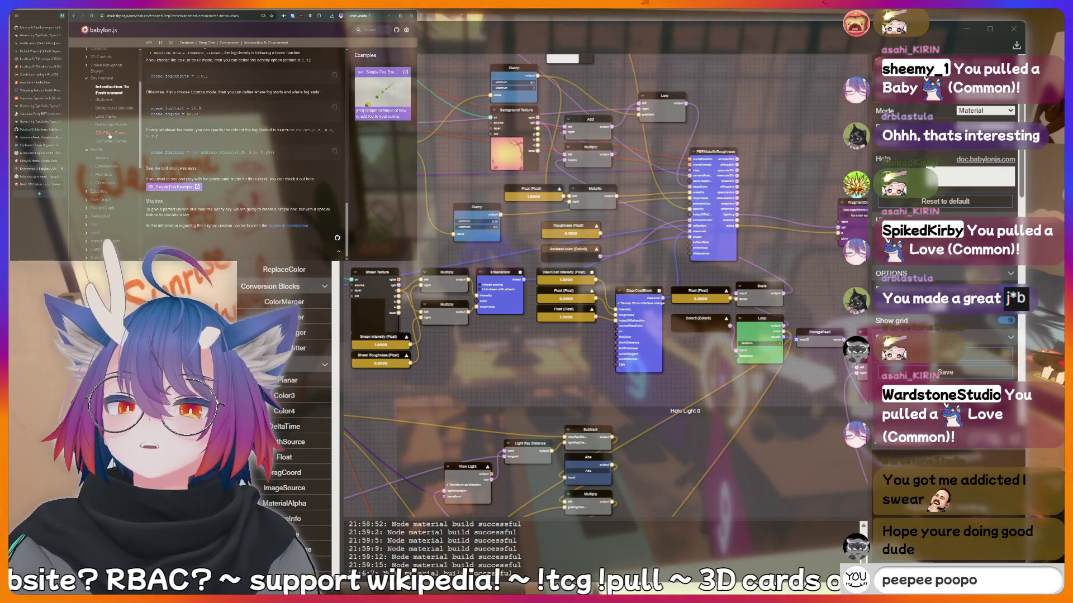
pyautogui.click(112, 133)
# Expand Using Materials and open 'Using An HDR Environment For PBR'.
pyautogui.press('BackSpace')
pyautogui.press('BackSpace')
pyautogui.press('BackSpace')
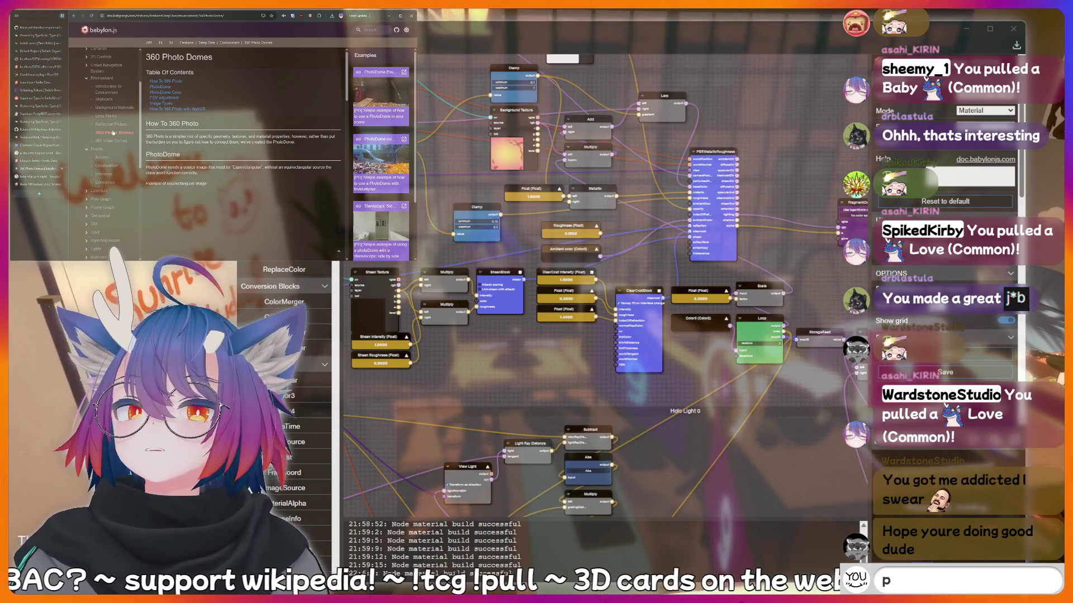
pyautogui.write('!lu')
pyautogui.scroll(-3, 249, 137)
pyautogui.scroll(-5, 248, 137)
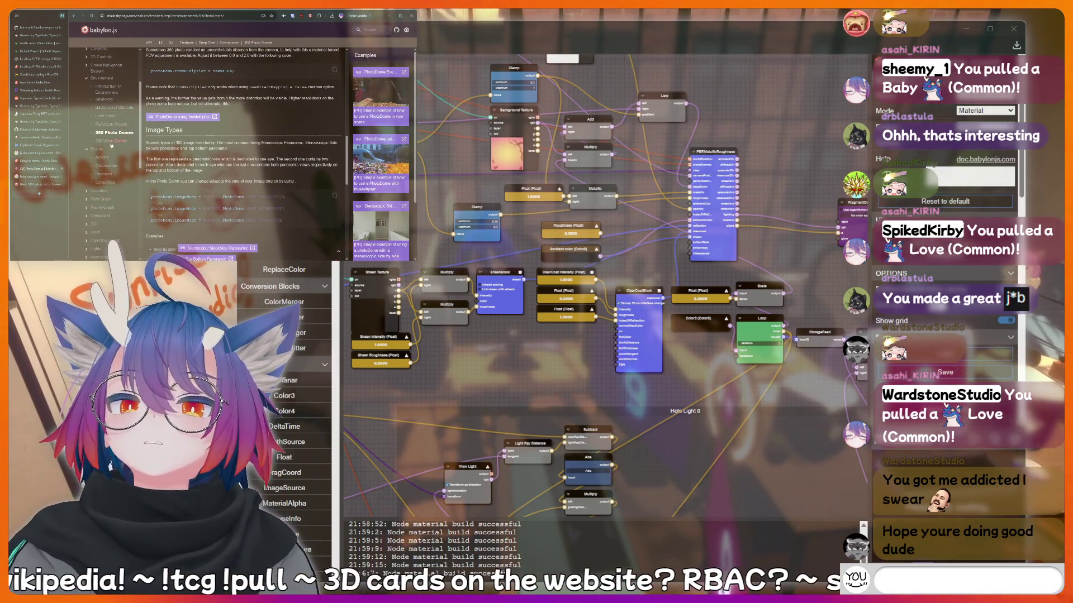
pyautogui.scroll(-3, 98, 149)
pyautogui.write('ii')
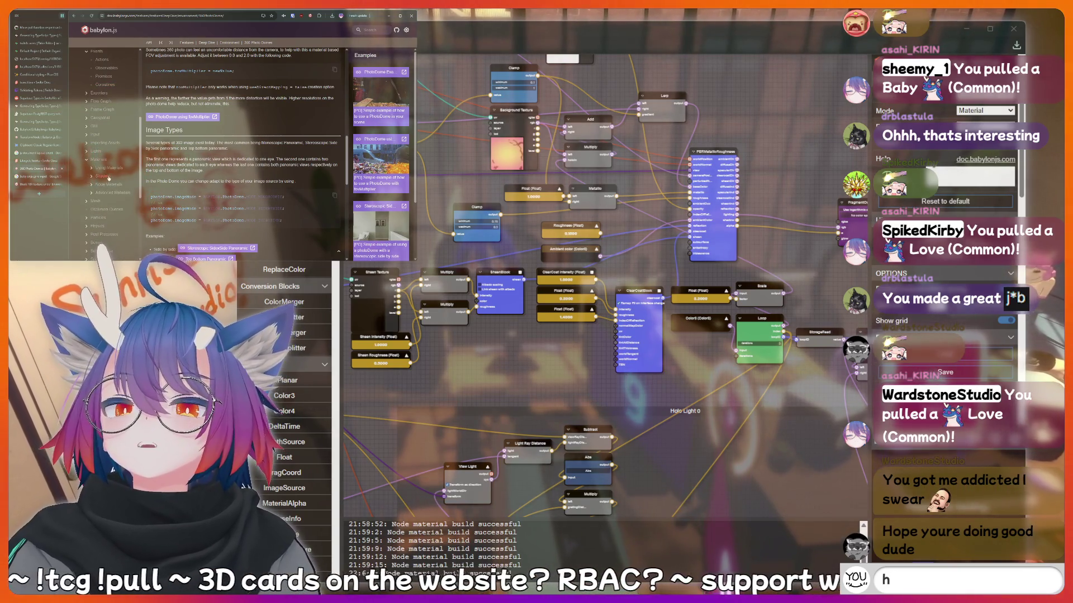
pyautogui.click(92, 144)
pyautogui.write('!clip')
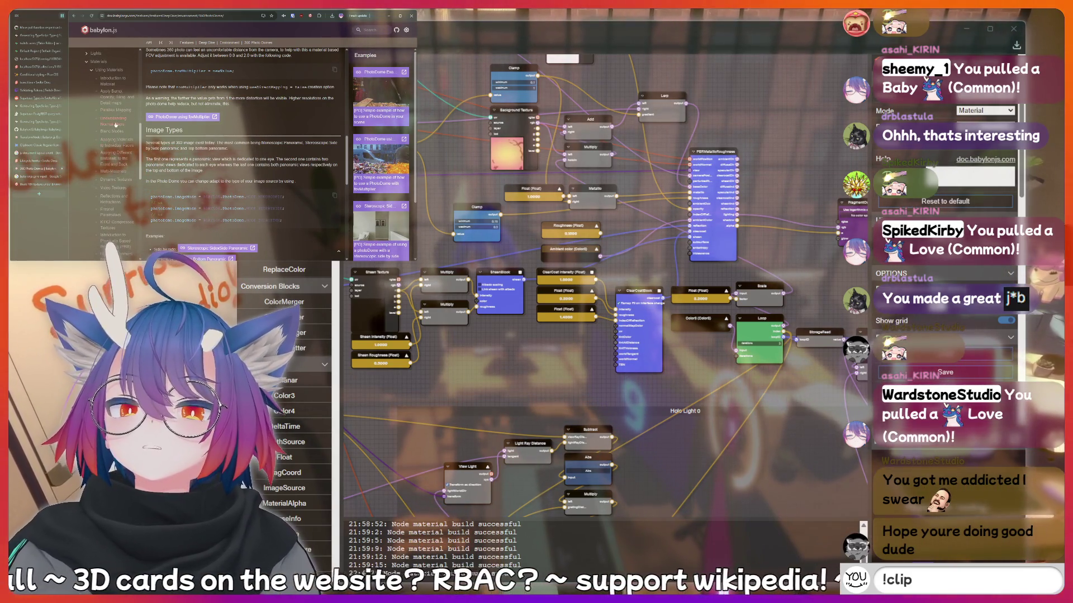
pyautogui.scroll(-3, 118, 157)
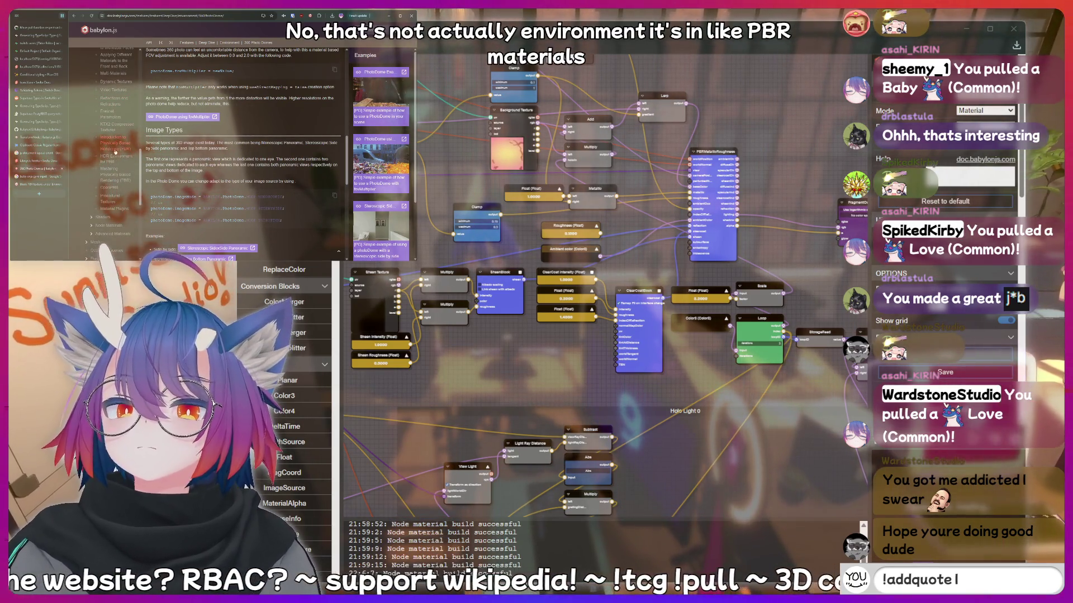
pyautogui.click(114, 159)
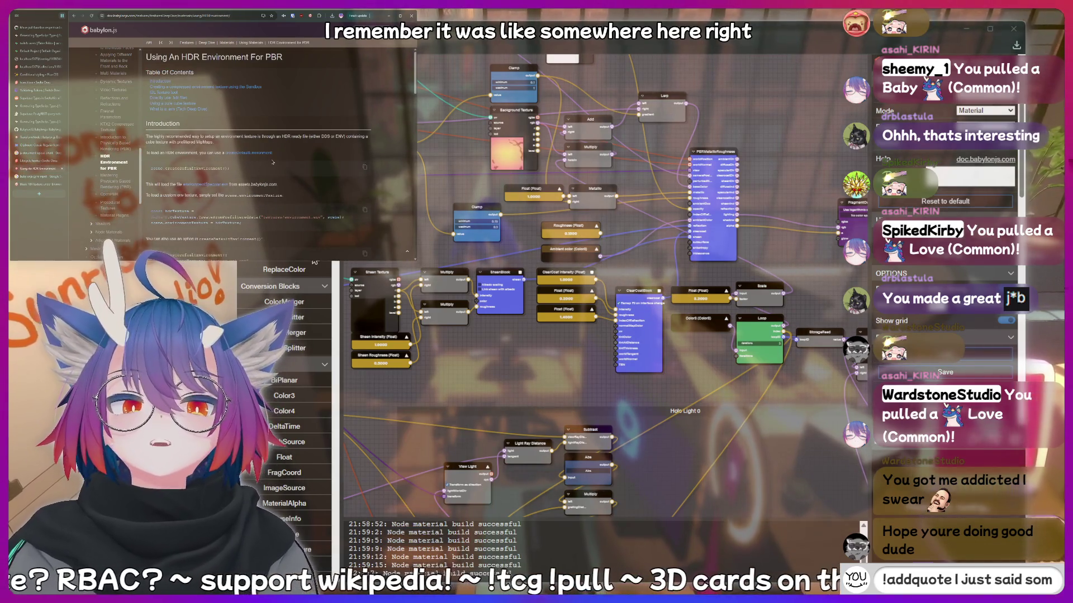
# Scroll to the HDR page's Introduction on loading environment textures.
pyautogui.scroll(-3, 273, 162)
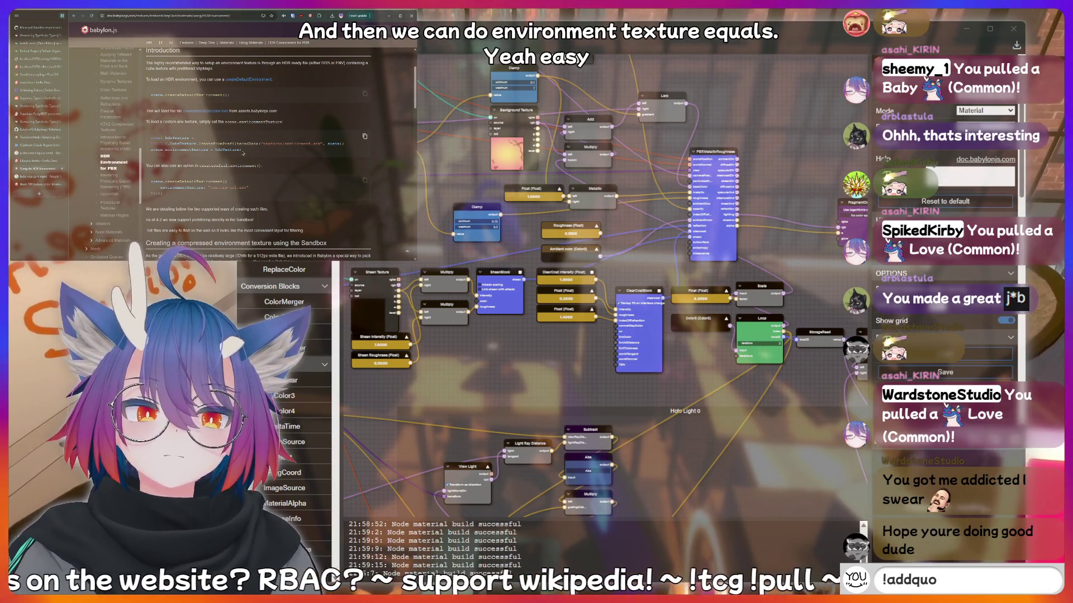
pyautogui.write('peep')
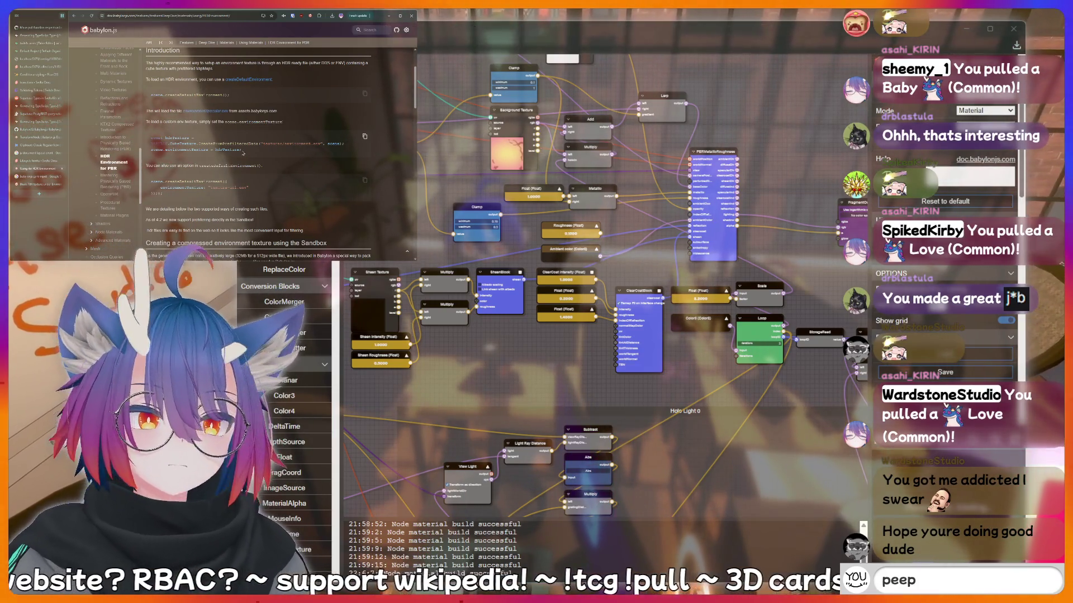
pyautogui.write('ee poopoo')
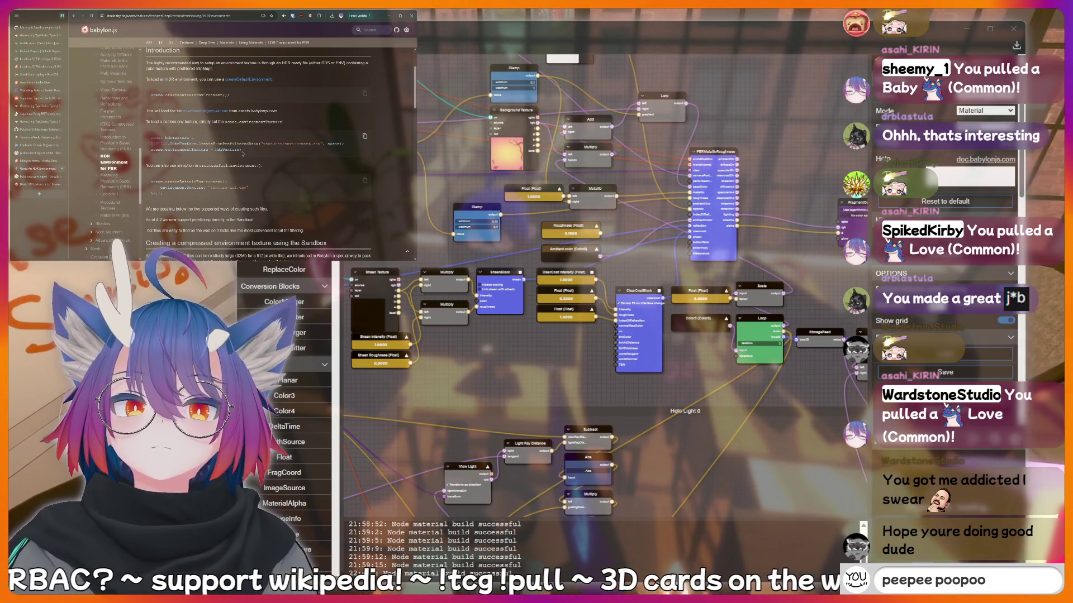
pyautogui.press('BackSpace')
pyautogui.press('BackSpace')
pyautogui.press('BackSpace')
pyautogui.write('hotd')
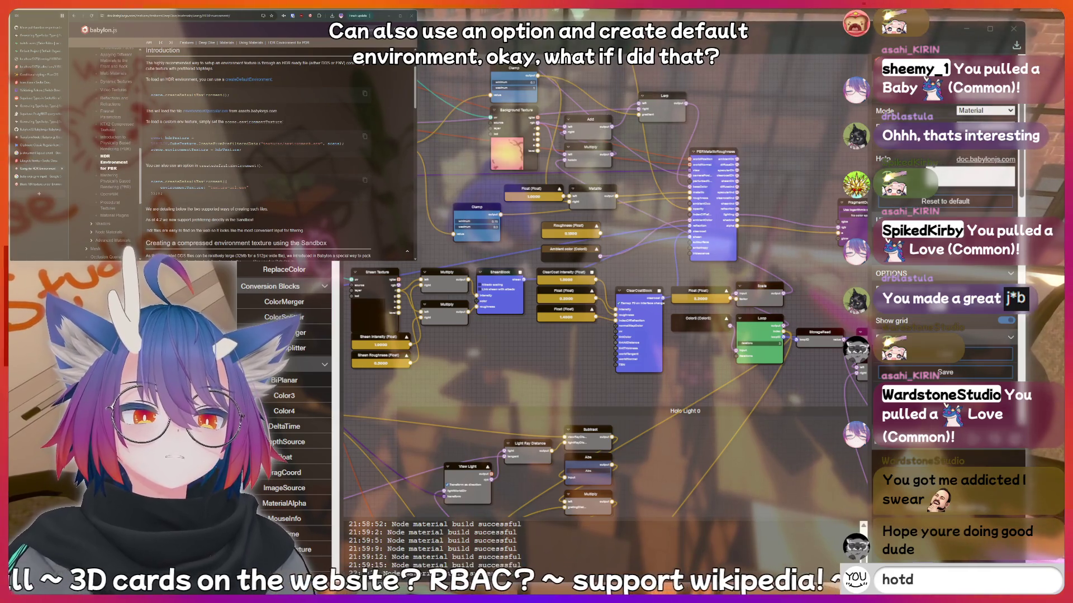
pyautogui.write('og')
pyautogui.press('BackSpace')
pyautogui.press('BackSpace')
pyautogui.press('BackSpace')
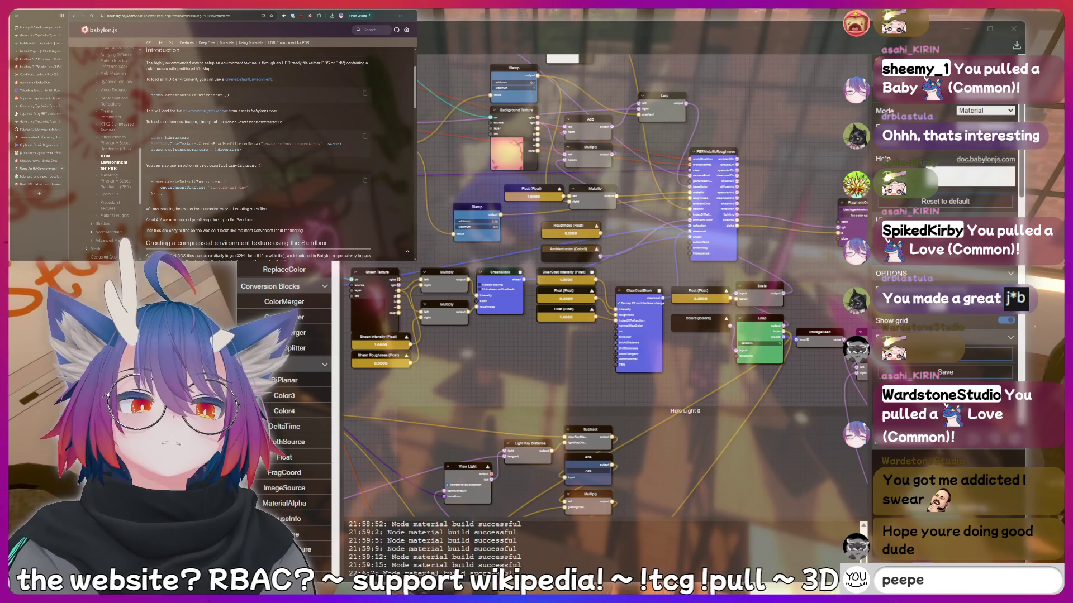
pyautogui.write('opo')
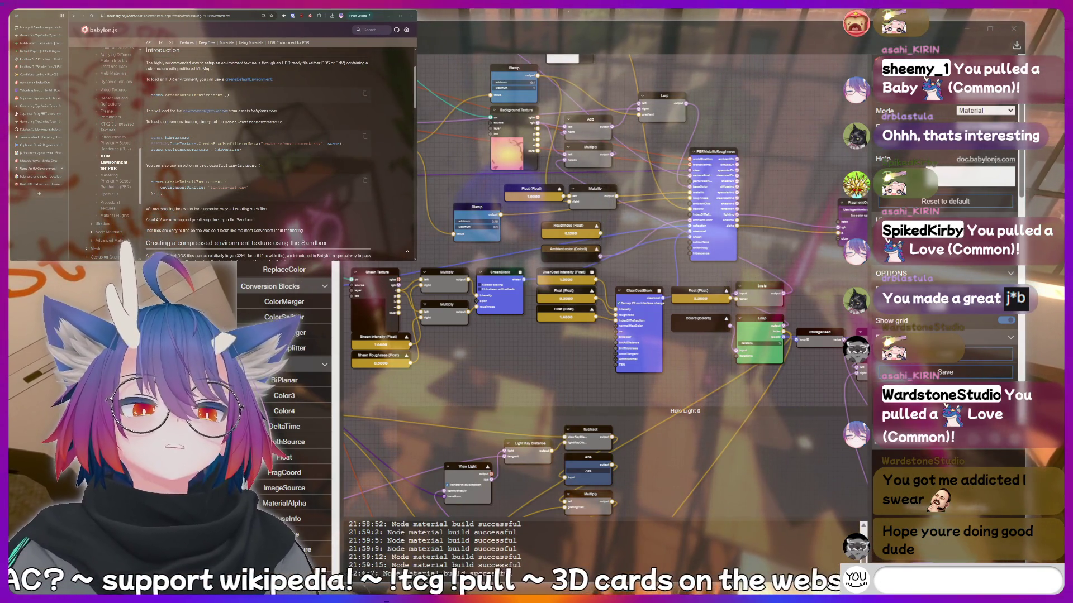
pyautogui.write('nge')
pyautogui.press('Return')
pyautogui.write('LUL')
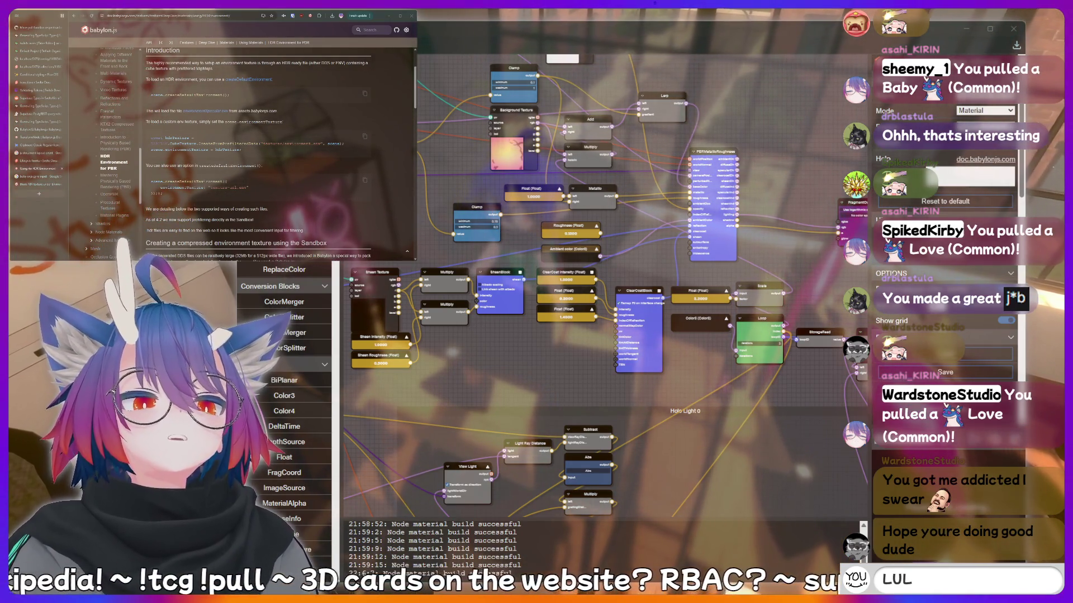
pyautogui.press('Return')
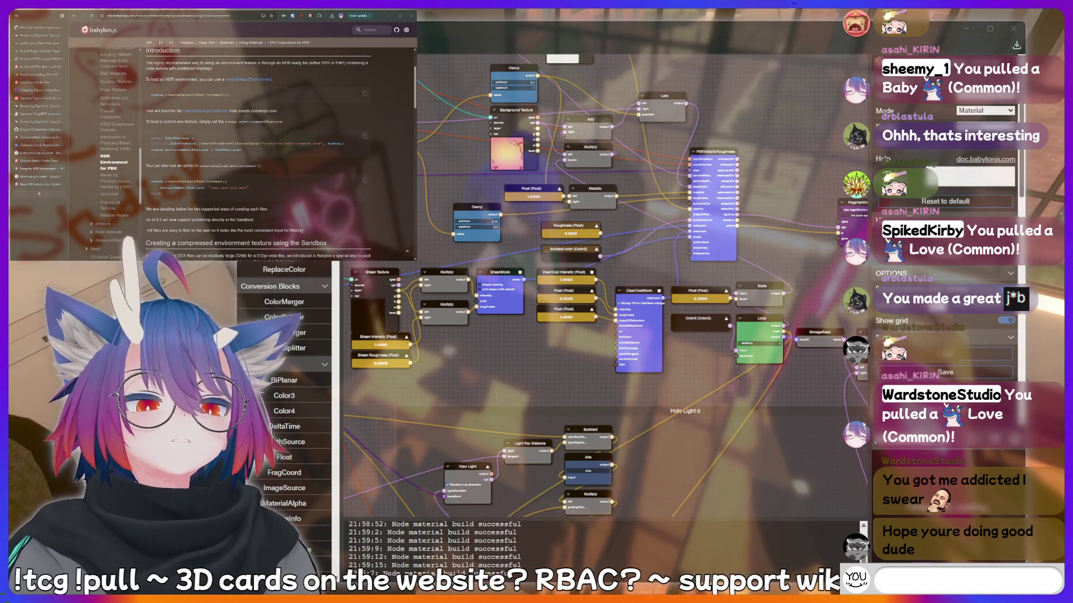
# Type and clear a few chat messages, then switch back to the card collection tab.
pyautogui.write('AAAAAAH')
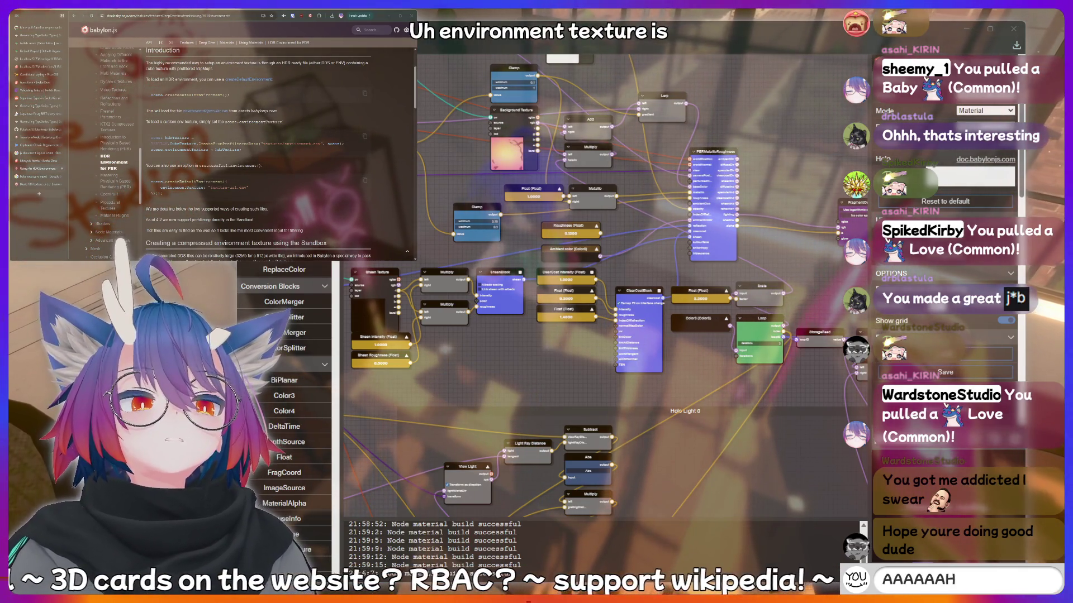
pyautogui.press('BackSpace')
pyautogui.press('BackSpace')
pyautogui.press('BackSpace')
pyautogui.write('!fi')
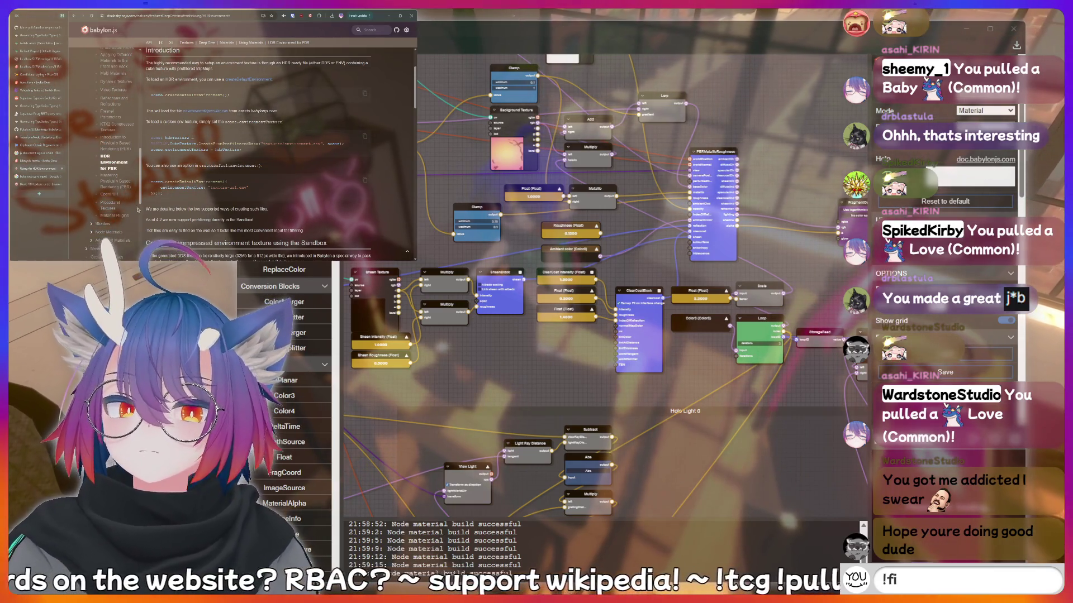
pyautogui.write('sh')
pyautogui.press('BackSpace')
pyautogui.press('BackSpace')
pyautogui.press('BackSpace')
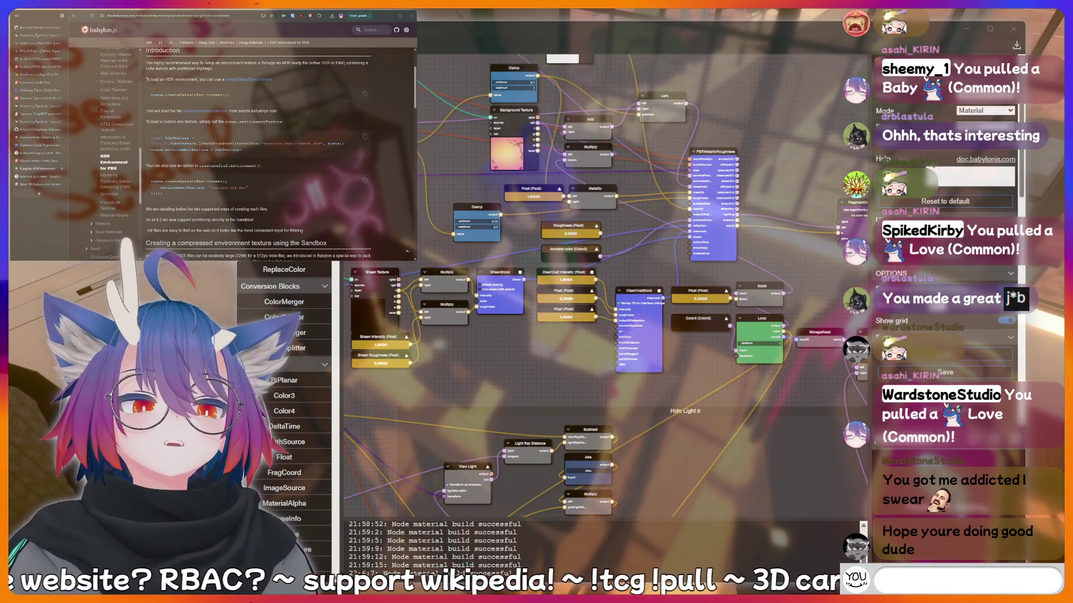
pyautogui.write('hotdog')
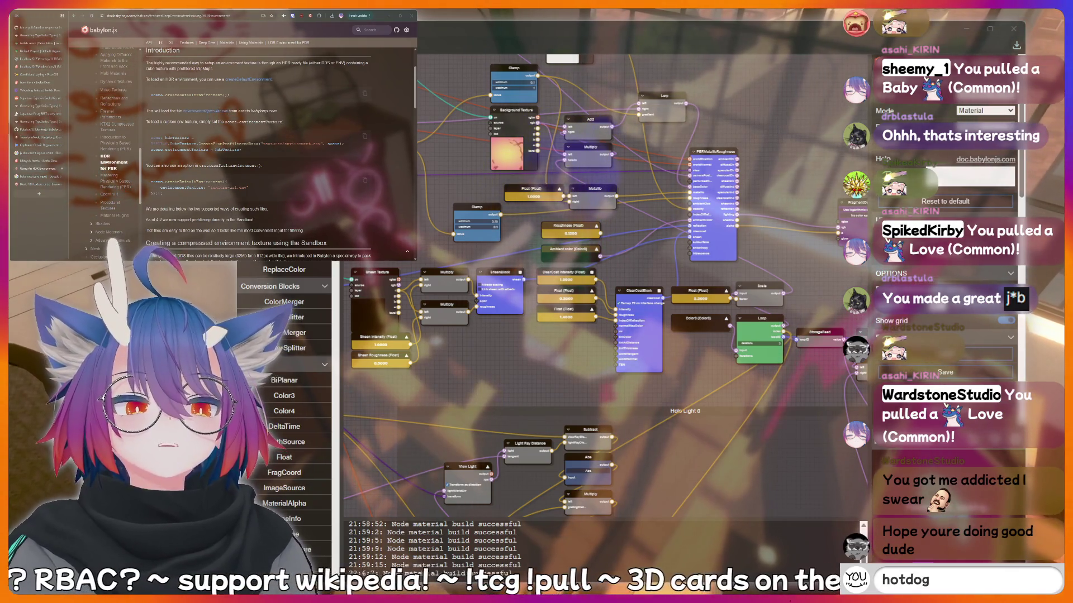
pyautogui.press('BackSpace')
pyautogui.press('BackSpace')
pyautogui.press('BackSpace')
pyautogui.write('c')
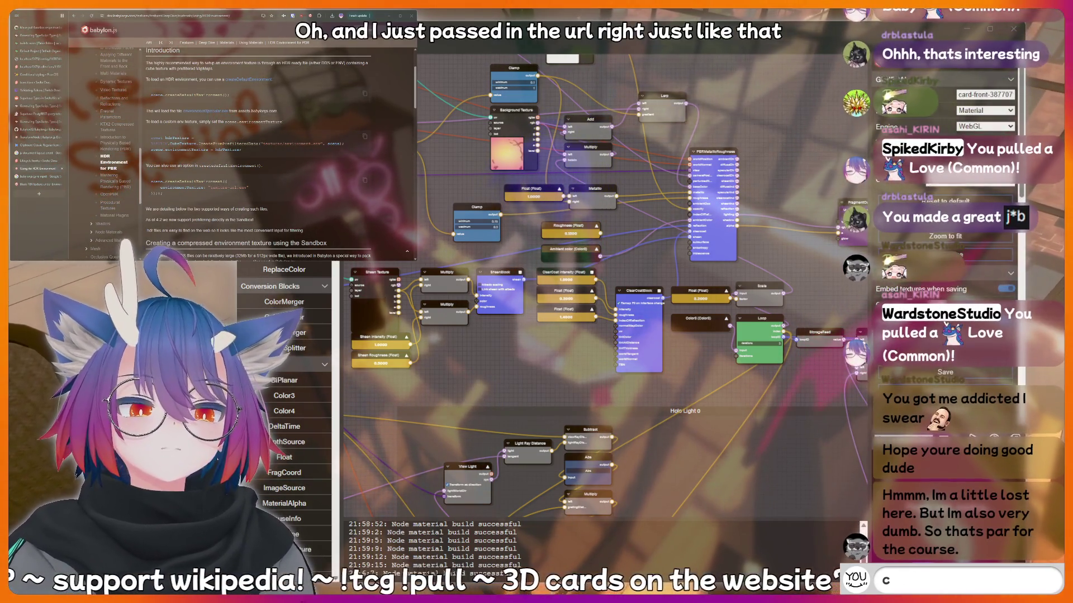
pyautogui.write('ringe')
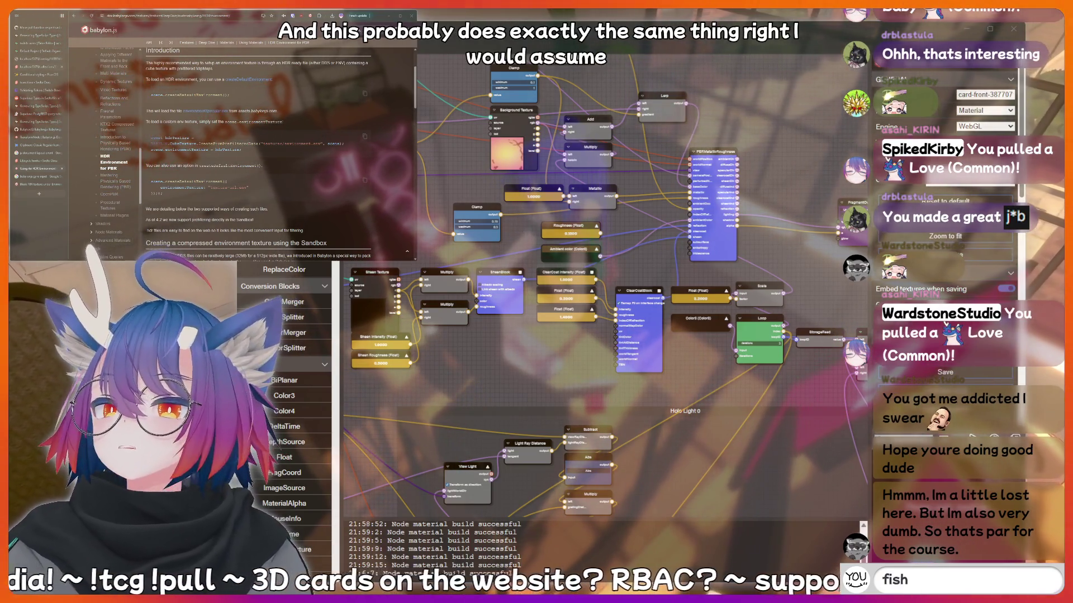
pyautogui.click(90, 17)
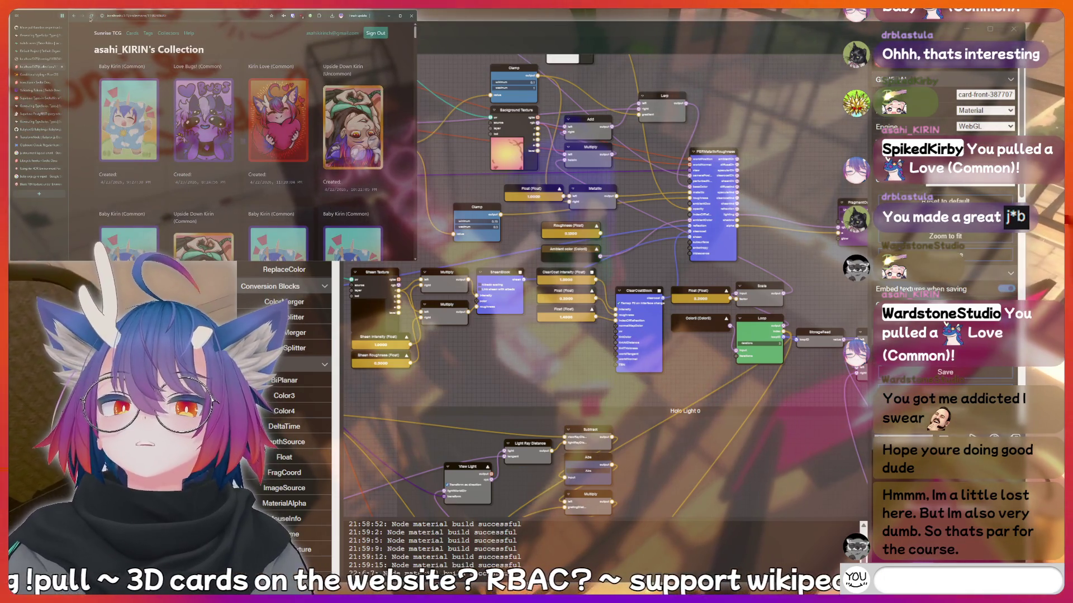
# Reload the Sunrise TCG collection page so all card images show.
pyautogui.write('kirin is a b')
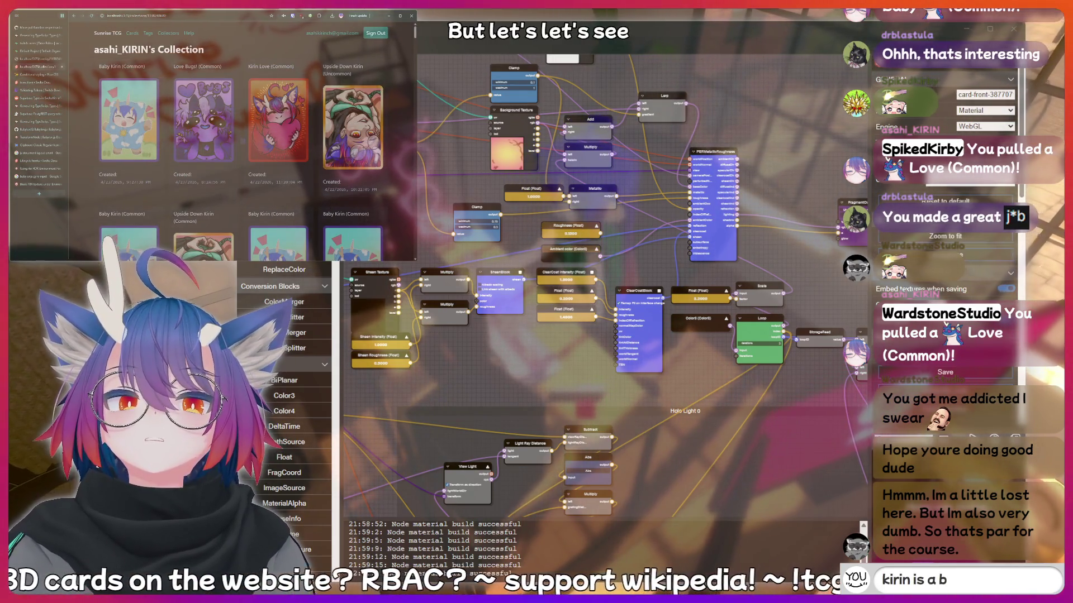
pyautogui.press('BackSpace')
pyautogui.press('BackSpace')
pyautogui.press('BackSpace')
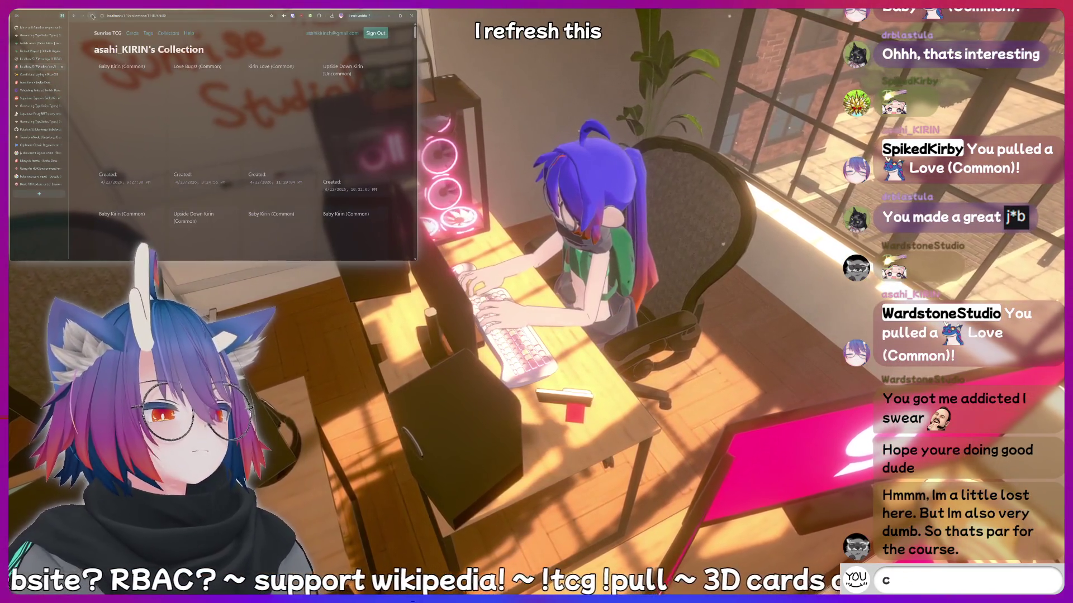
pyautogui.write('rin')
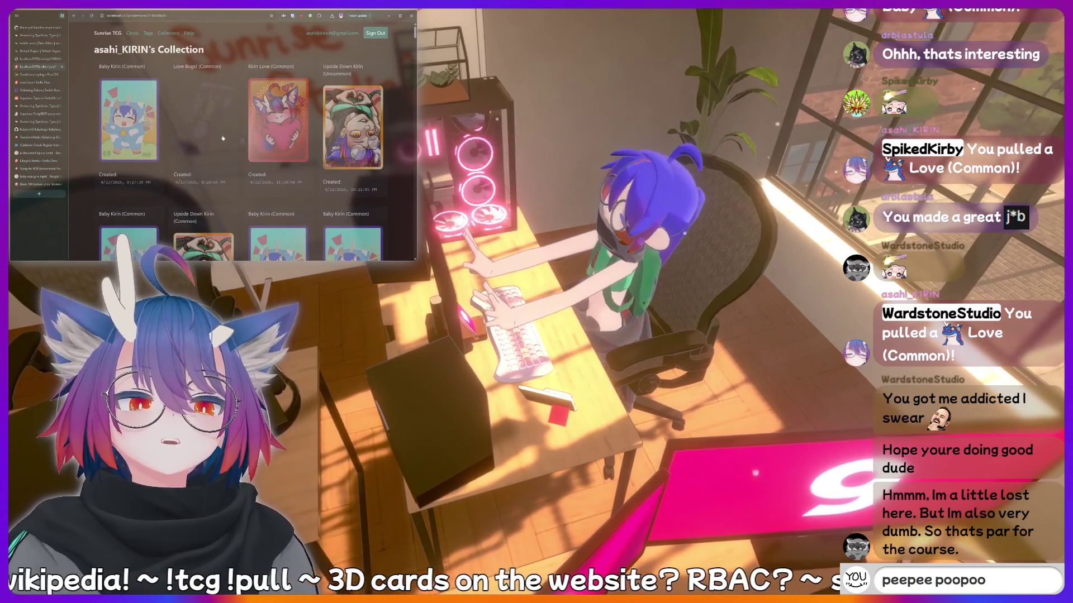
pyautogui.scroll(-1, 223, 139)
pyautogui.write('fish')
pyautogui.press('Return')
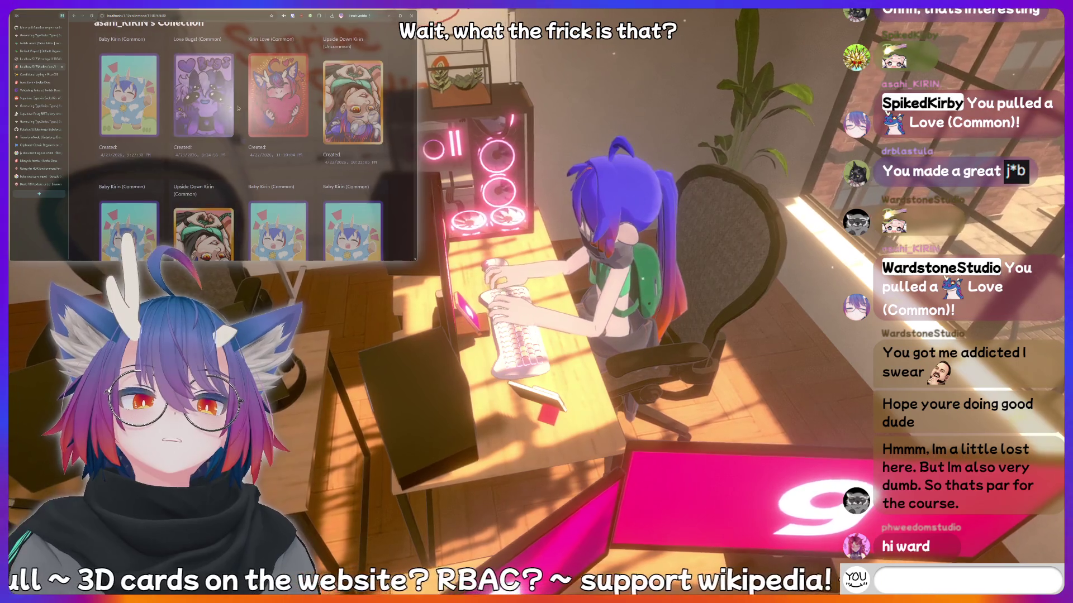
# Open the Babylon Inspector and expand Nodes in the Scene Explorer.
pyautogui.scroll(1, 241, 128)
pyautogui.write('cringe')
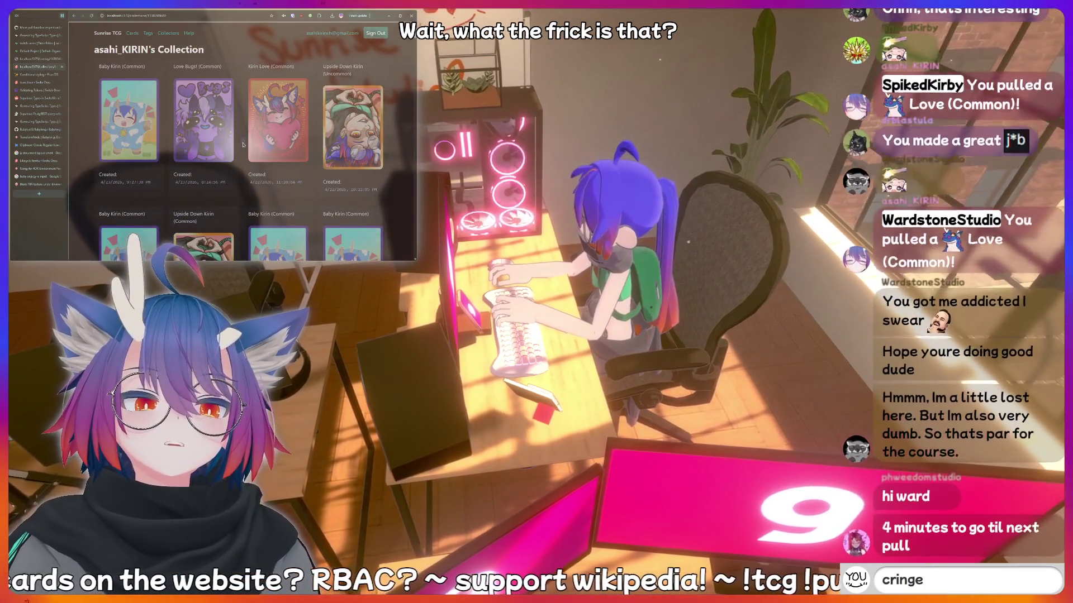
pyautogui.press('Return')
pyautogui.click(75, 70)
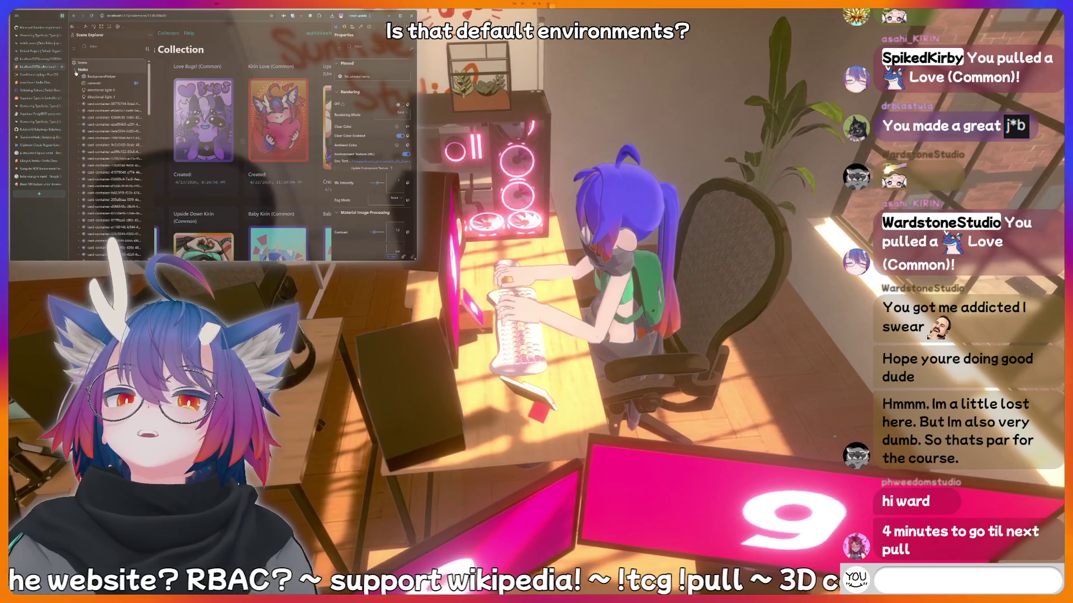
# Scroll the Scene Explorer node list, then reload the collection page.
pyautogui.write('!bott')
pyautogui.scroll(-5, 106, 112)
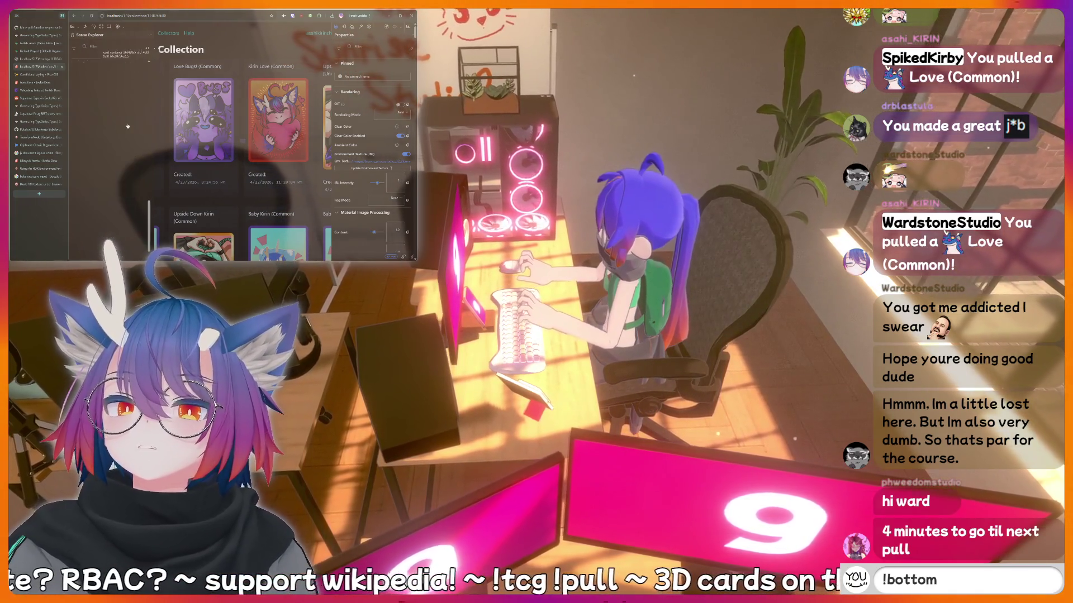
pyautogui.press('Return')
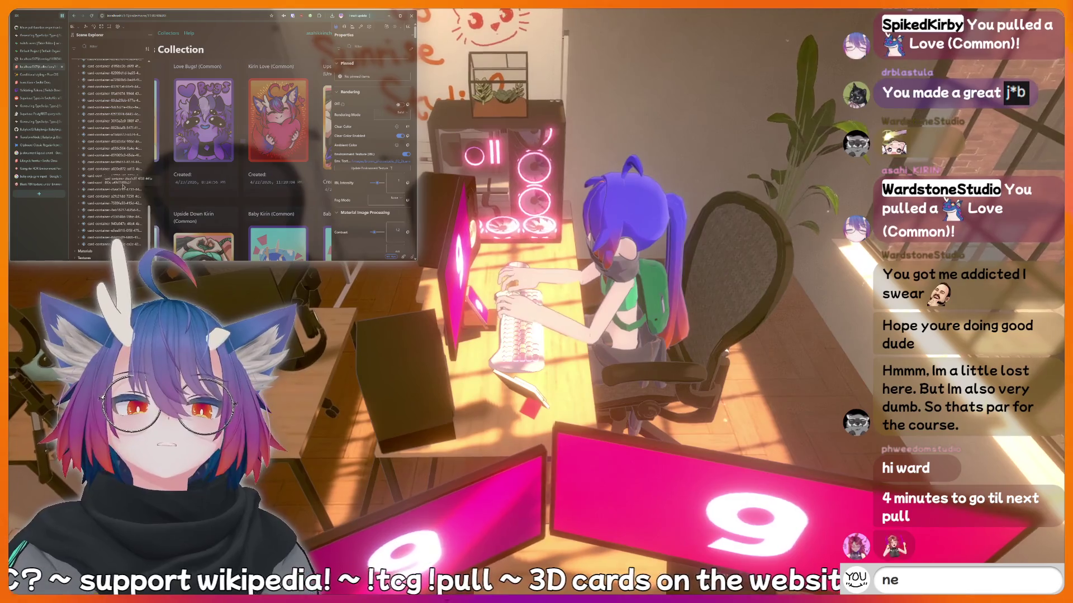
pyautogui.write('rd')
pyautogui.scroll(10, 111, 168)
pyautogui.press('BackSpace')
pyautogui.press('BackSpace')
pyautogui.press('BackSpace')
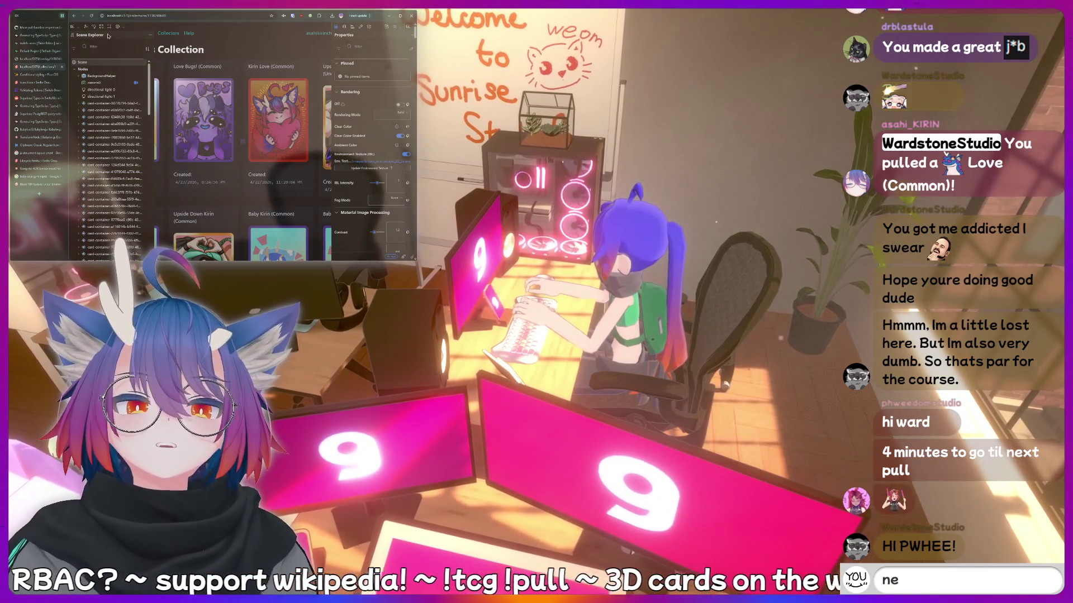
pyautogui.click(91, 16)
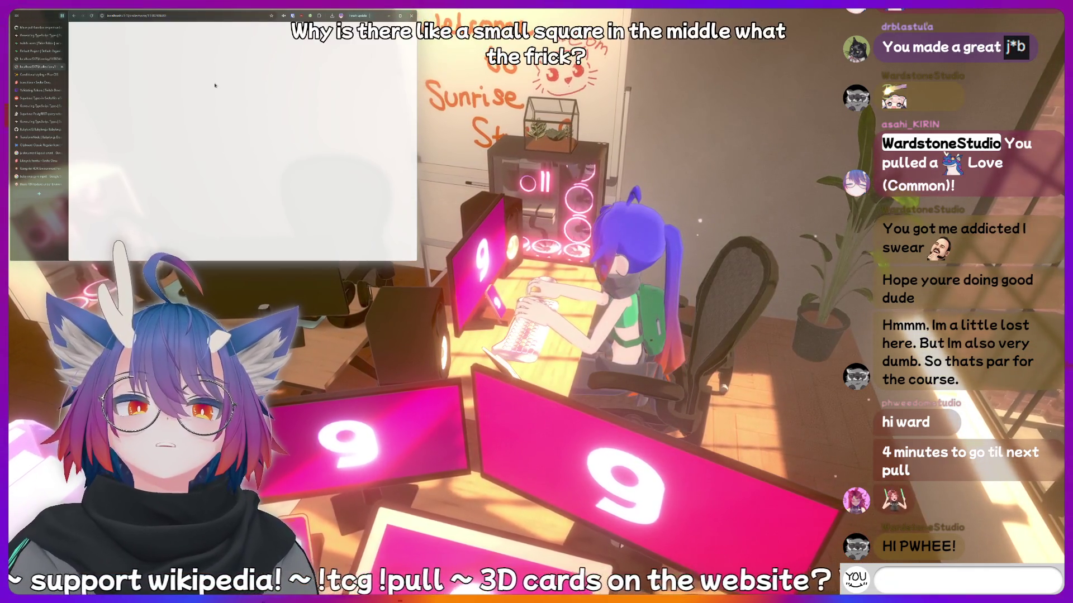
# Type chat messages while the collection page reloads and its card images finish loading.
pyautogui.write('thinkin')
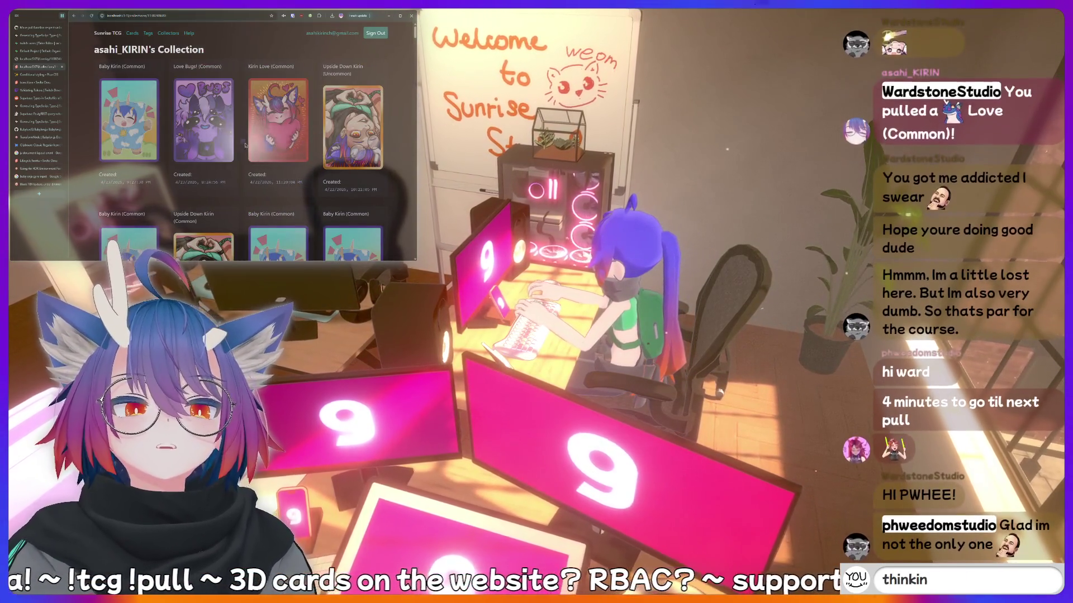
pyautogui.write('g hardaddquote I just')
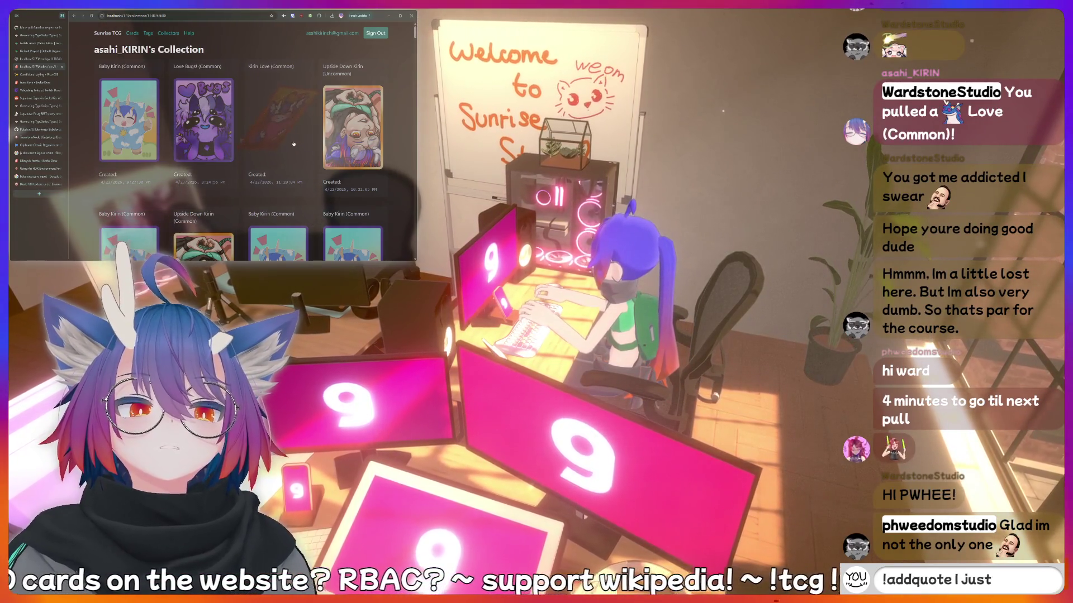
pyautogui.write('omething sussy t')
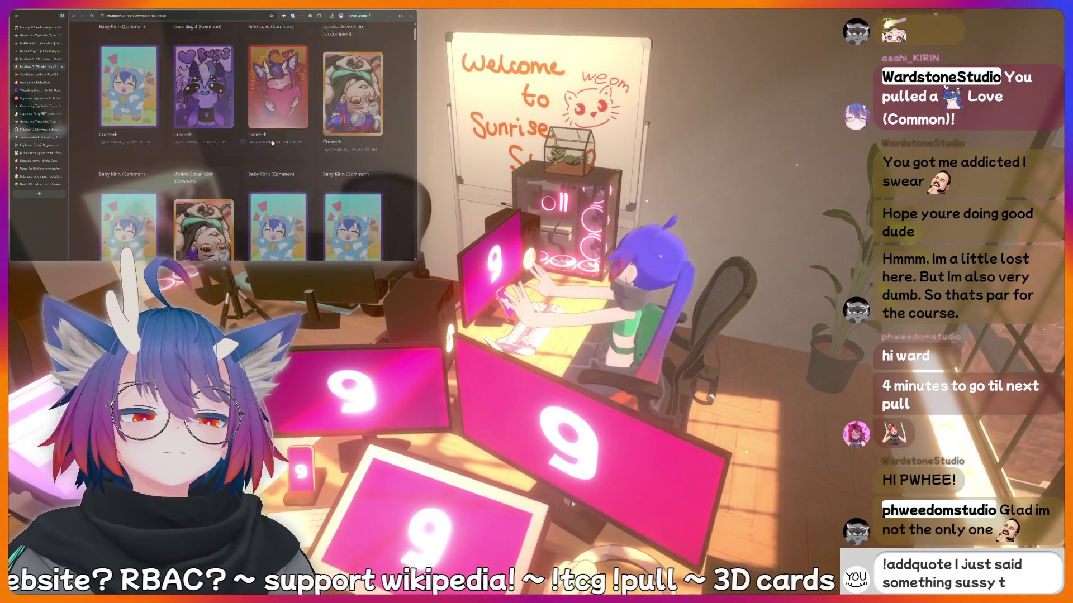
pyautogui.scroll(2, 273, 142)
pyautogui.write('hat should be')
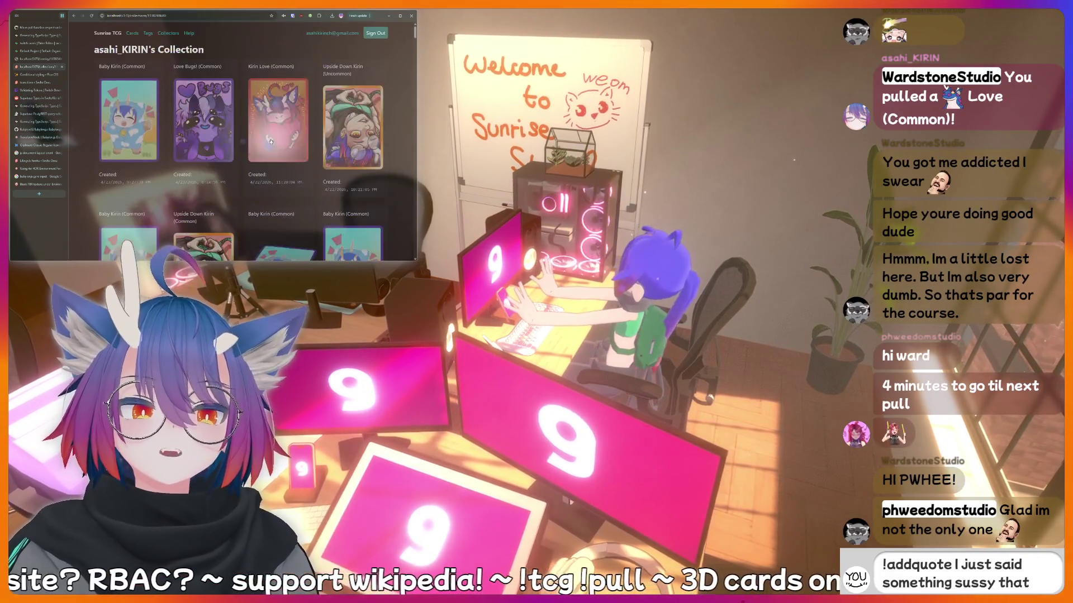
pyautogui.write(' rec')
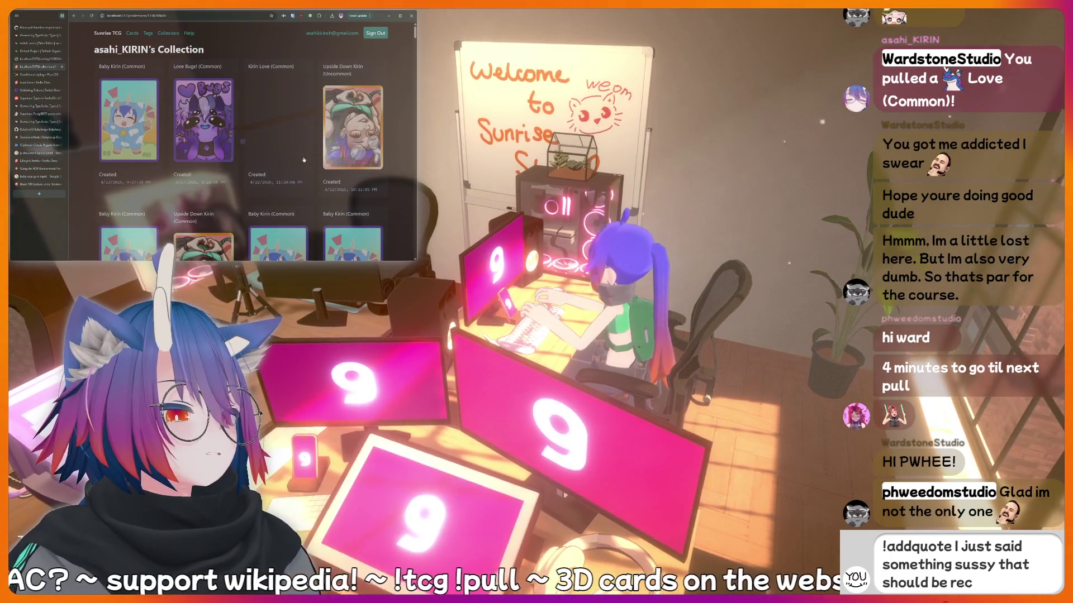
pyautogui.write('orded foreve')
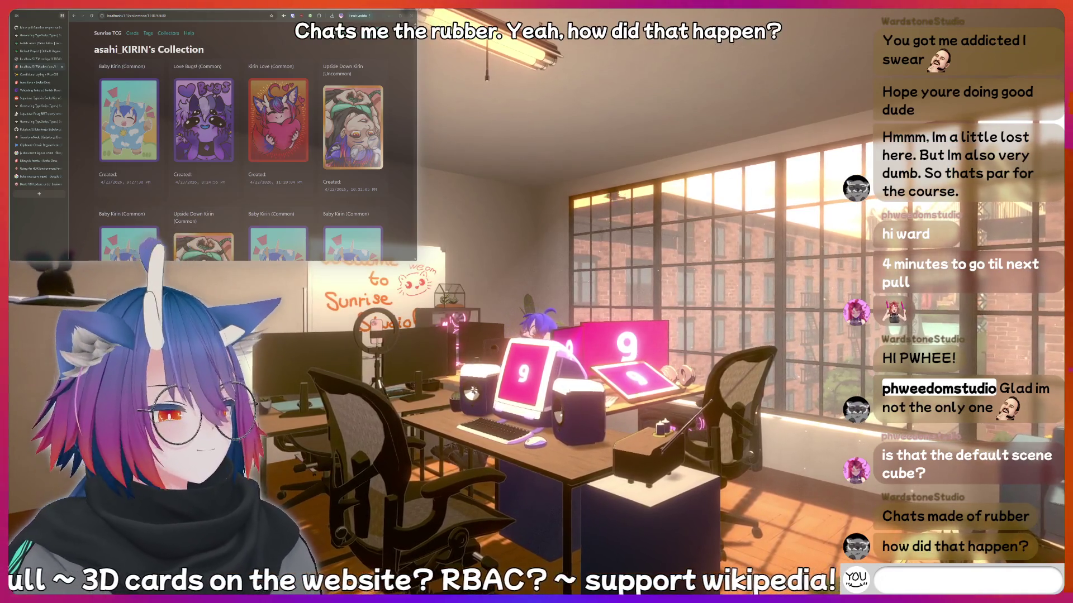
pyautogui.write('erd')
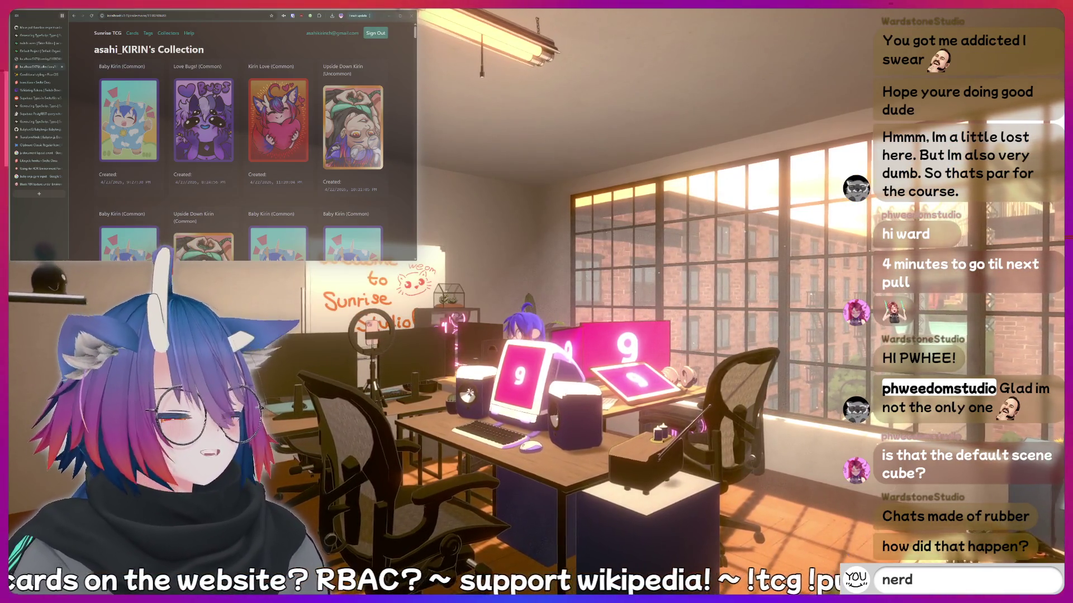
pyautogui.write('hiii')
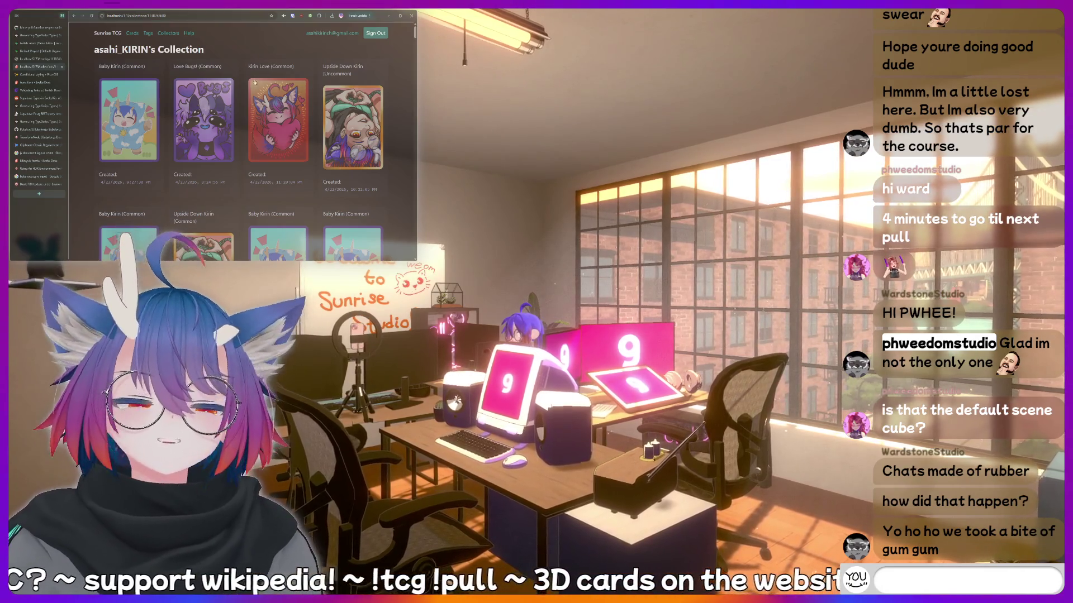
pyautogui.write('thinkin')
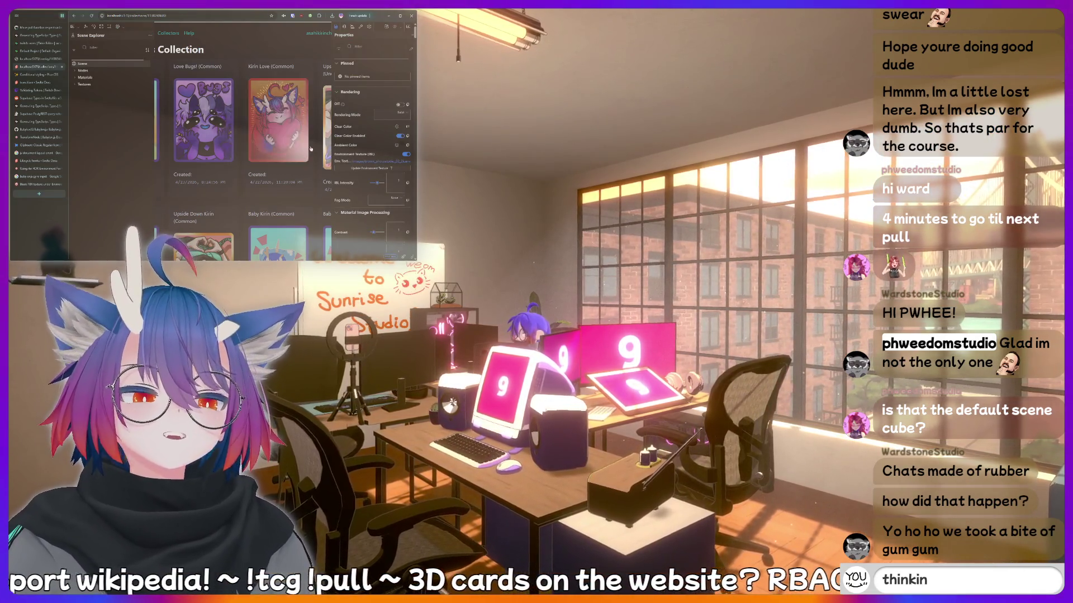
pyautogui.write('g ha')
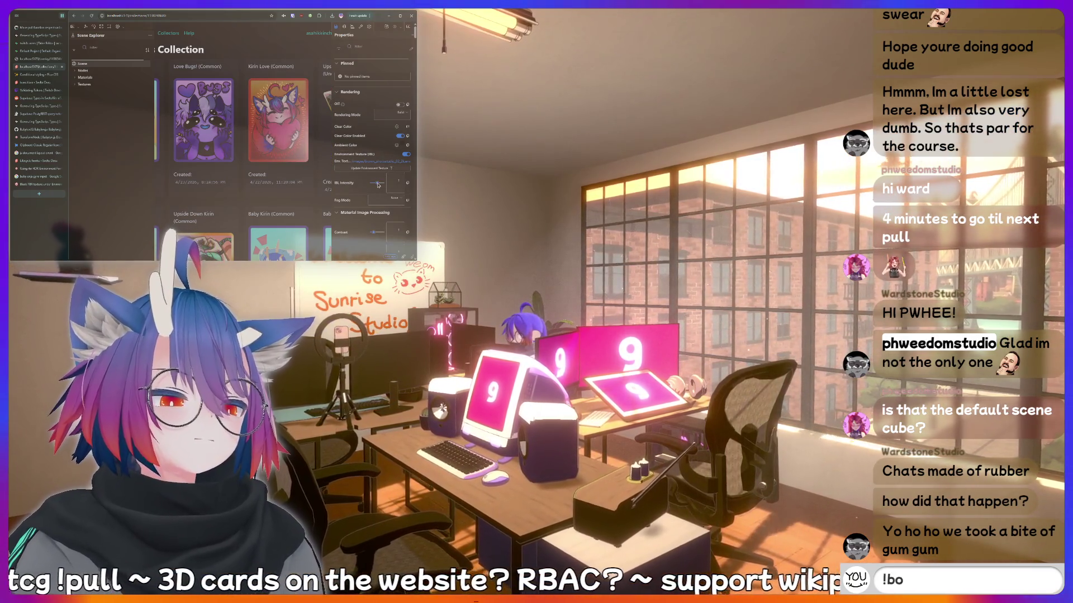
pyautogui.write('m')
# Drag the Inspector's IBL Intensity slider under Rendering to about 1.46.
pyautogui.press('BackSpace')
pyautogui.press('BackSpace')
pyautogui.press('BackSpace')
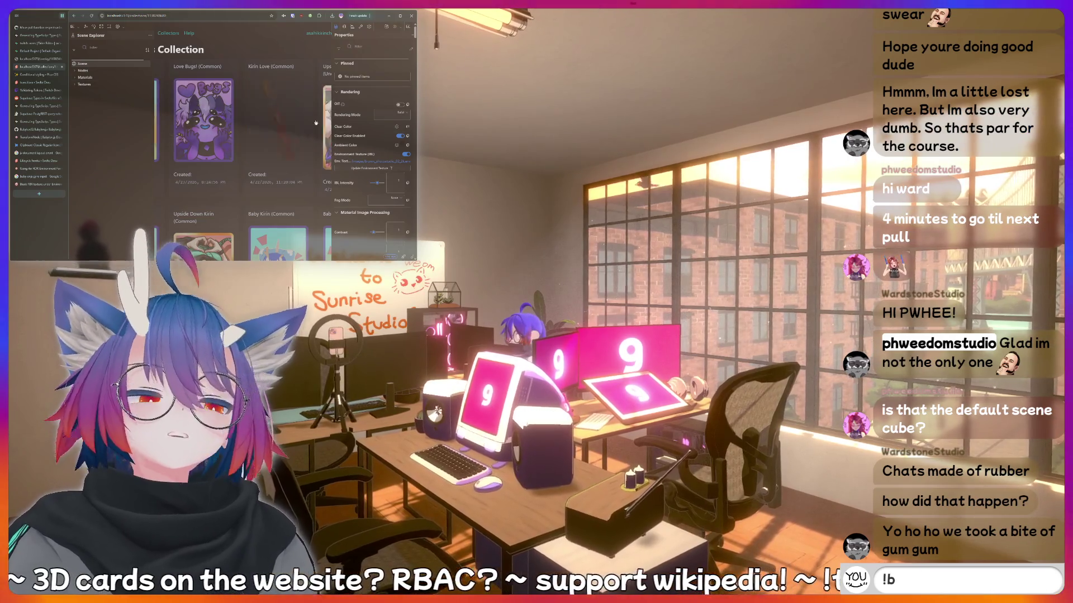
pyautogui.write('kirin')
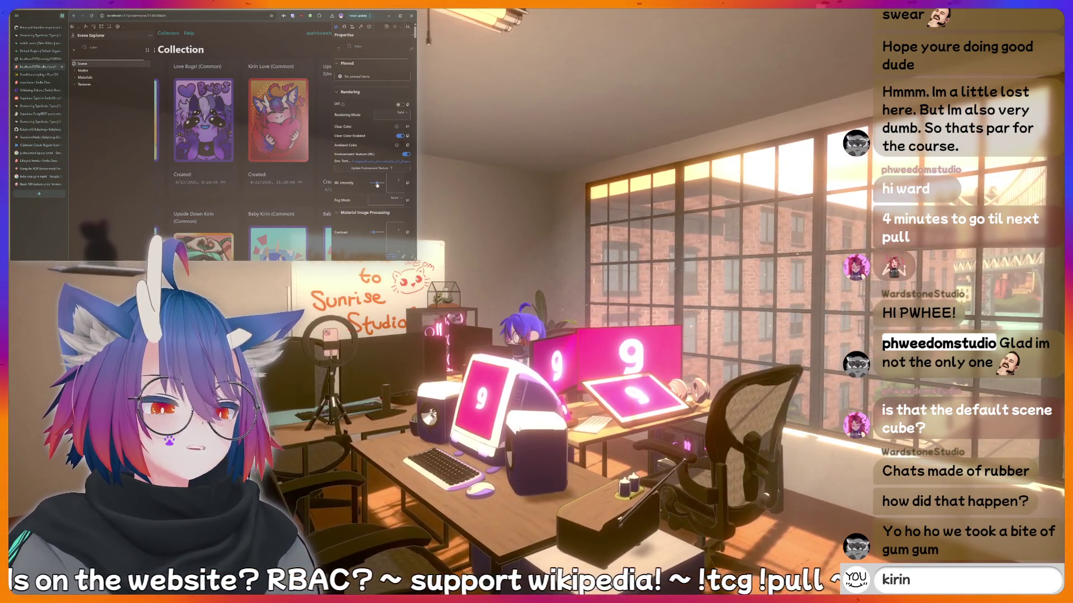
pyautogui.write(' is a bottom')
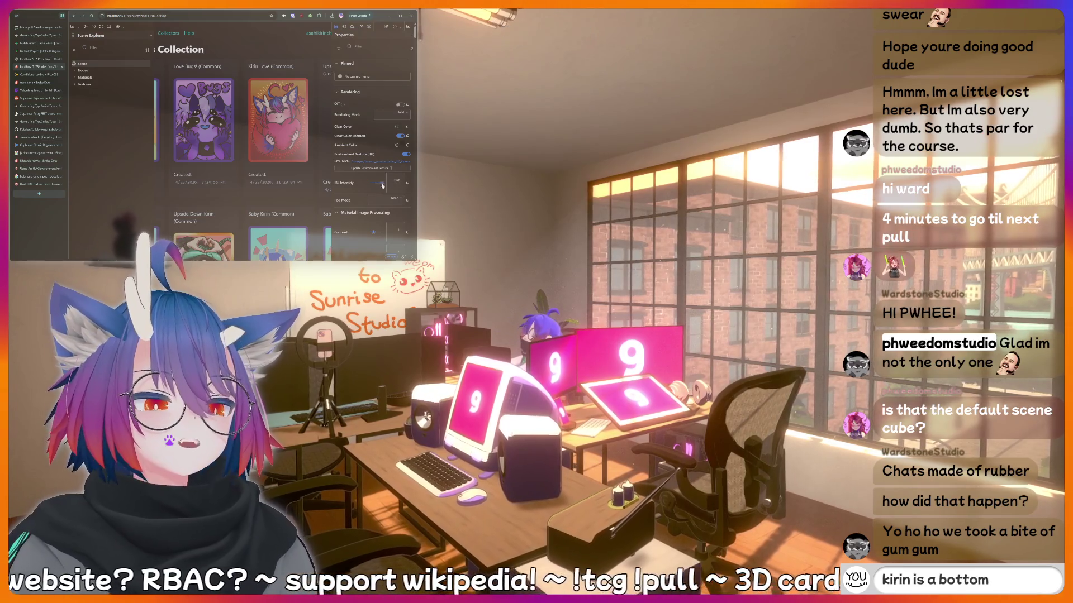
pyautogui.press('BackSpace')
pyautogui.press('BackSpace')
pyautogui.press('BackSpace')
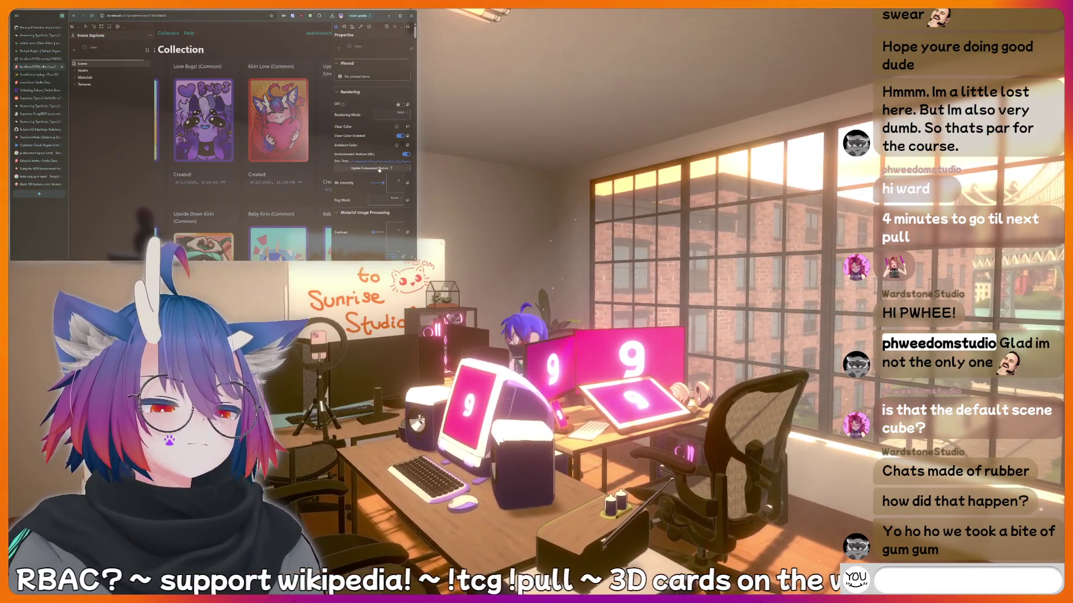
pyautogui.write('!charity')
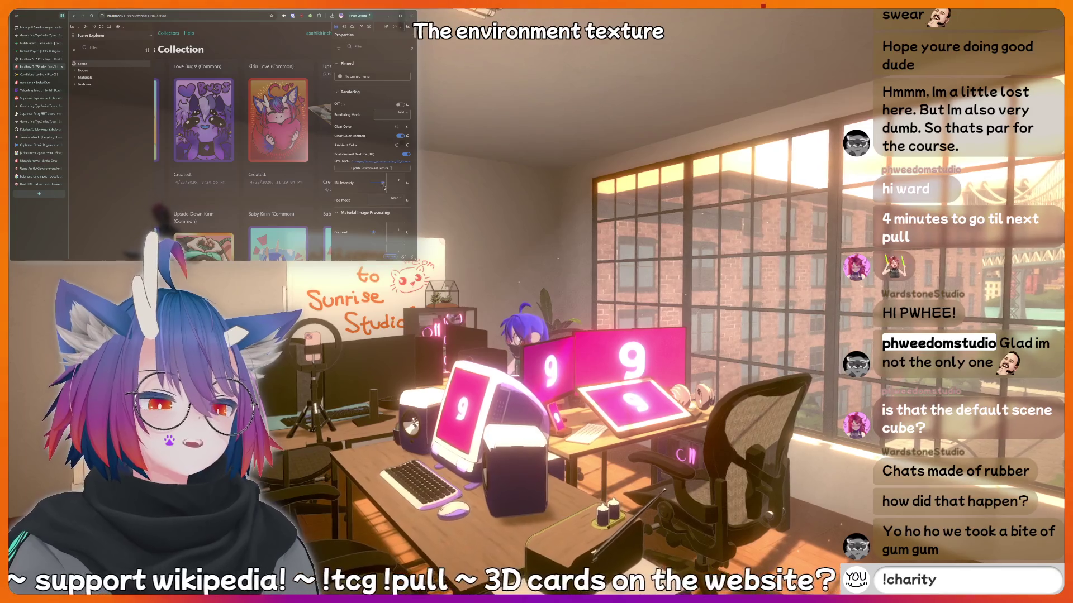
pyautogui.press('Return')
pyautogui.moveTo(383, 185); pyautogui.dragTo(378, 185)
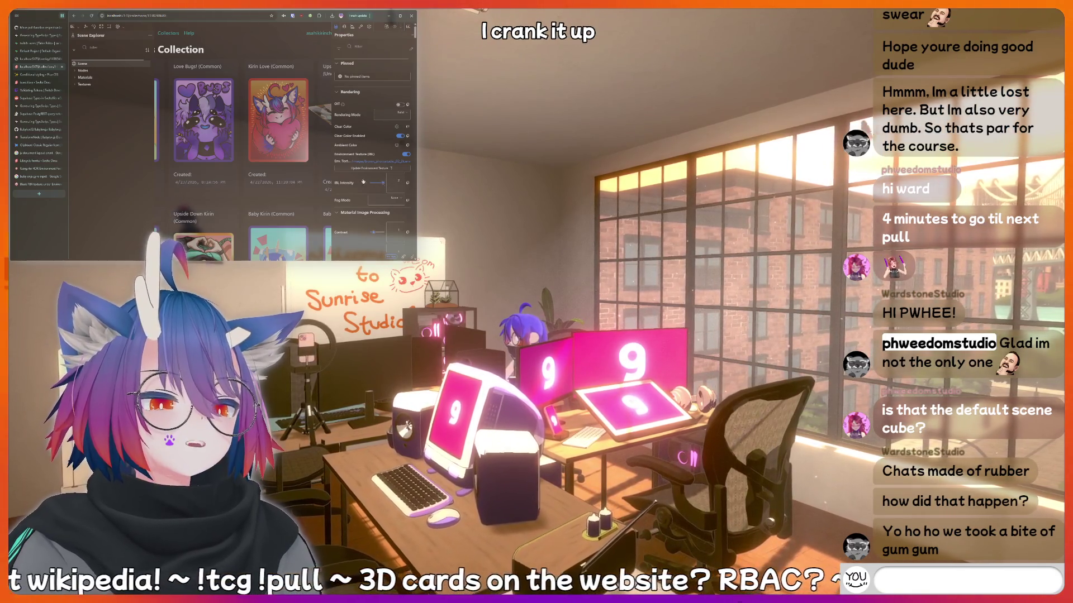
# Send a few more chat messages, then return to the black PBR texture forum thread.
pyautogui.write('hiii')
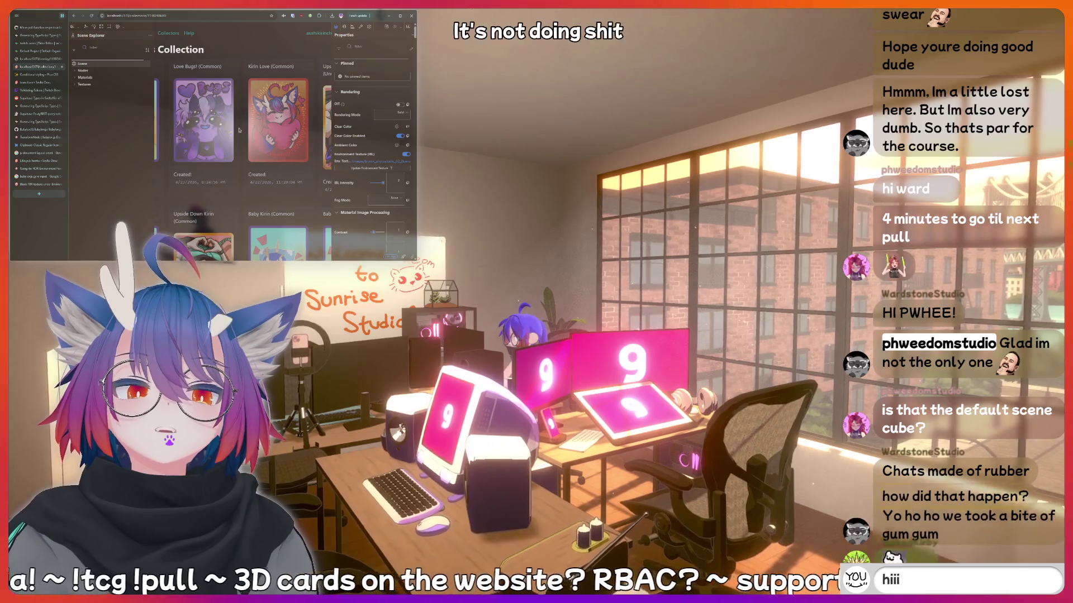
pyautogui.press('Return')
pyautogui.write('!bott')
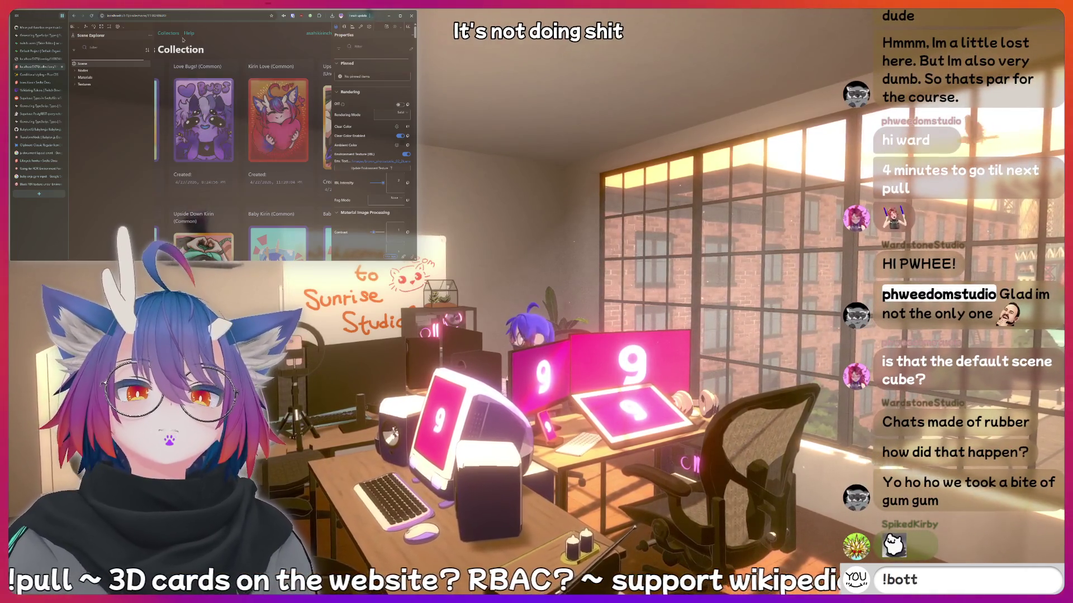
pyautogui.write('om')
pyautogui.press('BackSpace')
pyautogui.press('BackSpace')
pyautogui.press('Return')
pyautogui.click(33, 185)
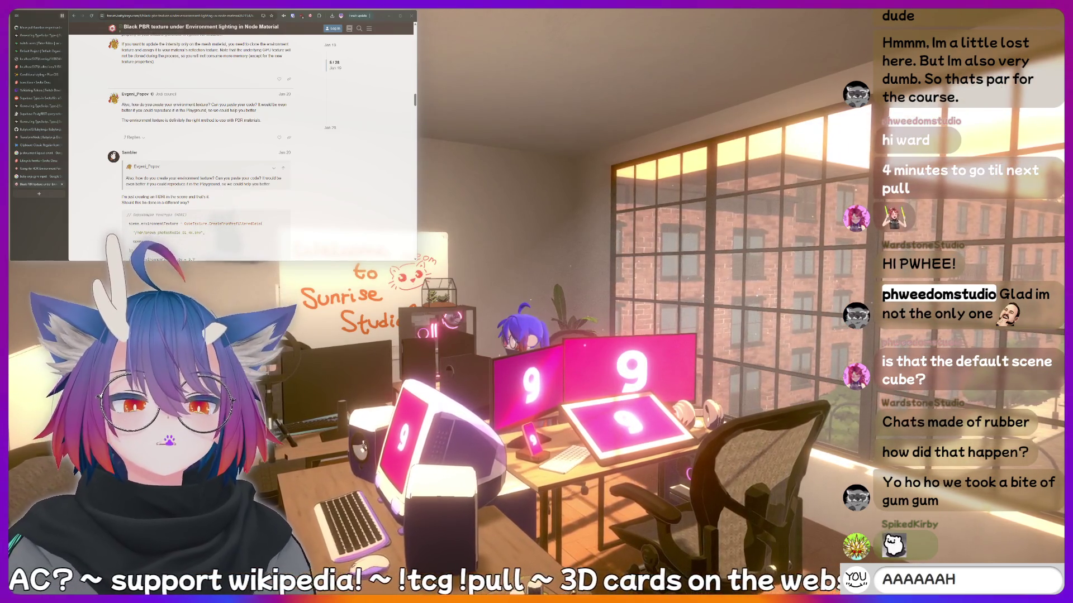
# Type a series of chat messages, ending with an !addquote command.
pyautogui.write('AAAAA')
pyautogui.press('BackSpace')
pyautogui.press('BackSpace')
pyautogui.press('BackSpace')
pyautogui.write('hiii')
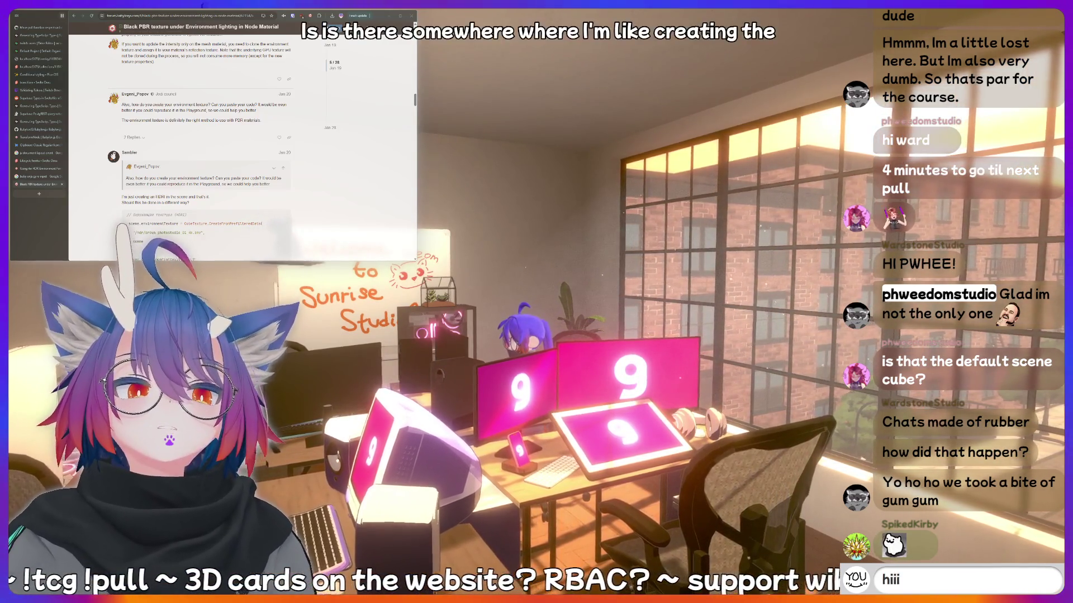
pyautogui.press('BackSpace')
pyautogui.press('BackSpace')
pyautogui.press('BackSpace')
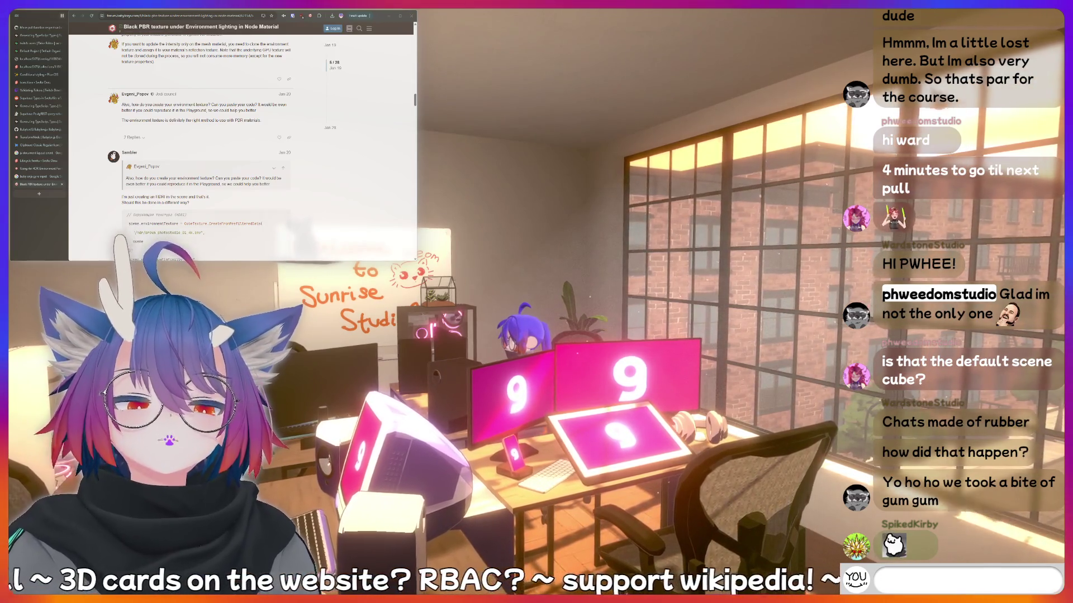
pyautogui.write('!discord')
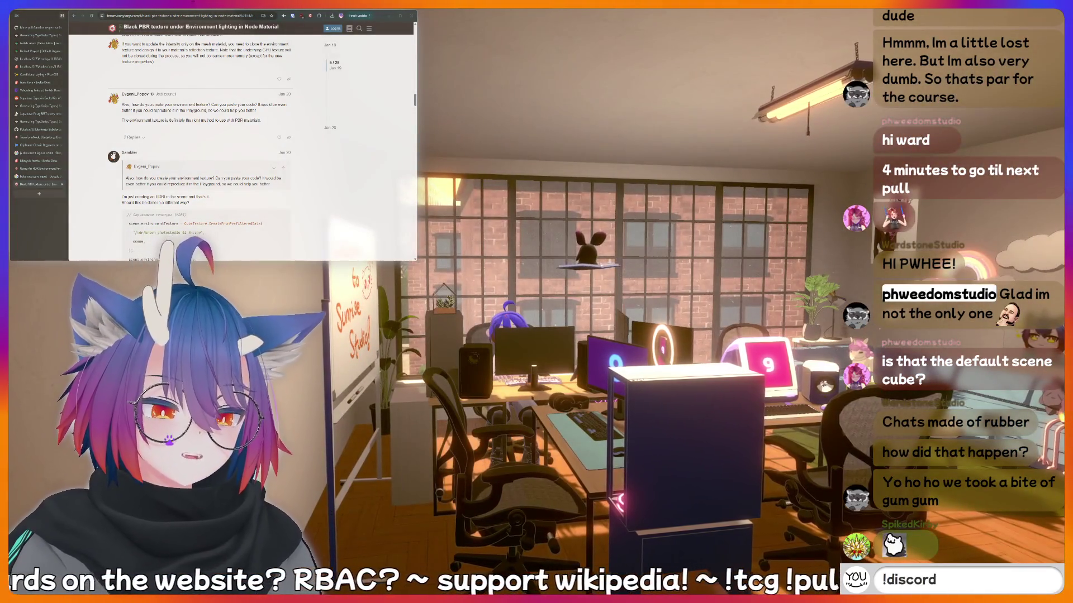
pyautogui.press('BackSpace')
pyautogui.press('BackSpace')
pyautogui.press('BackSpace')
pyautogui.write('LUL')
pyautogui.press('BackSpace')
pyautogui.press('BackSpace')
pyautogui.press('BackSpace')
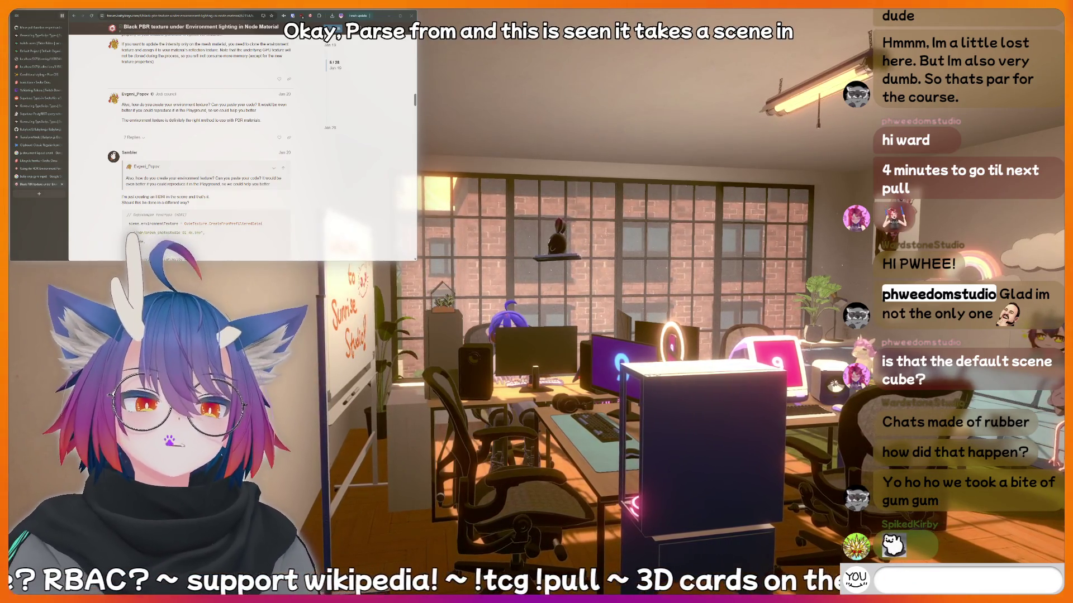
pyautogui.write('!bottom')
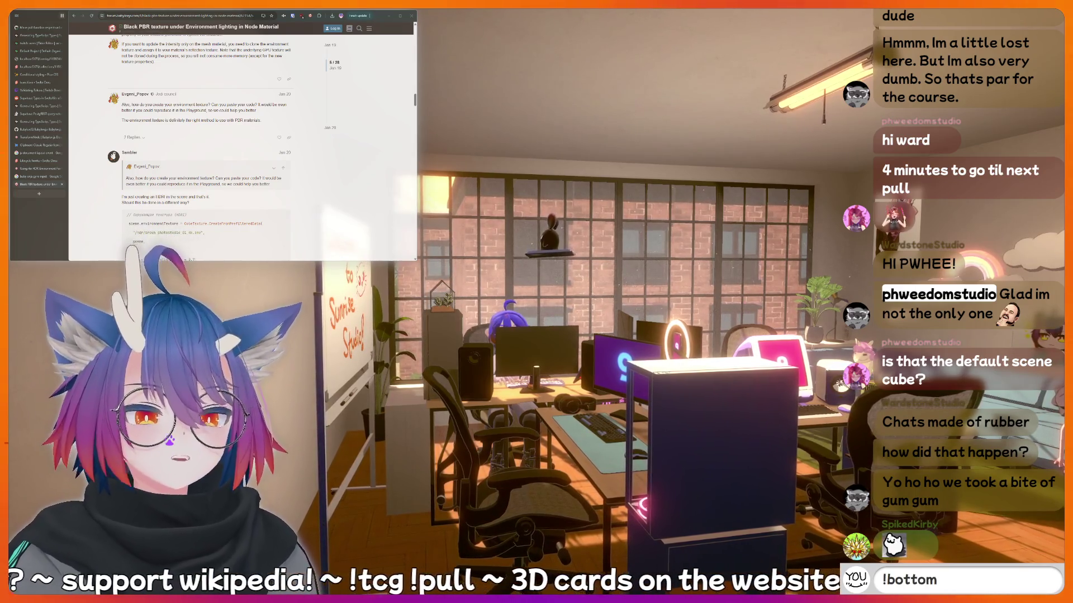
pyautogui.press('BackSpace')
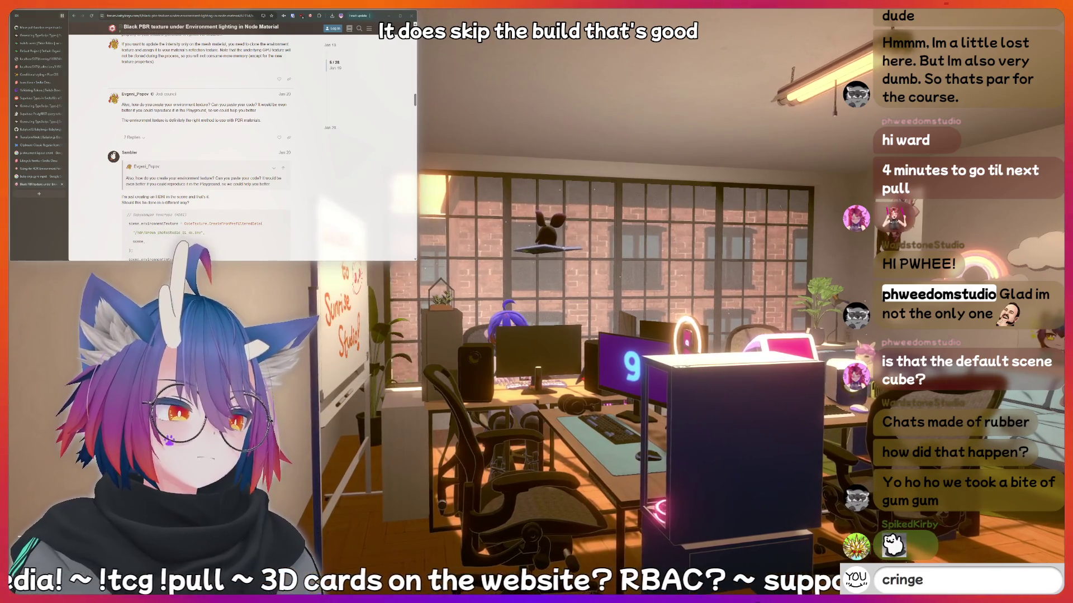
pyautogui.press('BackSpace')
pyautogui.press('BackSpace')
pyautogui.press('BackSpace')
pyautogui.write('!addq')
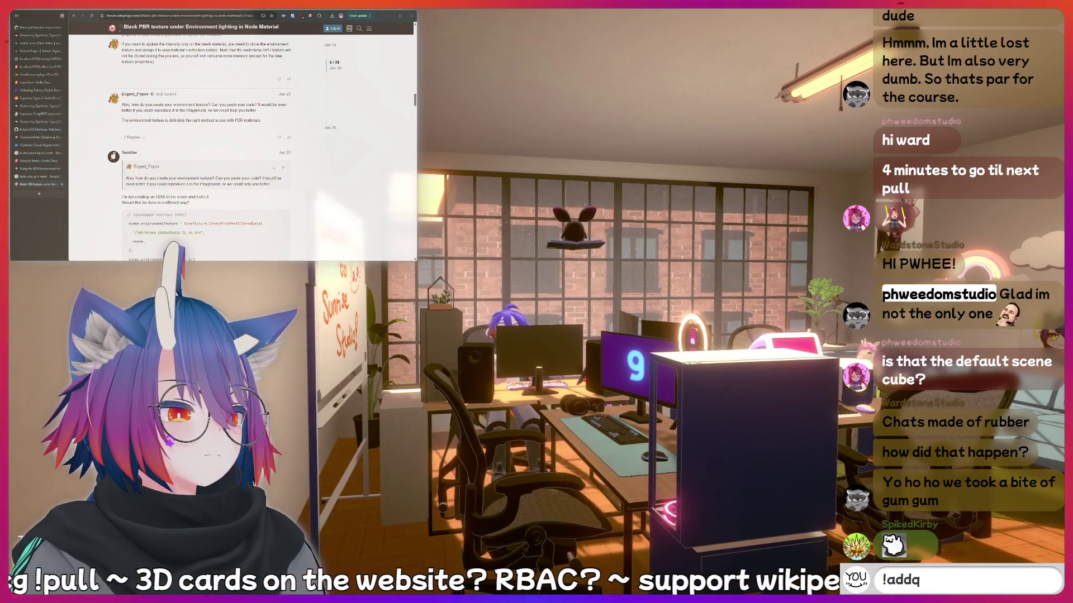
pyautogui.write('uote st s')
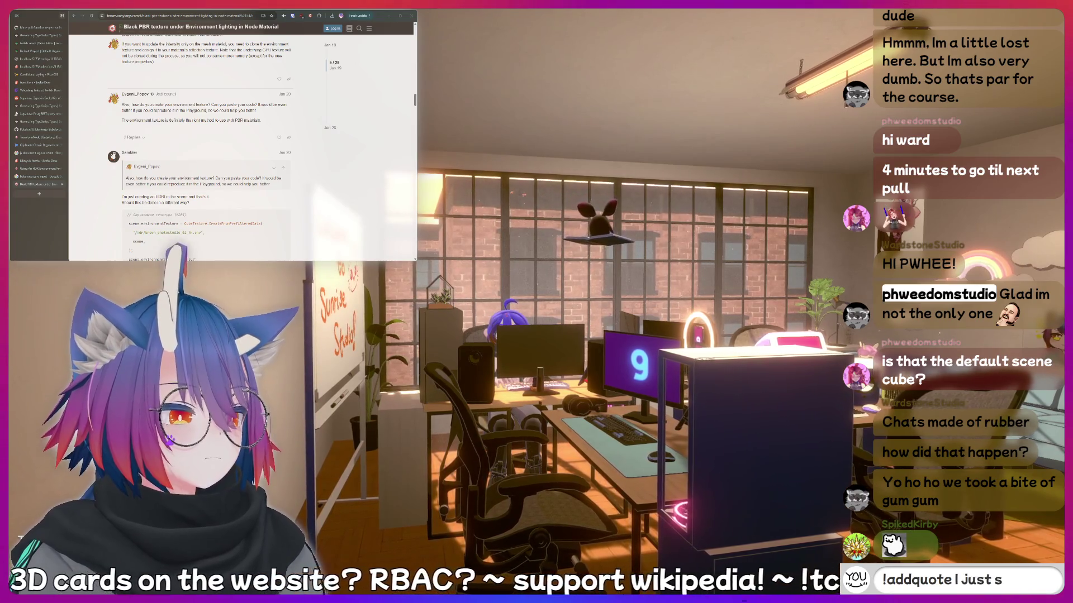
pyautogui.write('omething s')
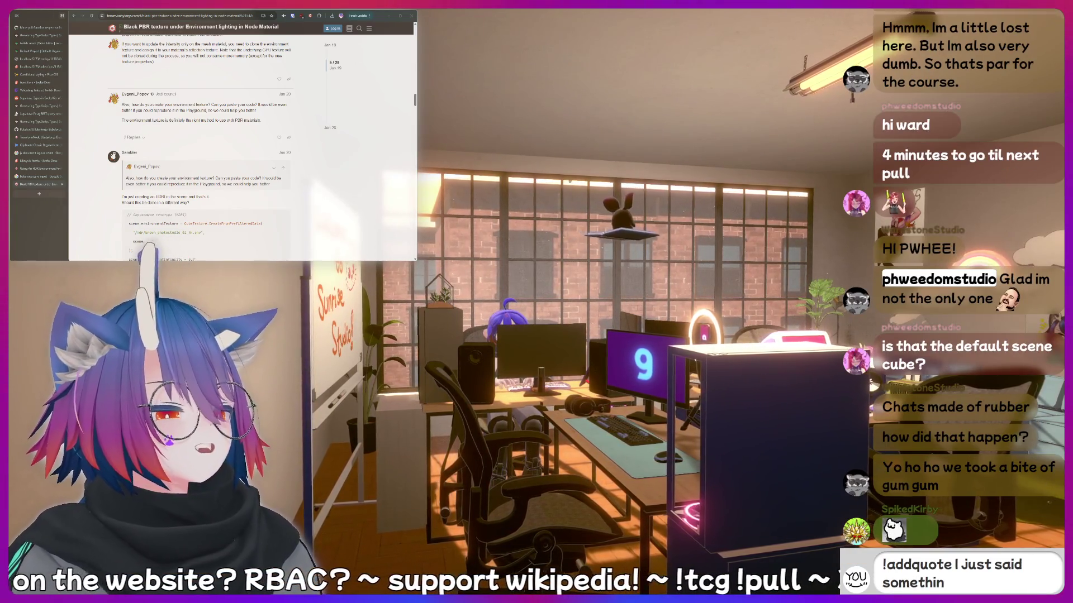
pyautogui.write('ussy that')
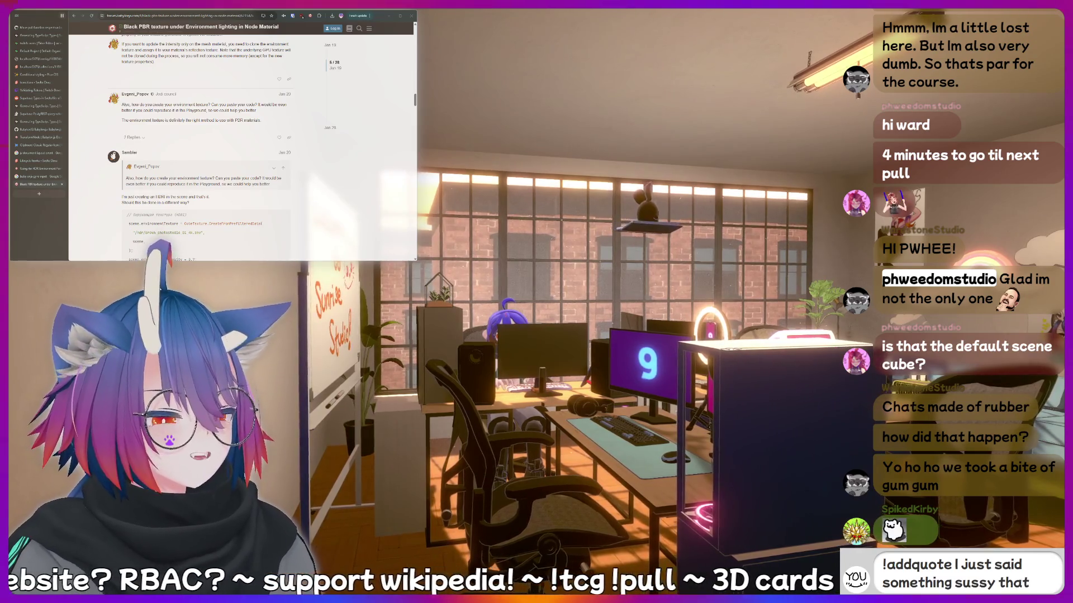
pyautogui.write(' should be rec')
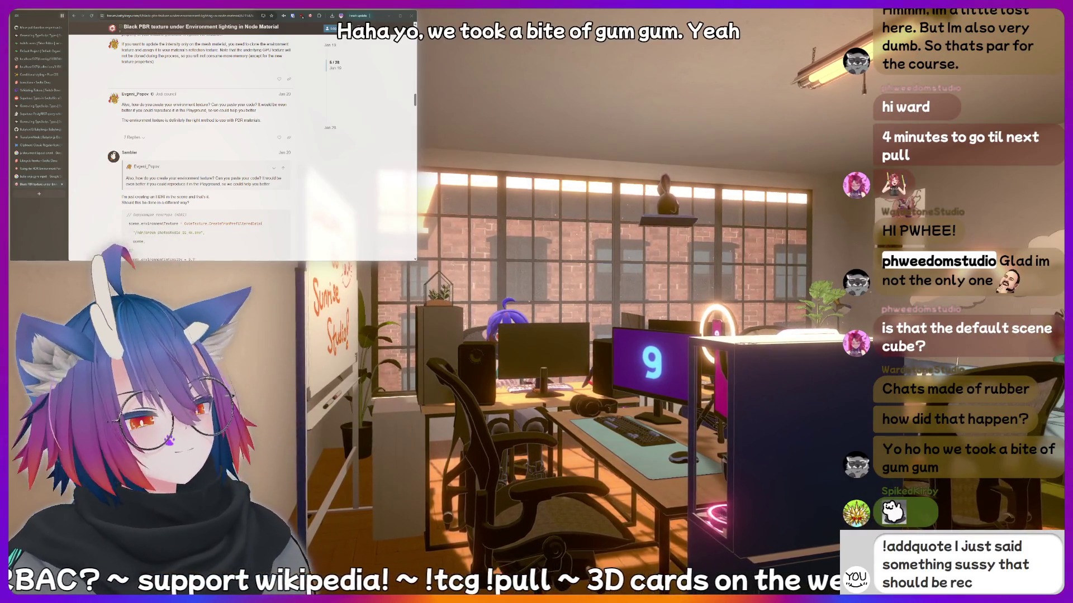
pyautogui.write('orded forever!')
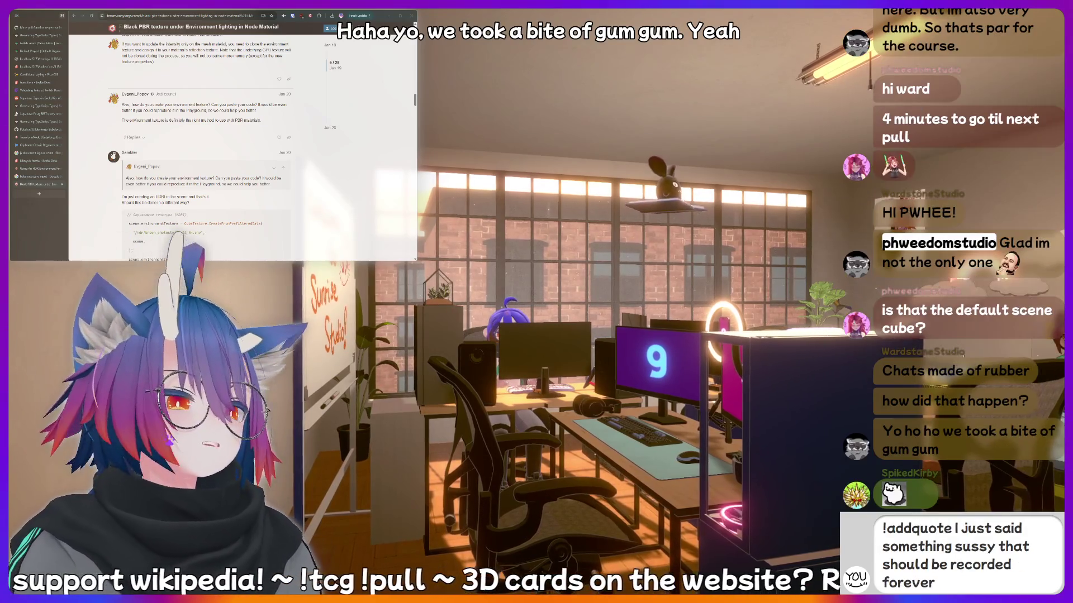
# Go back to the search results, reopen the black PBR texture thread and scroll down it.
pyautogui.scroll(15, 265, 109)
pyautogui.hotkey('alt', 'Left')
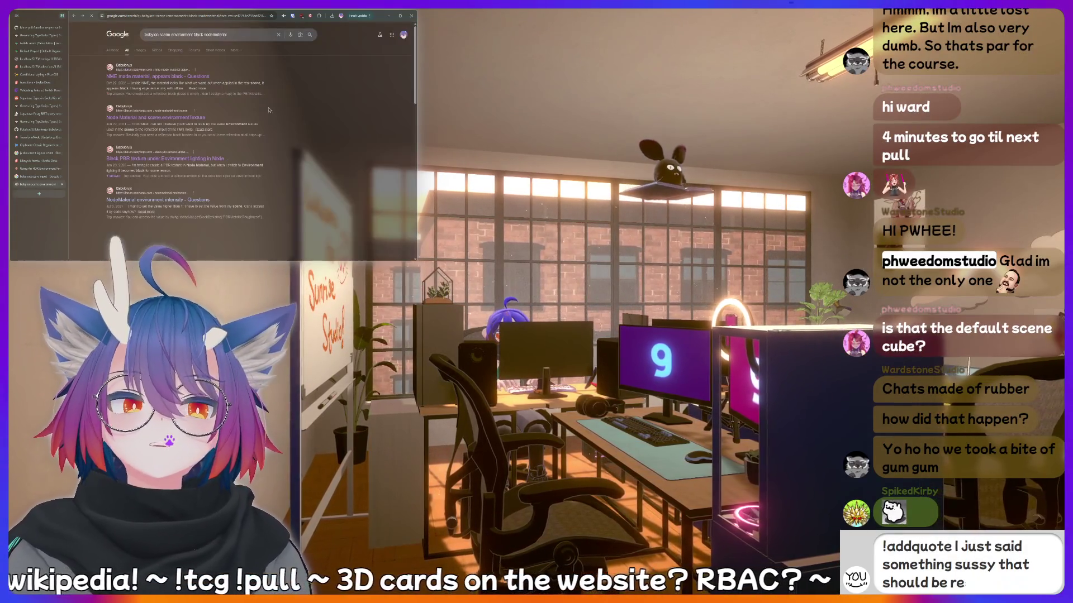
pyautogui.click(277, 111)
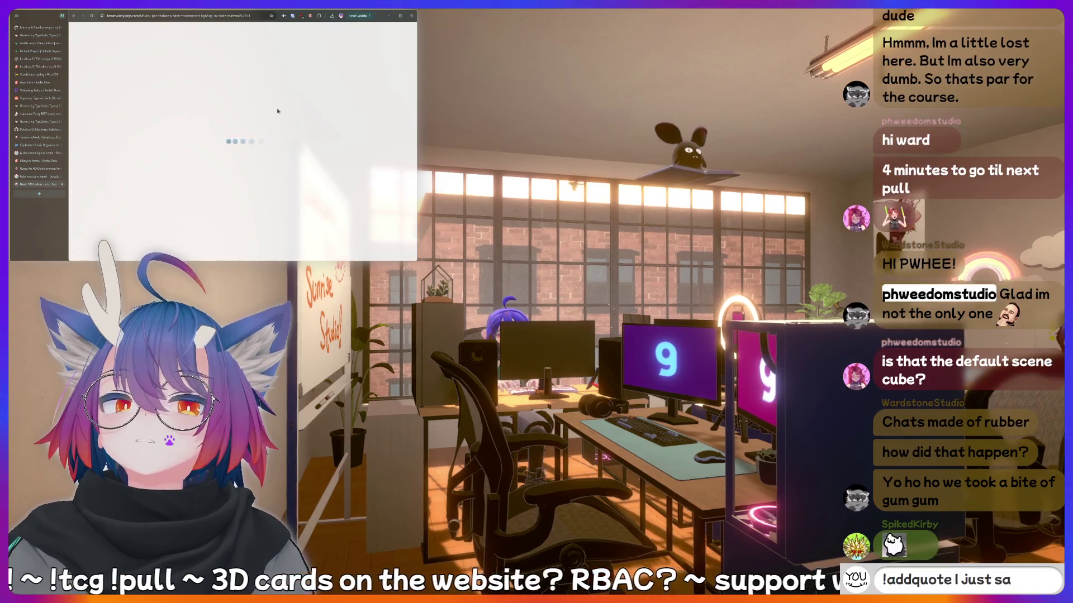
pyautogui.scroll(-1, 279, 111)
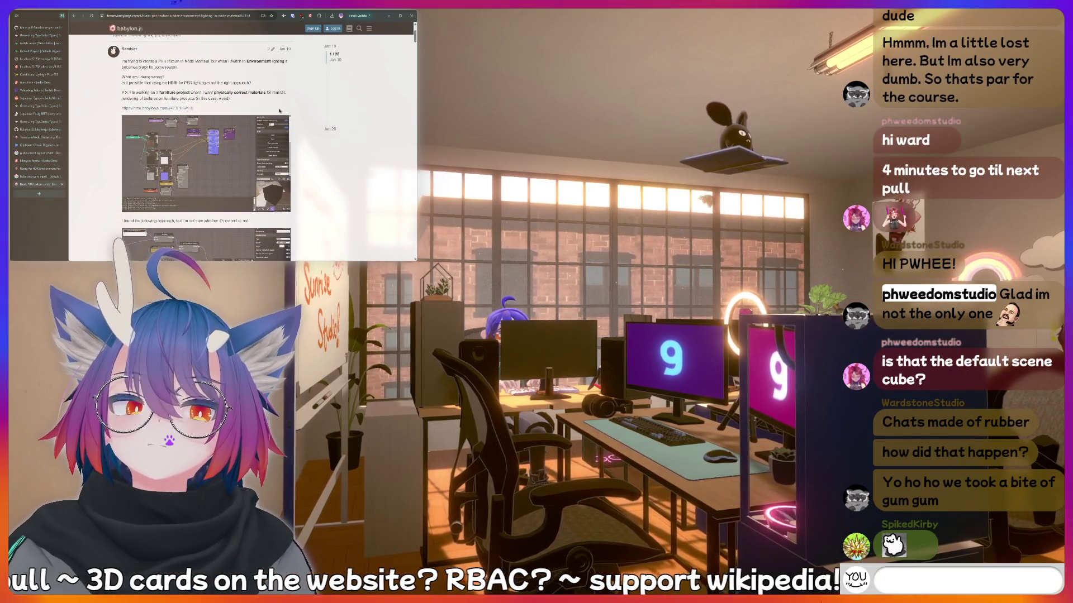
pyautogui.write('!bottom')
pyautogui.scroll(-5, 205, 118)
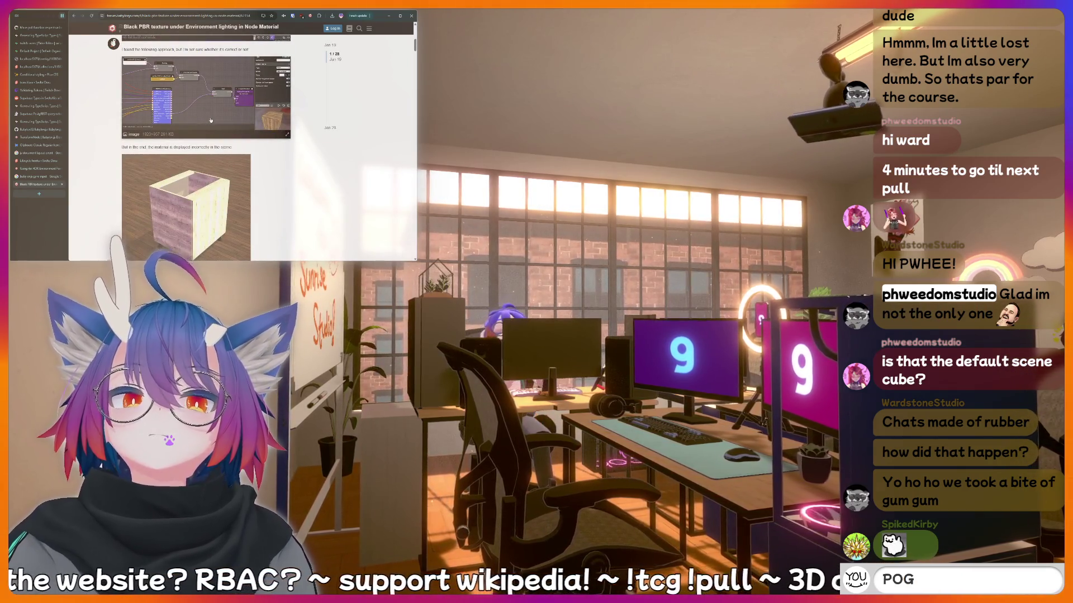
pyautogui.scroll(-5, 211, 120)
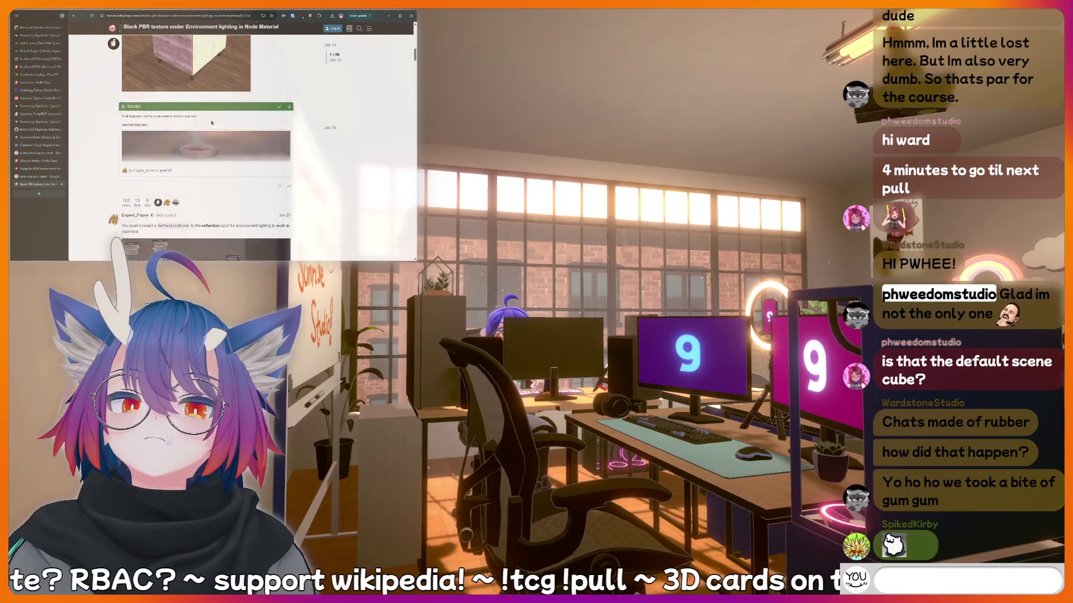
# View the enlarged cylinder, sphere and cube render, read the rest of the thread, and return to Google results.
pyautogui.click(210, 128)
pyautogui.click(301, 56)
pyautogui.scroll(5, 275, 106)
pyautogui.scroll(-20, 274, 106)
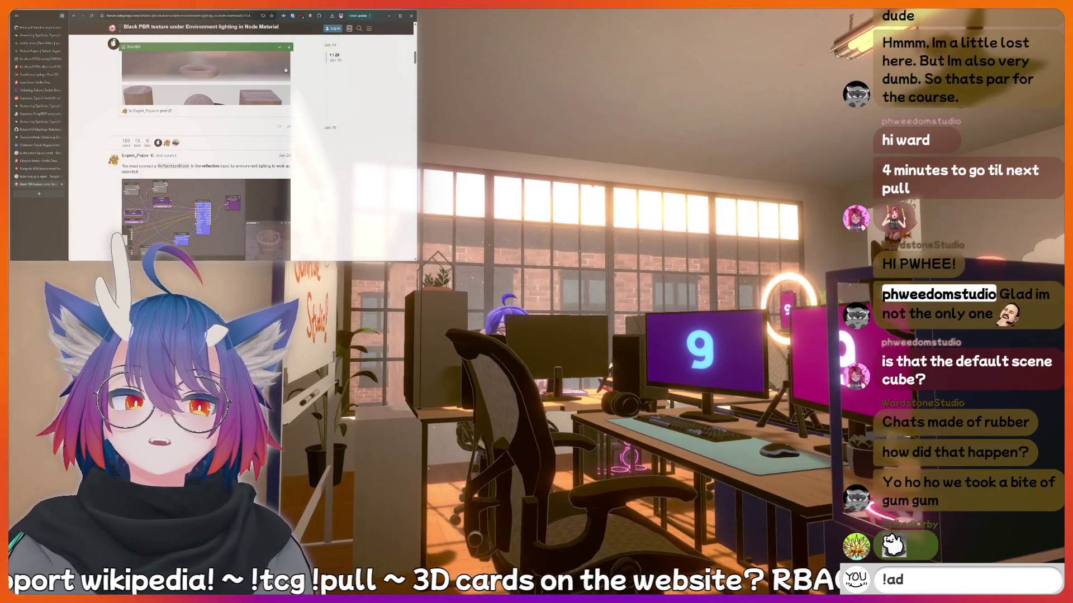
pyautogui.scroll(-10, 301, 107)
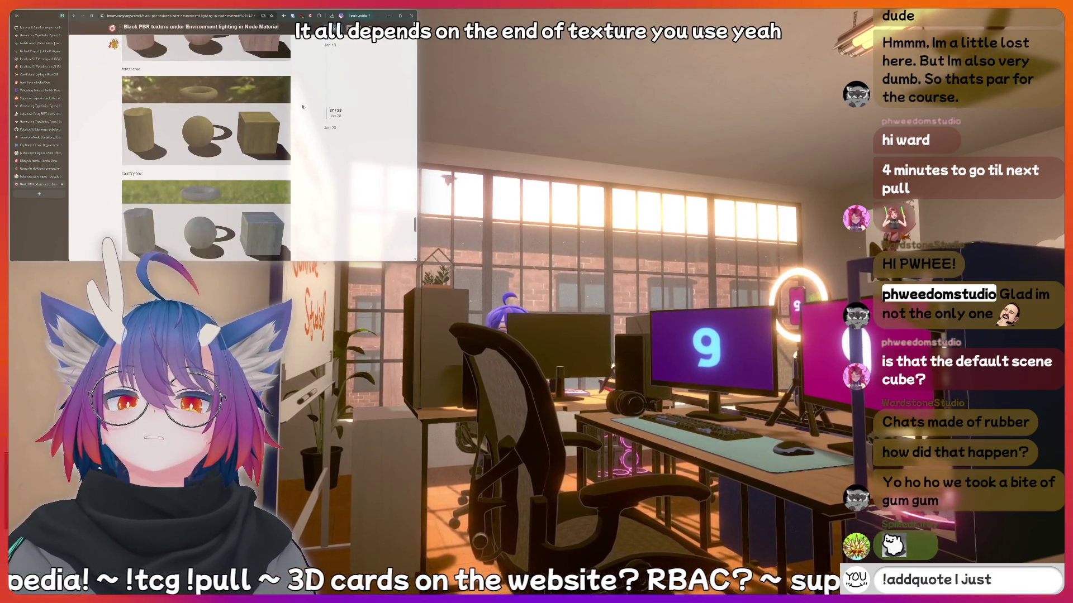
pyautogui.scroll(-1, 301, 107)
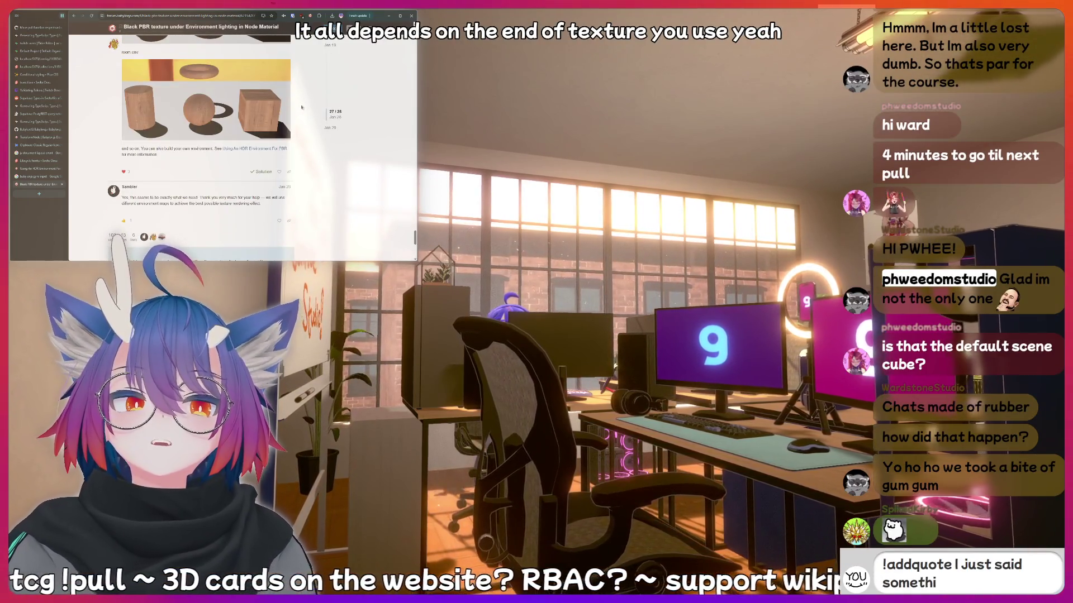
pyautogui.scroll(-2, 298, 120)
pyautogui.scroll(-1, 297, 119)
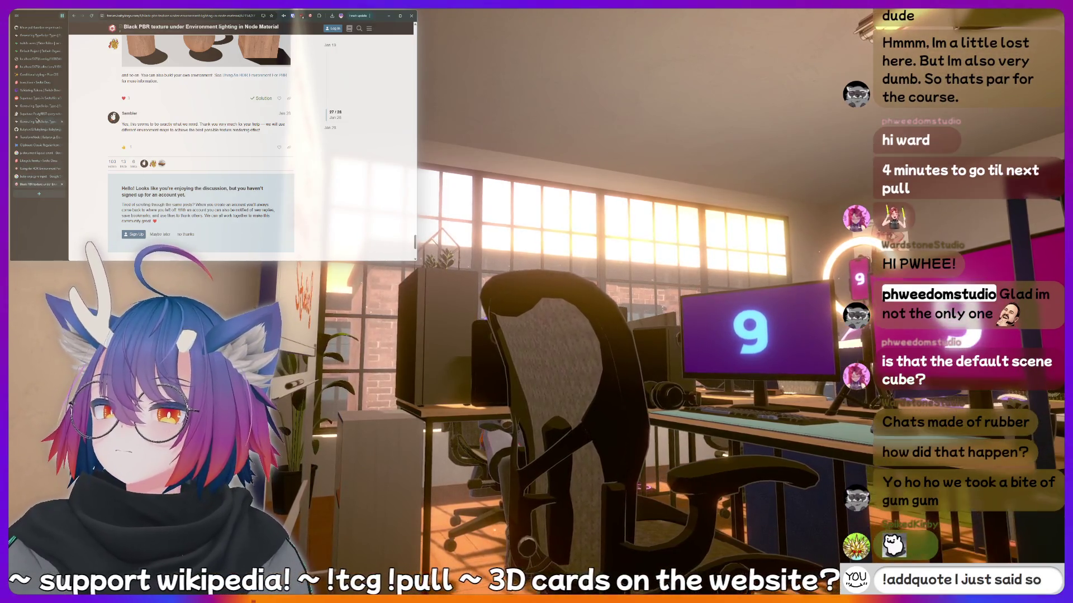
pyautogui.hotkey('alt', 'Left')
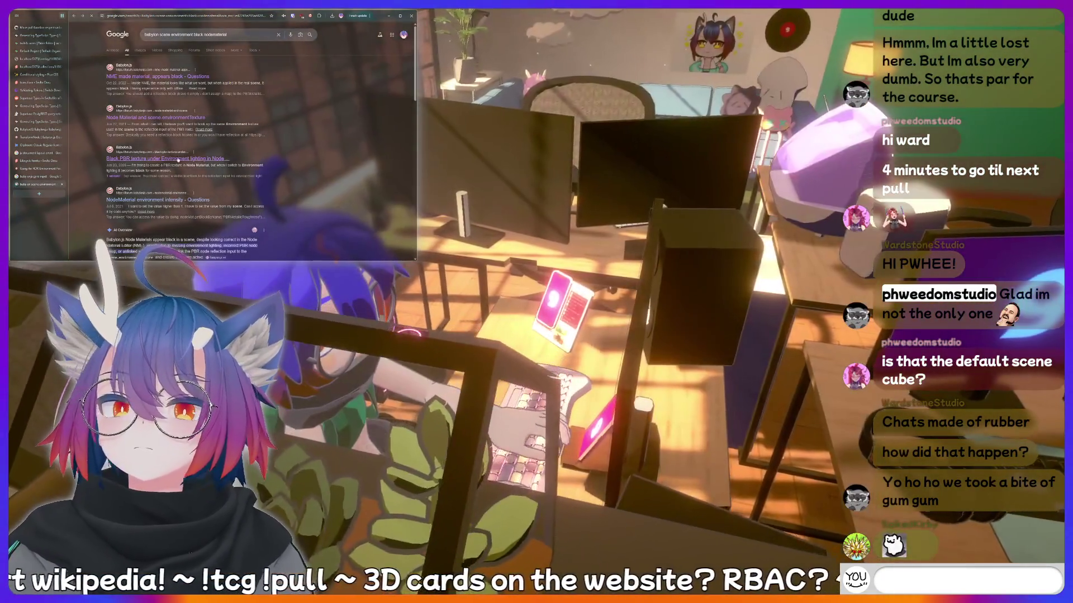
pyautogui.scroll(-2, 197, 189)
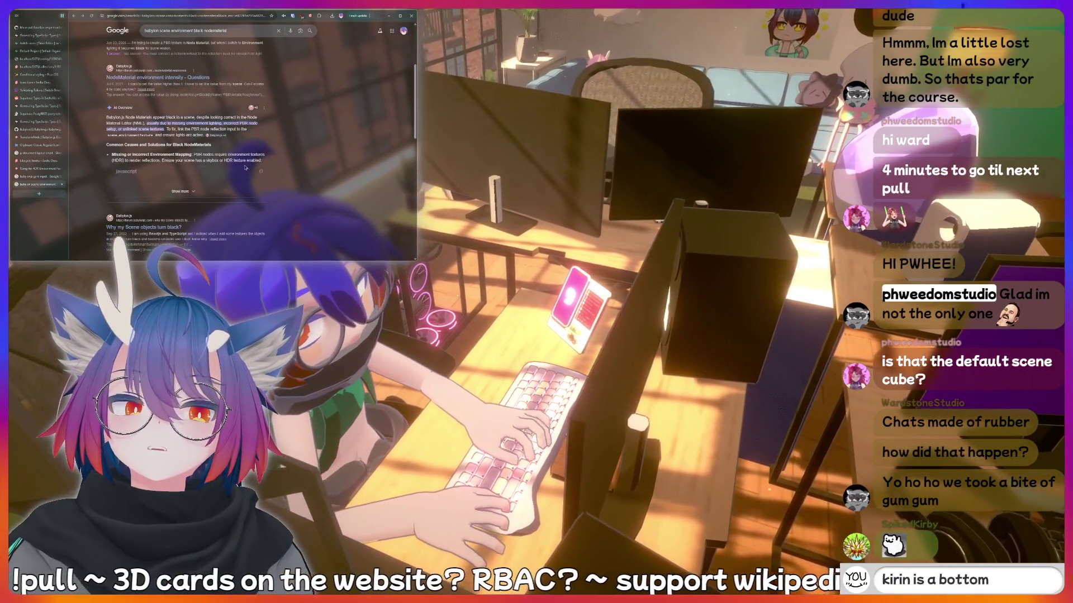
pyautogui.scroll(-3, 224, 152)
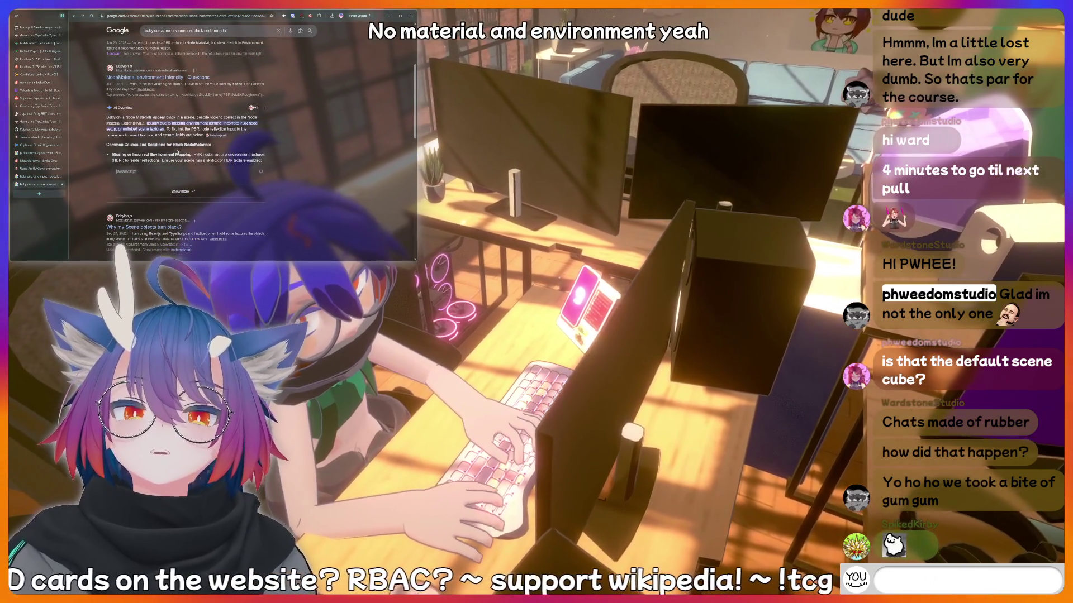
pyautogui.write('peepee poo')
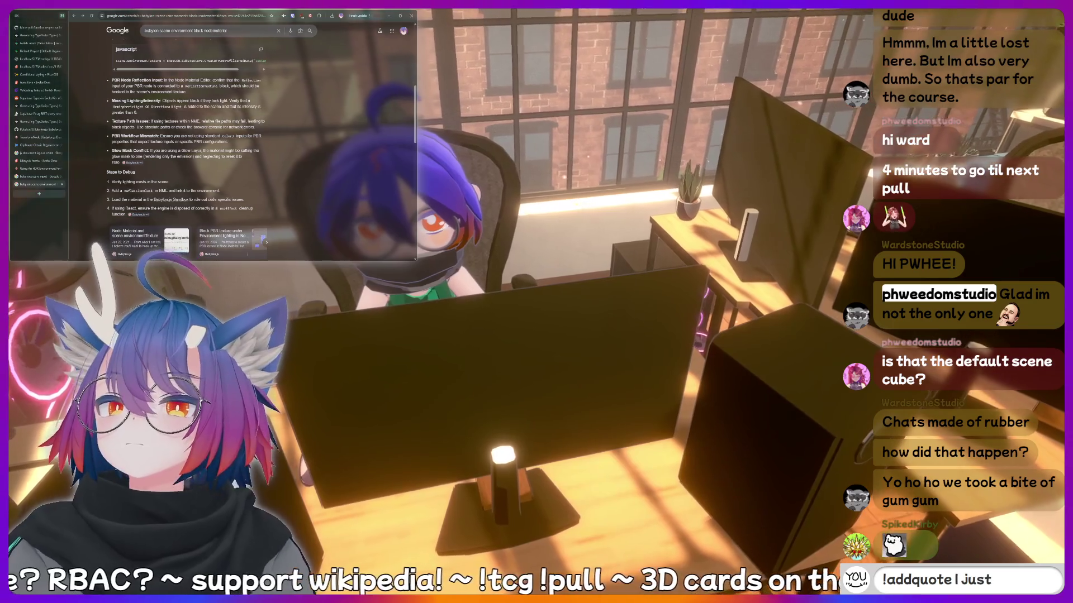
pyautogui.click(37, 66)
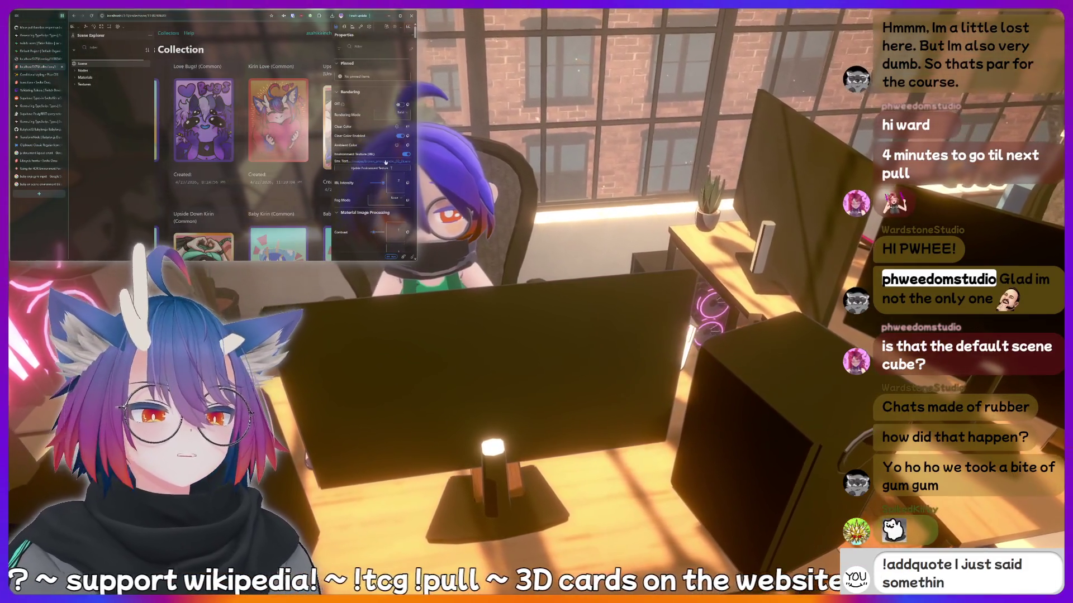
# Select the environment cube texture, review its properties, and preview its +Y then +X faces.
pyautogui.click(386, 162)
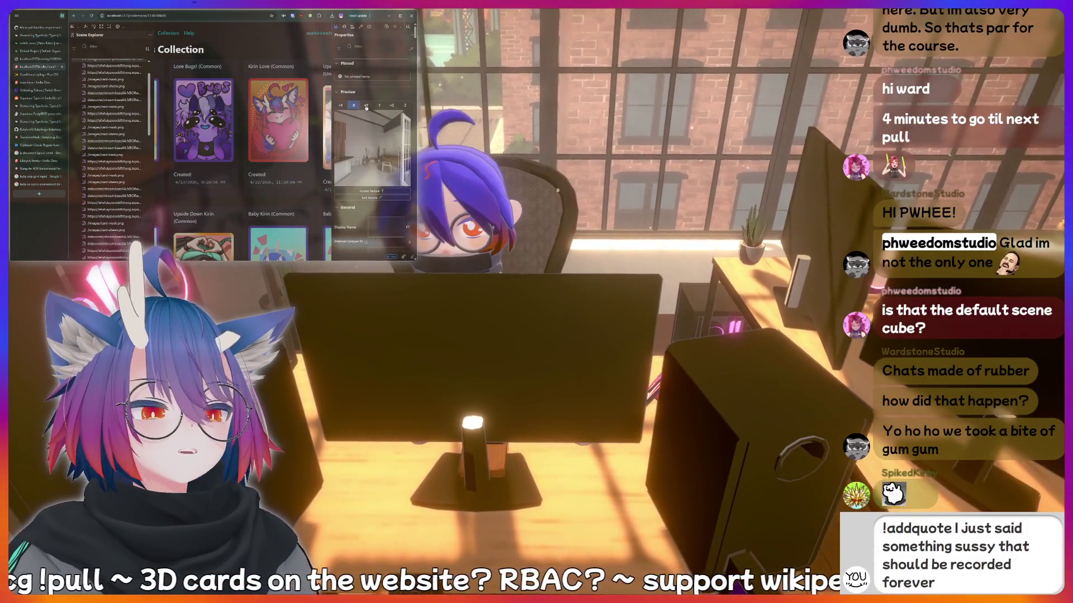
pyautogui.scroll(-3, 368, 139)
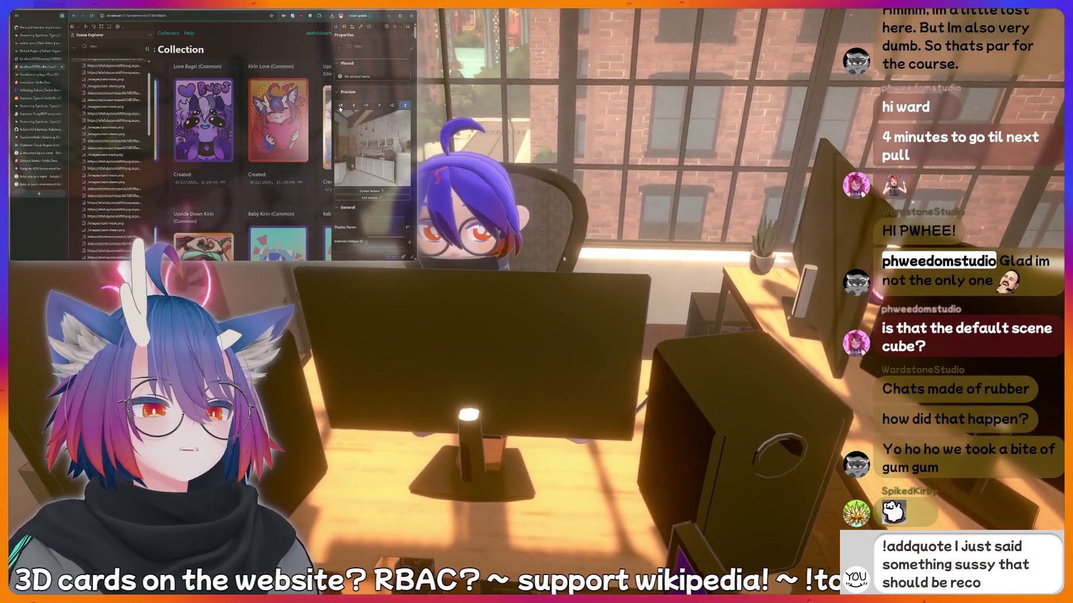
pyautogui.scroll(-3, 348, 143)
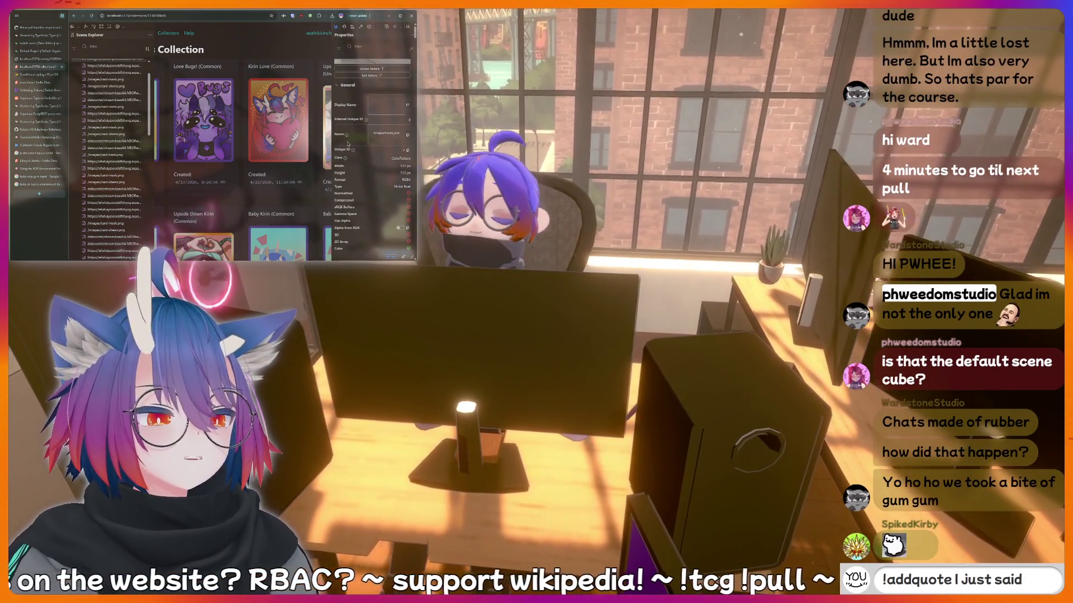
pyautogui.scroll(-2, 348, 144)
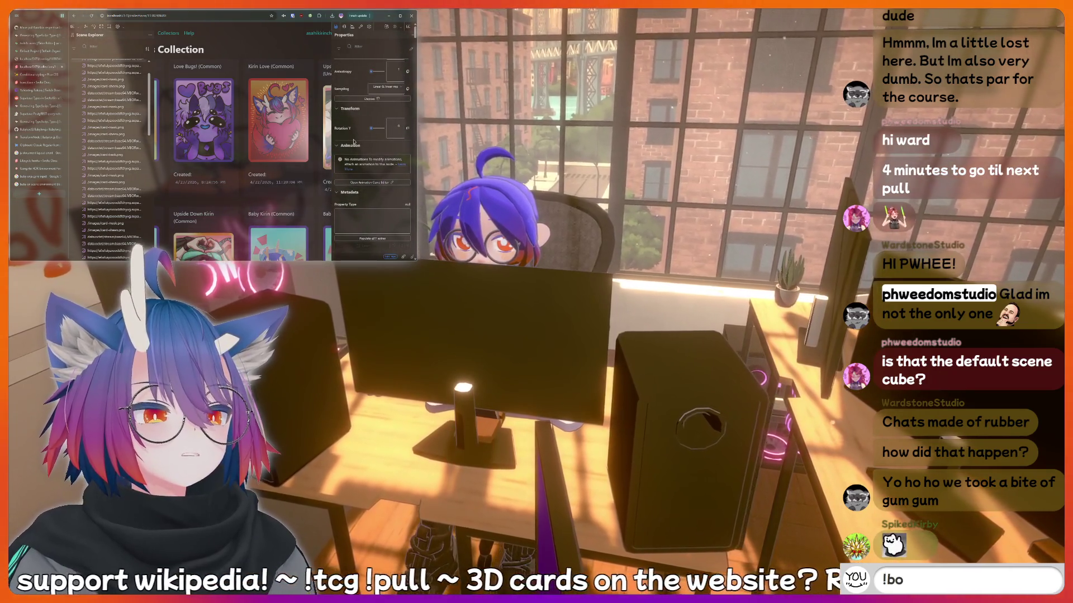
pyautogui.scroll(2, 353, 141)
pyautogui.scroll(-3, 353, 142)
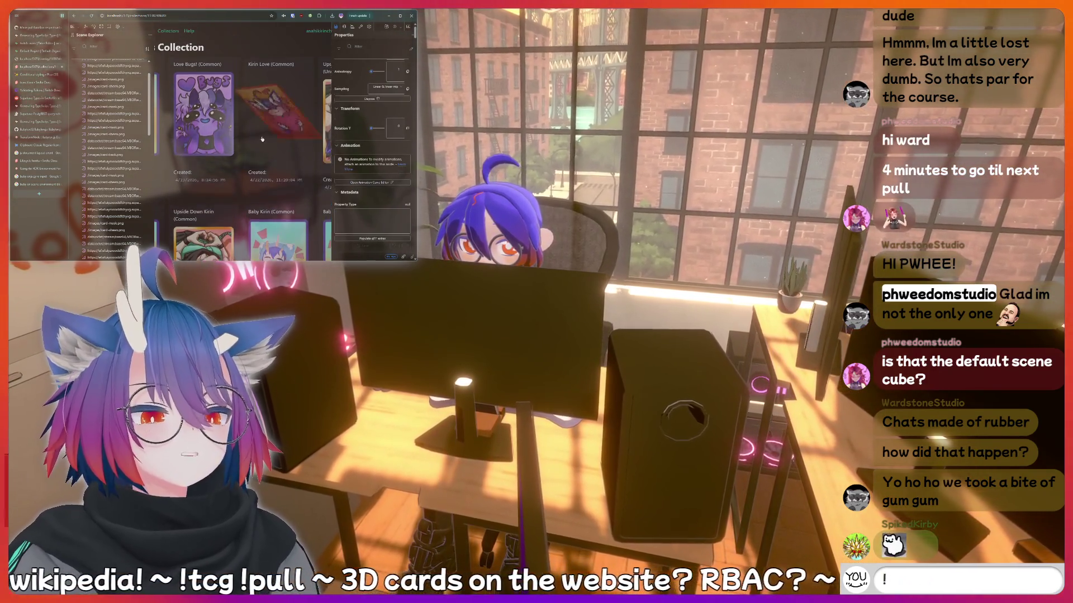
pyautogui.scroll(2, 354, 126)
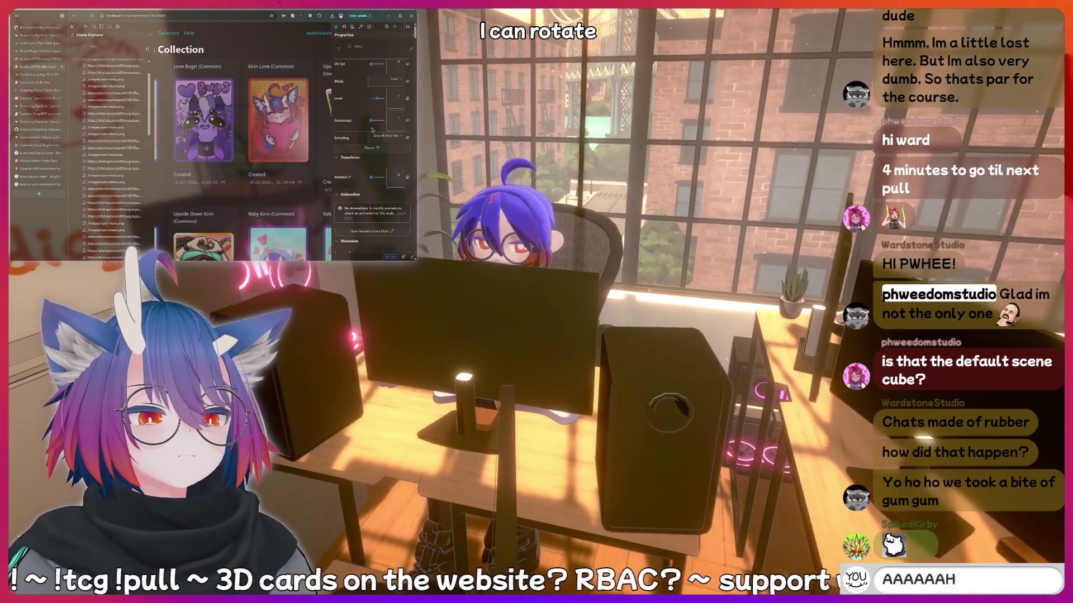
pyautogui.scroll(5, 369, 130)
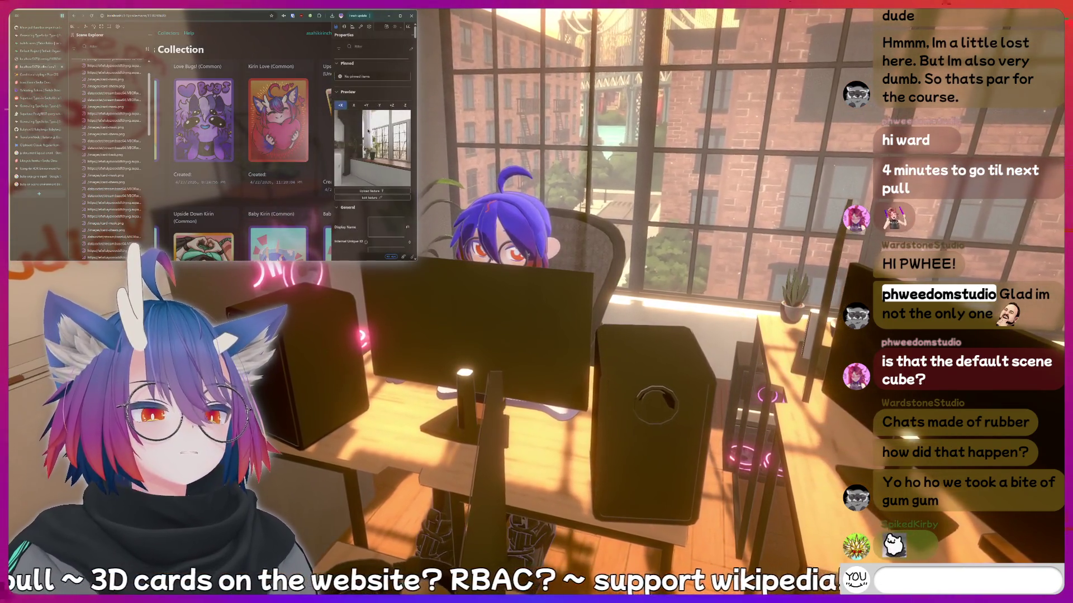
pyautogui.click(366, 105)
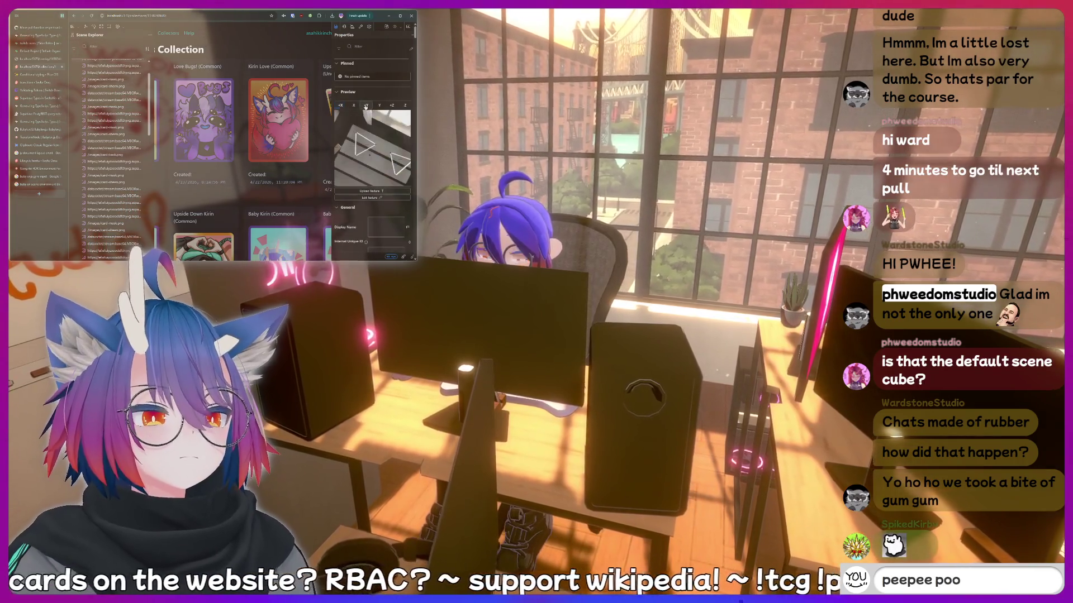
pyautogui.click(341, 105)
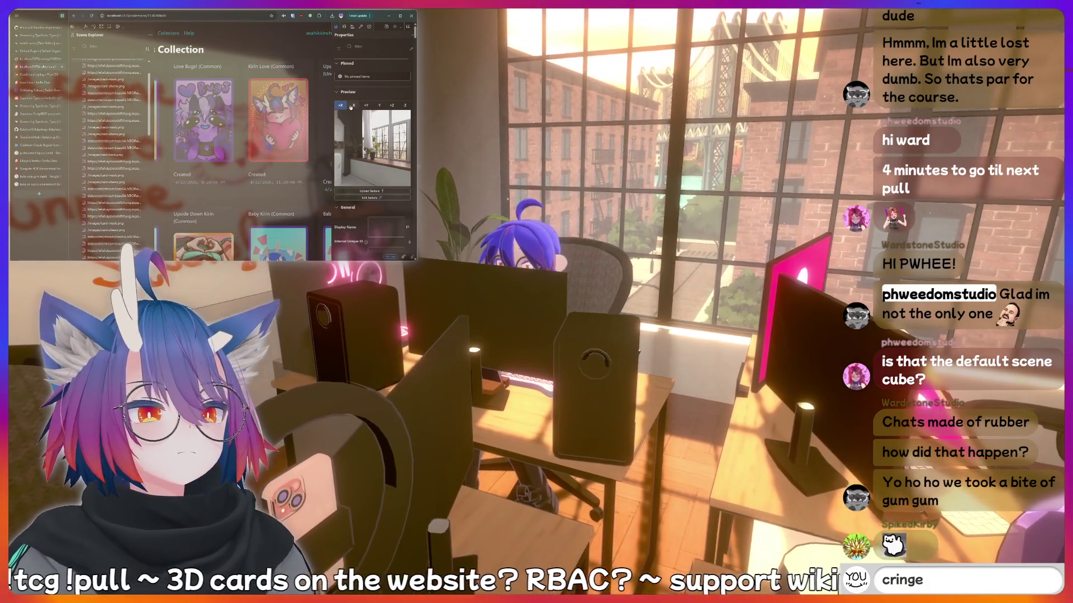
pyautogui.click(353, 106)
pyautogui.click(368, 106)
pyautogui.click(379, 106)
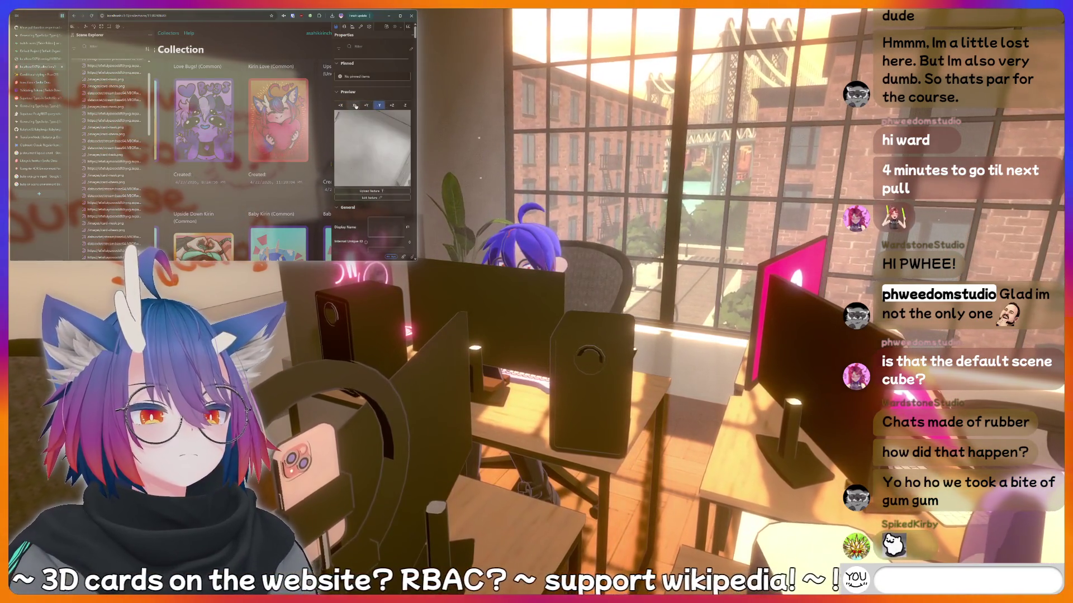
pyautogui.click(353, 106)
pyautogui.click(341, 106)
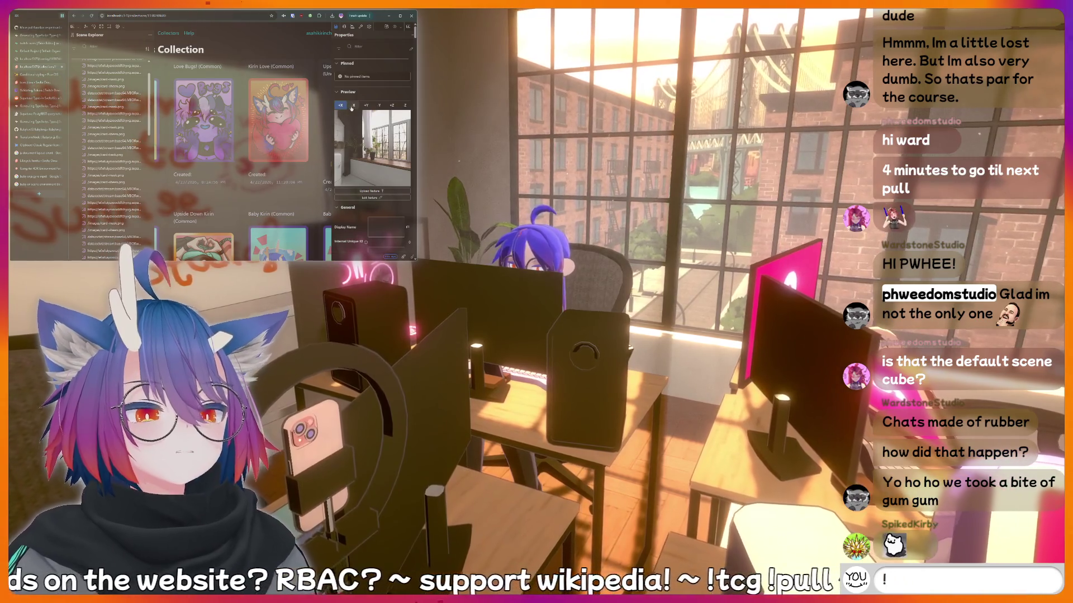
pyautogui.click(393, 106)
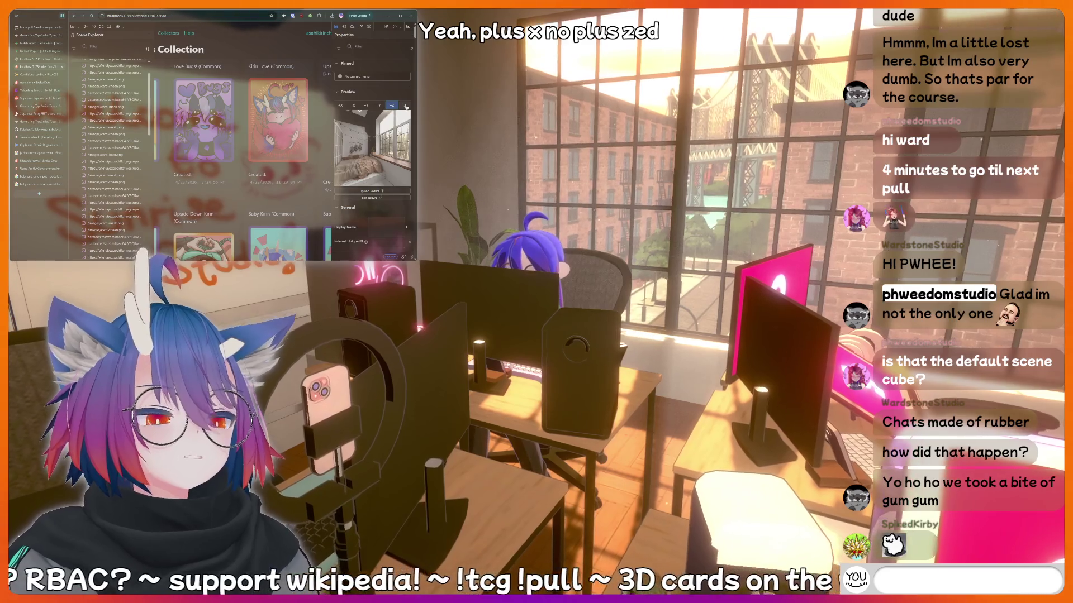
pyautogui.click(405, 106)
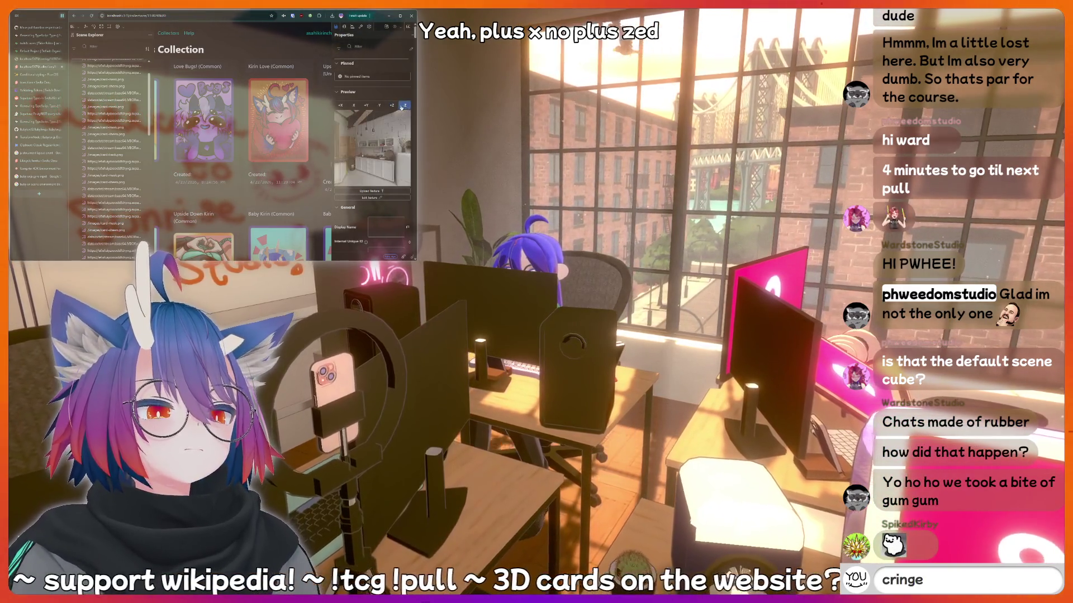
pyautogui.click(392, 105)
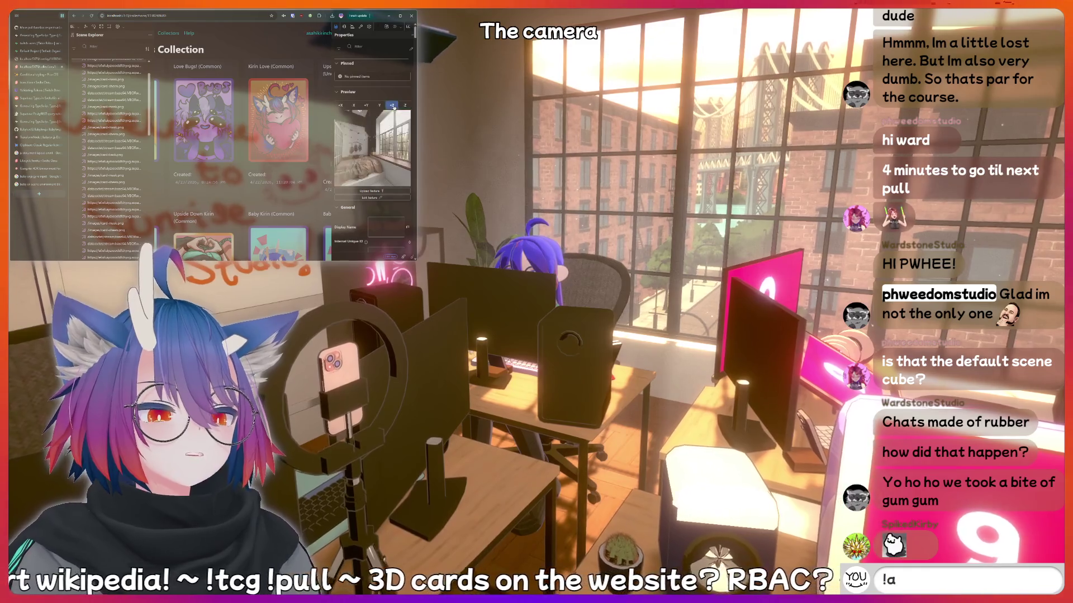
pyautogui.write('ddquote I jus')
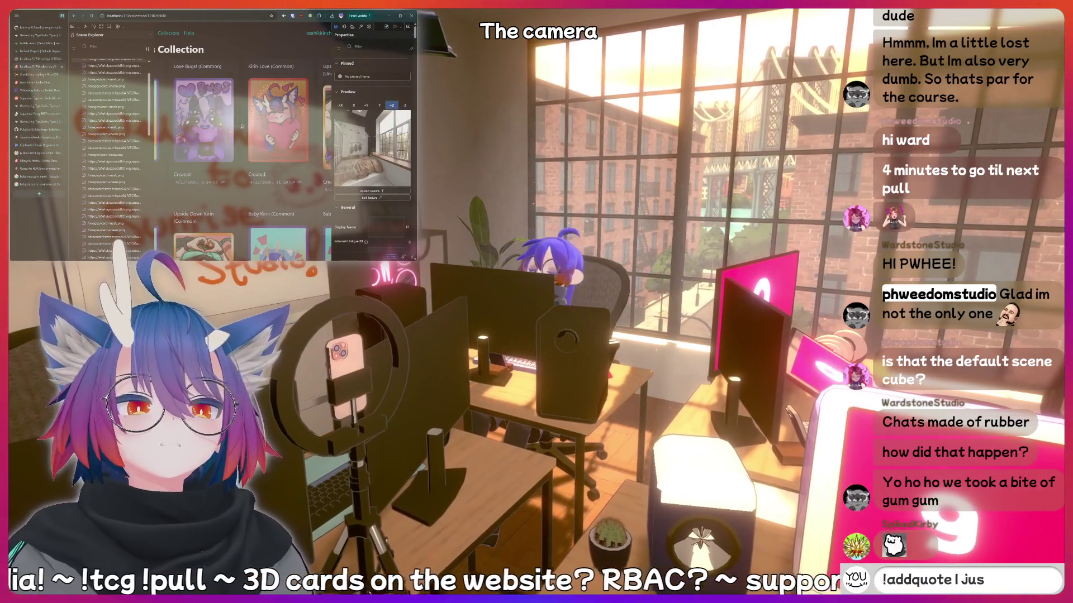
pyautogui.write('t said something sussy tha')
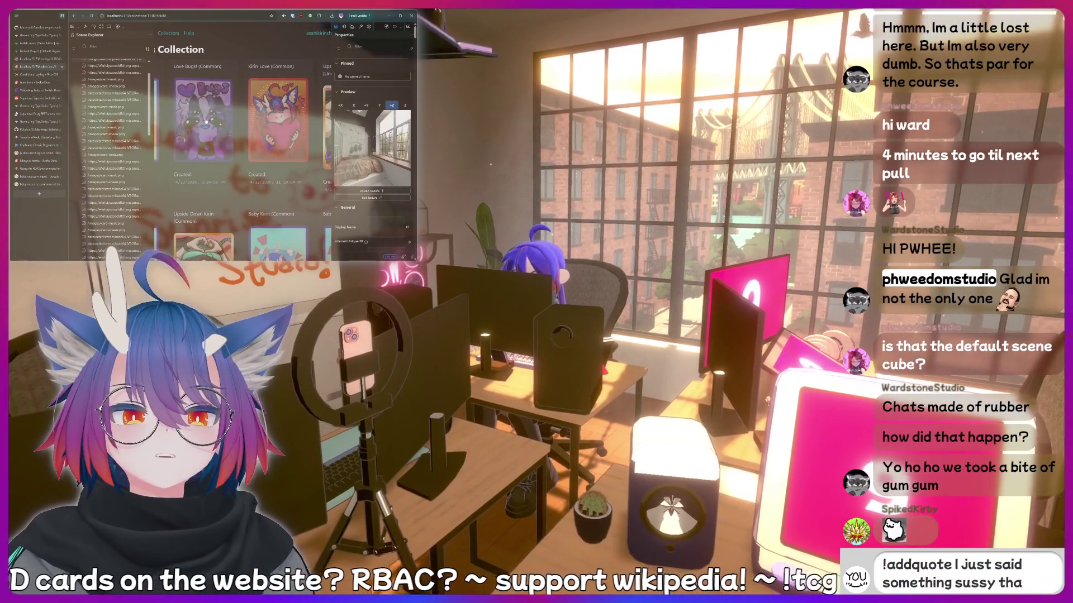
pyautogui.write('t should be r')
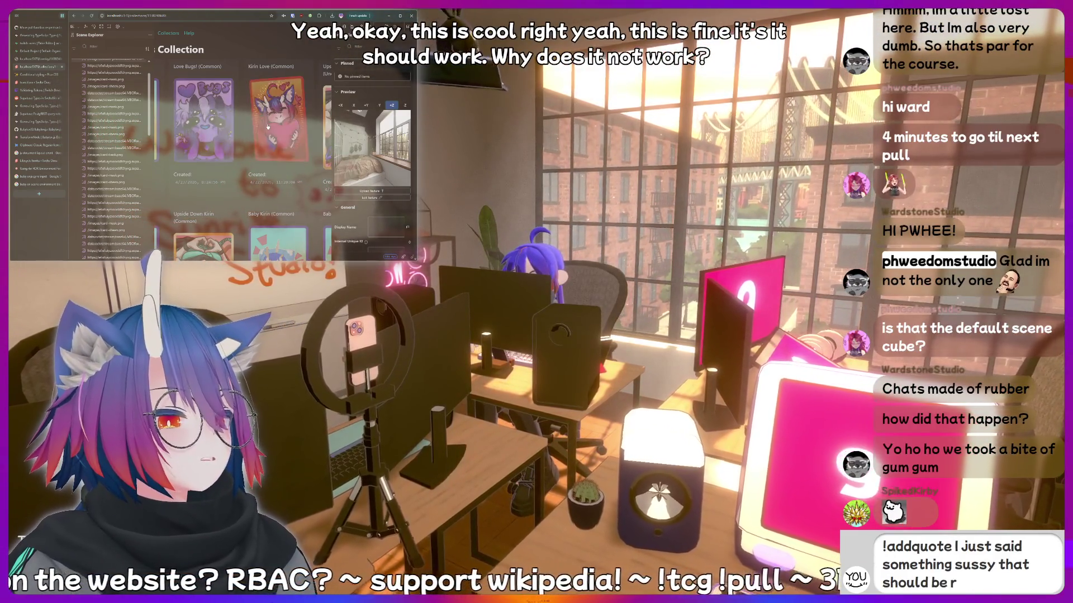
pyautogui.write('ecorded forev')
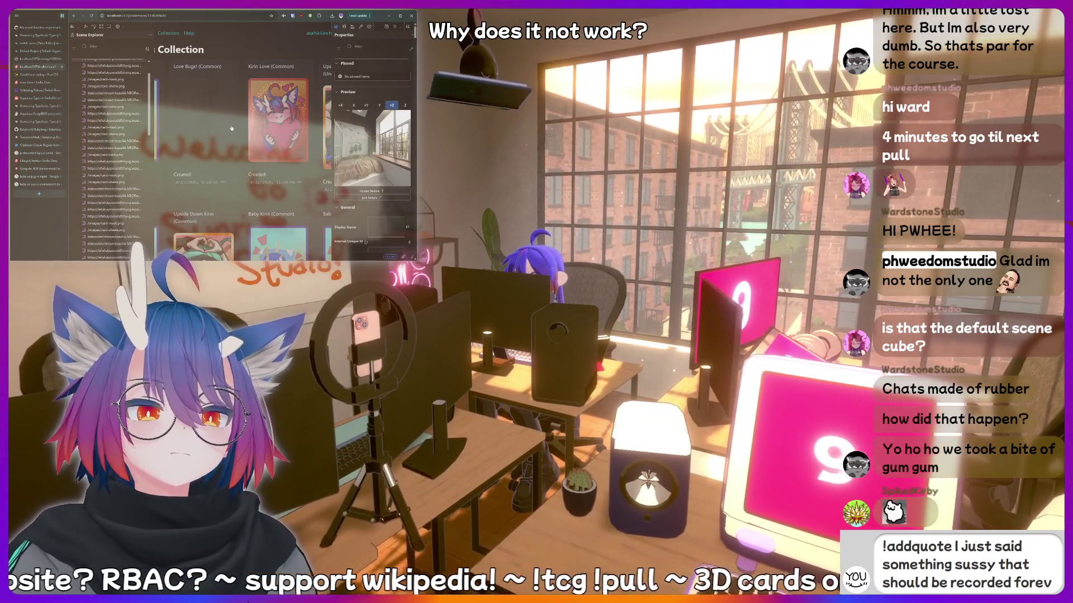
pyautogui.write('er!')
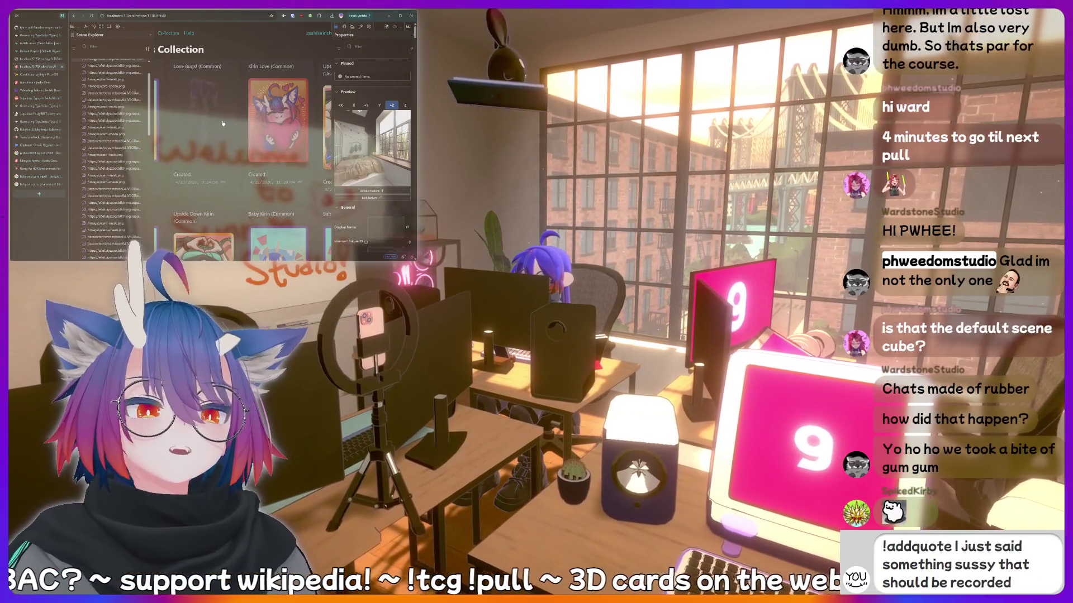
pyautogui.hotkey('ctrl', 'BackSpace')
pyautogui.hotkey('ctrl', 'BackSpace')
pyautogui.press('BackSpace')
pyautogui.press('BackSpace')
pyautogui.press('BackSpace')
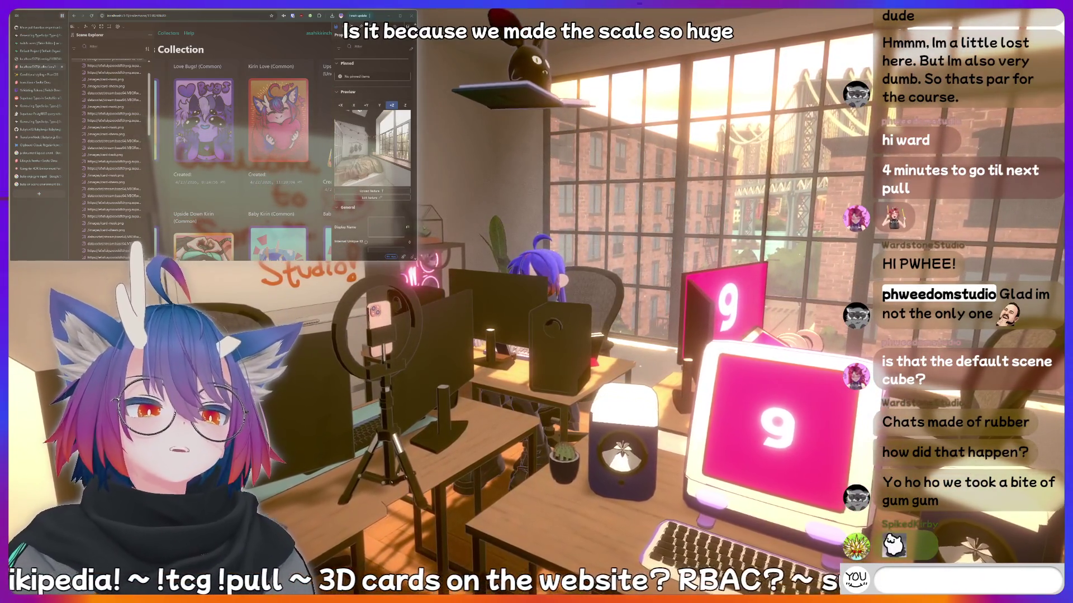
pyautogui.write('meat')
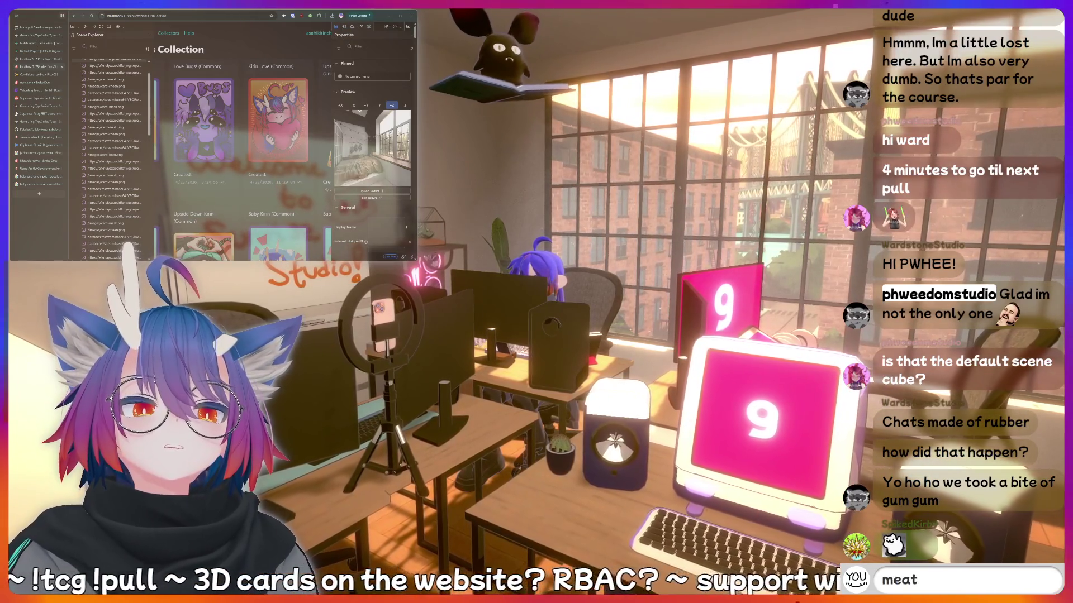
pyautogui.hotkey('ctrl', 'BackSpace')
pyautogui.write('!discord')
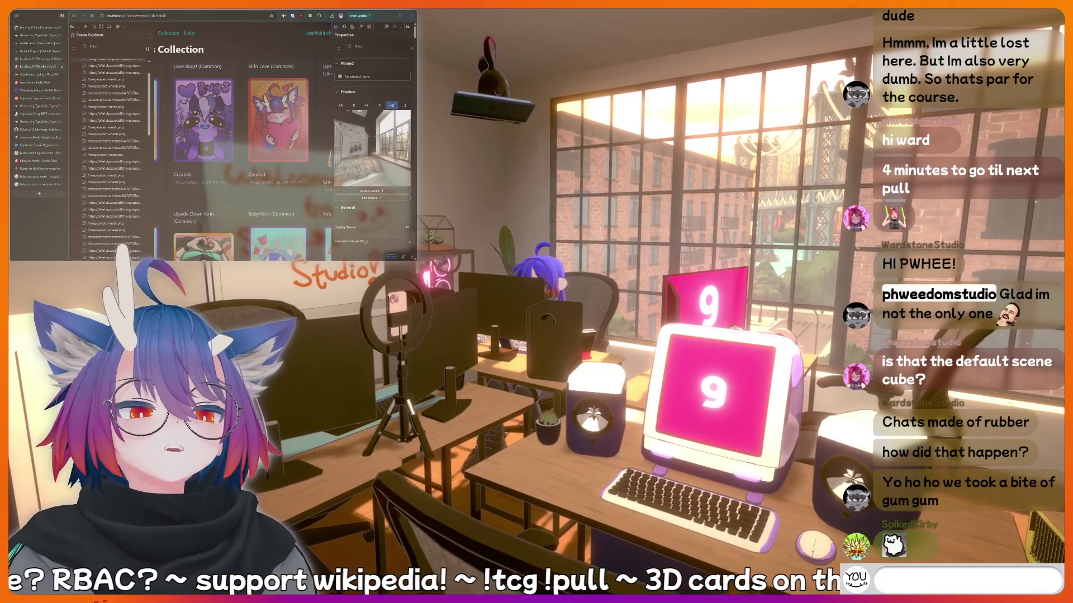
# Reload the collection page to test the card material.
pyautogui.click(92, 16)
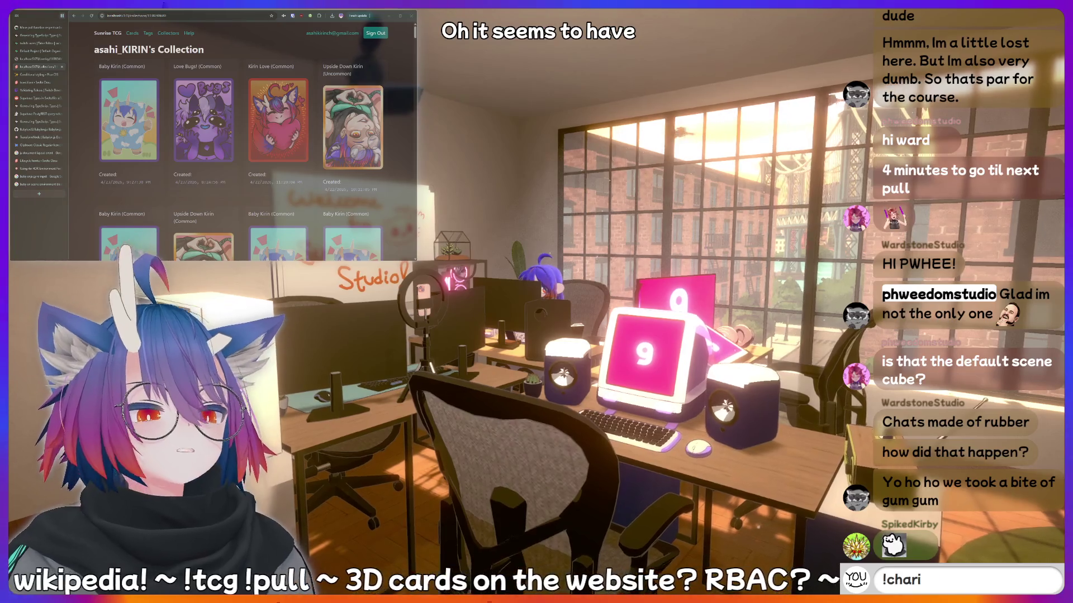
pyautogui.press('BackSpace')
pyautogui.press('BackSpace')
pyautogui.press('BackSpace')
pyautogui.write('iri')
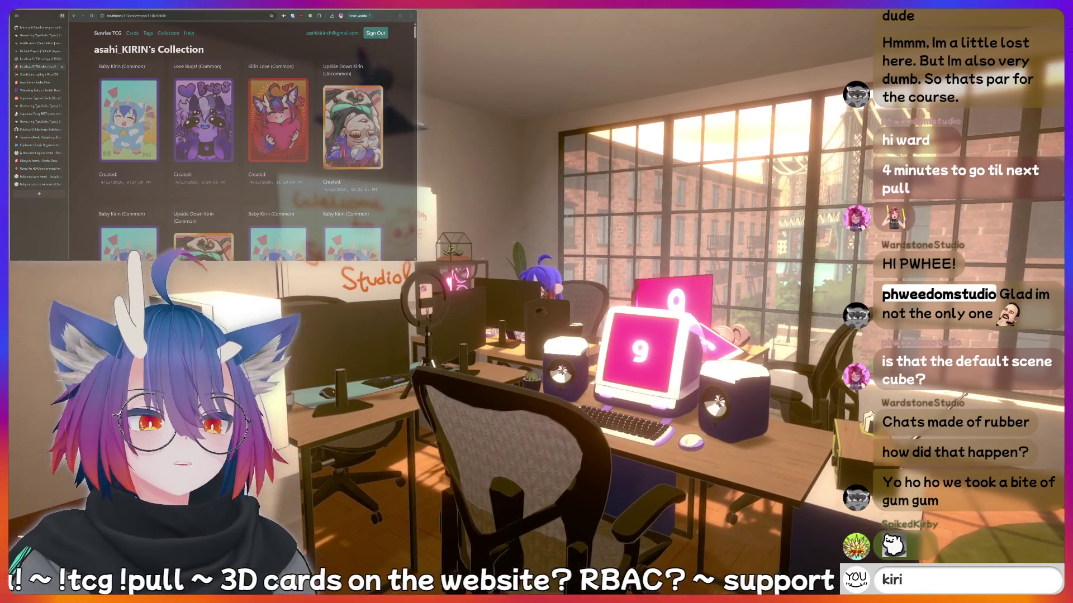
pyautogui.write('n is a bottom')
pyautogui.press('BackSpace')
pyautogui.press('BackSpace')
pyautogui.press('BackSpace')
pyautogui.press('BackSpace')
pyautogui.press('BackSpace')
pyautogui.press('BackSpace')
pyautogui.write('hotd')
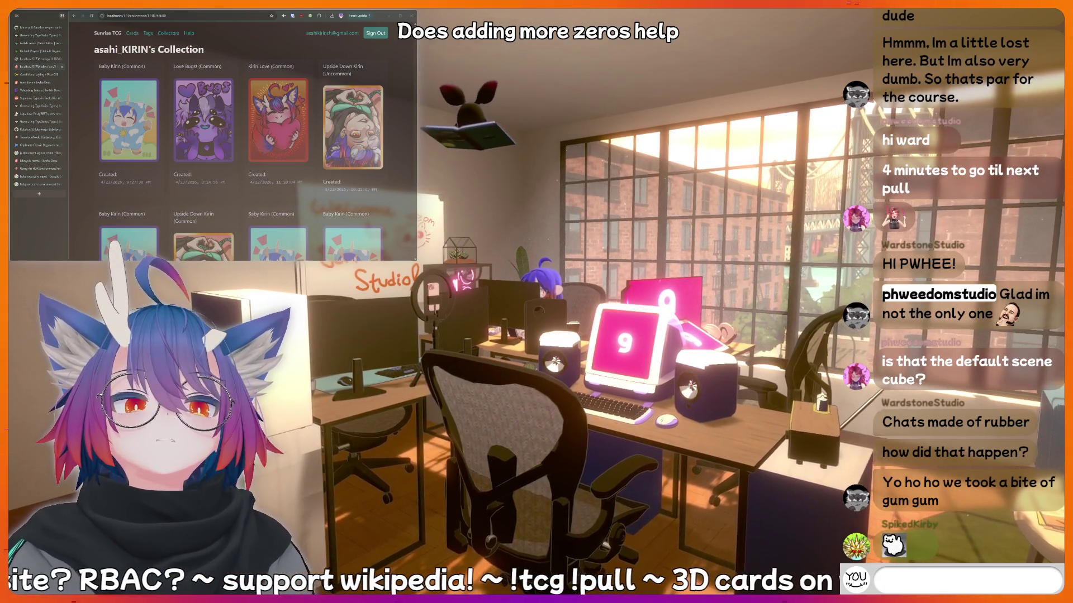
pyautogui.write('fis')
# Reload the collection page again with Ctrl+R to check the cards.
pyautogui.hotkey('ctrl', 'r')
pyautogui.write('lip')
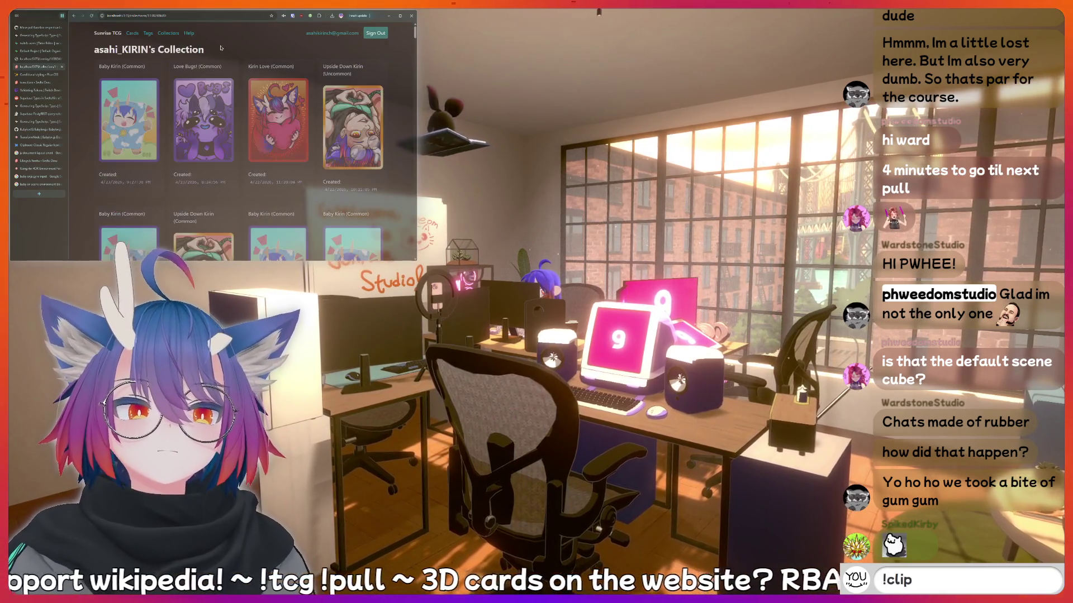
pyautogui.press('BackSpace')
pyautogui.press('BackSpace')
pyautogui.press('BackSpace')
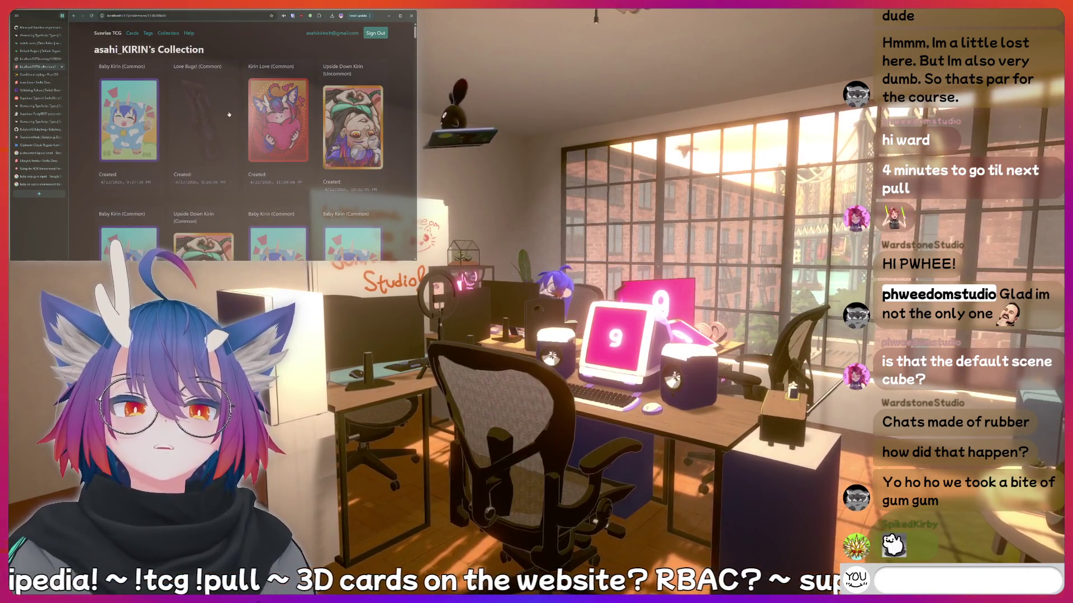
pyautogui.write('POG')
pyautogui.press('Return')
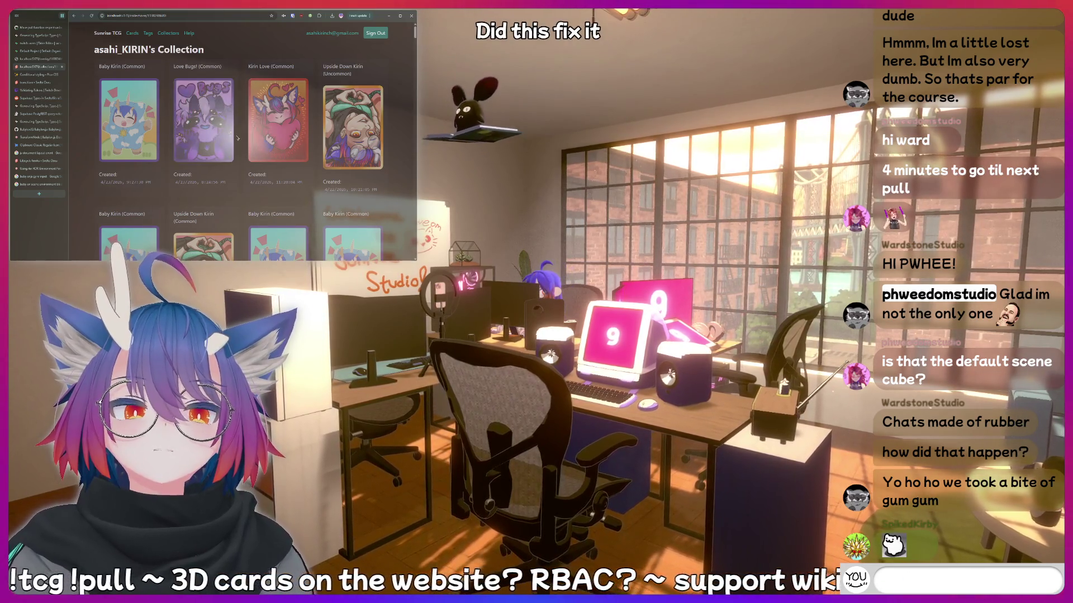
pyautogui.write('AAAAAAH')
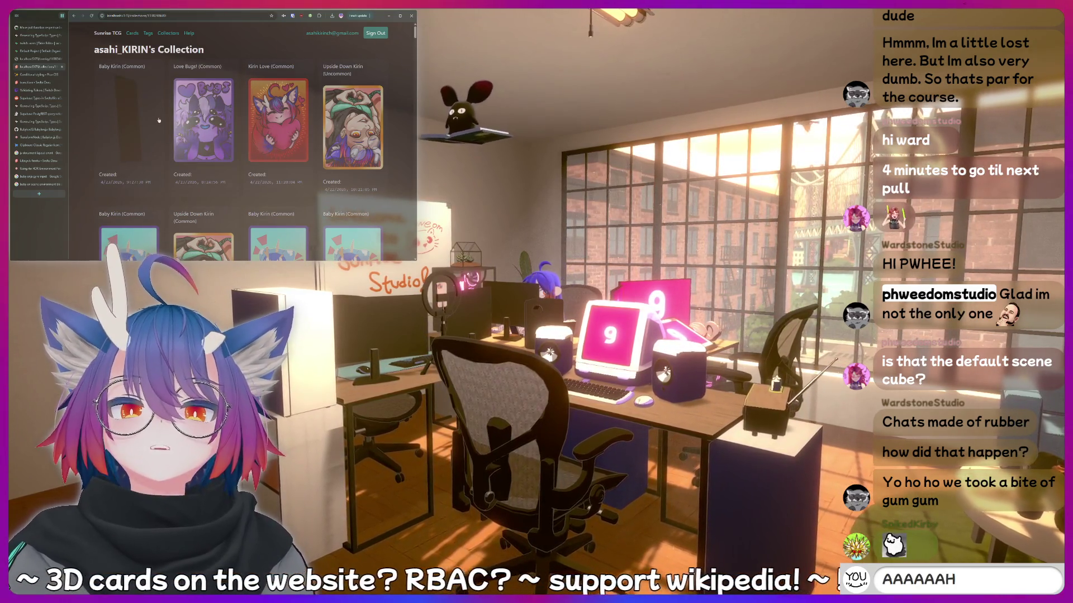
pyautogui.press('Return')
pyautogui.write('cringe')
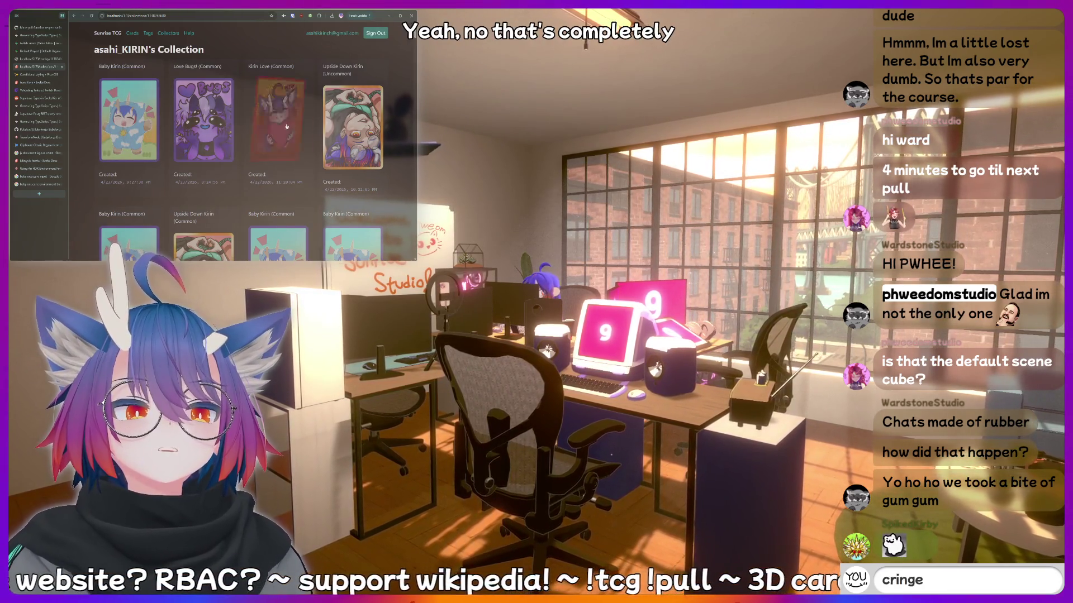
pyautogui.press('Return')
# Type several chat messages while the card images load.
pyautogui.write('AAA')
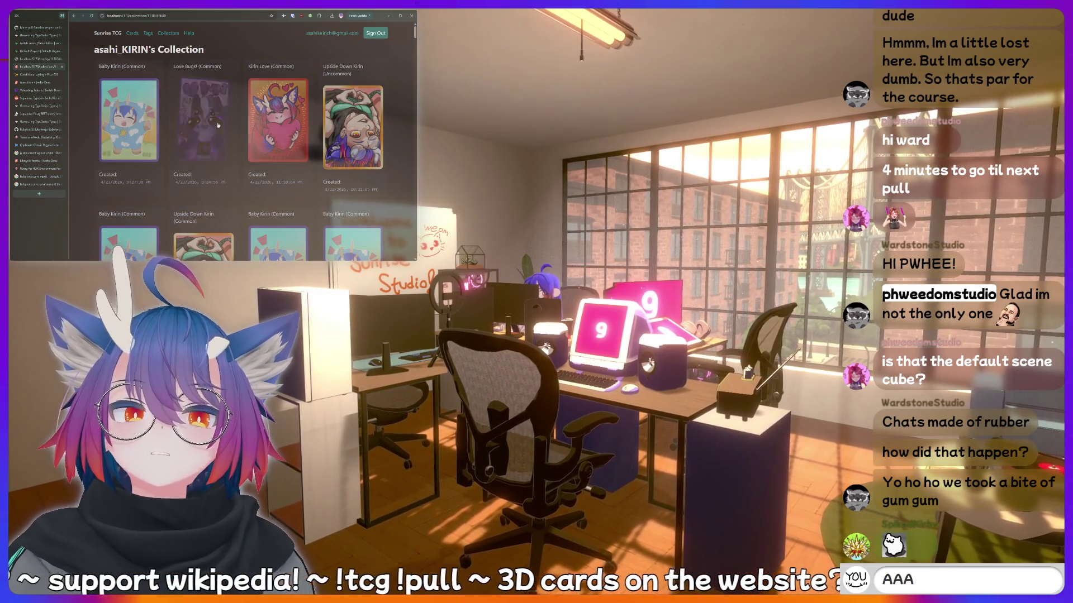
pyautogui.write('!botto')
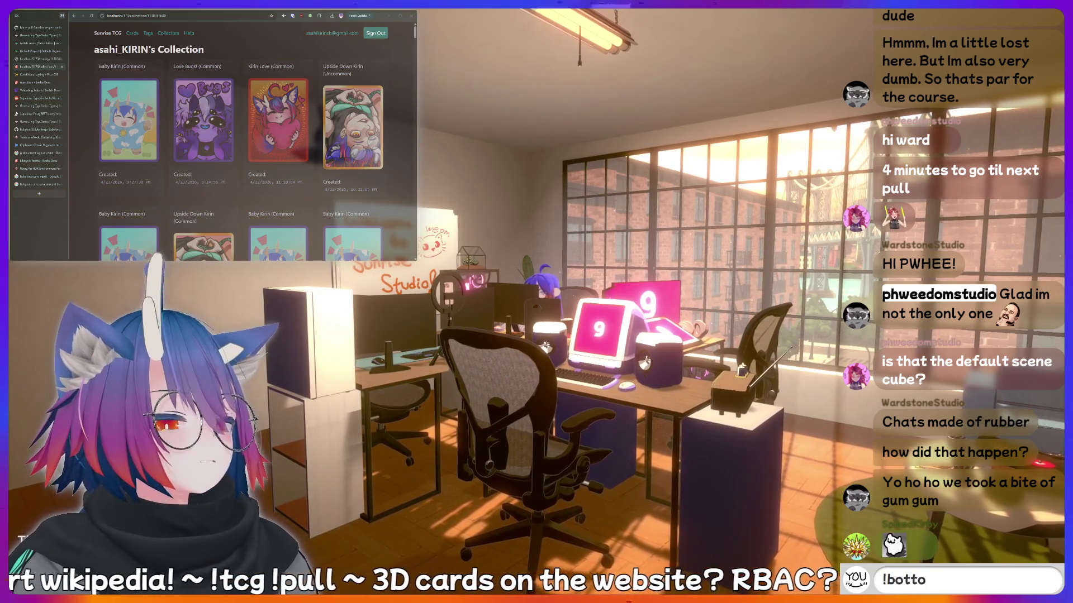
pyautogui.press('BackSpace')
pyautogui.press('BackSpace')
pyautogui.press('BackSpace')
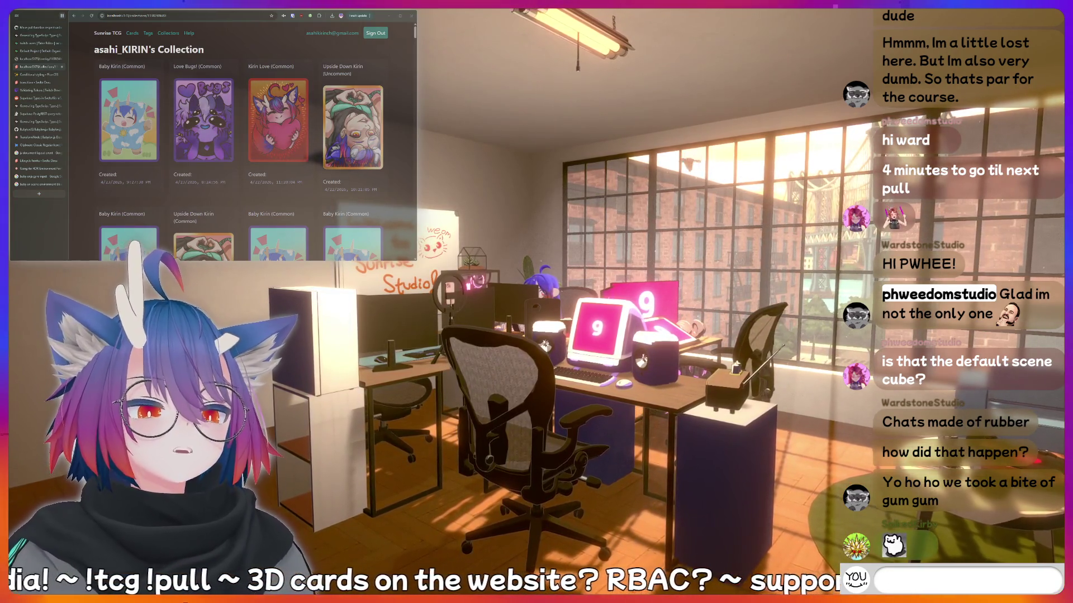
pyautogui.write('hiii')
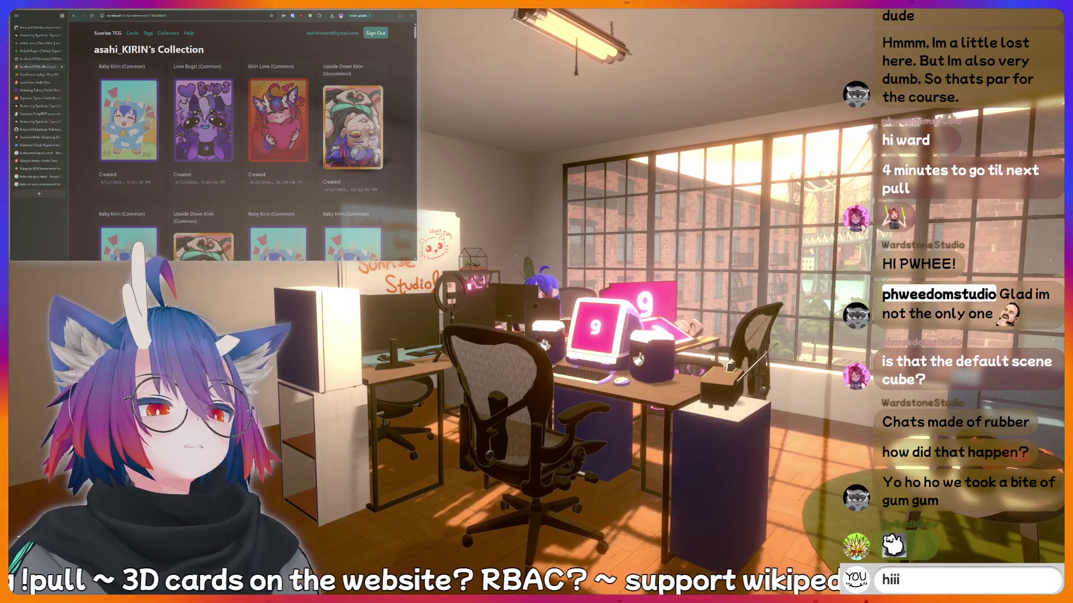
pyautogui.press('Return')
pyautogui.write('hotdog')
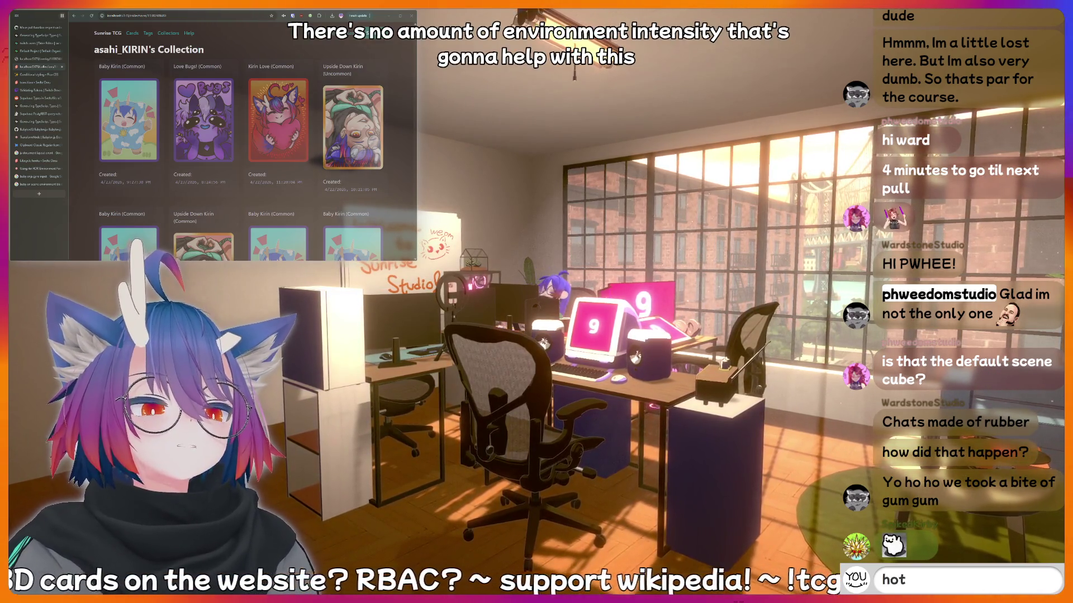
pyautogui.press('BackSpace')
pyautogui.press('BackSpace')
pyautogui.press('BackSpace')
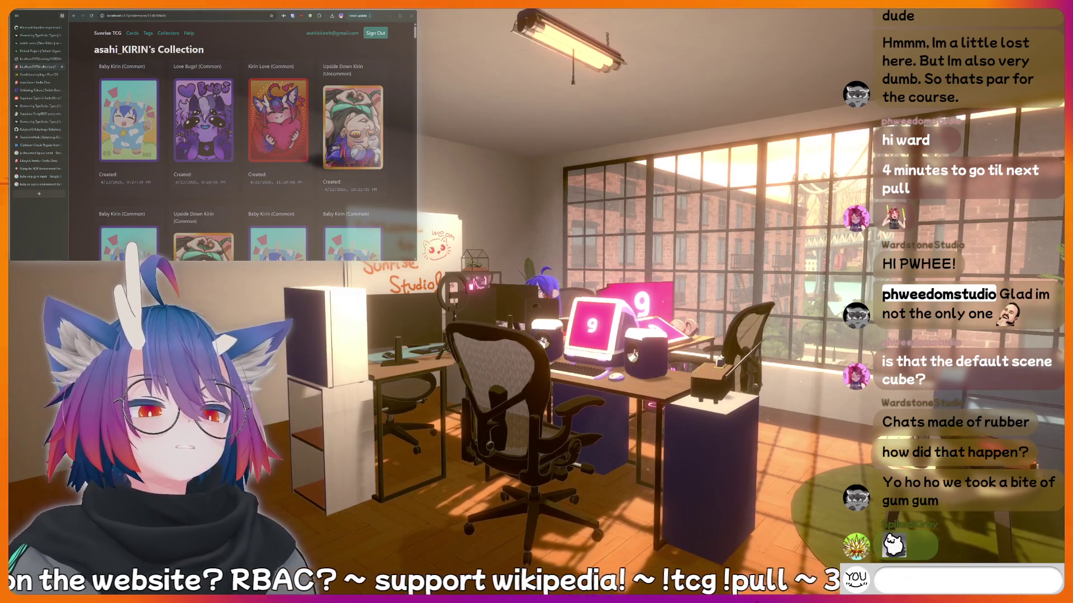
pyautogui.write('thinking hard')
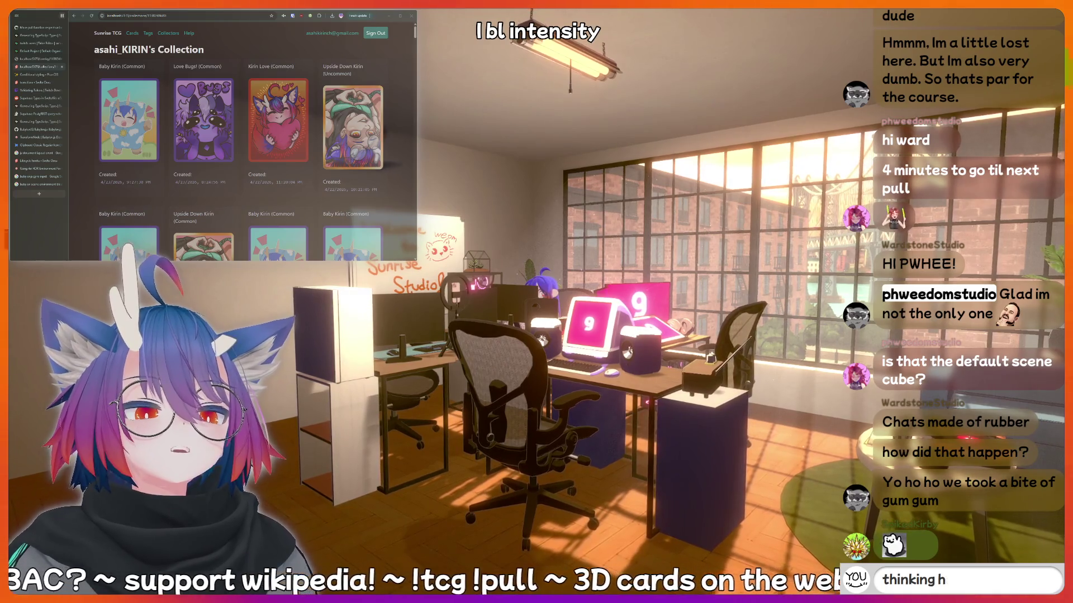
pyautogui.write('nerd')
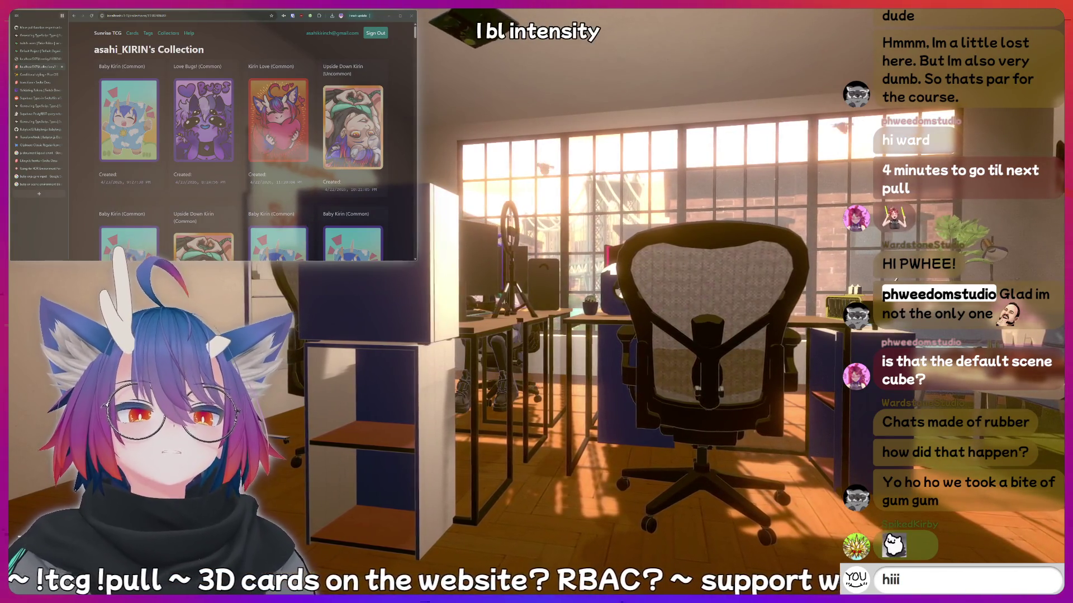
pyautogui.press('Return')
pyautogui.write('h')
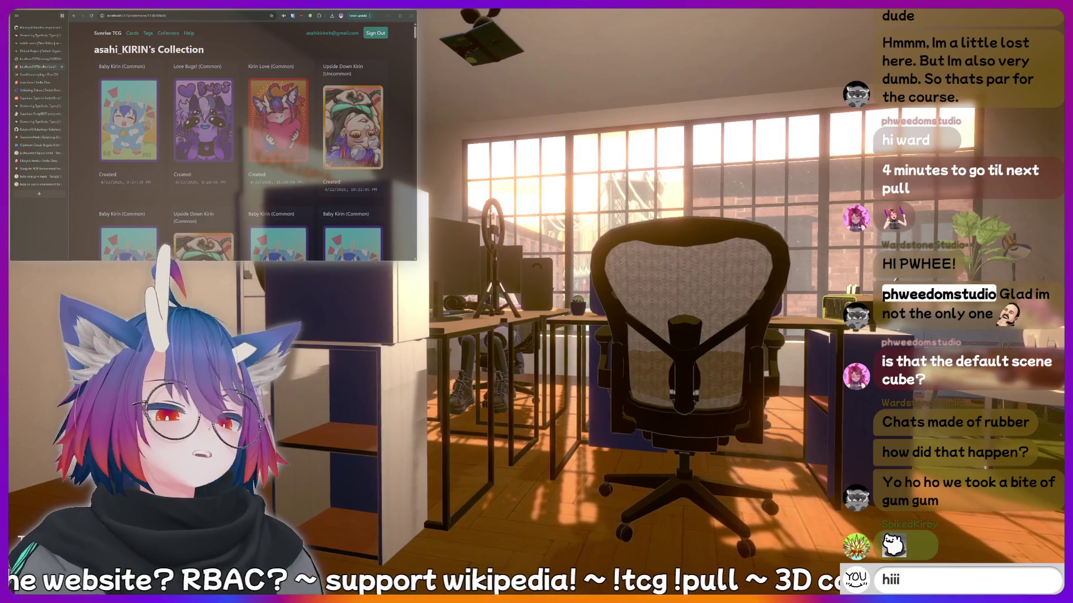
pyautogui.write('!fish')
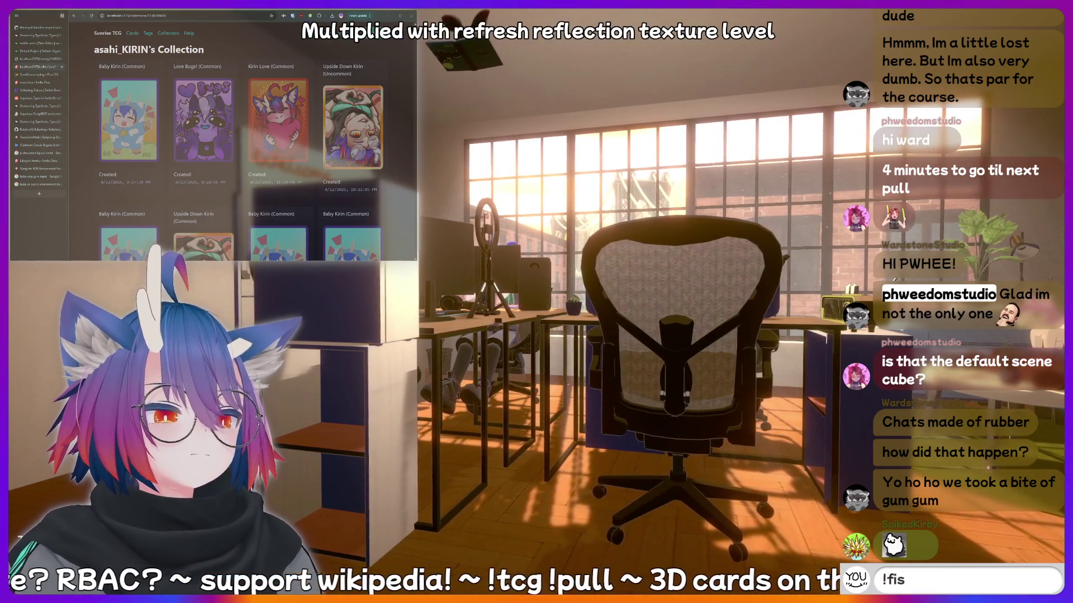
pyautogui.press('BackSpace')
pyautogui.press('BackSpace')
pyautogui.press('BackSpace')
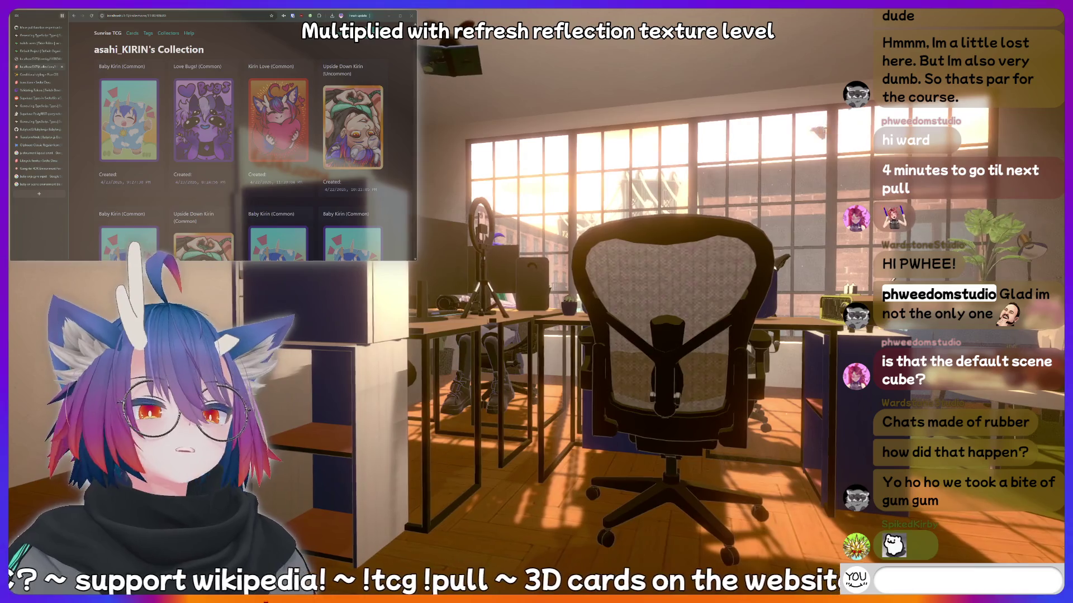
pyautogui.write('nerd')
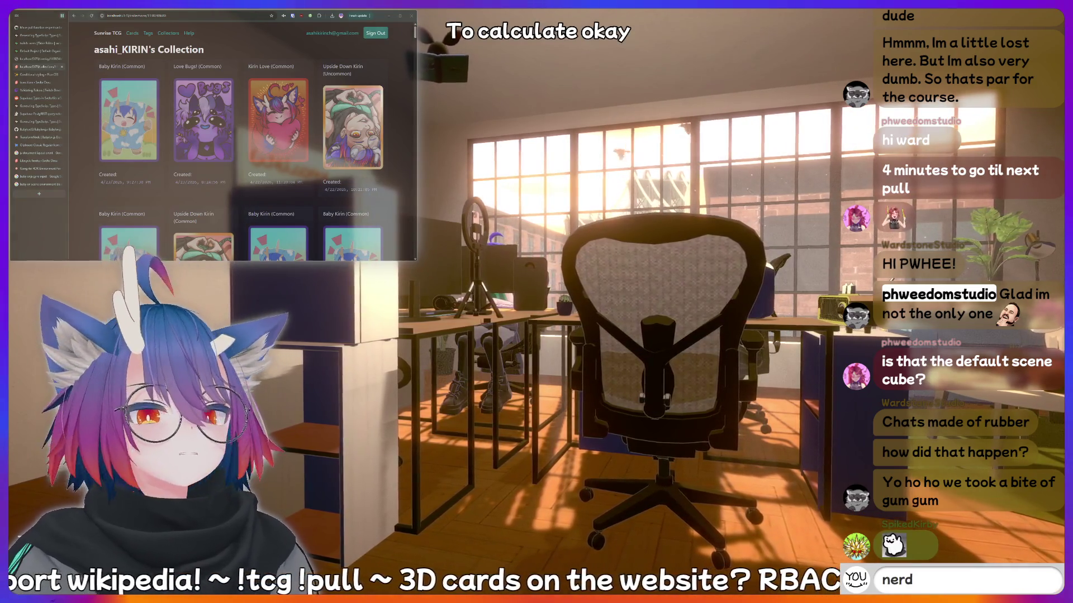
pyautogui.write('!fish')
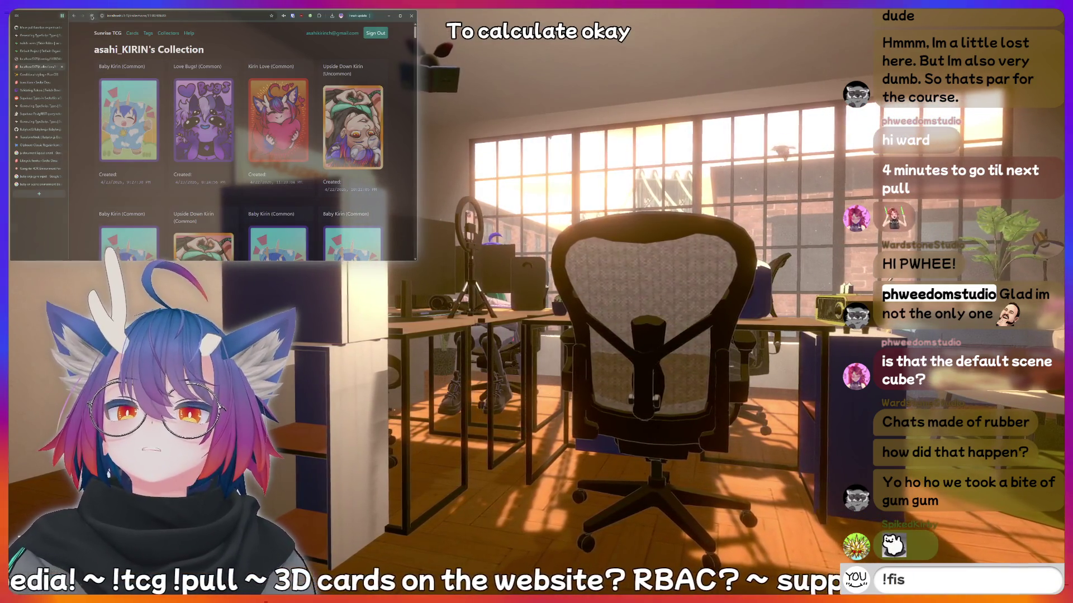
# Reload the collection page once more to retest the cards, trimming the chat draft.
pyautogui.click(92, 16)
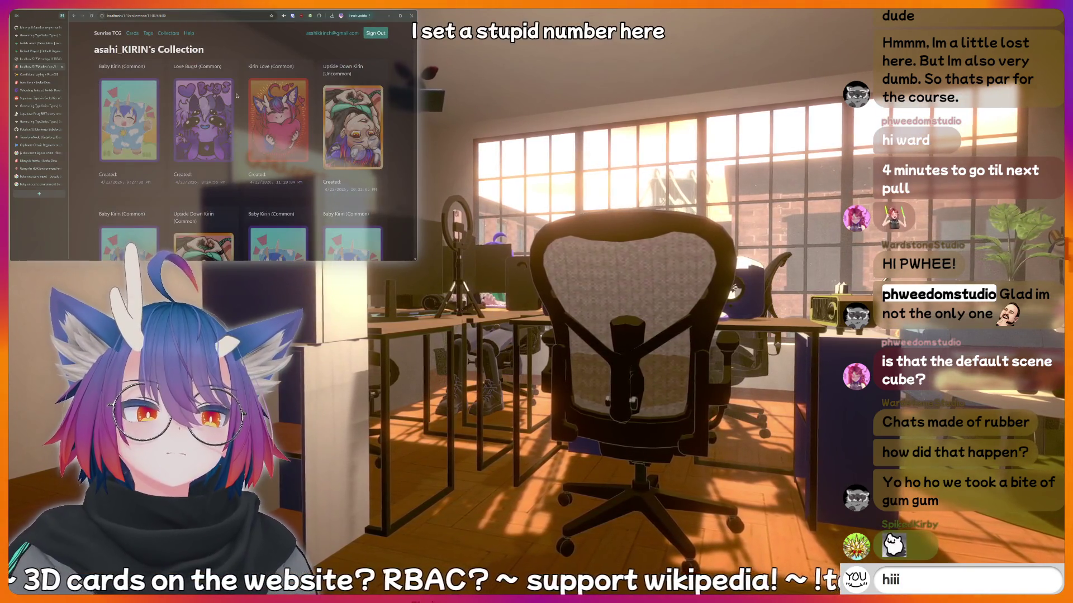
pyautogui.write('!charity')
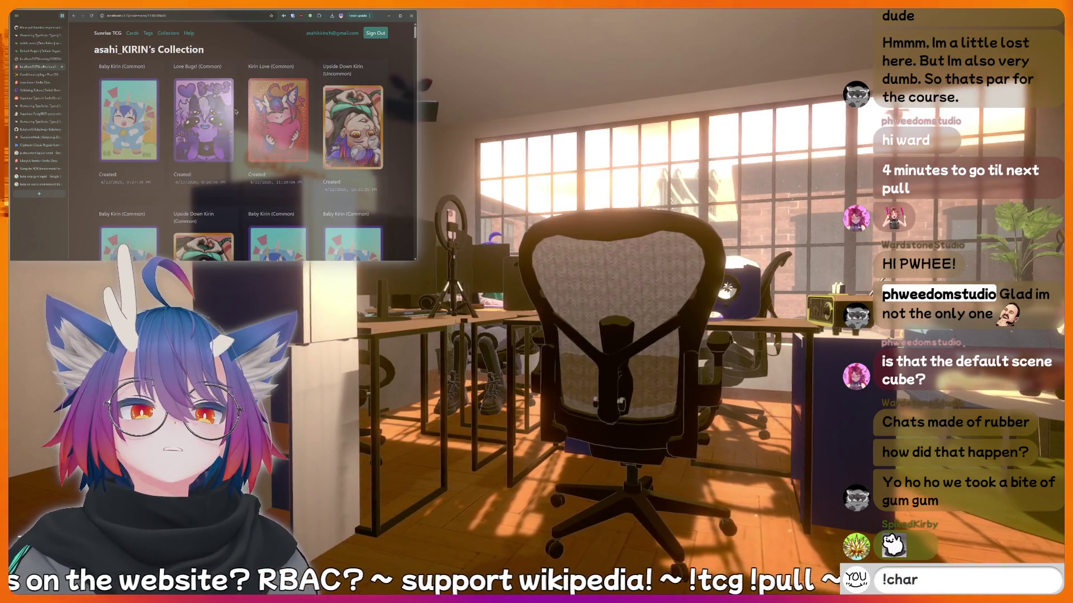
pyautogui.press('Return')
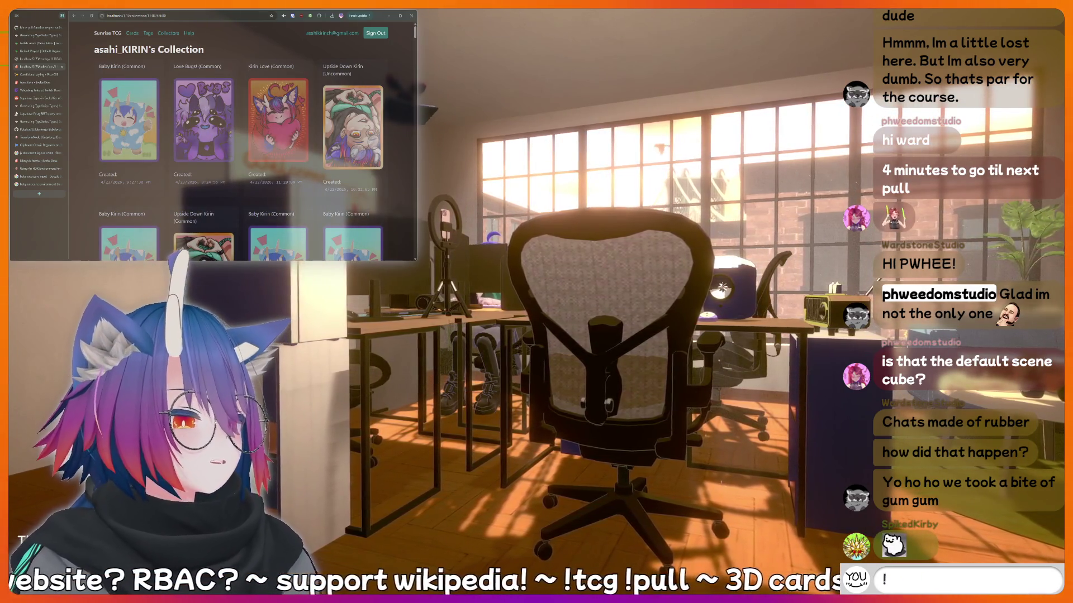
pyautogui.write('thinking hard')
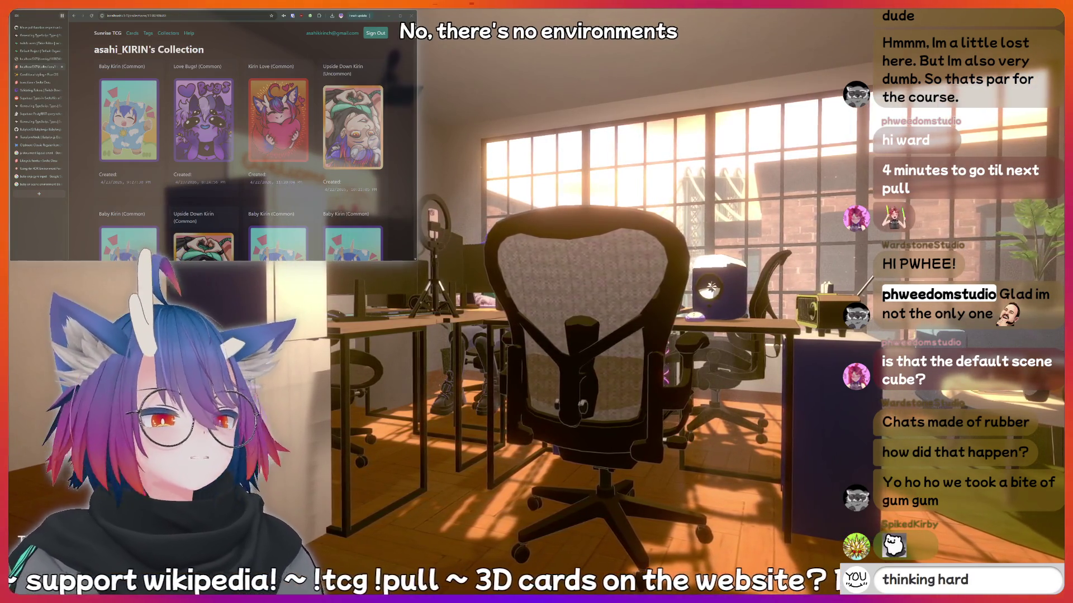
pyautogui.press('BackSpace')
pyautogui.press('BackSpace')
pyautogui.press('BackSpace')
pyautogui.write('meat')
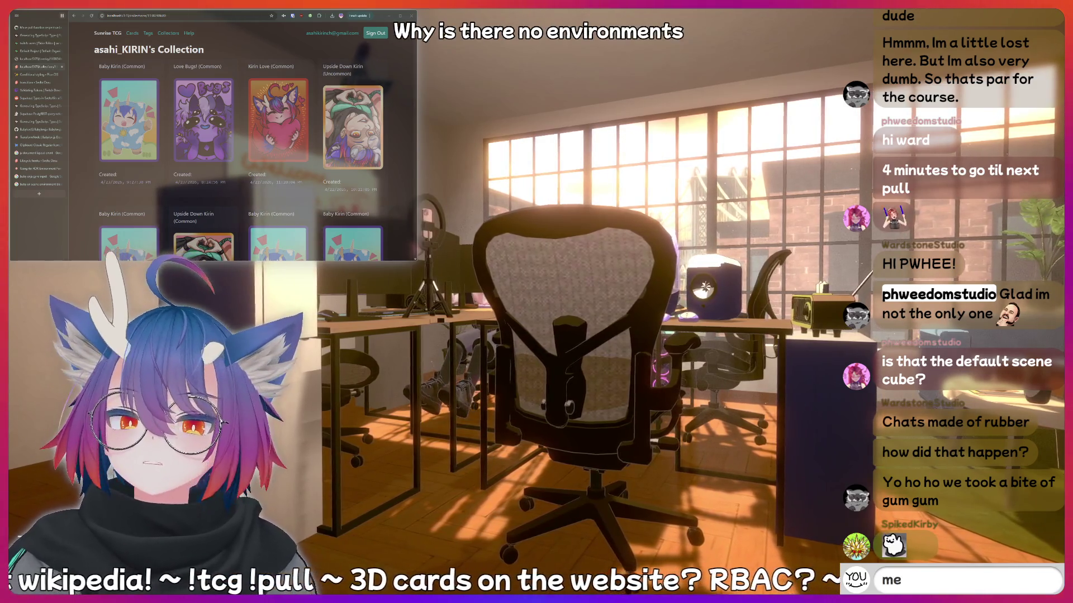
pyautogui.press('BackSpace')
pyautogui.press('BackSpace')
pyautogui.press('BackSpace')
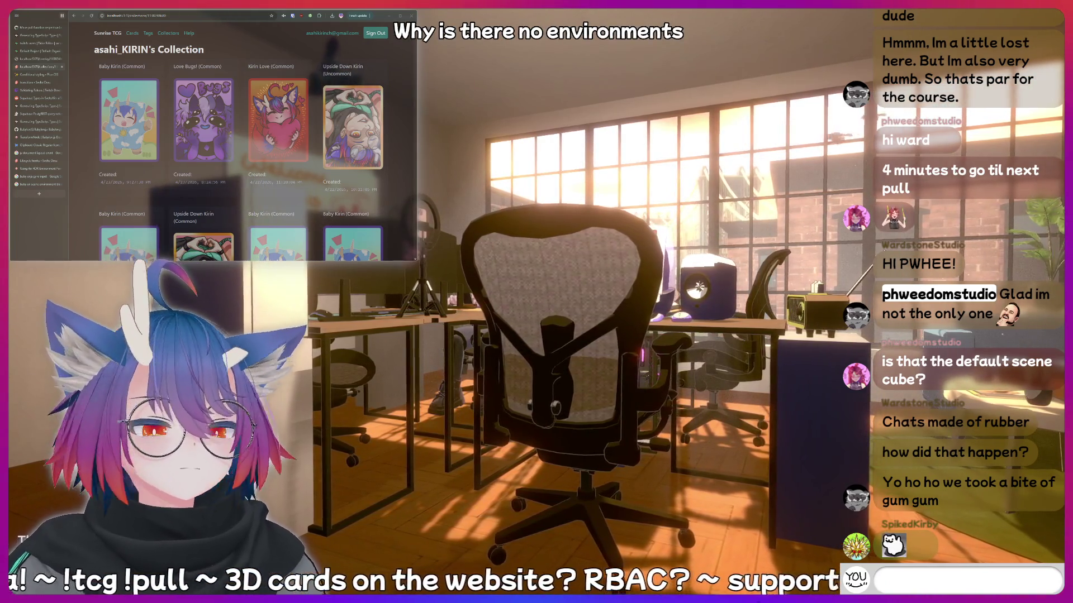
pyautogui.write('kirin is')
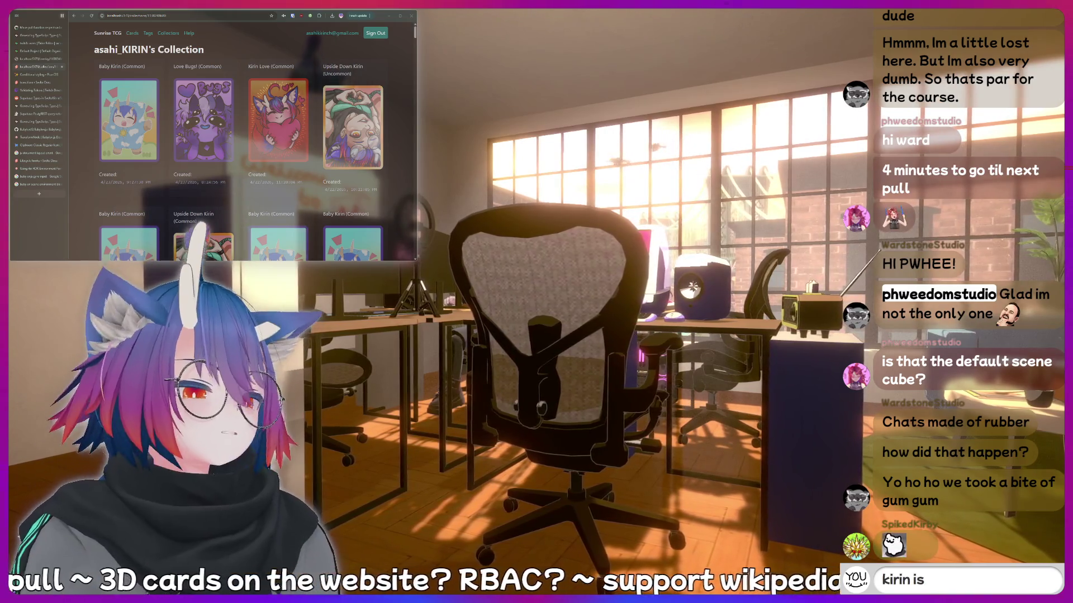
pyautogui.write('ottom')
pyautogui.press('BackSpace')
pyautogui.press('BackSpace')
pyautogui.press('BackSpace')
pyautogui.press('BackSpace')
pyautogui.press('BackSpace')
pyautogui.press('BackSpace')
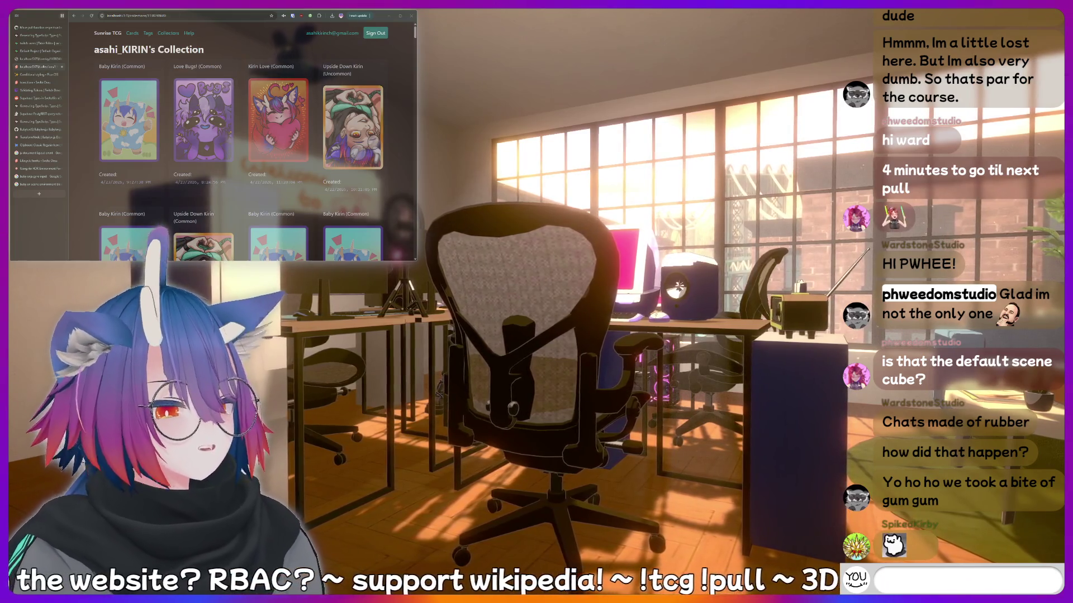
# Finish the chat messages, then reload with F5 so the Inspector closes.
pyautogui.write('hotdog')
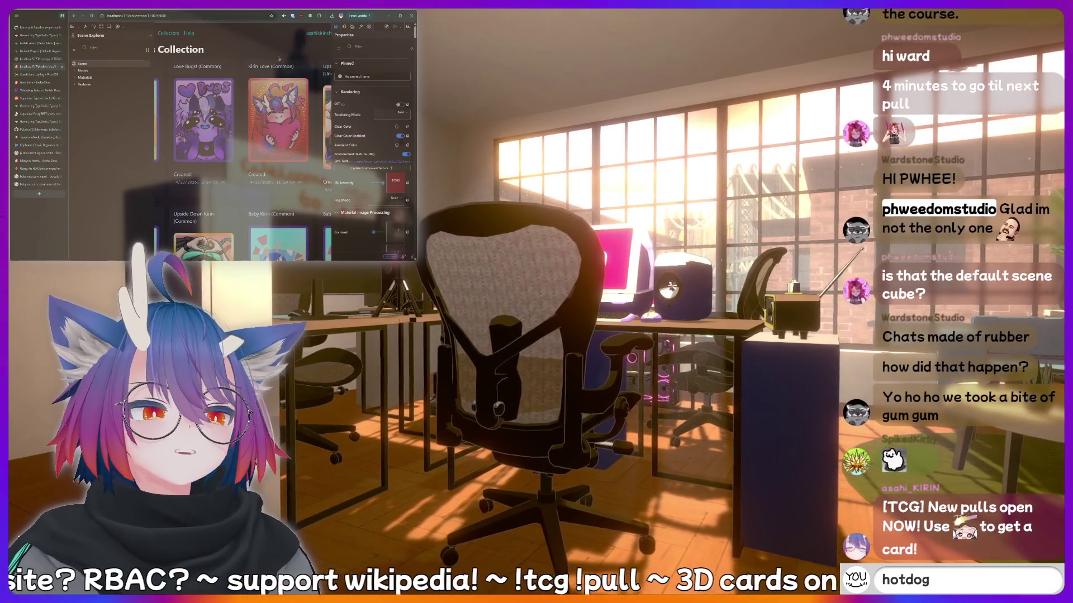
pyautogui.press('BackSpace')
pyautogui.press('BackSpace')
pyautogui.press('BackSpace')
pyautogui.press('BackSpace')
pyautogui.press('BackSpace')
pyautogui.write('thinking')
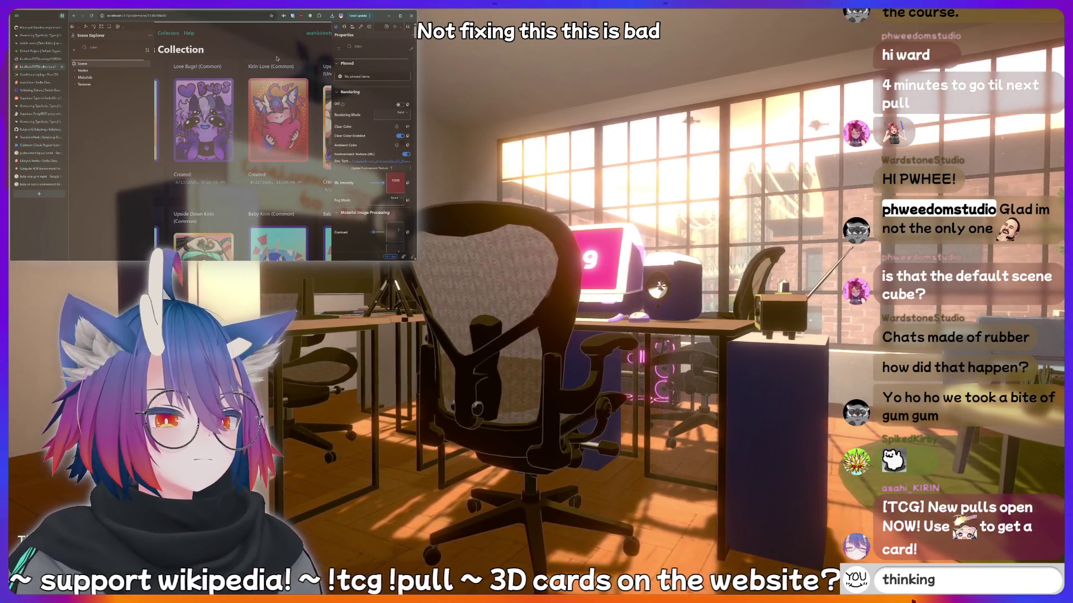
pyautogui.write('hard')
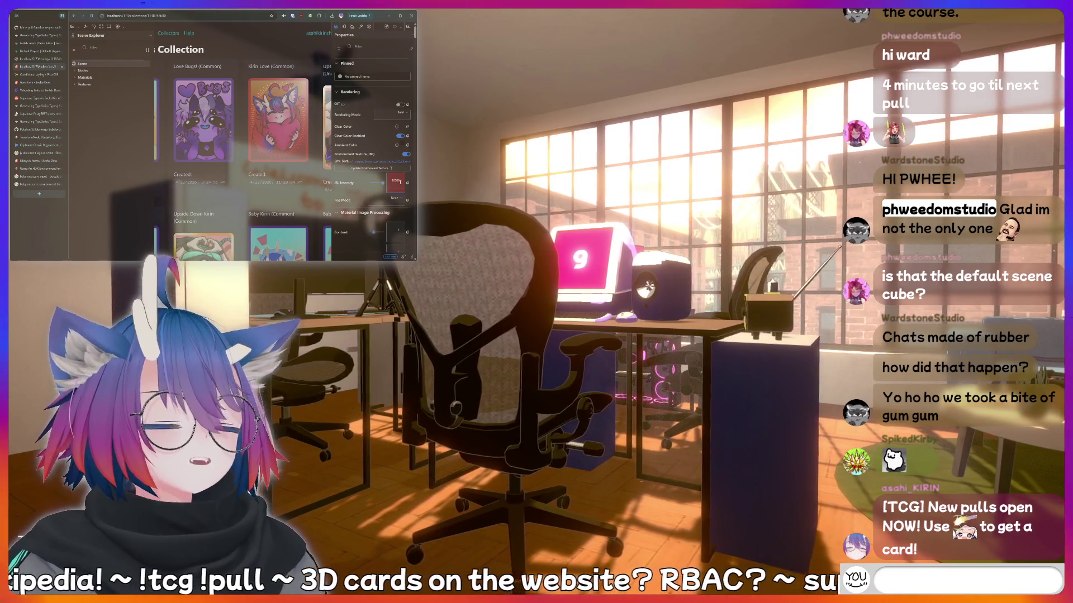
pyautogui.write('!bottom')
pyautogui.press('BackSpace')
pyautogui.press('BackSpace')
pyautogui.press('BackSpace')
pyautogui.write('!fish')
pyautogui.press('Return')
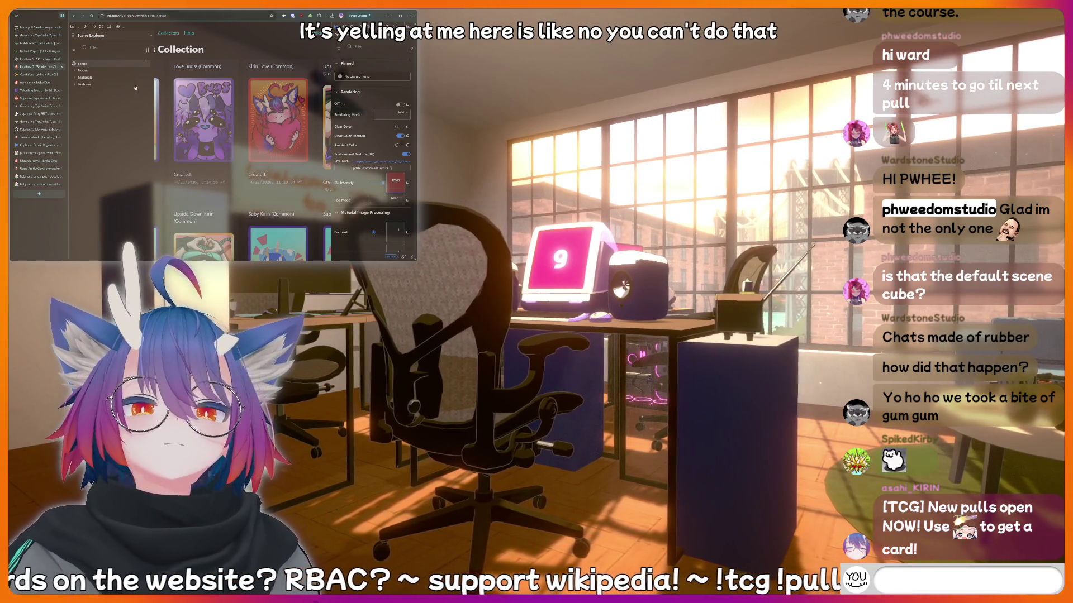
pyautogui.write('hotdo')
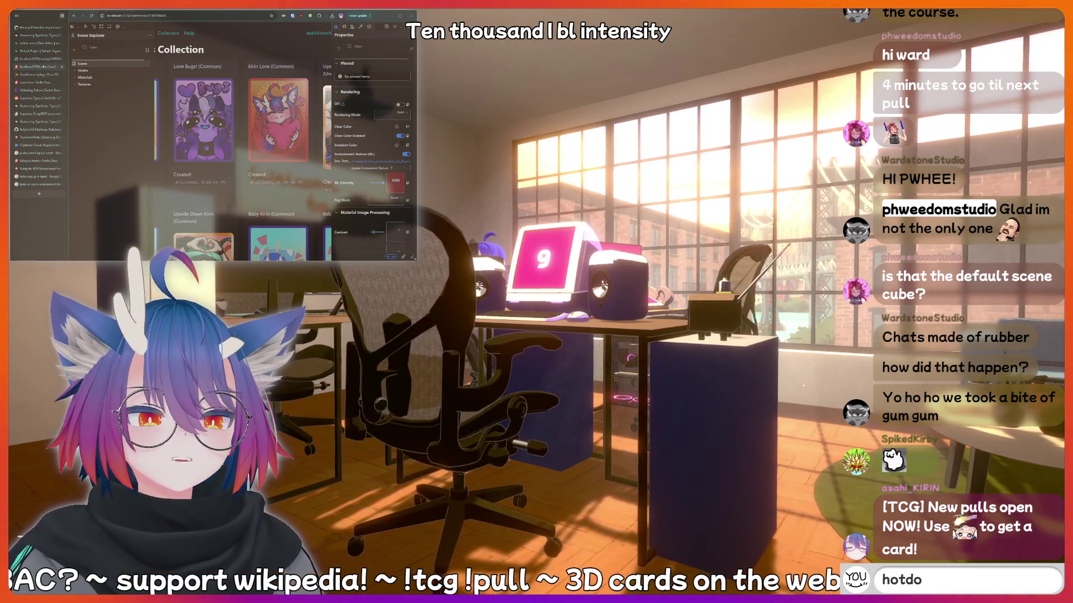
pyautogui.press('F5')
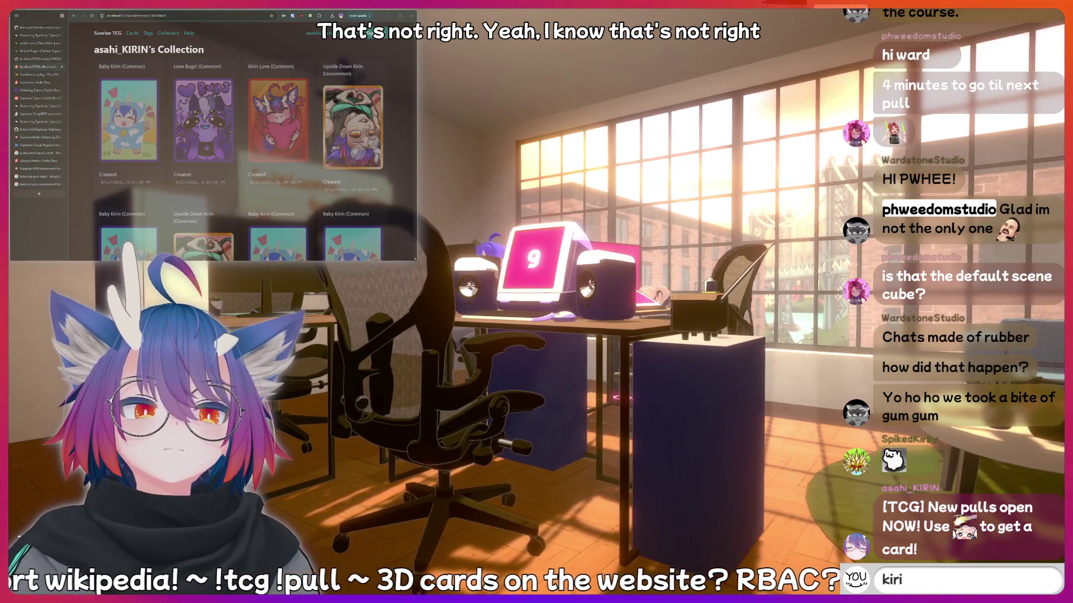
pyautogui.write('in i')
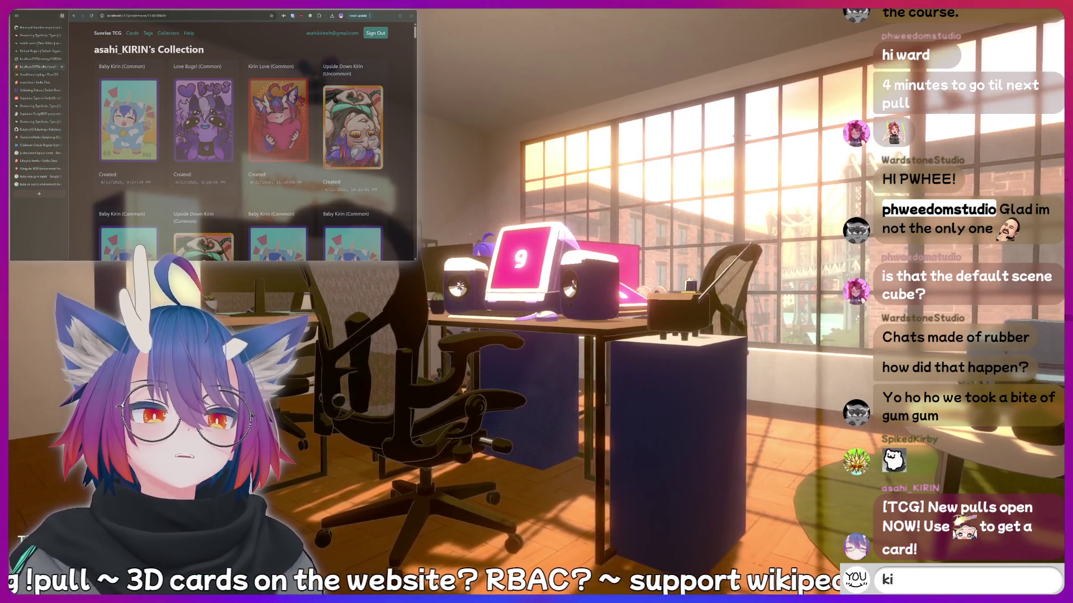
pyautogui.write('kirin is a bottom')
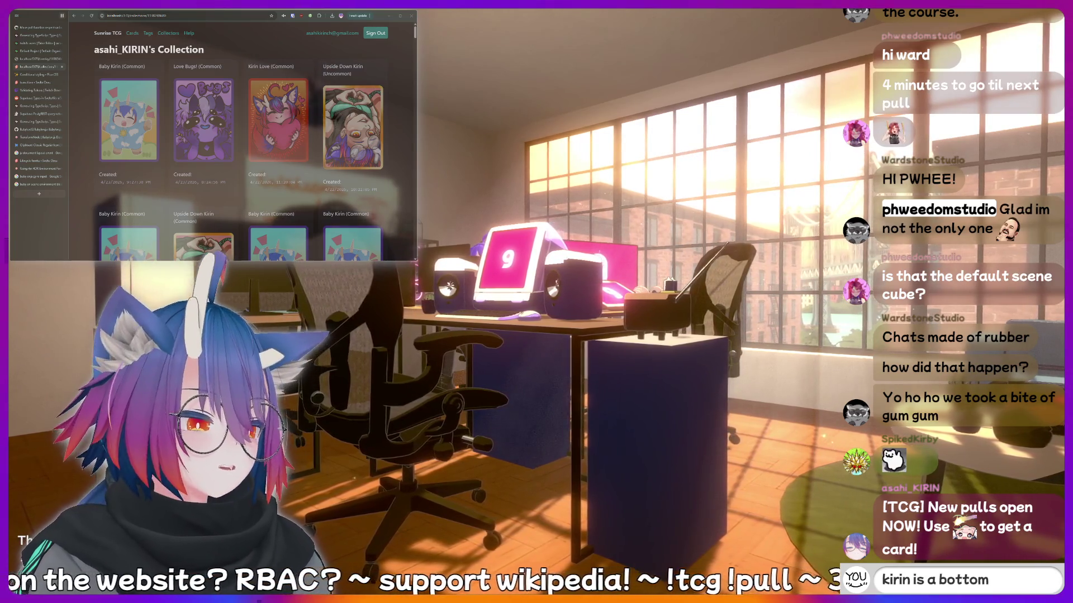
pyautogui.press('BackSpace')
pyautogui.press('BackSpace')
pyautogui.press('BackSpace')
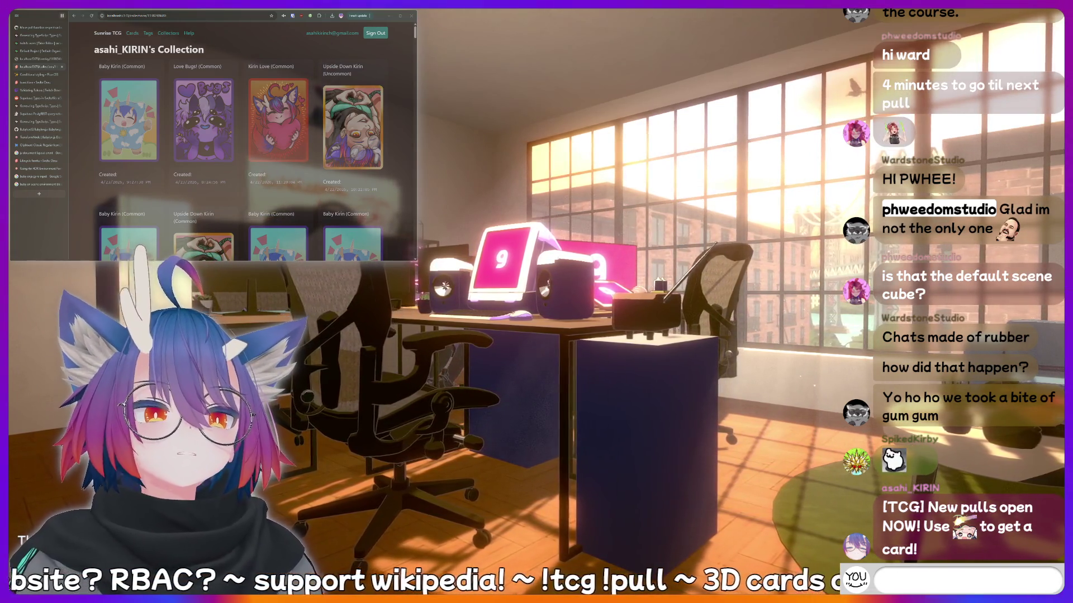
pyautogui.write('a bottom')
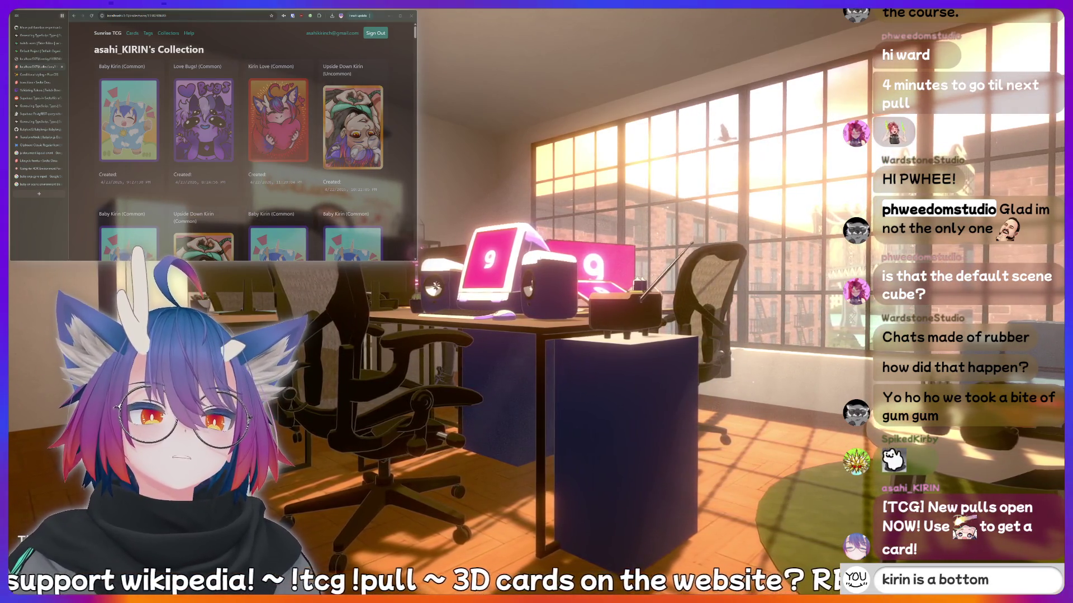
pyautogui.write('kirin is a bottom')
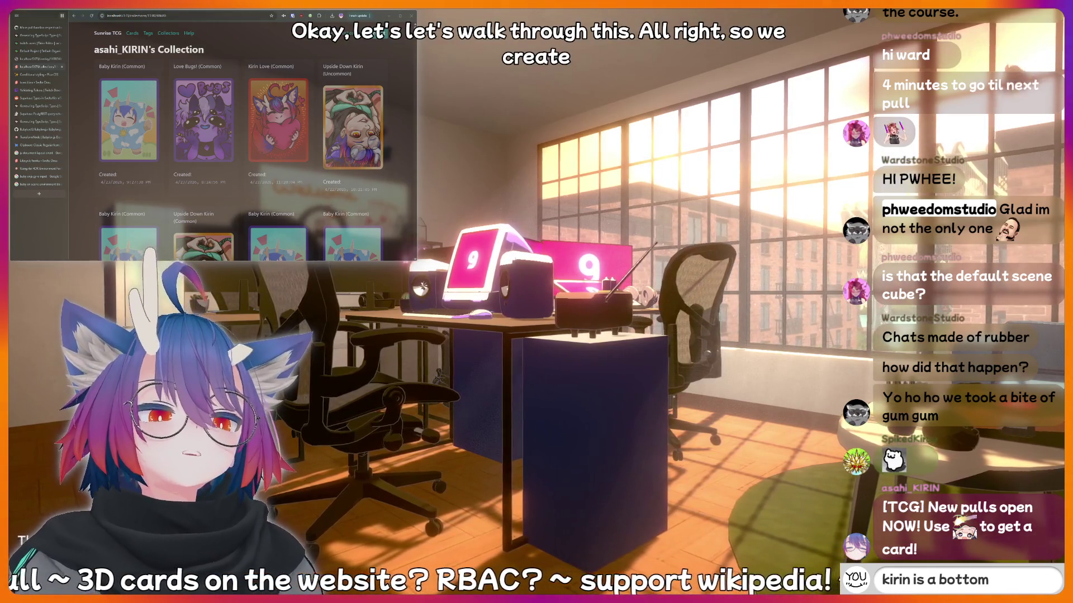
pyautogui.press('BackSpace')
pyautogui.press('BackSpace')
pyautogui.press('BackSpace')
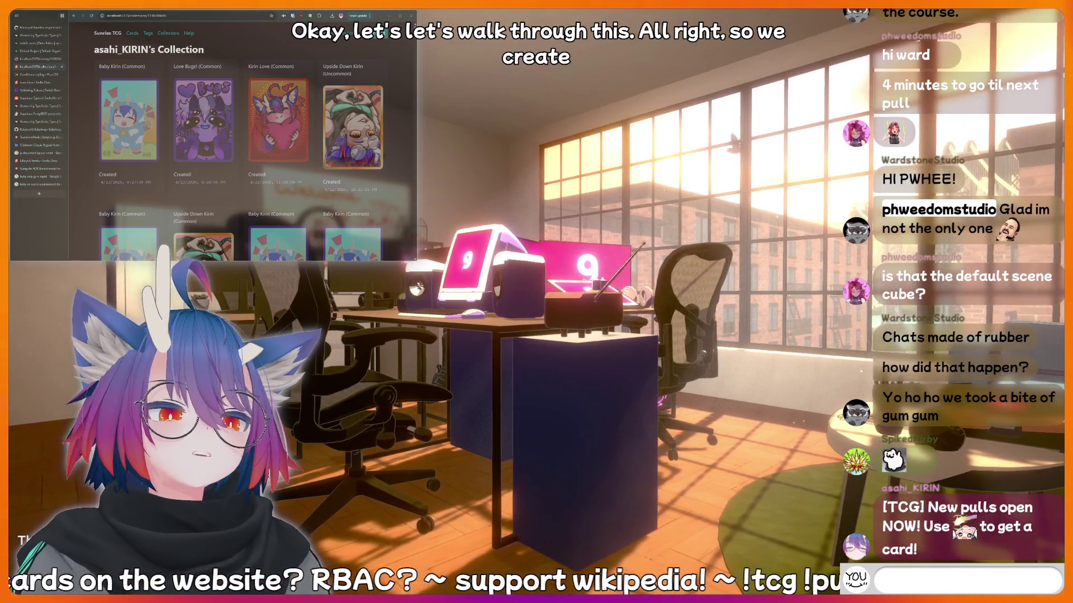
pyautogui.write('kir')
pyautogui.write(' bo')
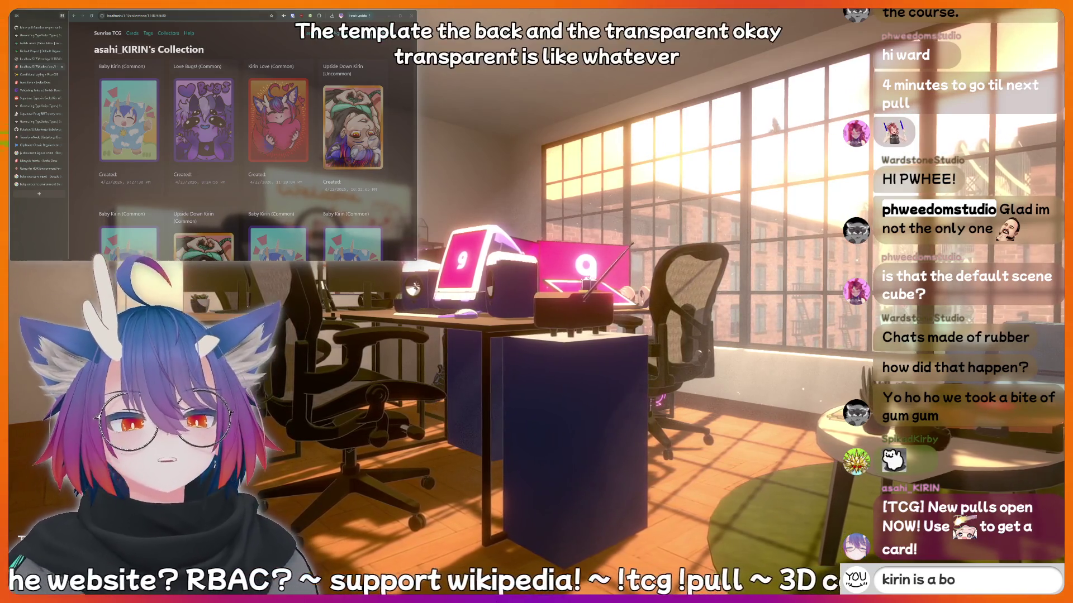
pyautogui.write('m')
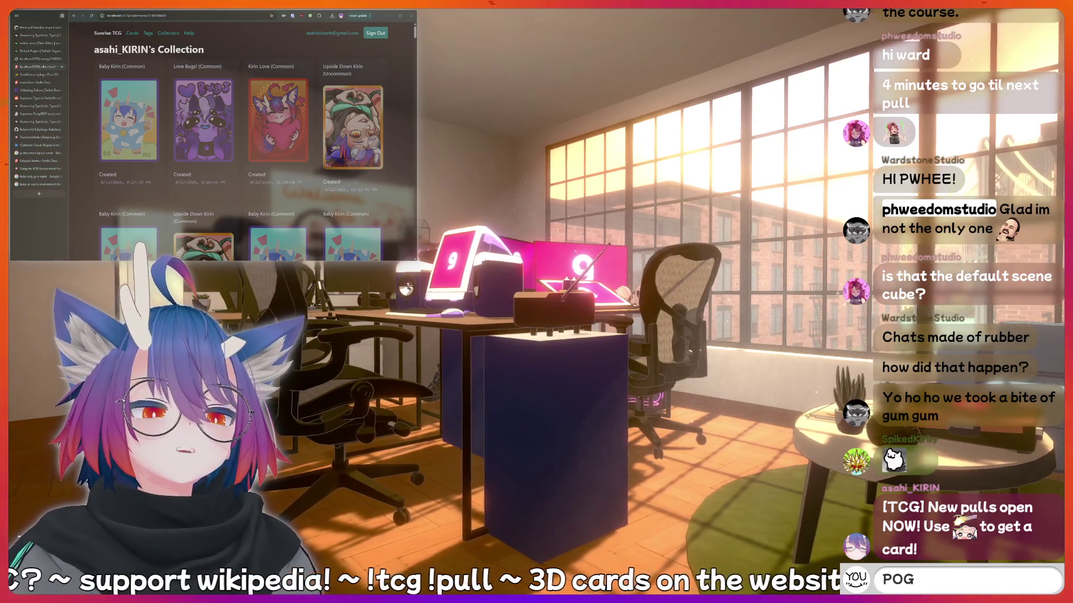
pyautogui.write('G')
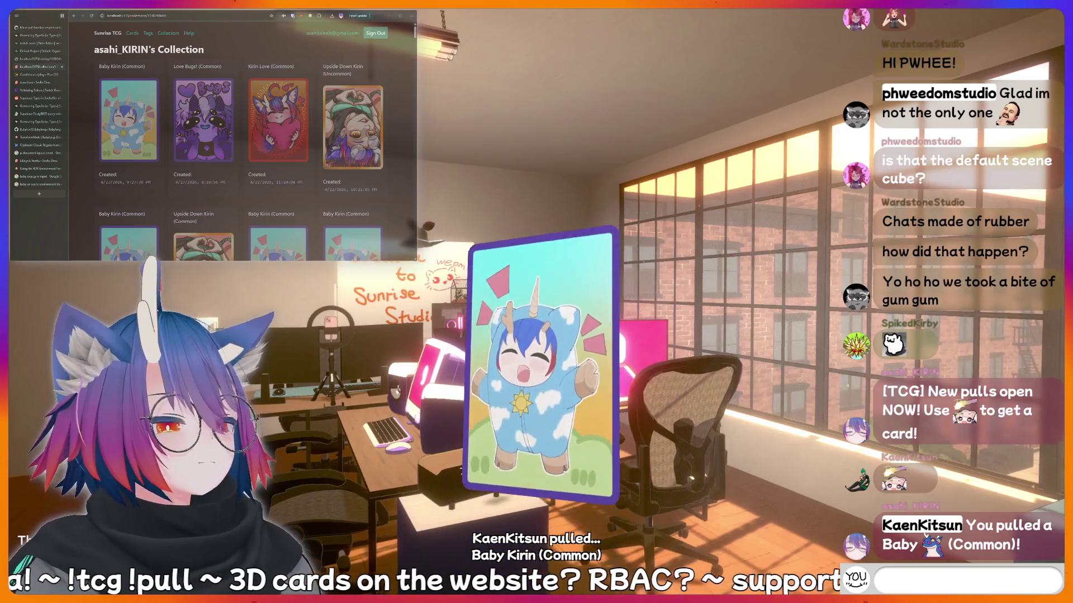
pyautogui.write('kirin is a bottom')
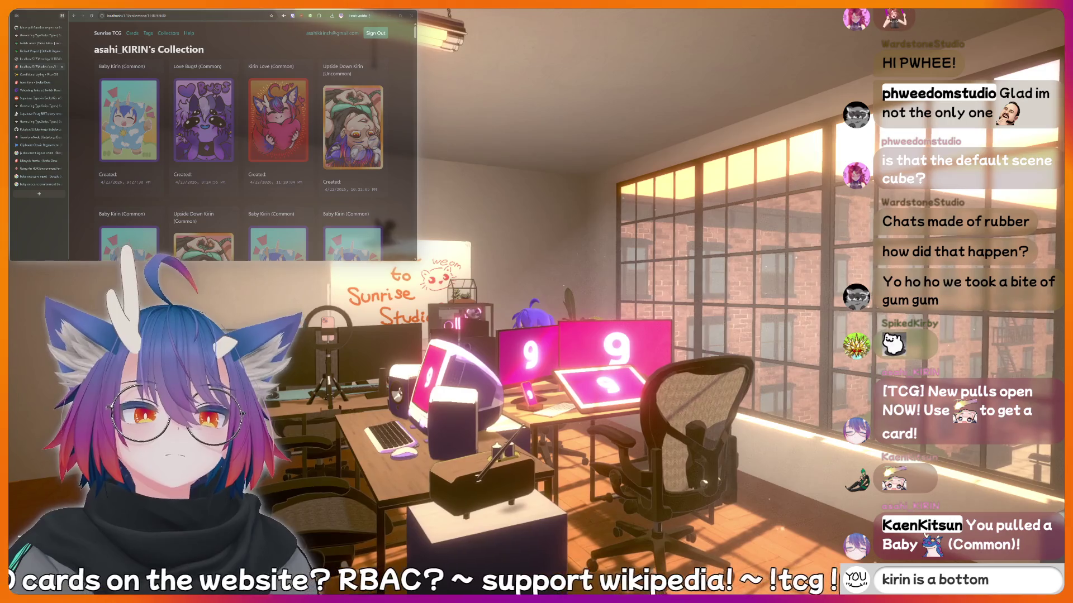
pyautogui.press('Return')
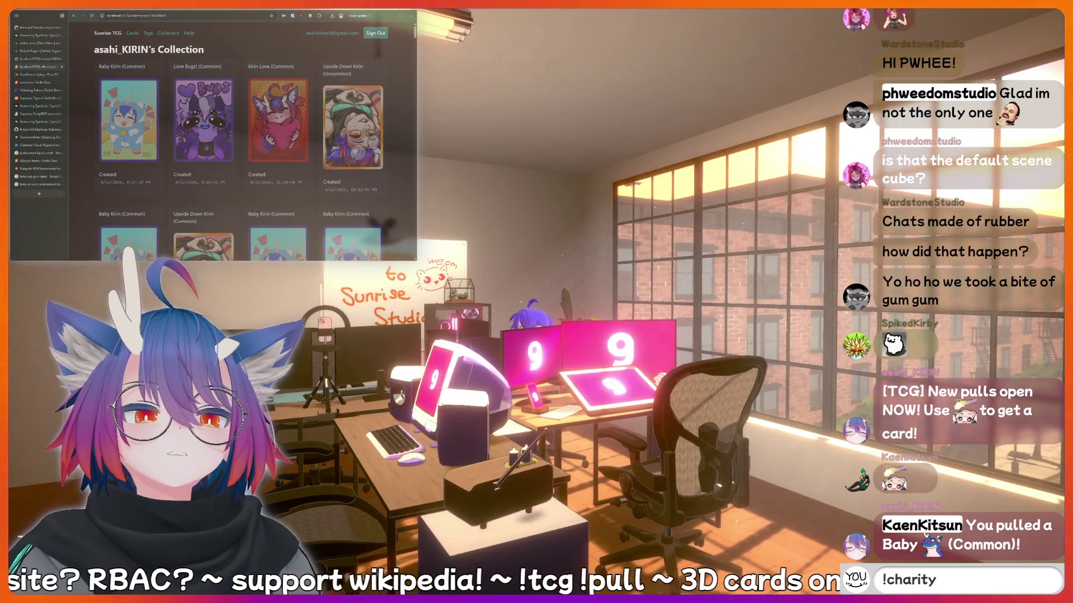
pyautogui.press('BackSpace')
pyautogui.press('BackSpace')
pyautogui.press('BackSpace')
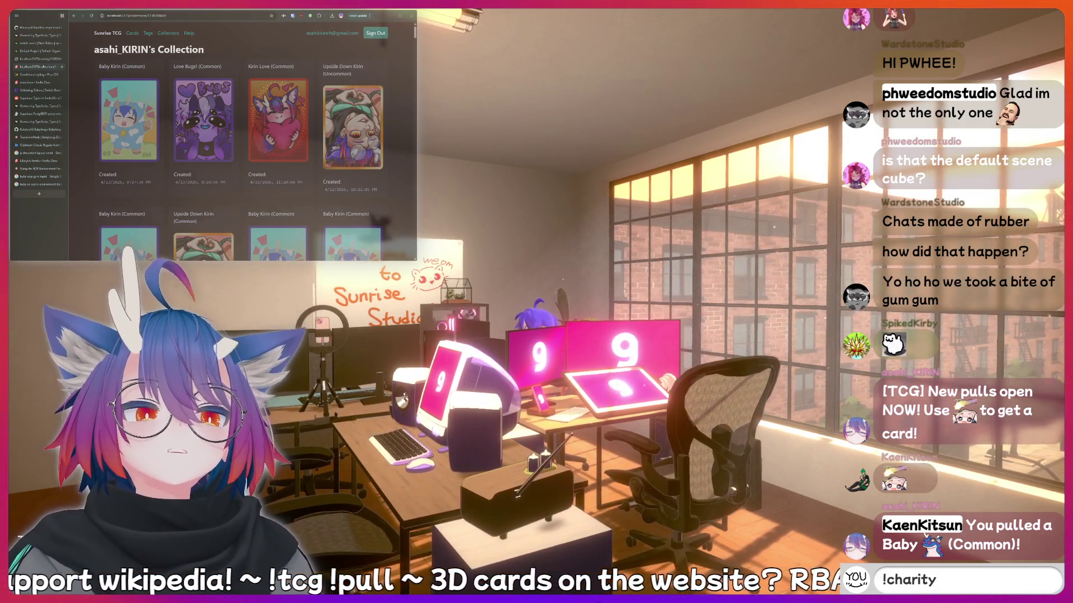
pyautogui.press('Return')
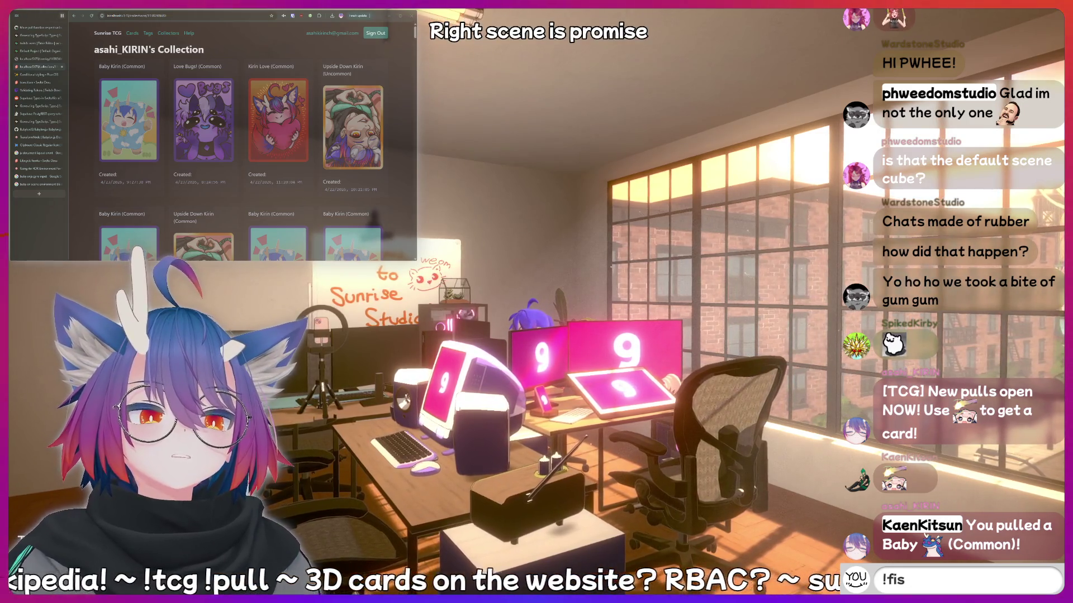
pyautogui.press('BackSpace')
pyautogui.press('BackSpace')
pyautogui.press('BackSpace')
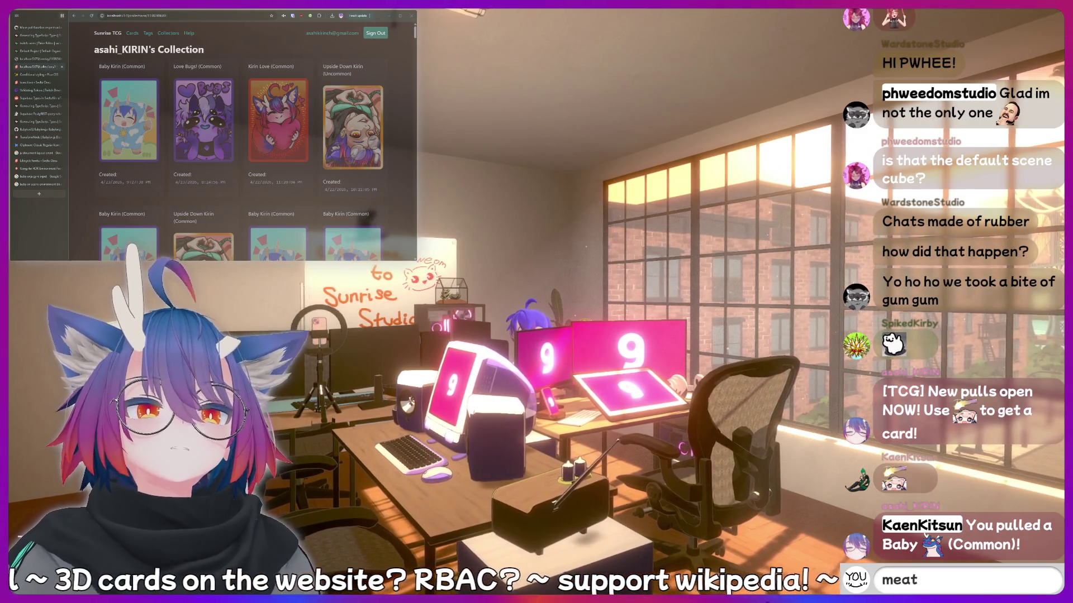
pyautogui.press('Return')
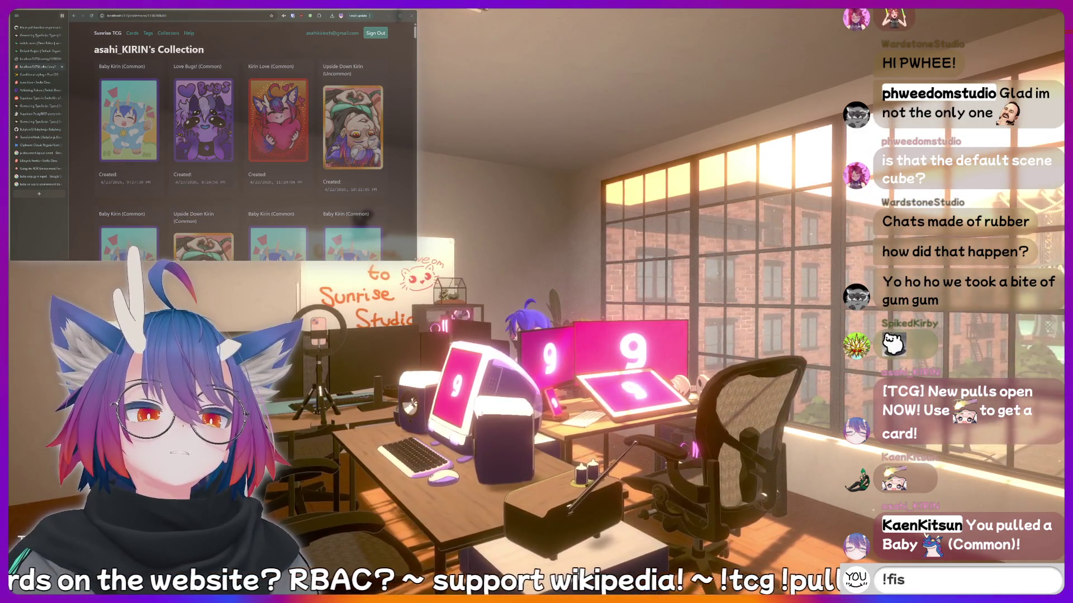
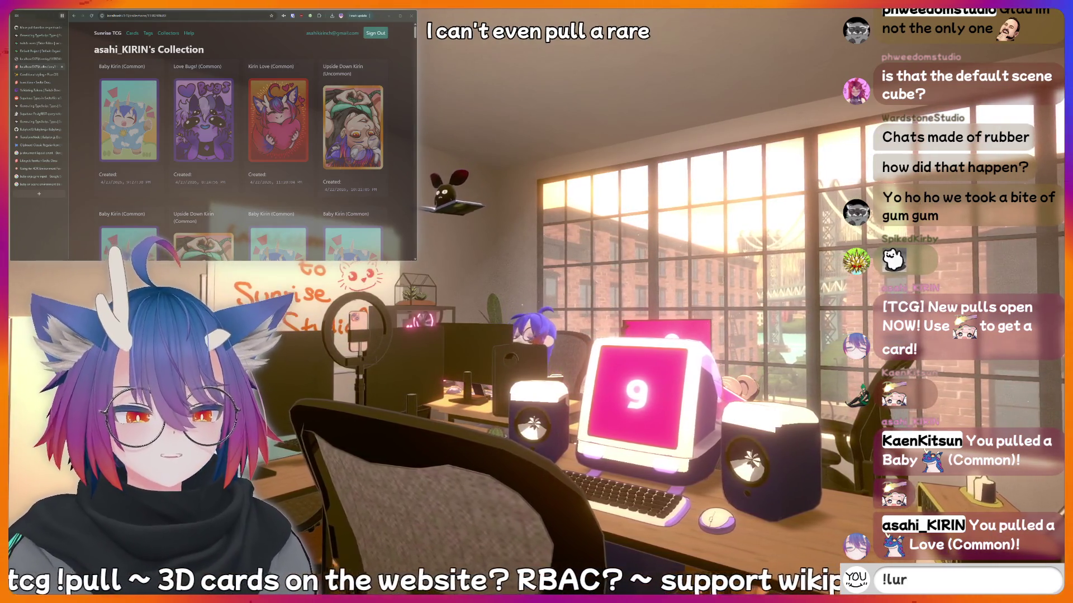
# Draft several chat messages and send 'fish' while the collection page loads its card artwork.
pyautogui.write('cringe')
pyautogui.press('BackSpace')
pyautogui.press('BackSpace')
pyautogui.press('BackSpace')
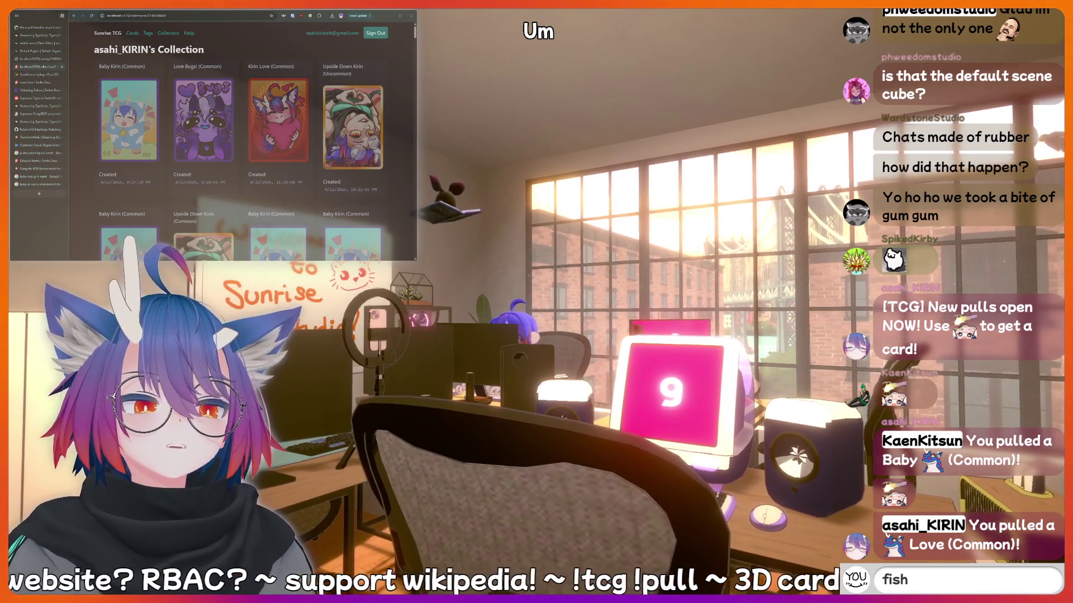
pyautogui.write('f')
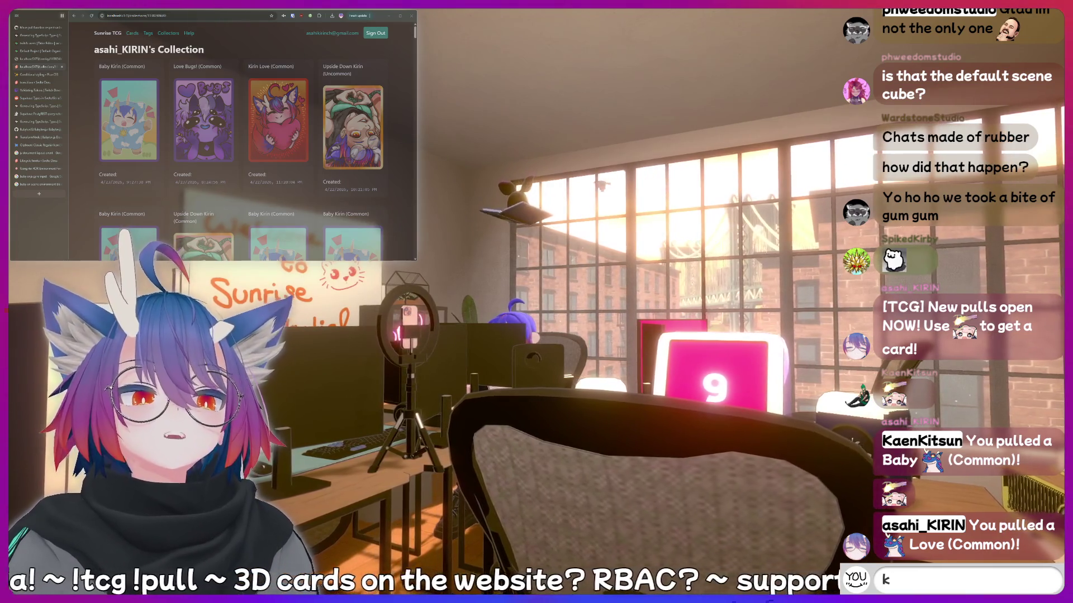
pyautogui.write('a')
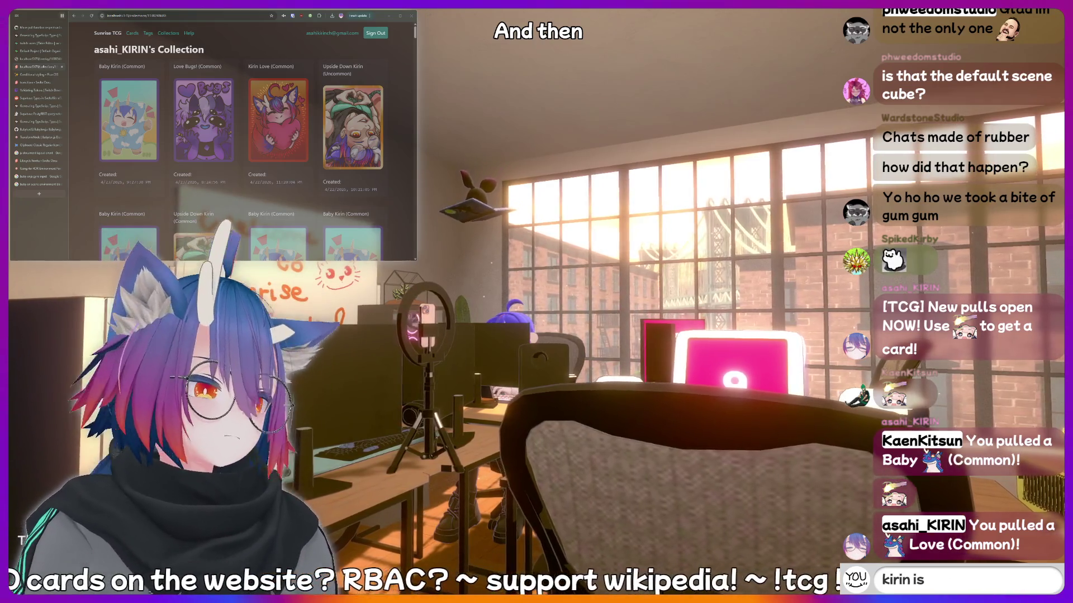
pyautogui.press('BackSpace')
pyautogui.press('BackSpace')
pyautogui.press('BackSpace')
pyautogui.write('AAAAAAH')
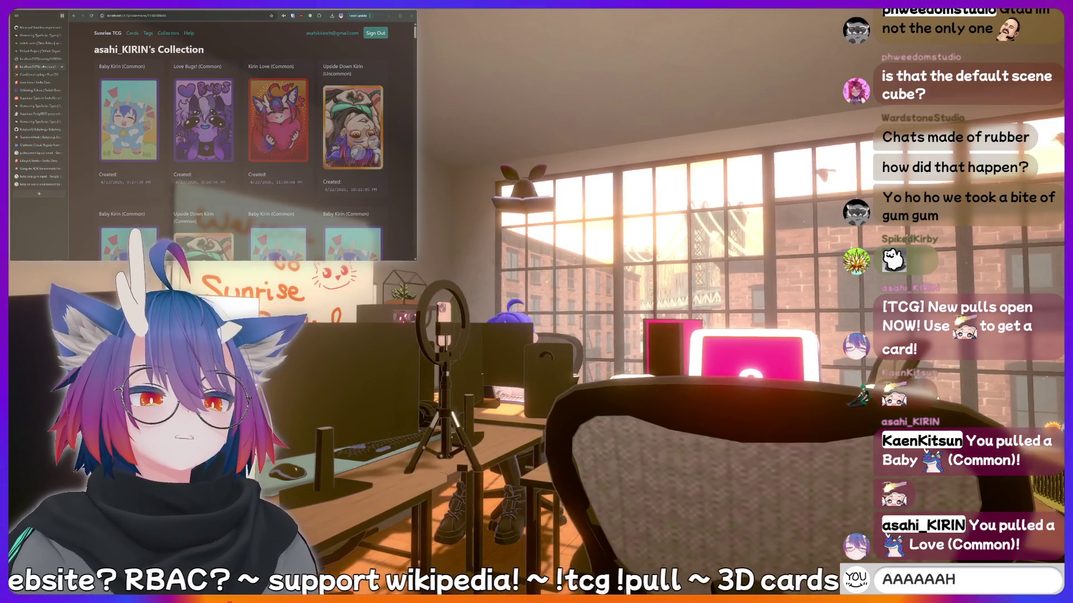
pyautogui.press('BackSpace')
pyautogui.press('BackSpace')
pyautogui.press('BackSpace')
pyautogui.write('thinking h')
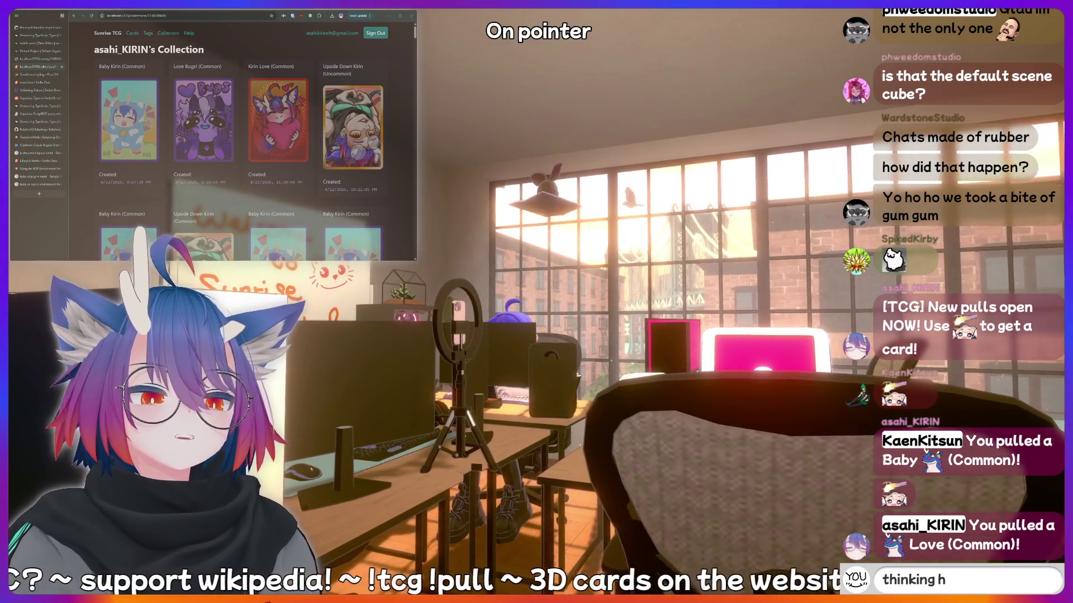
pyautogui.write('ard')
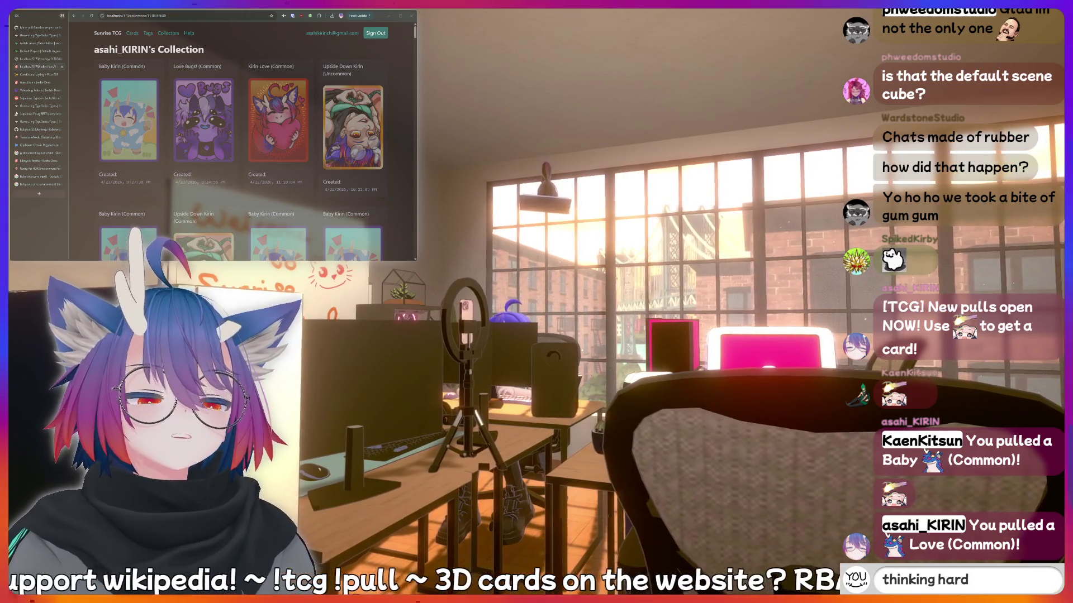
pyautogui.press('BackSpace')
pyautogui.press('BackSpace')
pyautogui.press('BackSpace')
pyautogui.write('A')
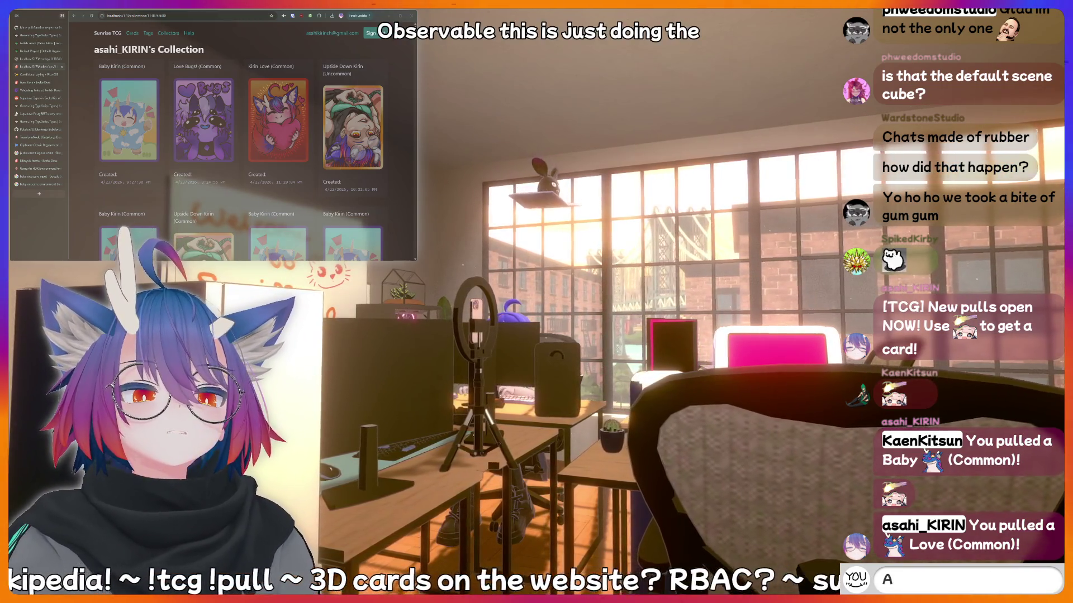
pyautogui.write('AAAAAH')
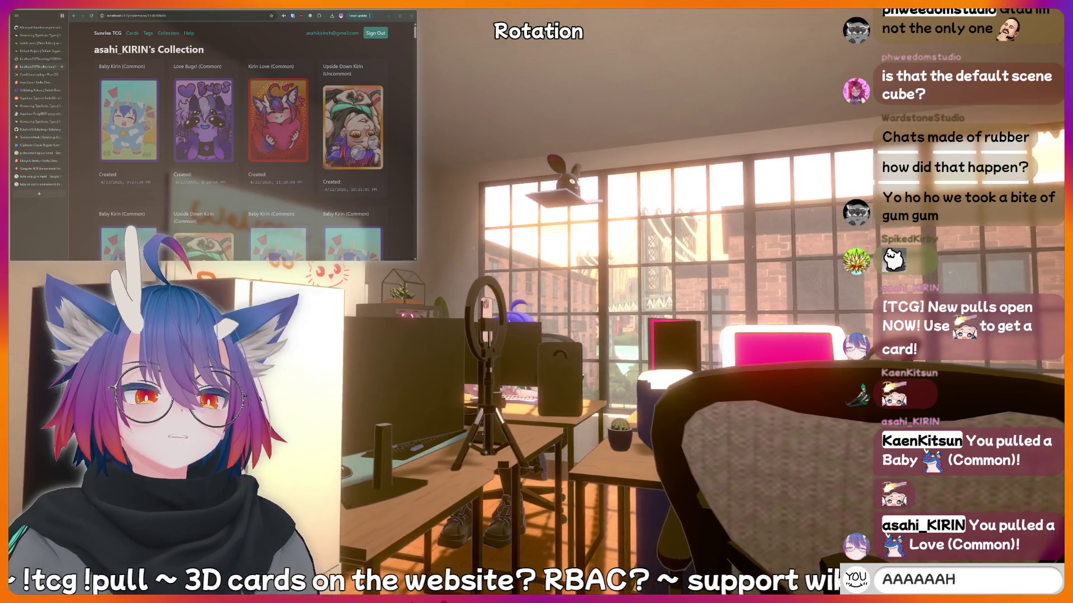
pyautogui.press('BackSpace')
pyautogui.press('BackSpace')
pyautogui.press('BackSpace')
pyautogui.write('!bot')
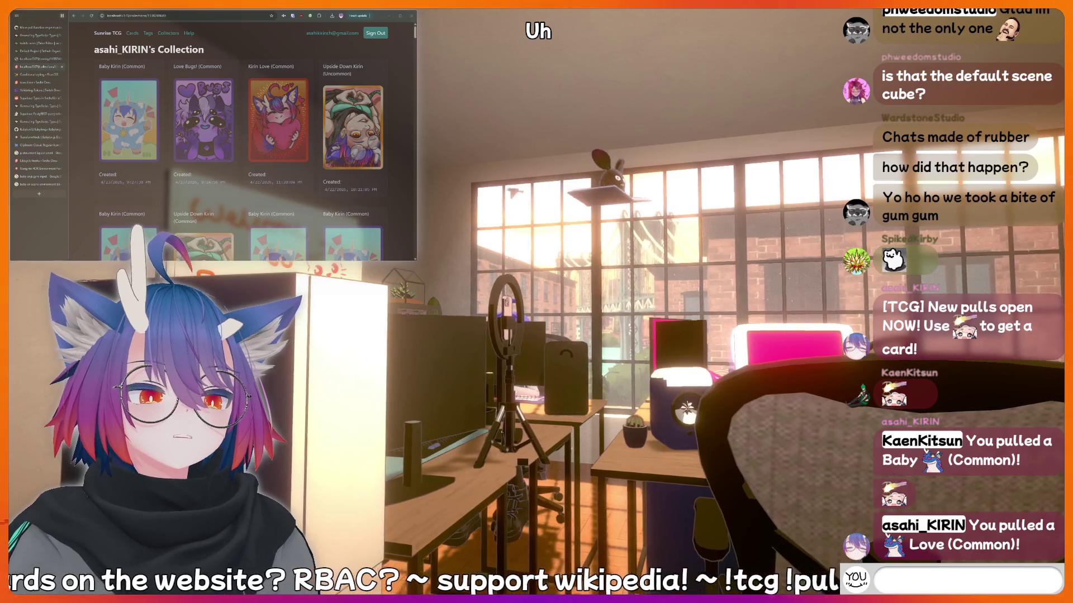
pyautogui.write('OG')
pyautogui.press('BackSpace')
pyautogui.press('BackSpace')
pyautogui.press('BackSpace')
pyautogui.write('thi')
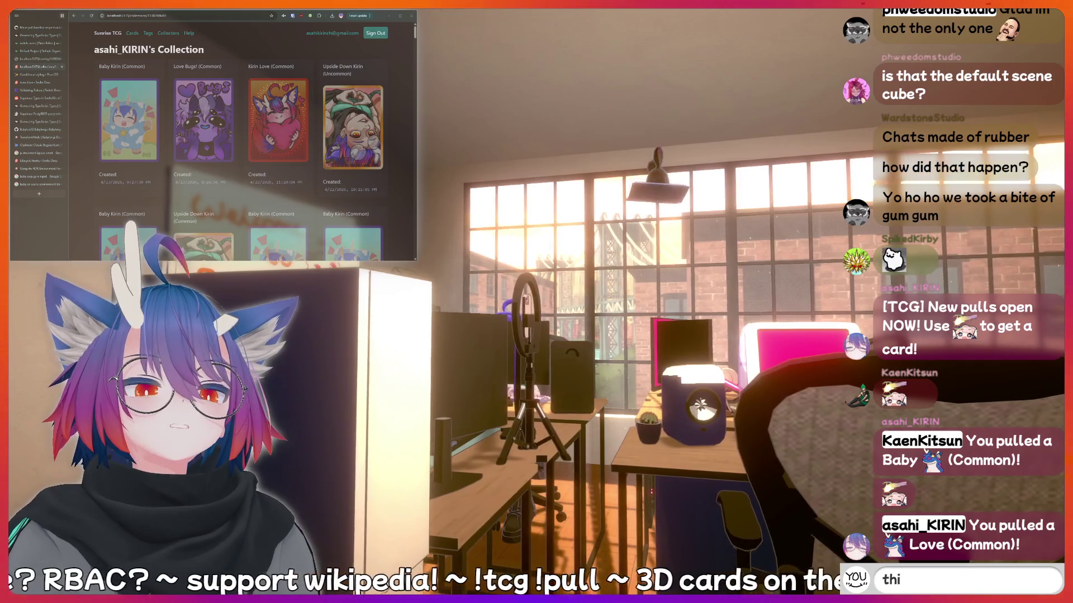
pyautogui.write('nking hard')
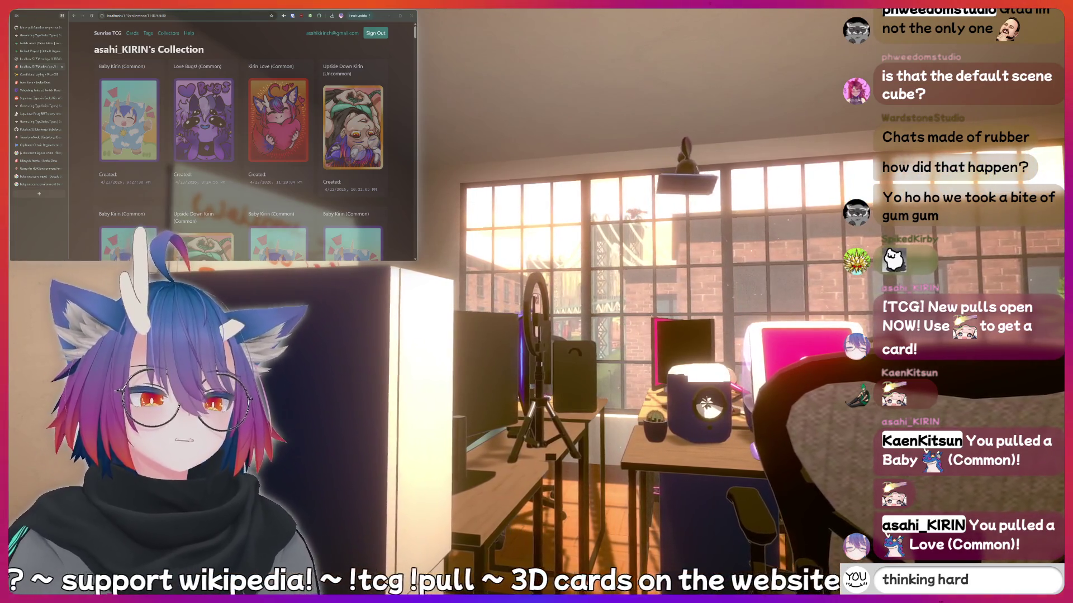
pyautogui.press('BackSpace')
pyautogui.press('BackSpace')
pyautogui.press('BackSpace')
pyautogui.press('BackSpace')
pyautogui.press('BackSpace')
pyautogui.press('BackSpace')
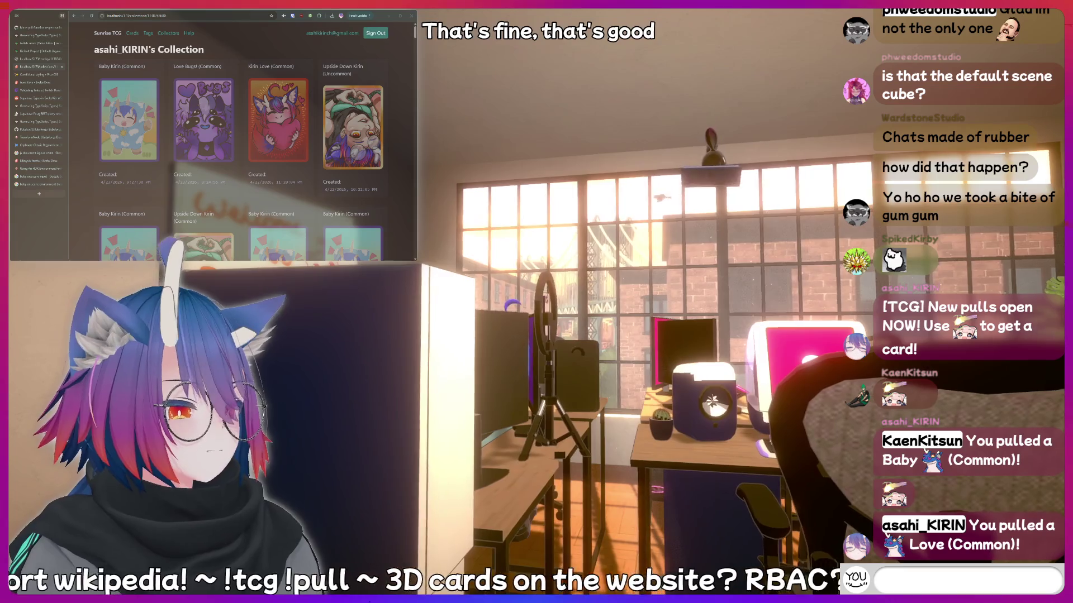
pyautogui.write('fish')
pyautogui.press('Return')
# Draft and erase more chat messages while the Love Bugs card tilts in 3D.
pyautogui.write('!addq')
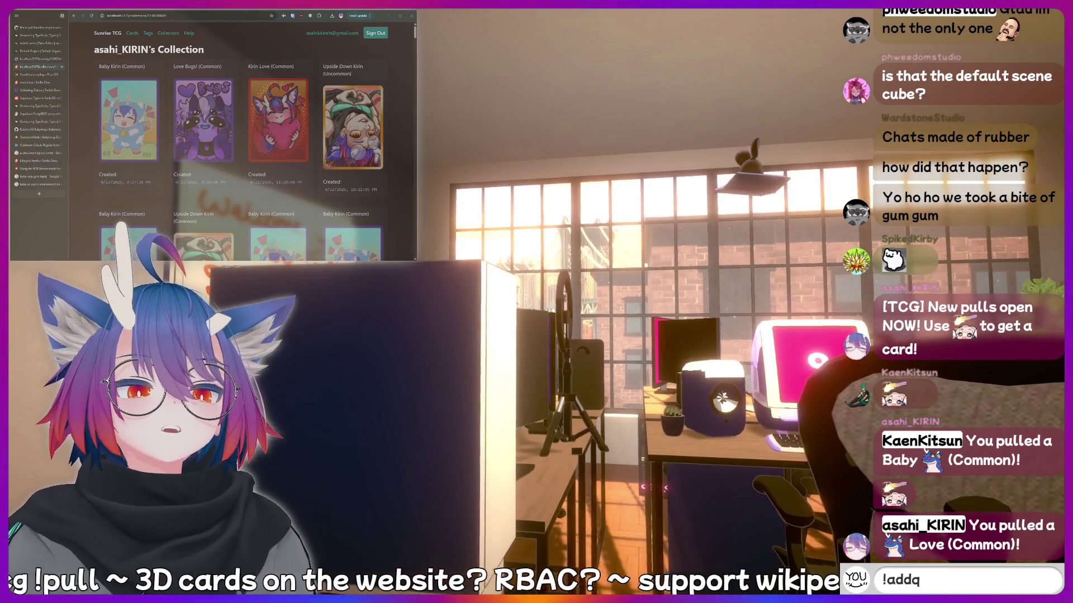
pyautogui.write('uote I just s')
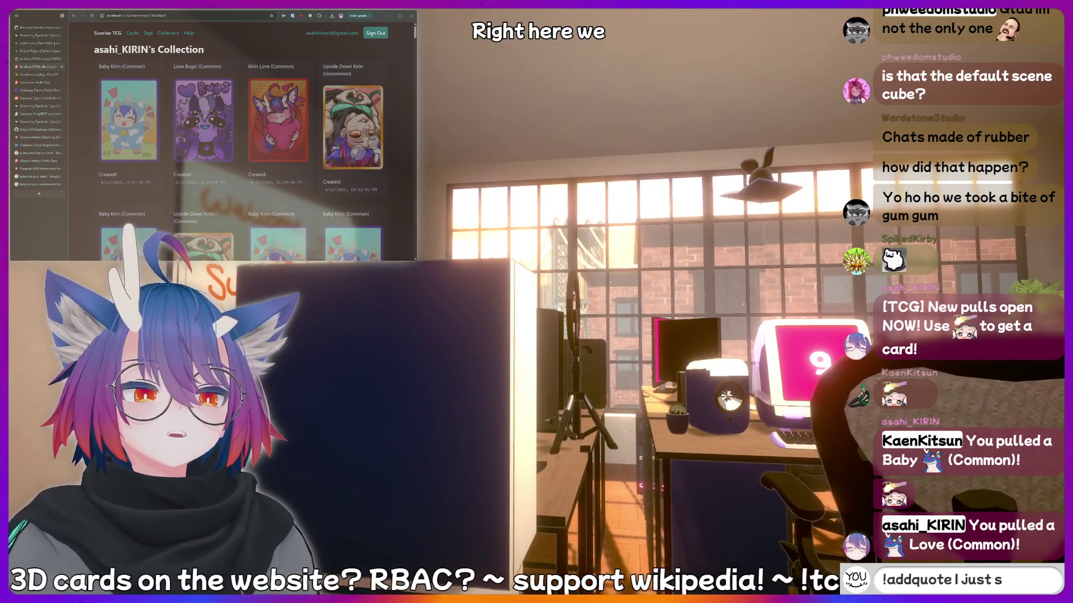
pyautogui.write('mething')
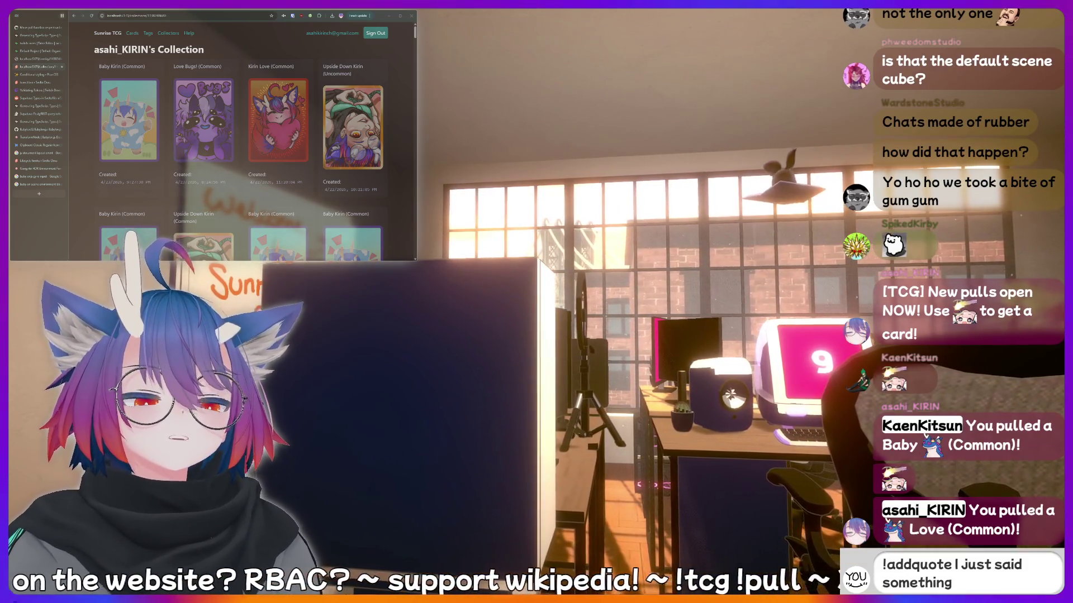
pyautogui.write(' sussy')
pyautogui.write(' that should be reco')
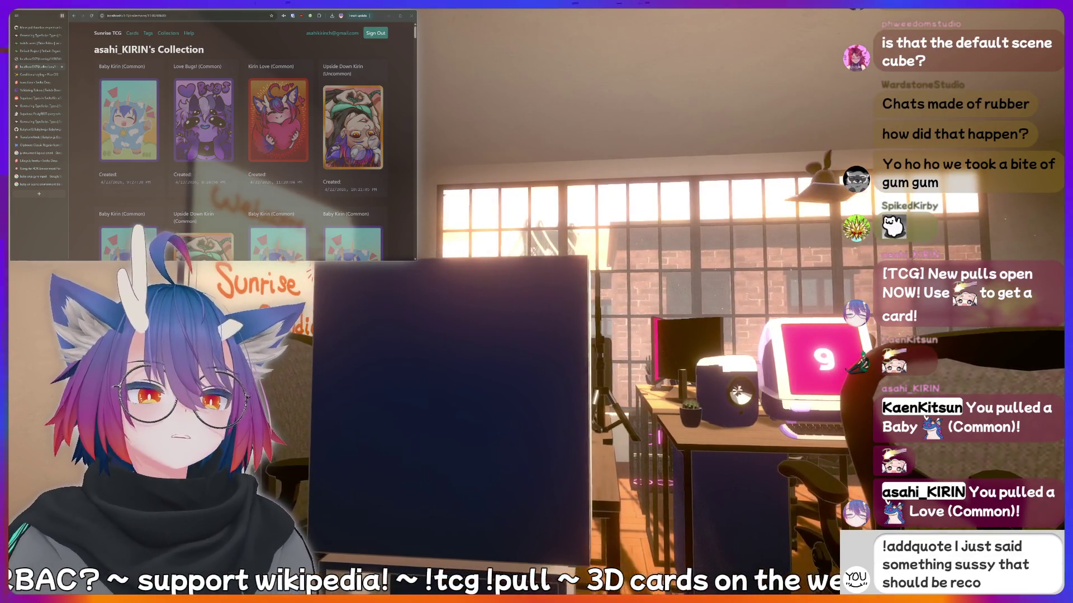
pyautogui.write('ver!')
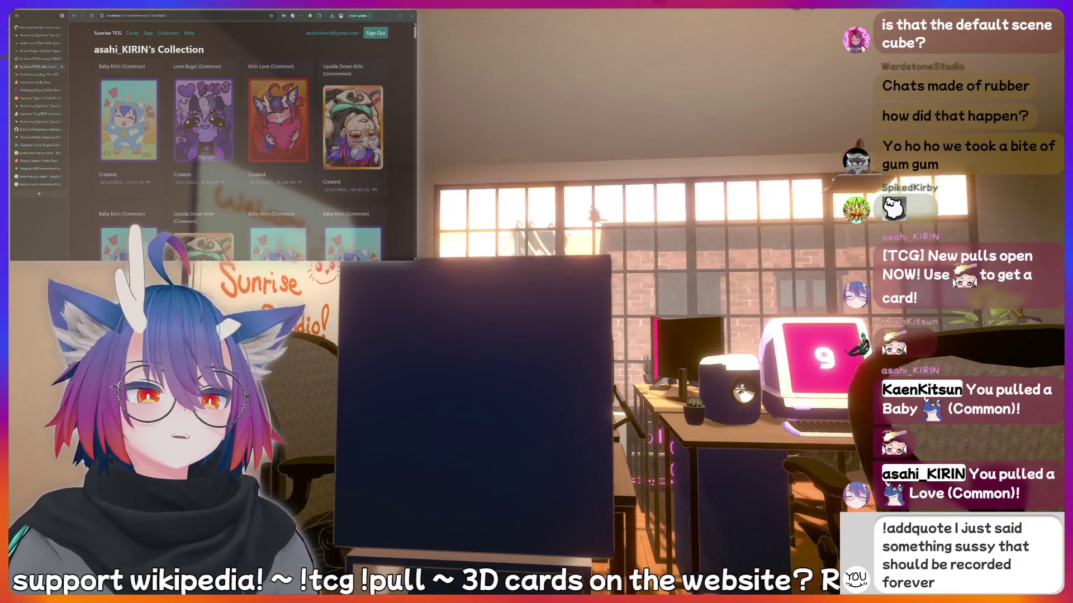
pyautogui.press('BackSpace')
pyautogui.press('BackSpace')
pyautogui.press('BackSpace')
pyautogui.press('BackSpace')
pyautogui.press('BackSpace')
pyautogui.press('BackSpace')
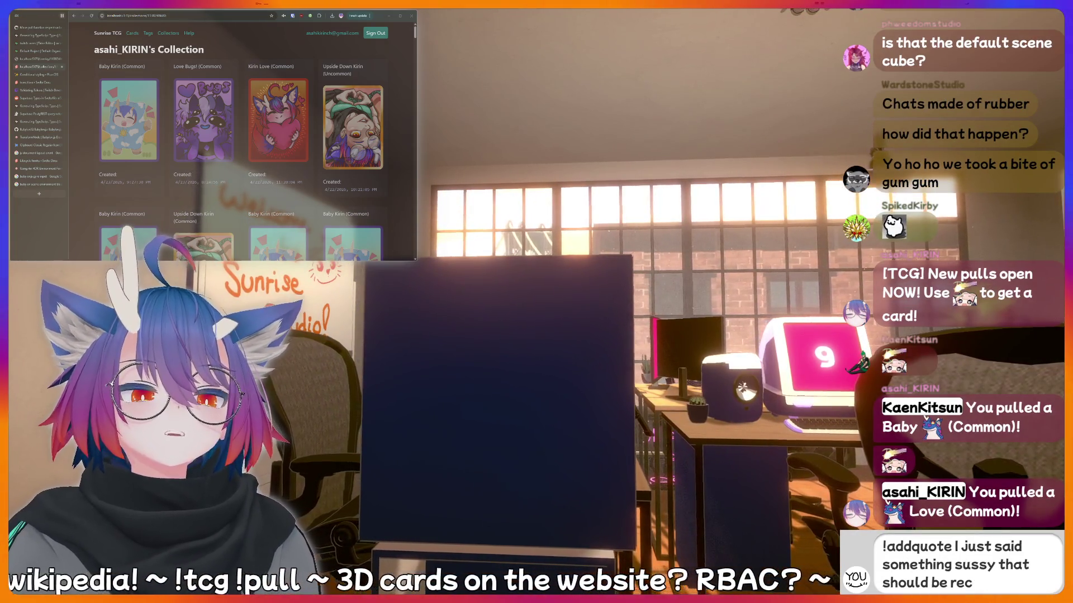
pyautogui.press('BackSpace')
pyautogui.press('BackSpace')
pyautogui.press('BackSpace')
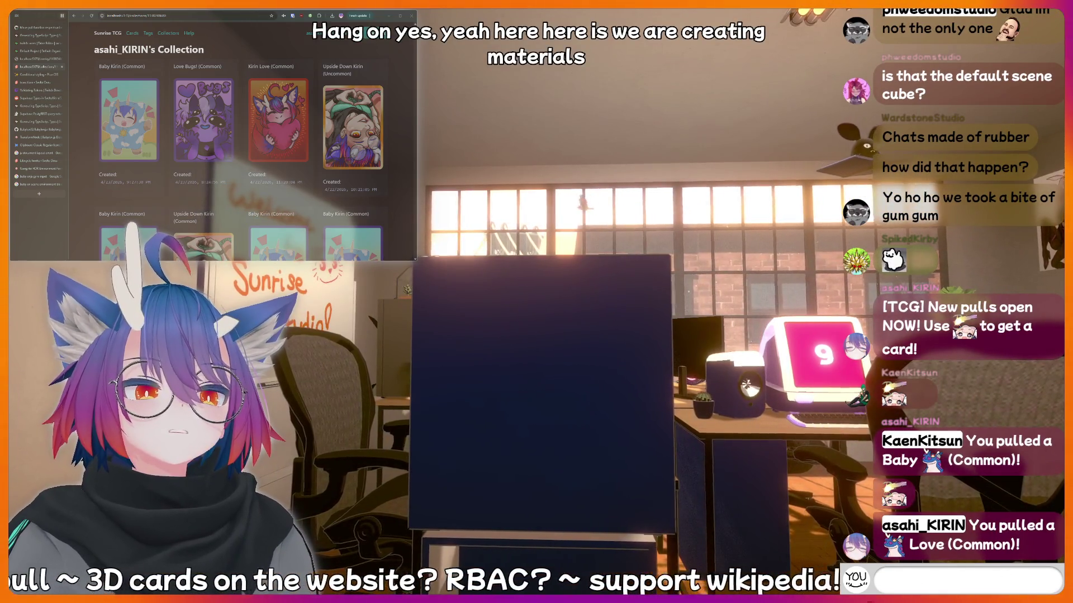
pyautogui.write('me')
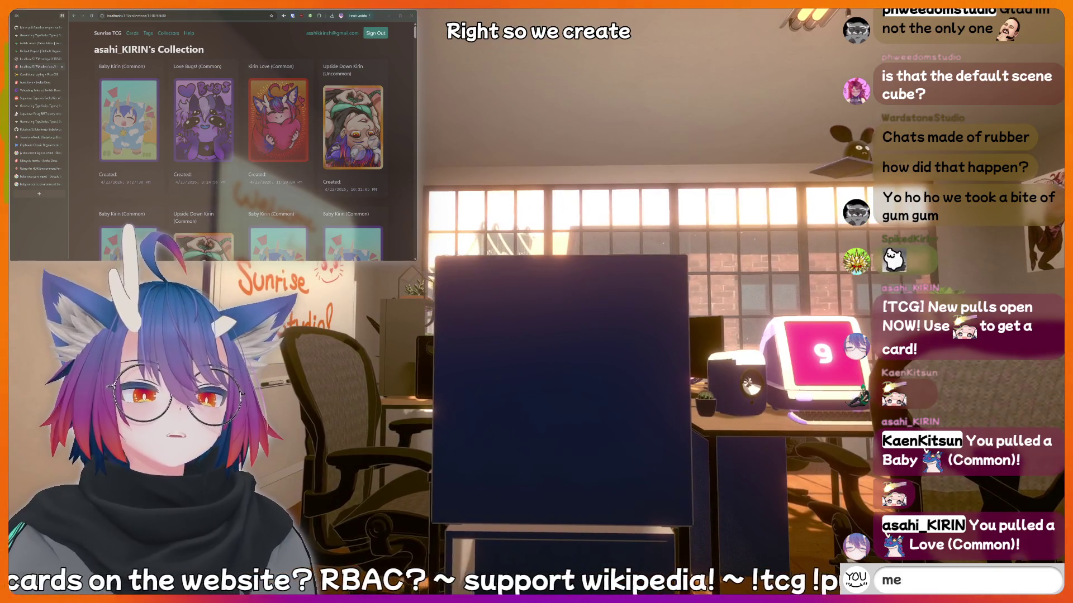
pyautogui.write('at!botto')
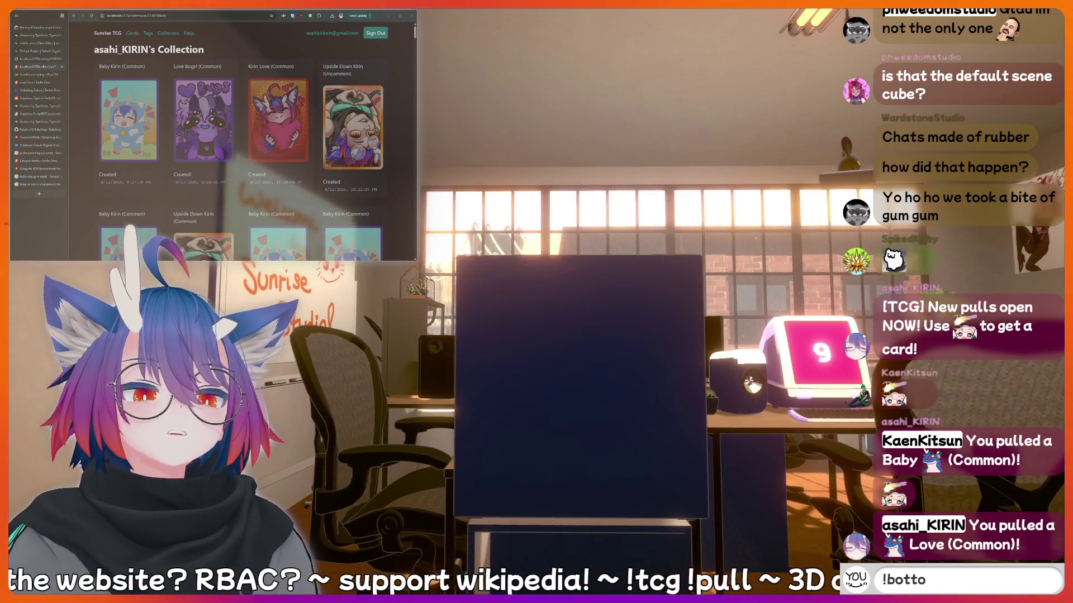
pyautogui.write('m')
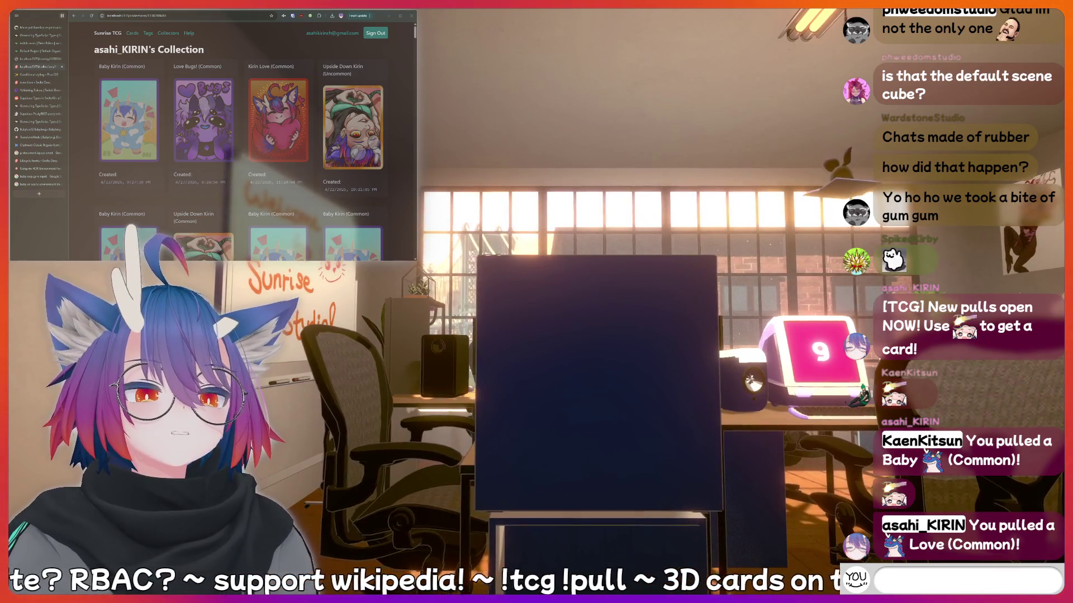
pyautogui.write('uote I just said')
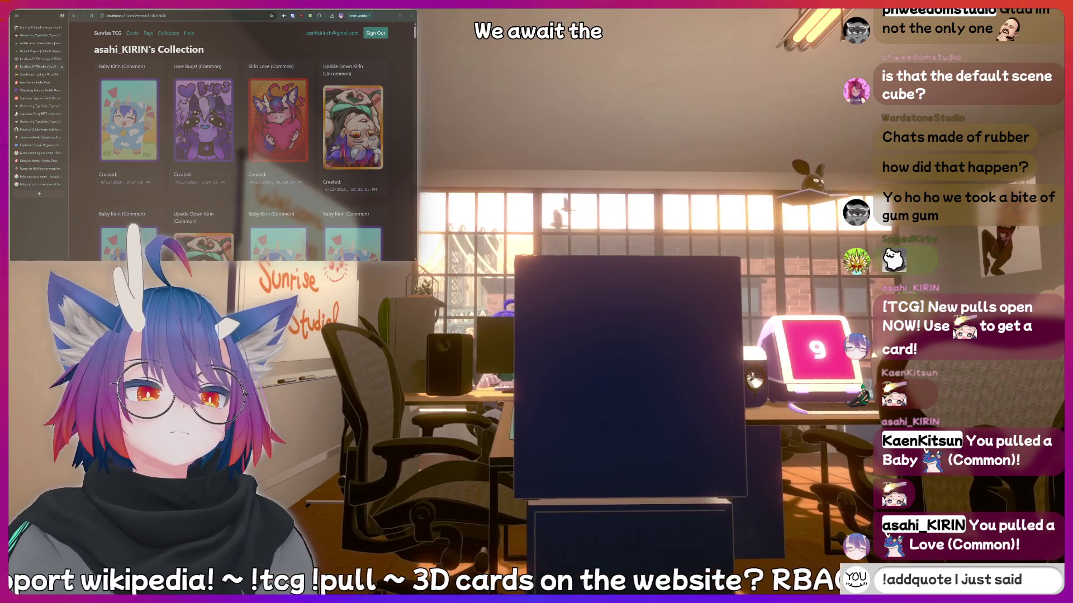
pyautogui.write(' something sus')
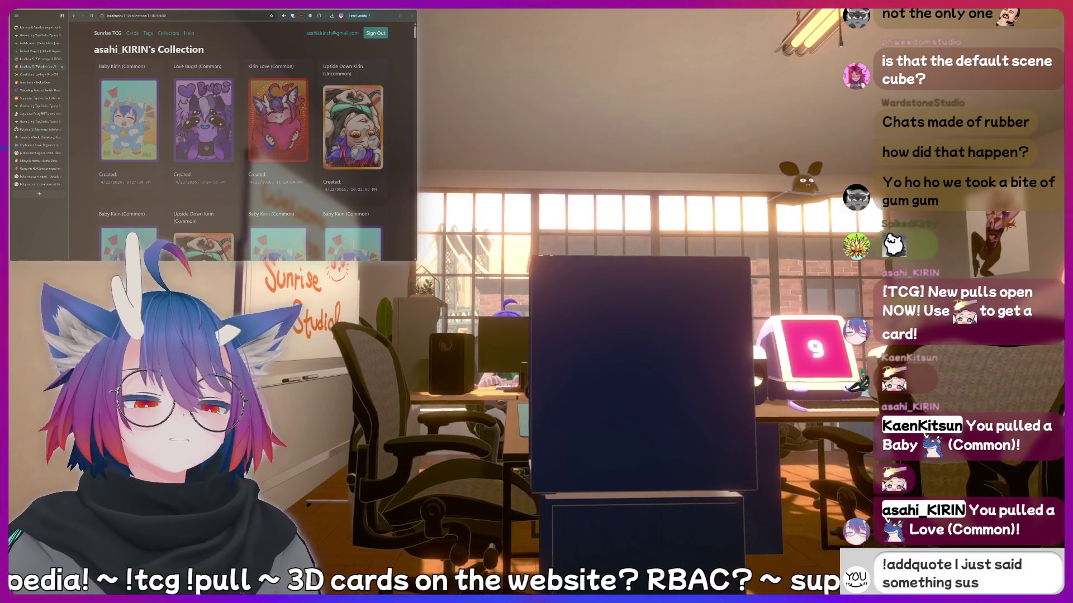
pyautogui.write('sy that should be recorde')
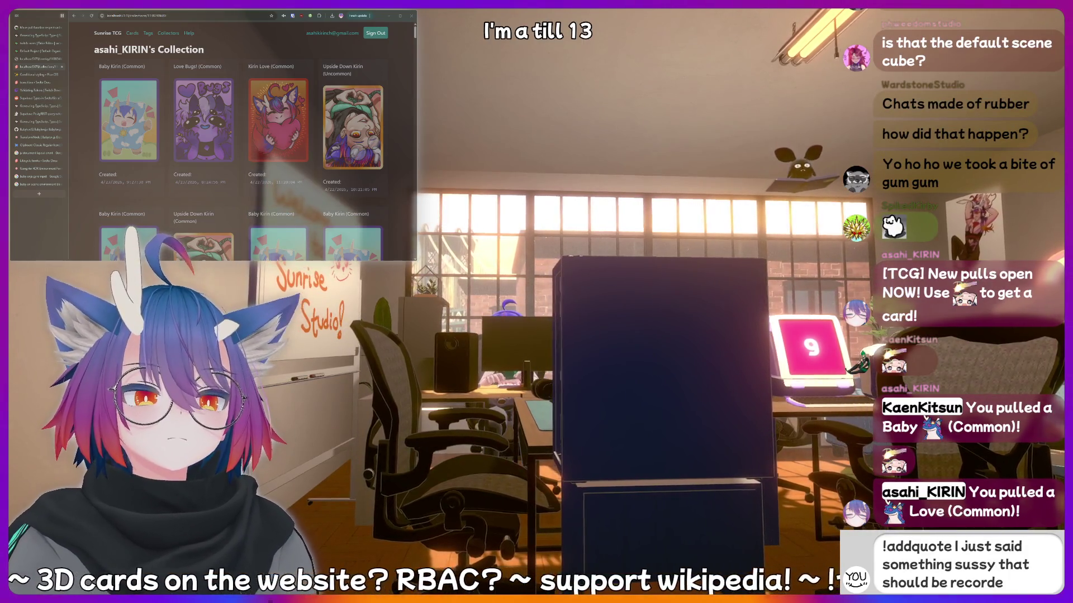
pyautogui.write('d f')
pyautogui.write('orever!')
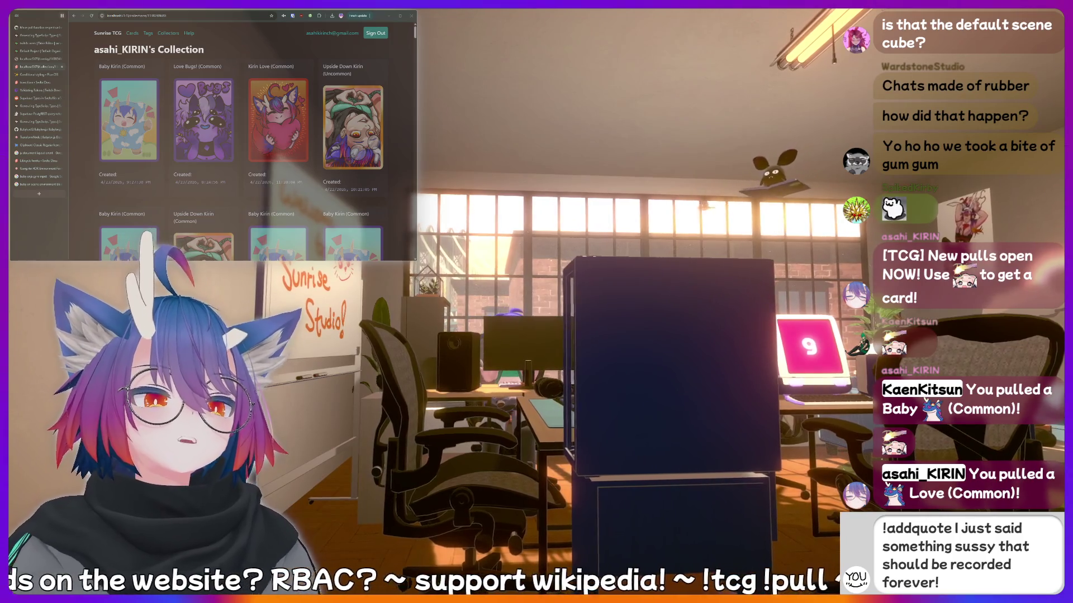
pyautogui.press('BackSpace')
pyautogui.press('BackSpace')
pyautogui.press('BackSpace')
pyautogui.press('BackSpace')
pyautogui.press('BackSpace')
pyautogui.press('BackSpace')
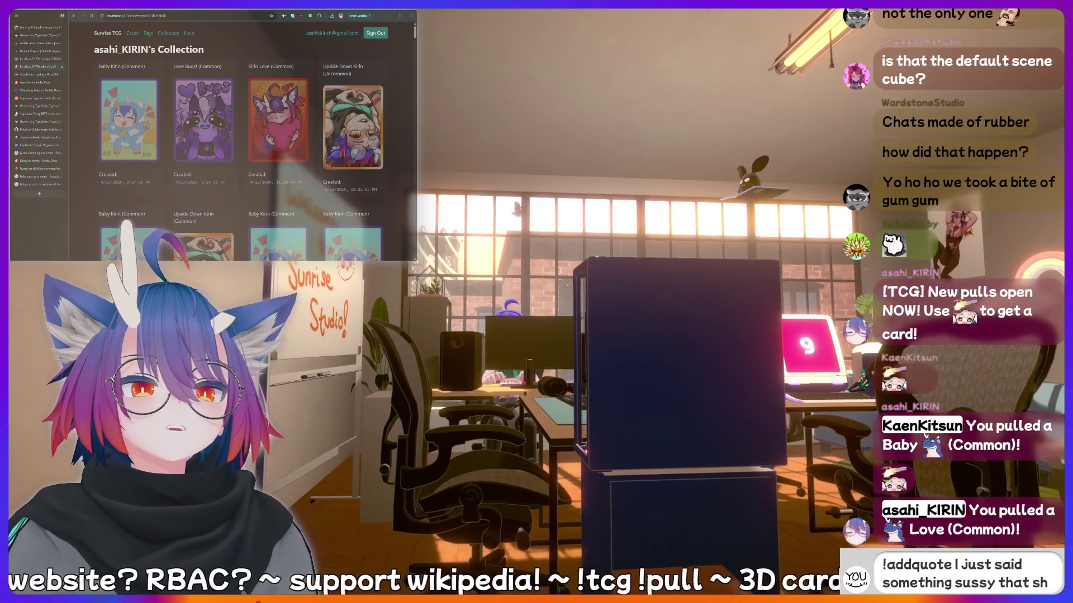
pyautogui.press('BackSpace')
pyautogui.press('BackSpace')
pyautogui.press('BackSpace')
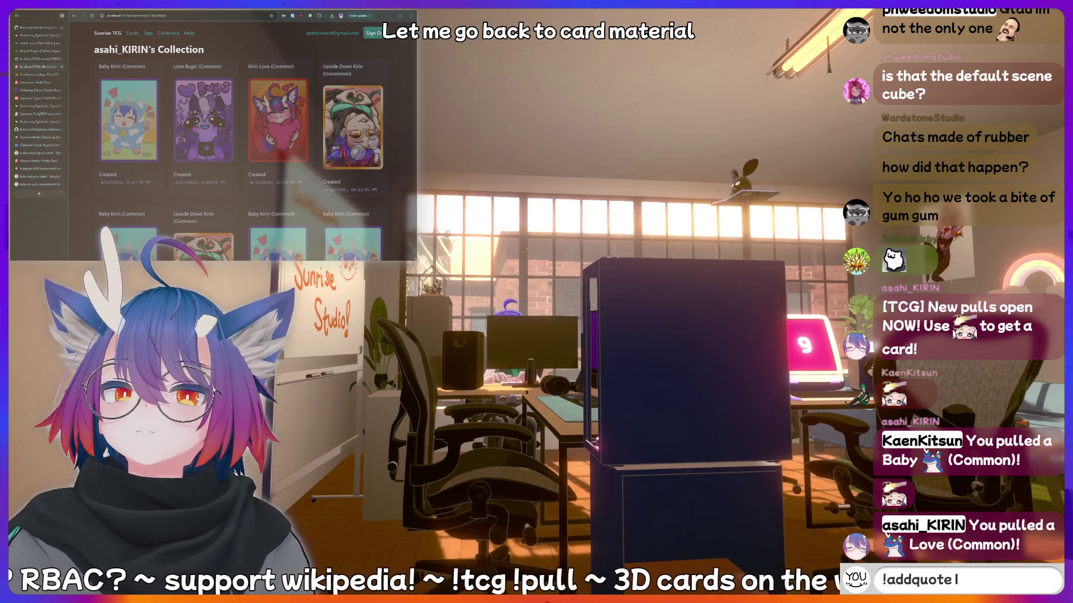
pyautogui.write('!charity')
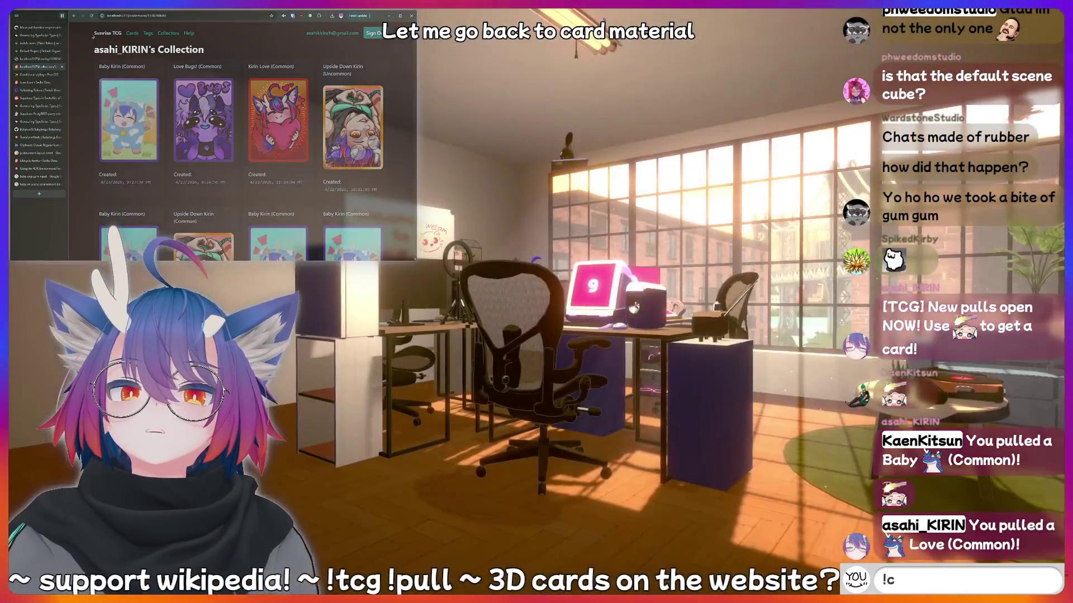
pyautogui.press('BackSpace')
pyautogui.press('BackSpace')
pyautogui.press('BackSpace')
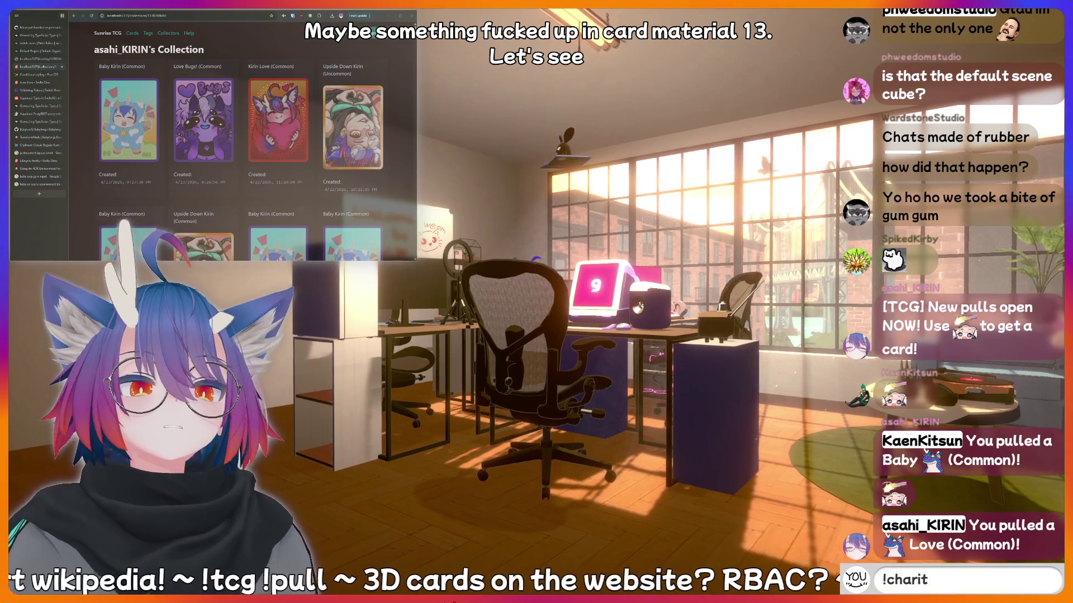
pyautogui.write('hotdog')
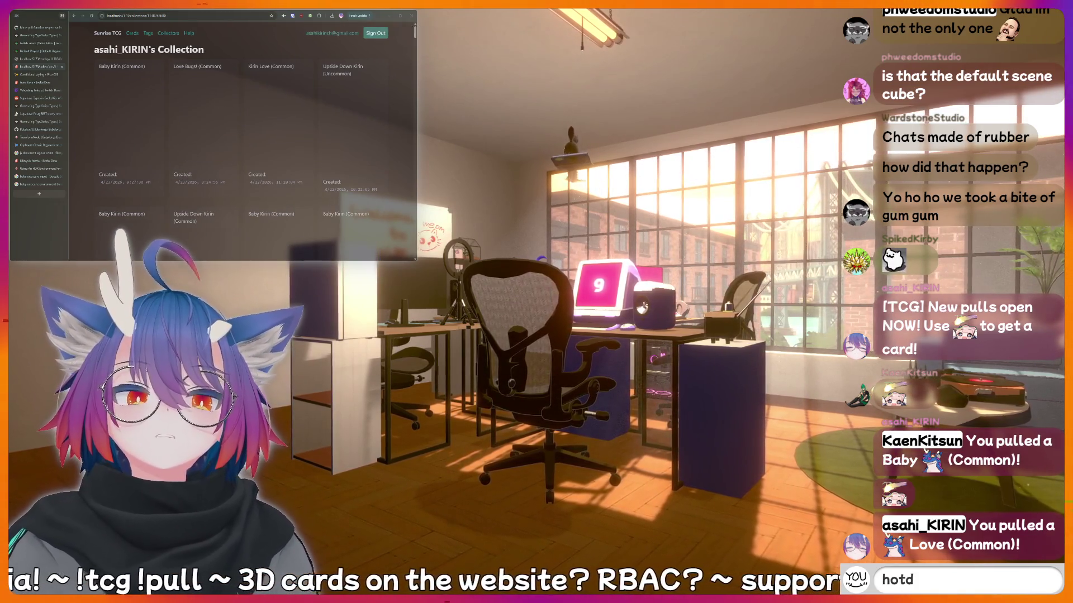
pyautogui.press('BackSpace')
pyautogui.press('BackSpace')
pyautogui.press('BackSpace')
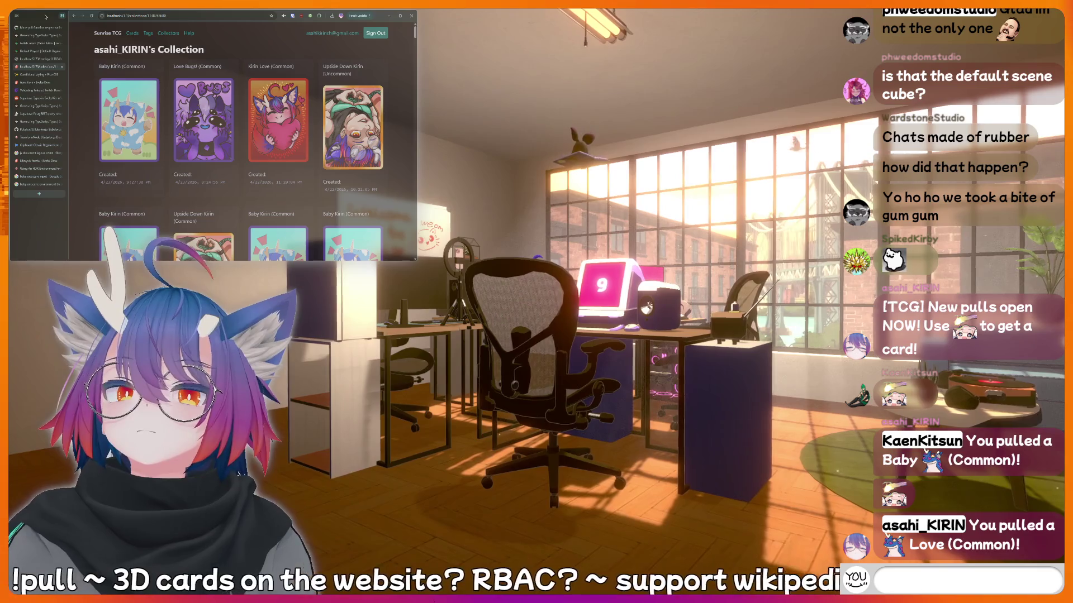
pyautogui.write('AAAAAAH')
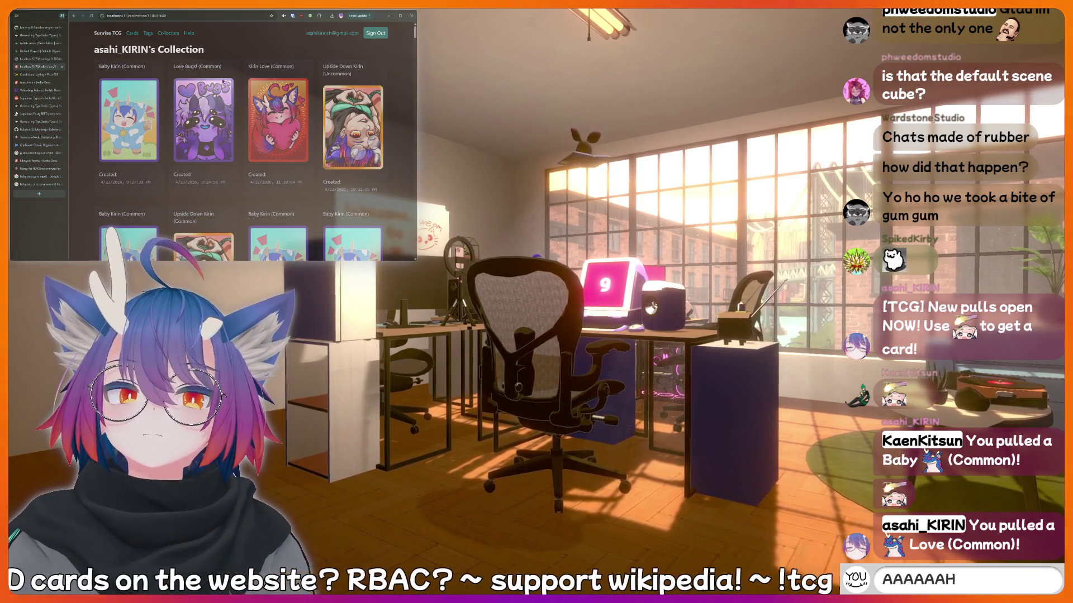
pyautogui.press('BackSpace')
pyautogui.press('BackSpace')
pyautogui.press('BackSpace')
pyautogui.press('BackSpace')
pyautogui.press('BackSpace')
pyautogui.press('BackSpace')
pyautogui.write('hiii')
pyautogui.press('BackSpace')
pyautogui.press('BackSpace')
pyautogui.press('BackSpace')
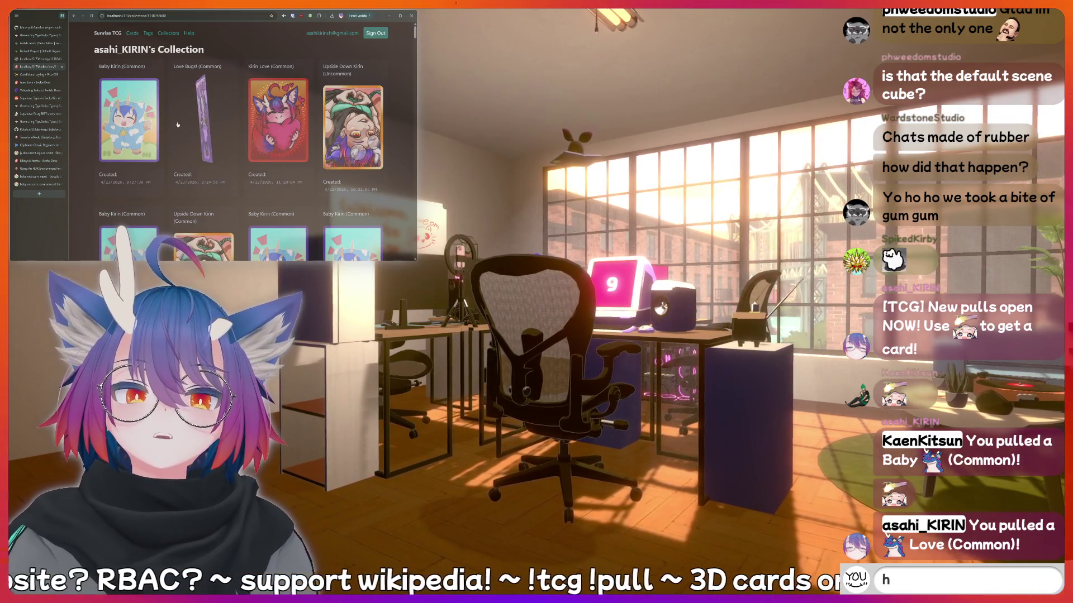
pyautogui.write('fish')
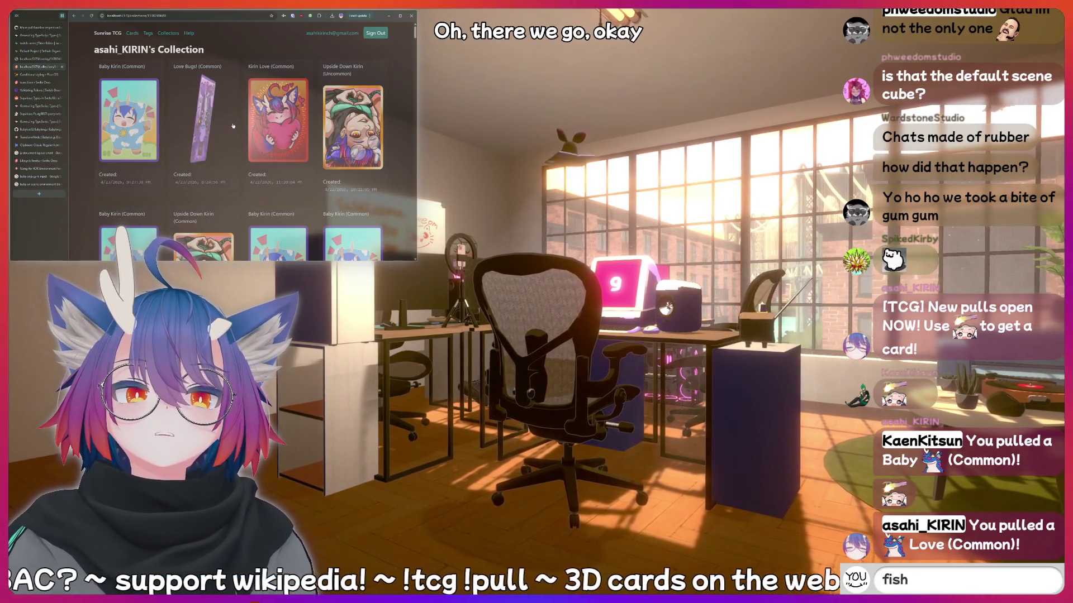
pyautogui.press('BackSpace')
pyautogui.press('BackSpace')
pyautogui.press('BackSpace')
pyautogui.write('POG')
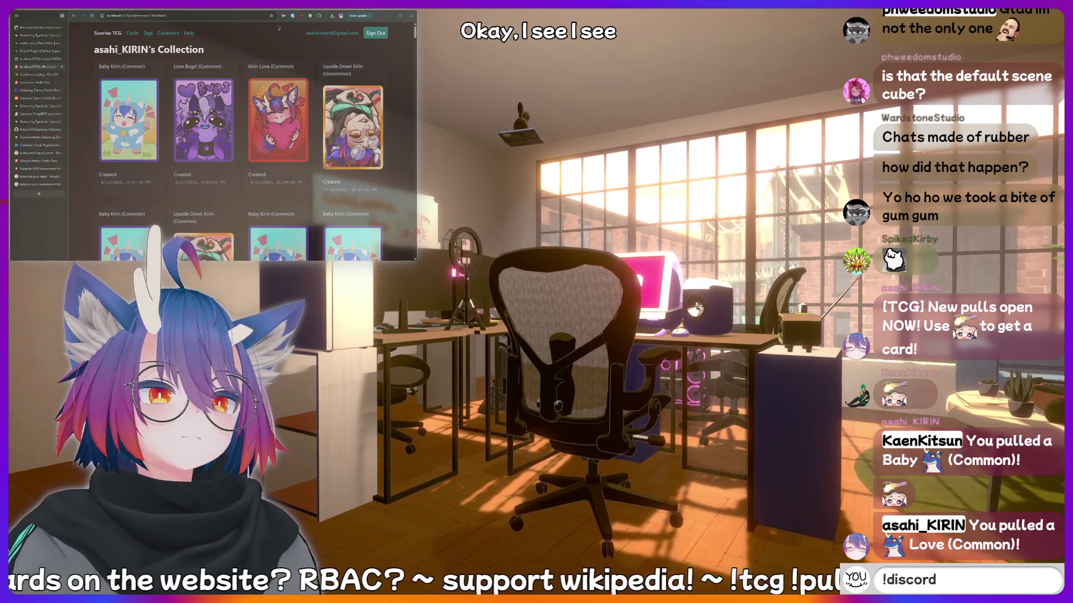
# Toggle the scene inspector over the Sunrise TCG collection page.
pyautogui.press('BackSpace')
pyautogui.press('BackSpace')
pyautogui.press('BackSpace')
pyautogui.write('fi')
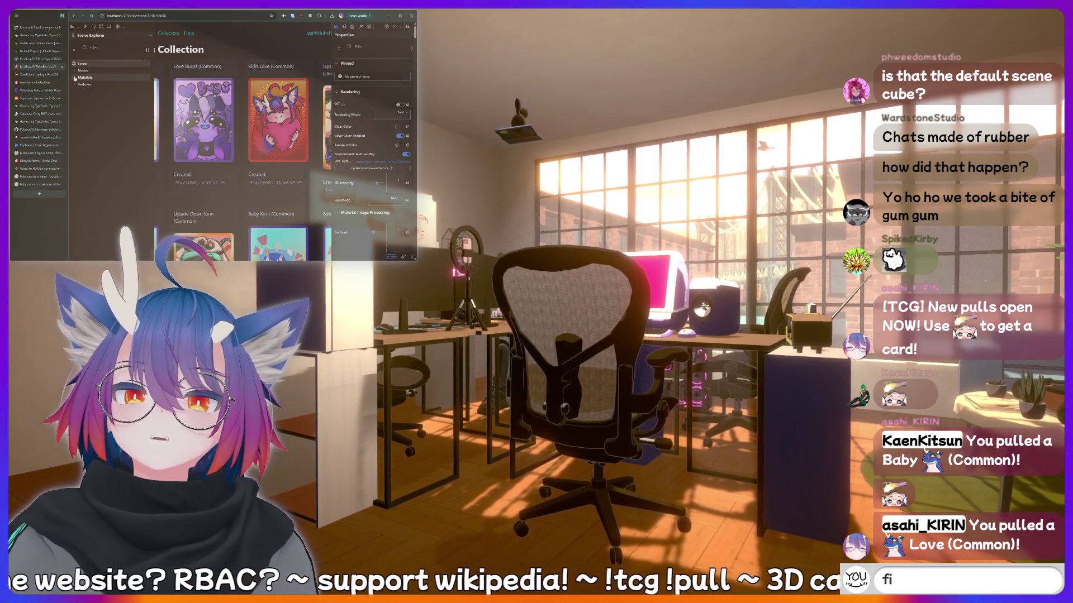
pyautogui.press('BackSpace')
pyautogui.press('BackSpace')
pyautogui.press('BackSpace')
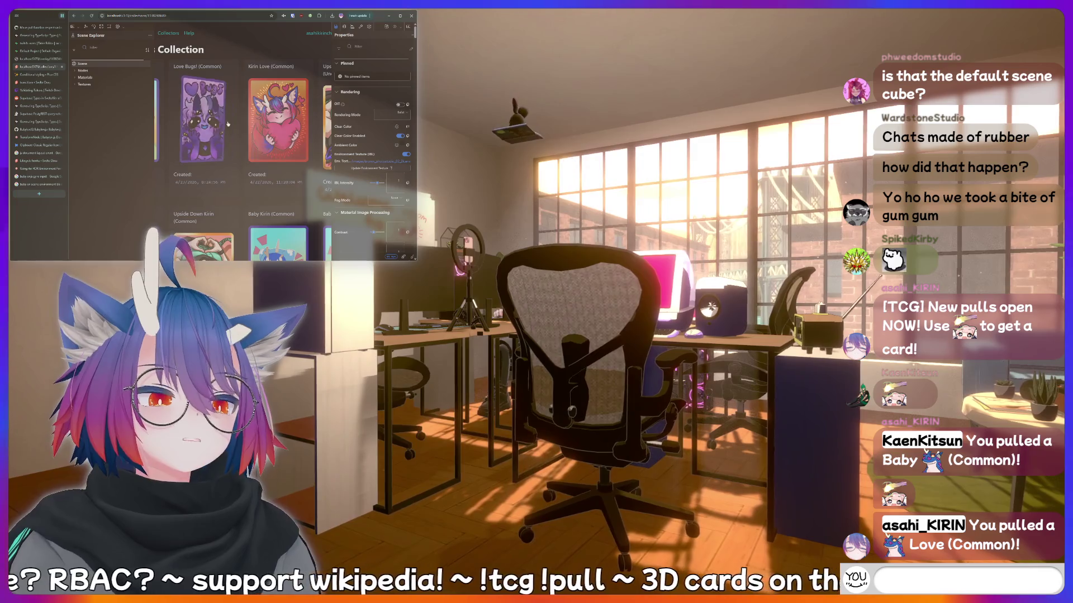
pyautogui.write('kirin is')
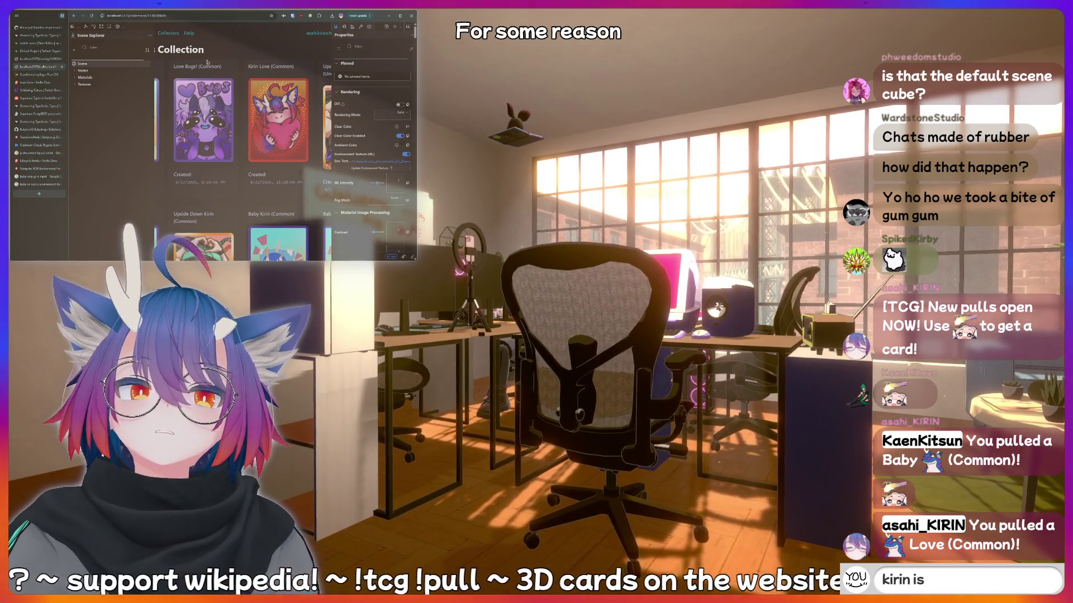
pyautogui.write(' a bottom')
# Reload the collection page and send the '!discord' chat command.
pyautogui.press('BackSpace')
pyautogui.press('BackSpace')
pyautogui.press('BackSpace')
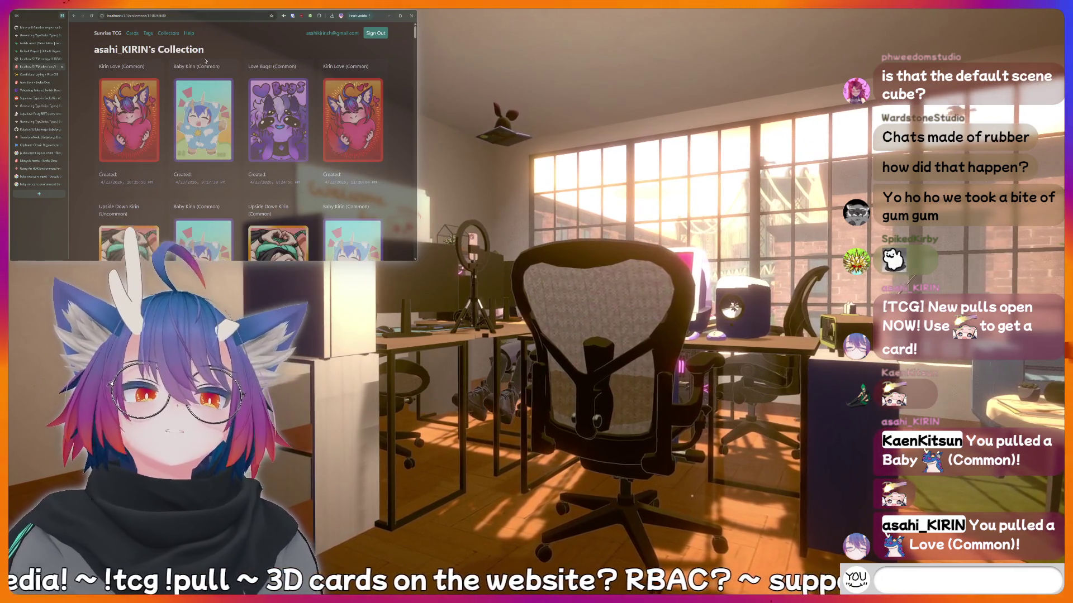
pyautogui.write('kirin is a bottom')
pyautogui.press('BackSpace')
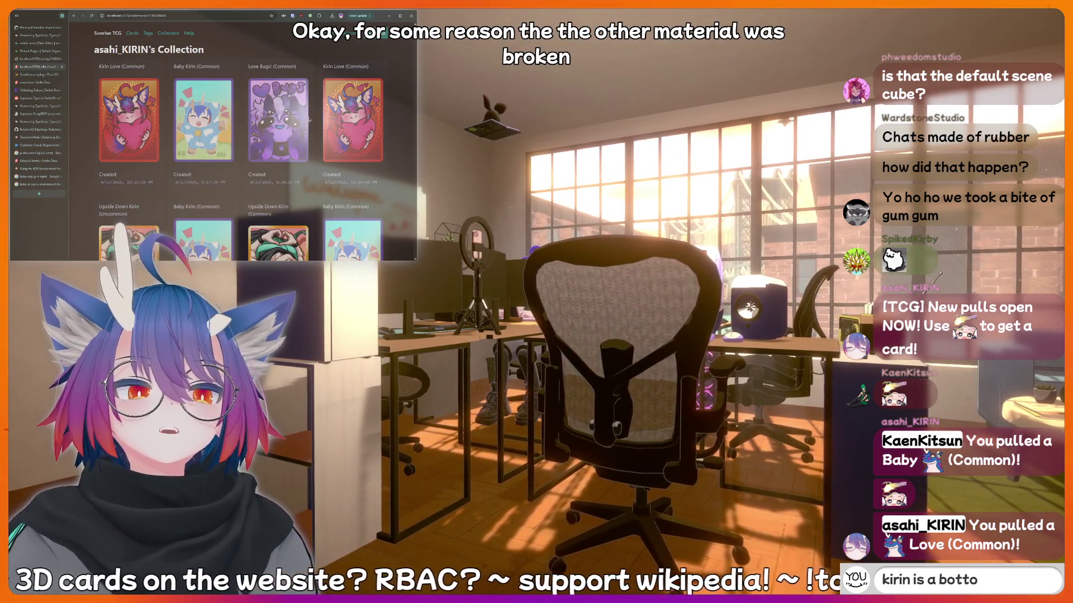
pyautogui.press('BackSpace')
pyautogui.press('BackSpace')
pyautogui.press('BackSpace')
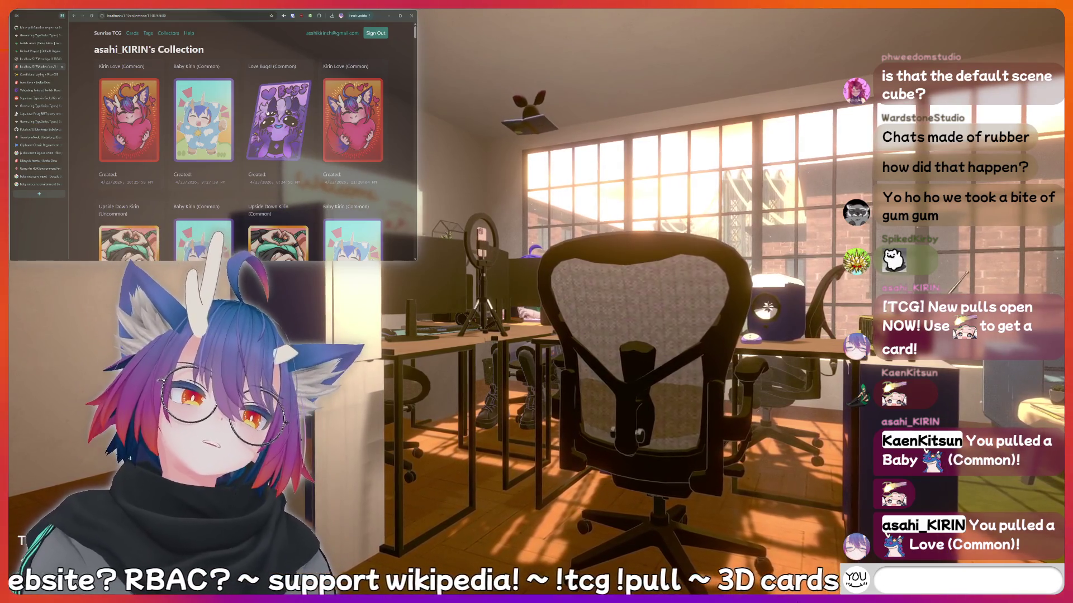
pyautogui.write('!discord')
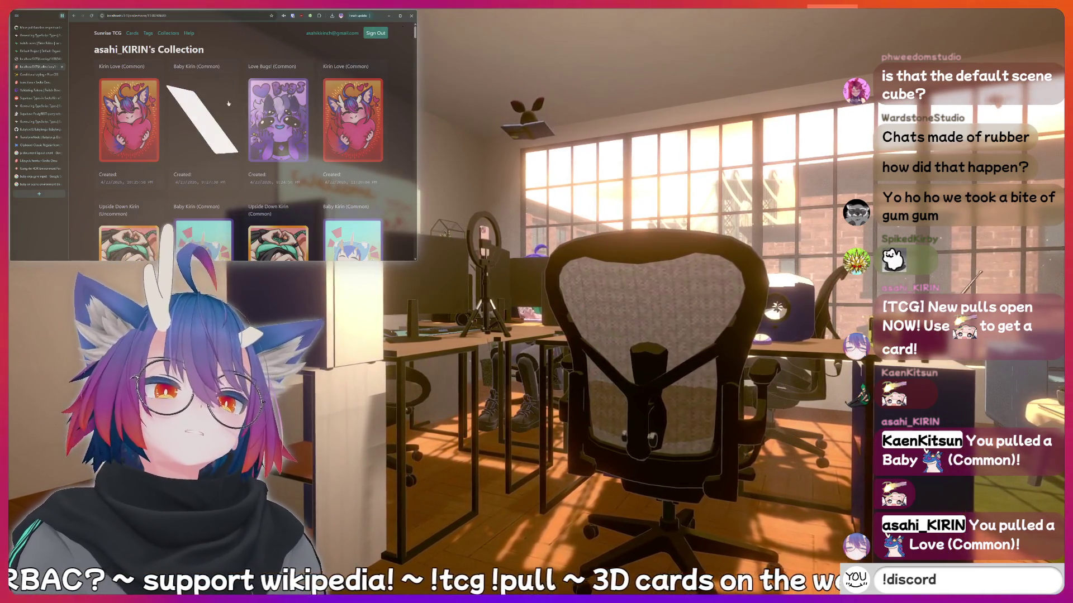
pyautogui.press('Return')
# Send the chat messages 'thing hhiii', 'OG' and '!bottom', then reopen the scene inspector.
pyautogui.write('LUL')
pyautogui.press('BackSpace')
pyautogui.press('BackSpace')
pyautogui.press('BackSpace')
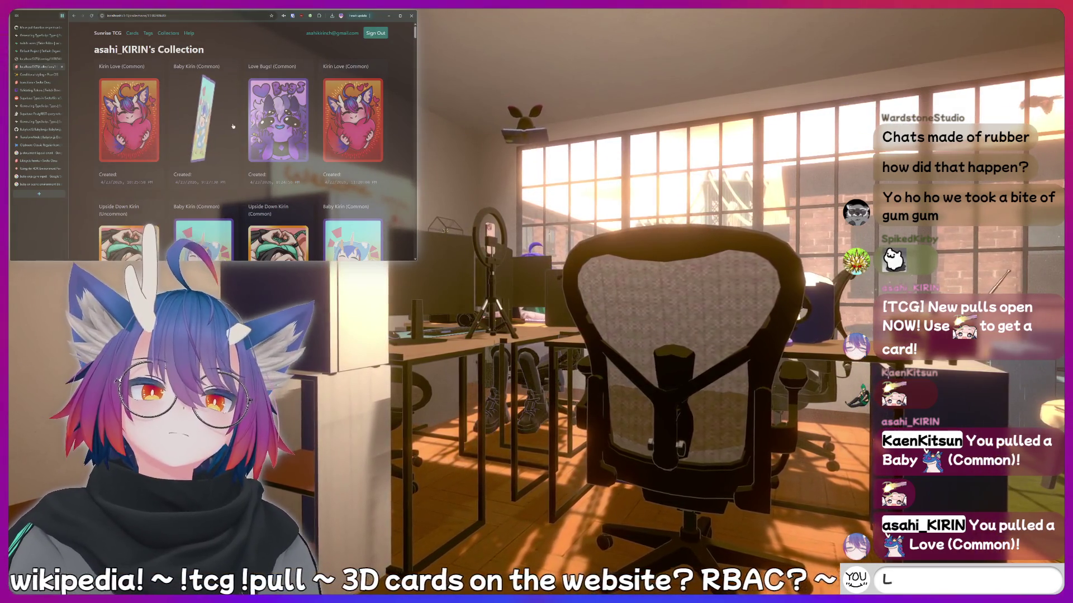
pyautogui.write('thinki')
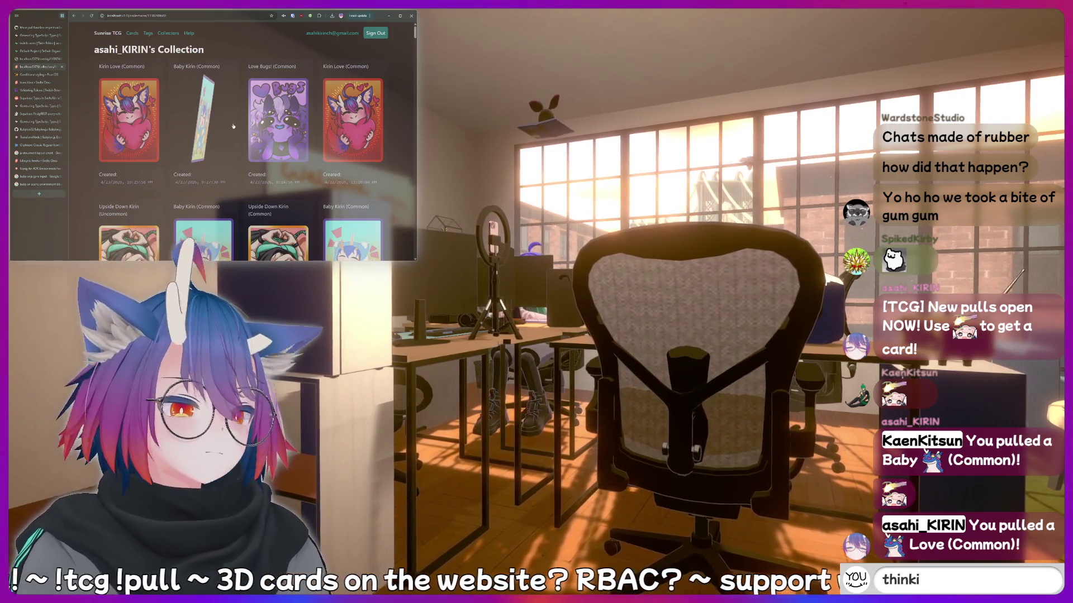
pyautogui.write('ng hard')
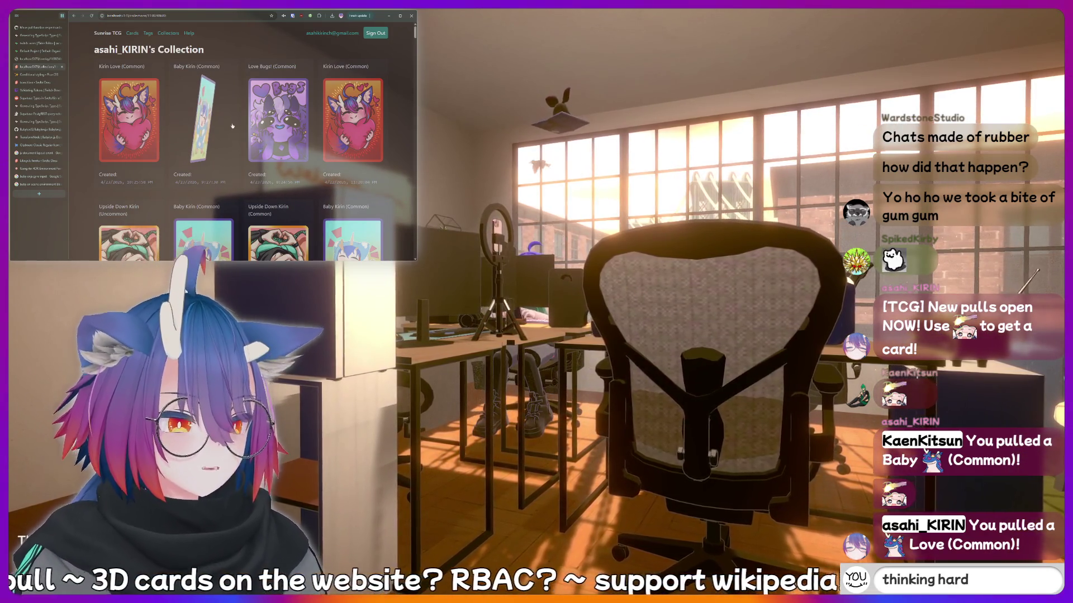
pyautogui.write('hiii')
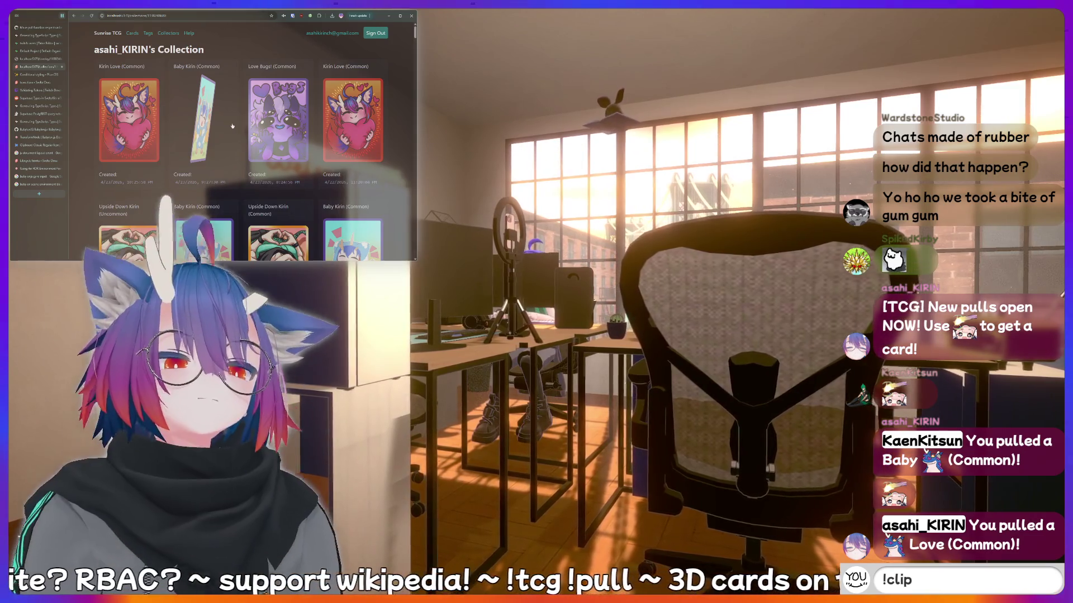
pyautogui.press('Return')
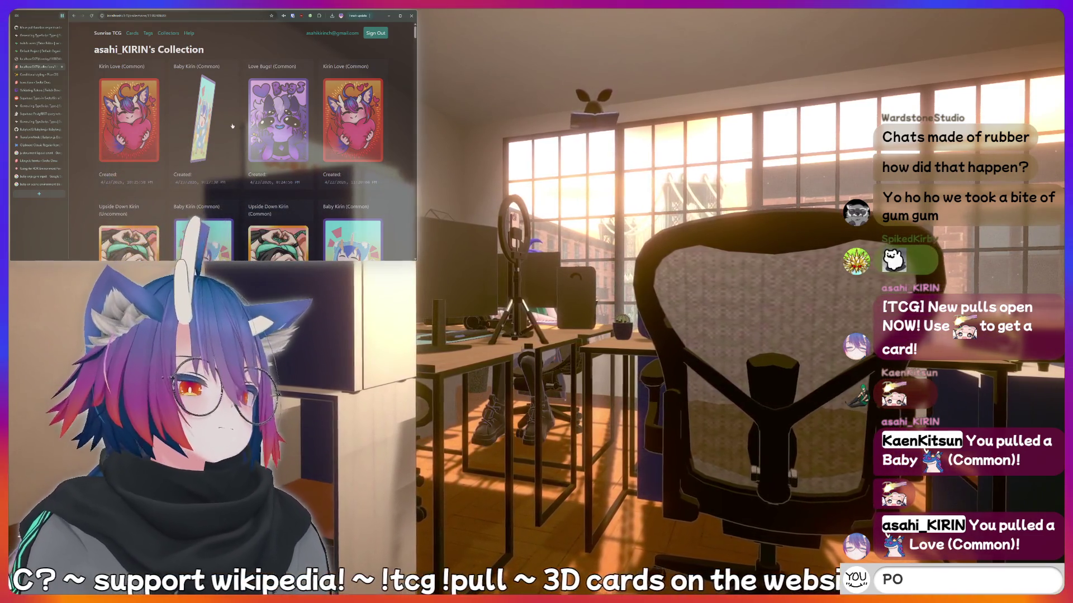
pyautogui.write('OG')
pyautogui.press('Return')
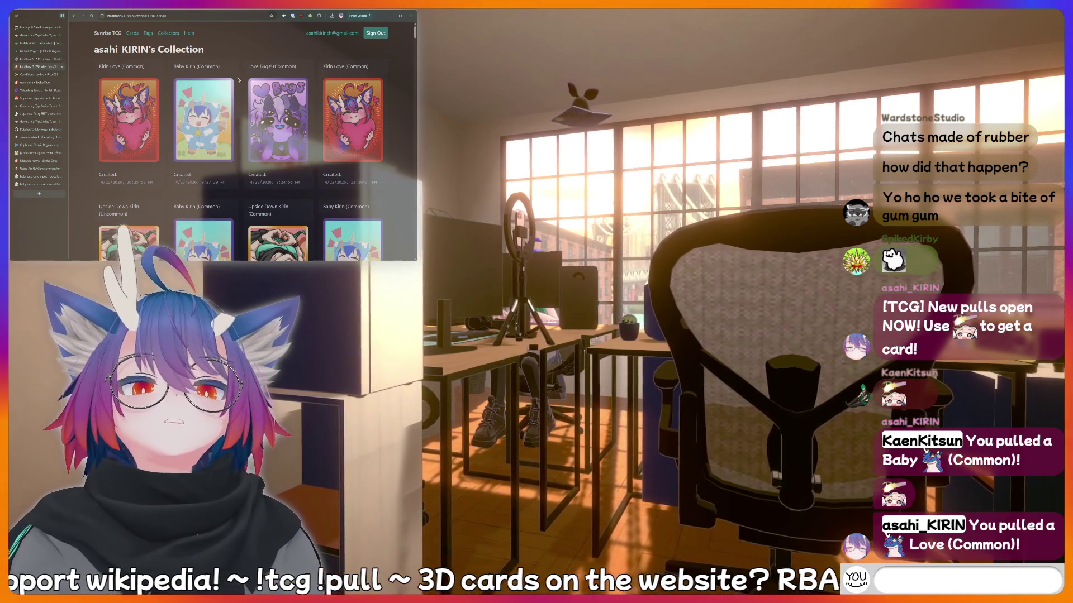
pyautogui.write('!bottom')
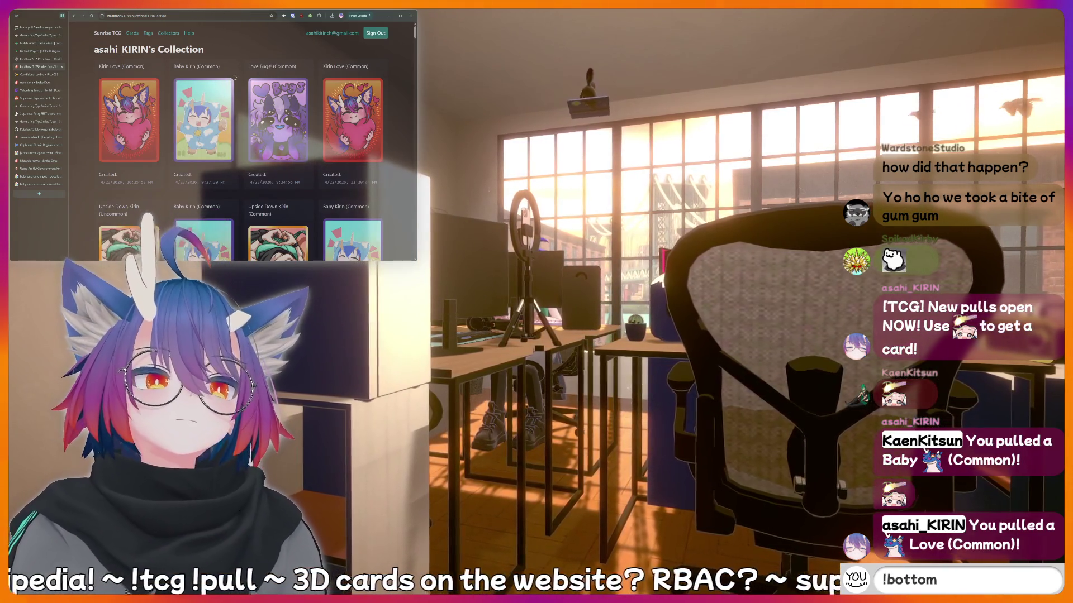
pyautogui.press('Return')
# Send the '!clip' command and 'cringe' message in chat.
pyautogui.write('!clip')
pyautogui.press('Return')
pyautogui.write('!')
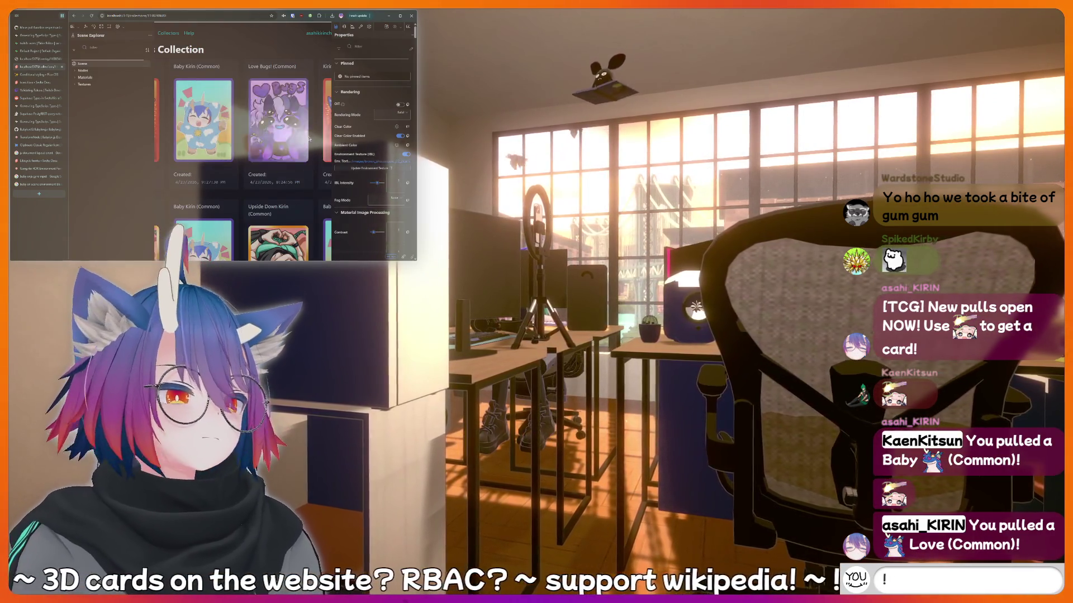
pyautogui.press('BackSpace')
pyautogui.write('cringe')
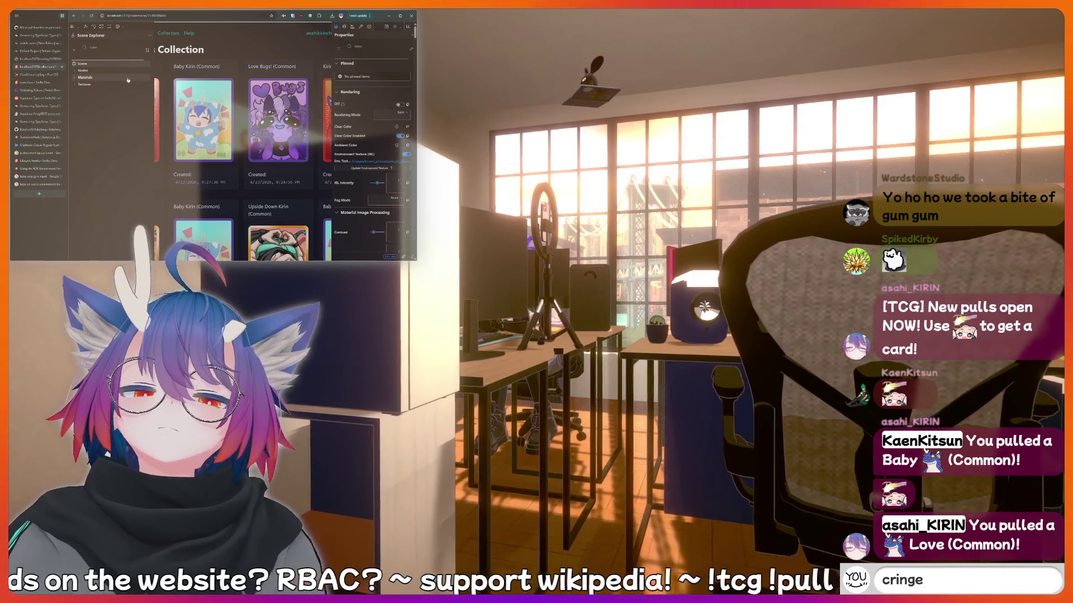
pyautogui.press('Return')
# Expand the Materials and Nodes lists in Scene Explorer.
pyautogui.click(103, 78)
pyautogui.write('L')
pyautogui.click(84, 70)
pyautogui.press('Return')
# Scroll down through the Scene Explorer node list.
pyautogui.write('kirin is a bo')
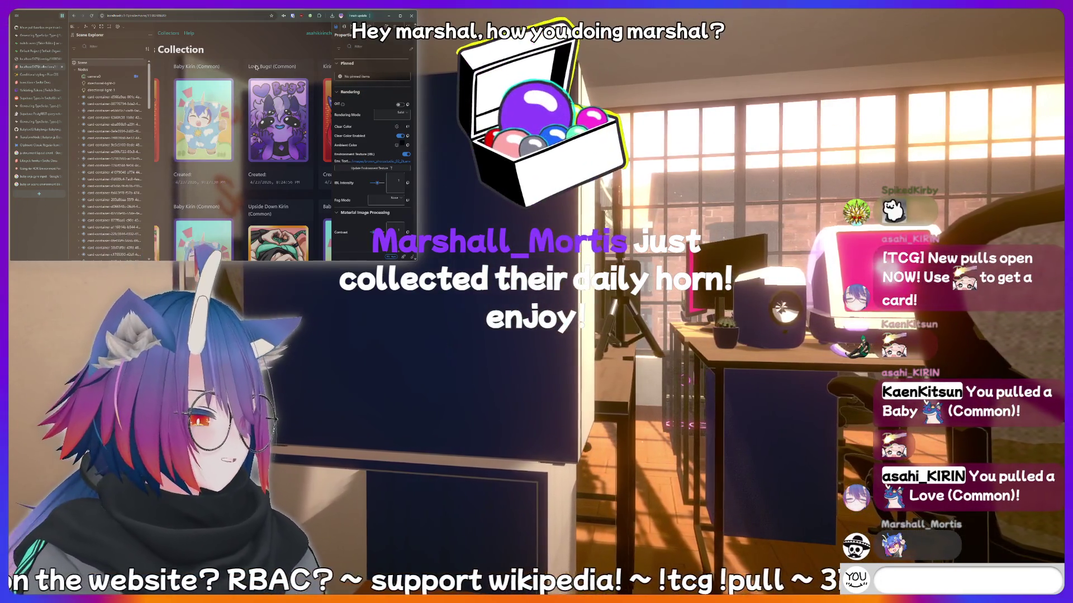
pyautogui.write('POG')
pyautogui.press('BackSpace')
pyautogui.press('BackSpace')
pyautogui.press('BackSpace')
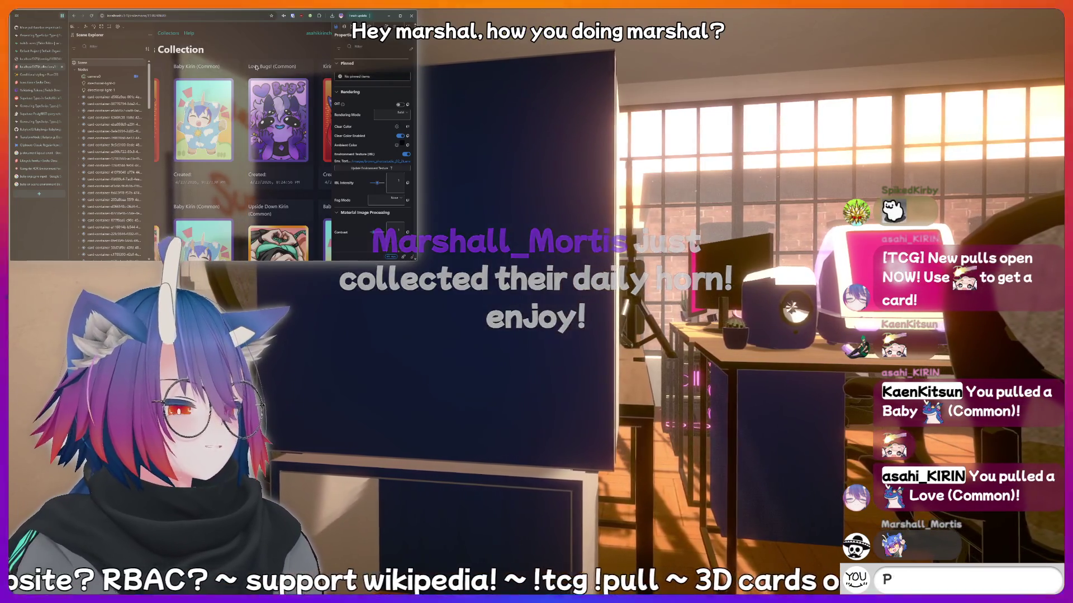
pyautogui.write('!clip')
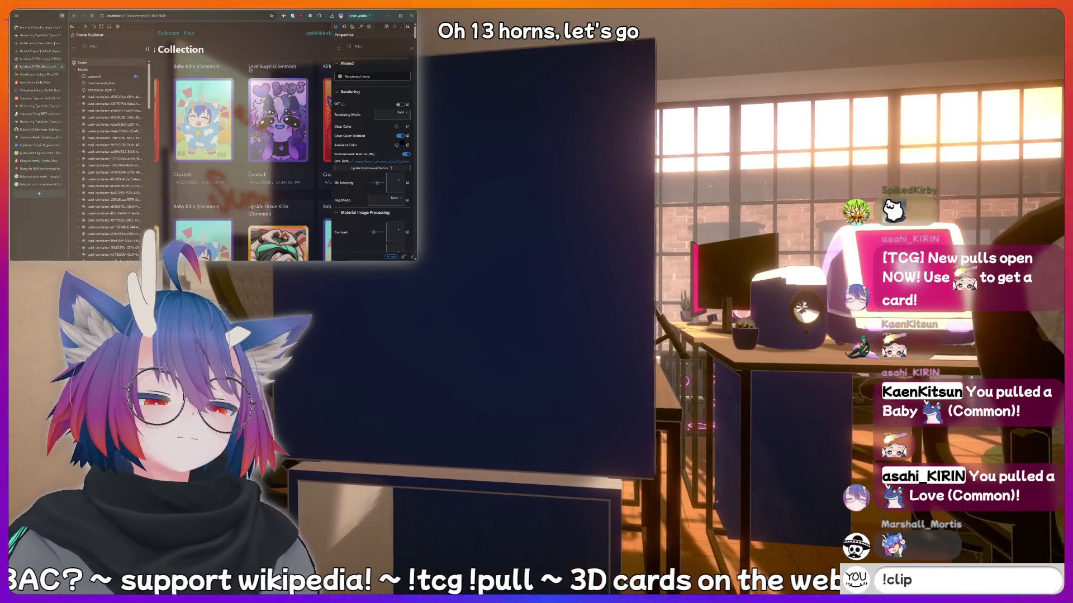
pyautogui.scroll(-5, 133, 122)
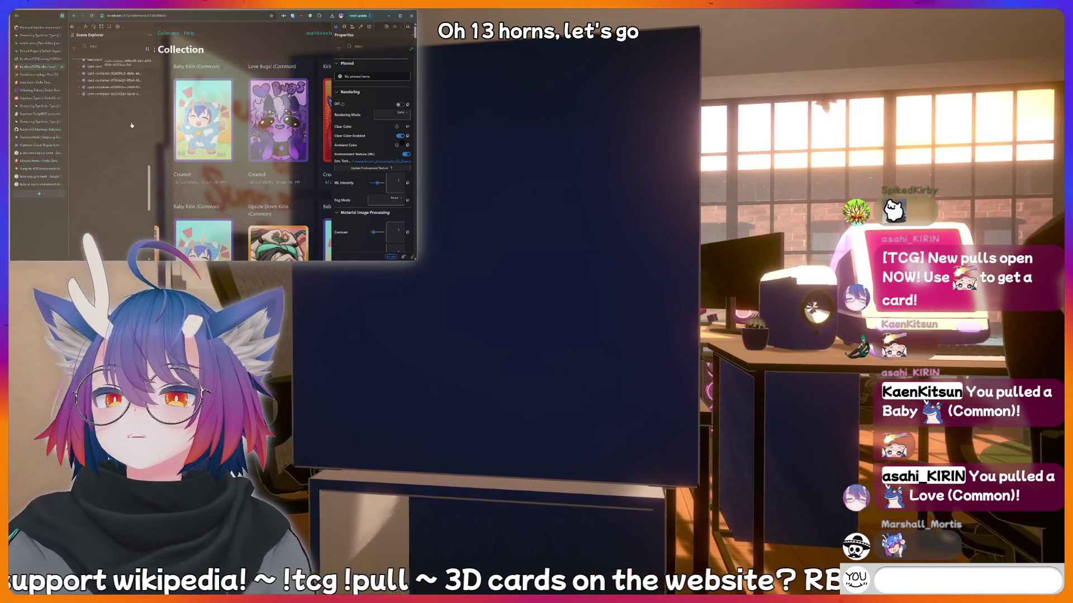
pyautogui.write('meat')
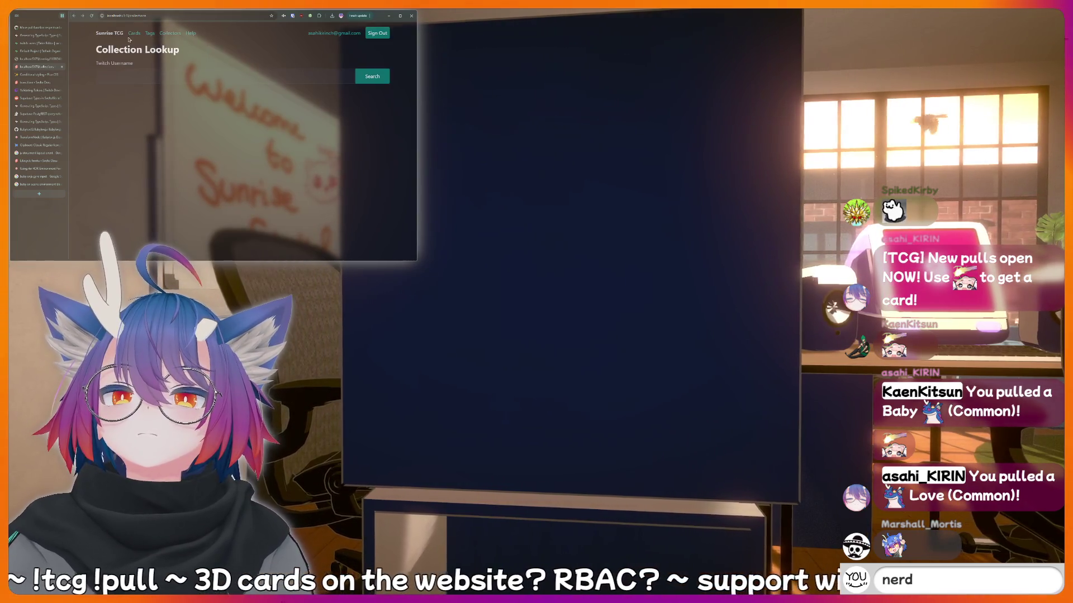
# Search a Twitch username in Collection Lookup and scroll the results back to the top.
pyautogui.click(156, 76)
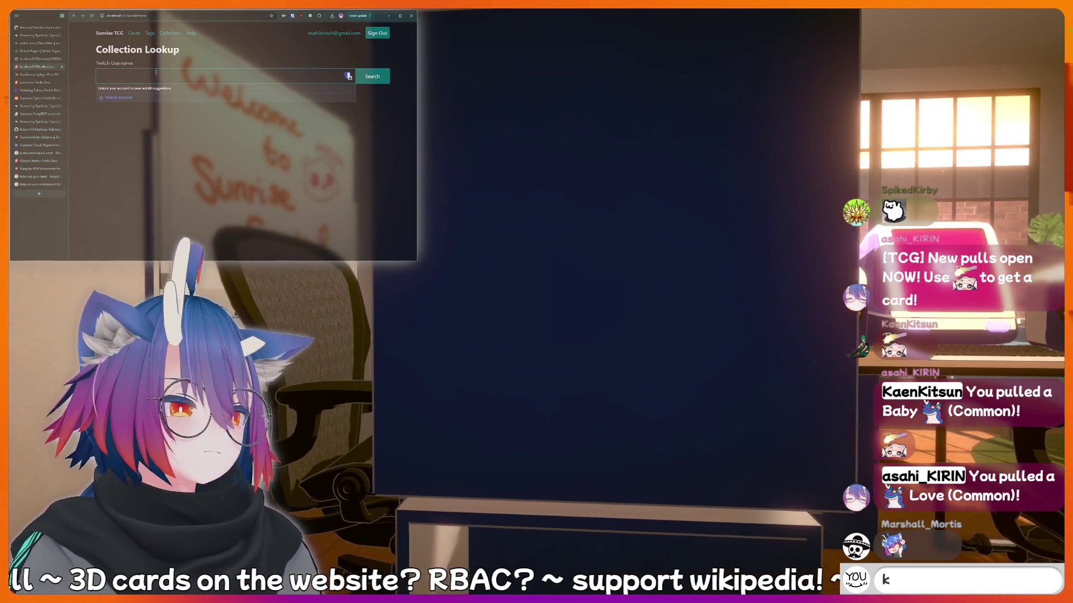
pyautogui.write('ahoojo')
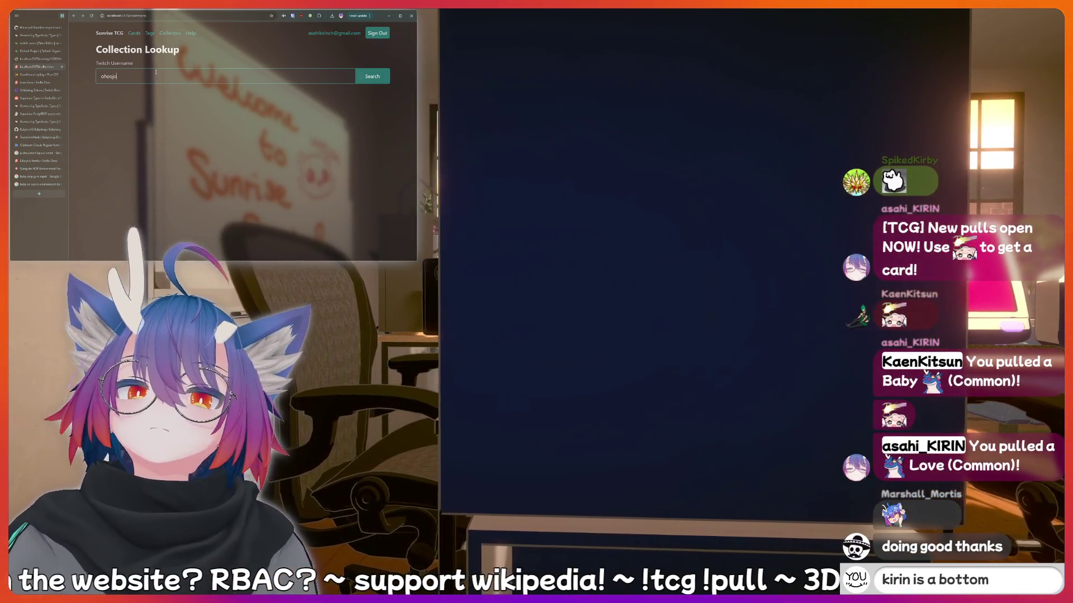
pyautogui.press('Return')
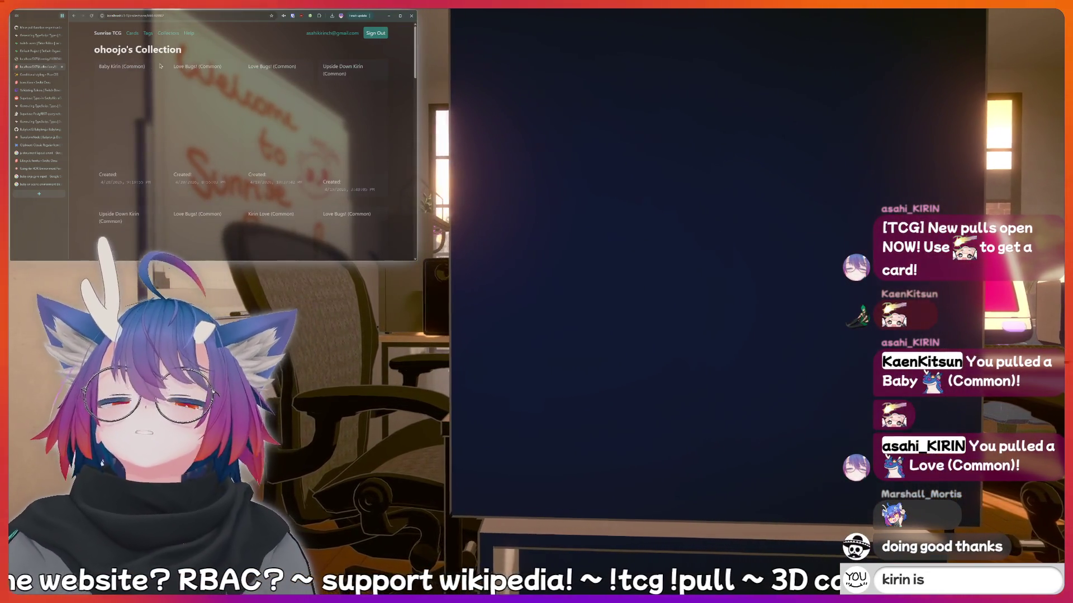
pyautogui.scroll(-5, 166, 65)
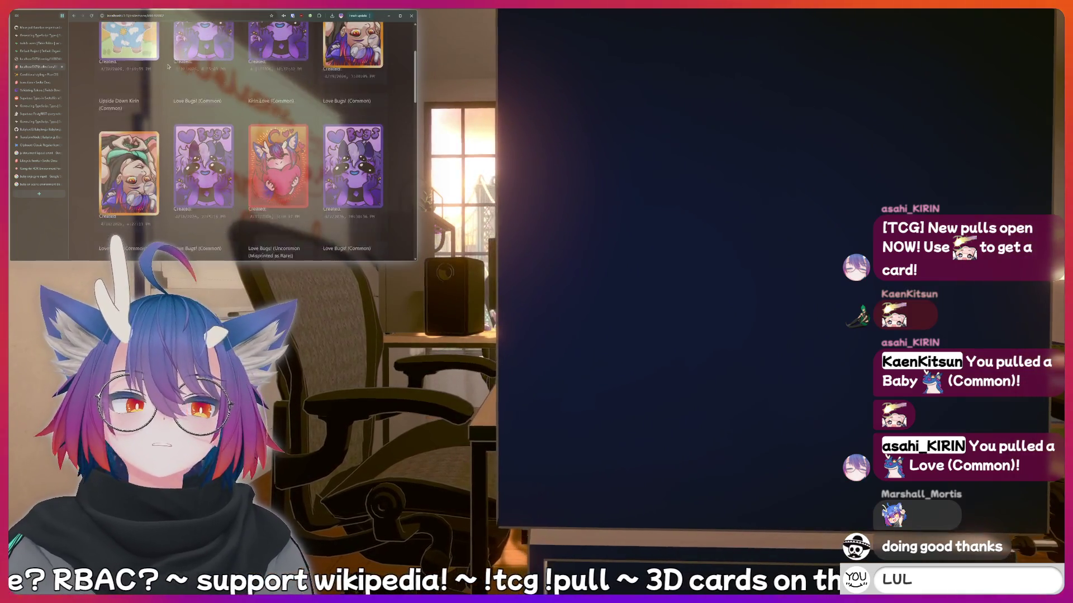
pyautogui.scroll(3, 167, 66)
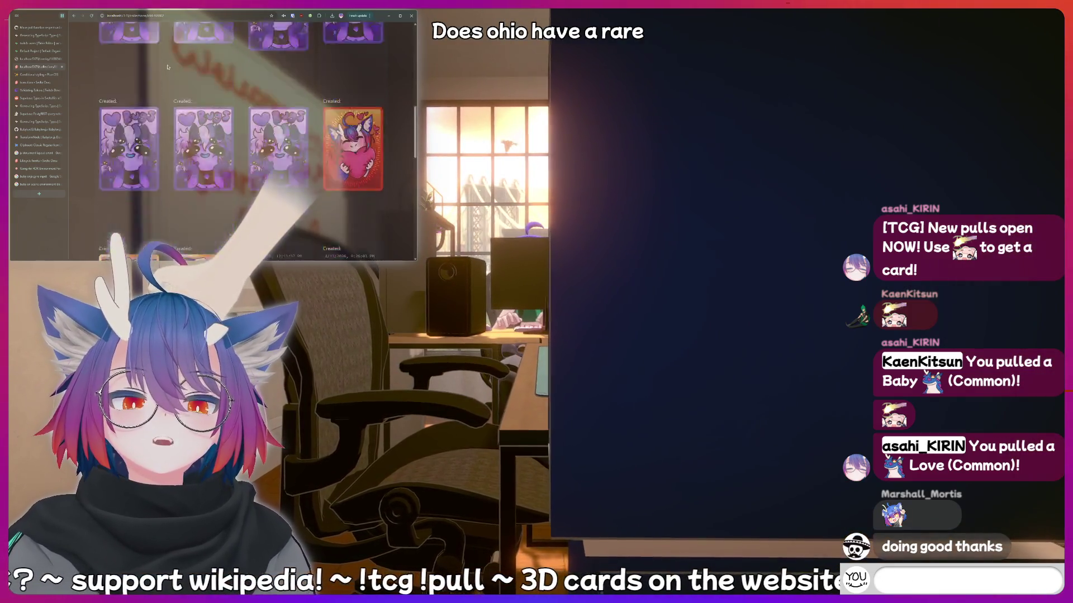
pyautogui.scroll(3, 167, 66)
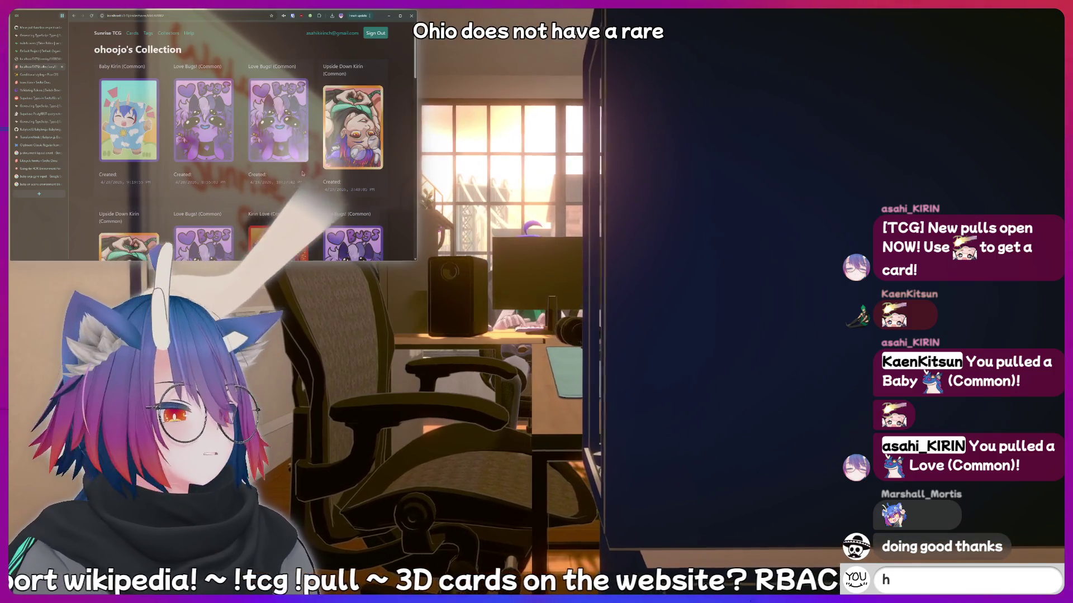
# Send the chat messages 'nerd' and 'thinking hard', then open the scene inspector.
pyautogui.write('nerd')
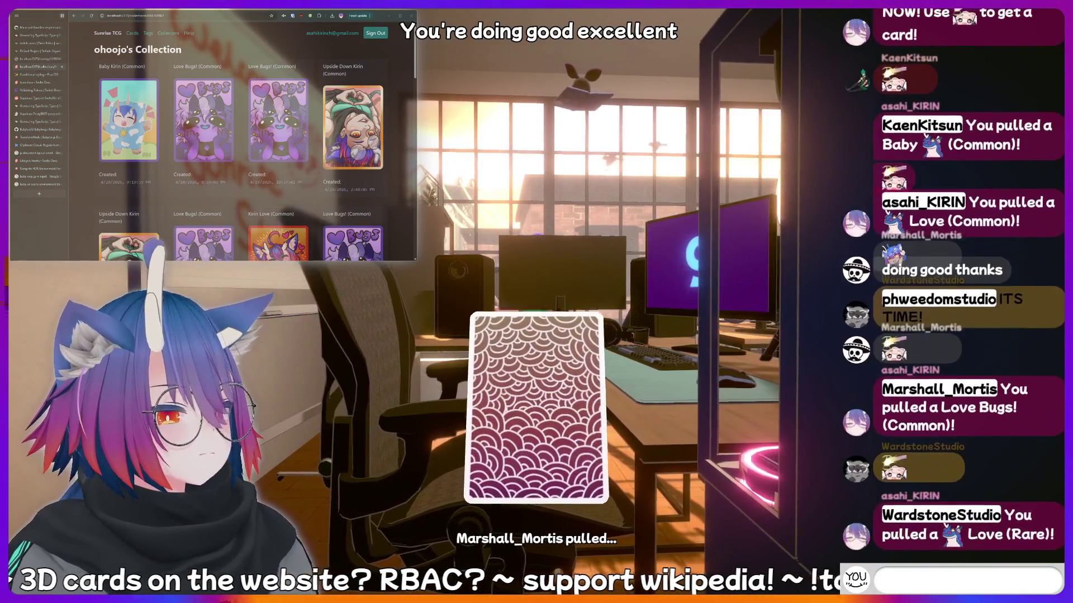
pyautogui.press('Return')
pyautogui.write('hiii')
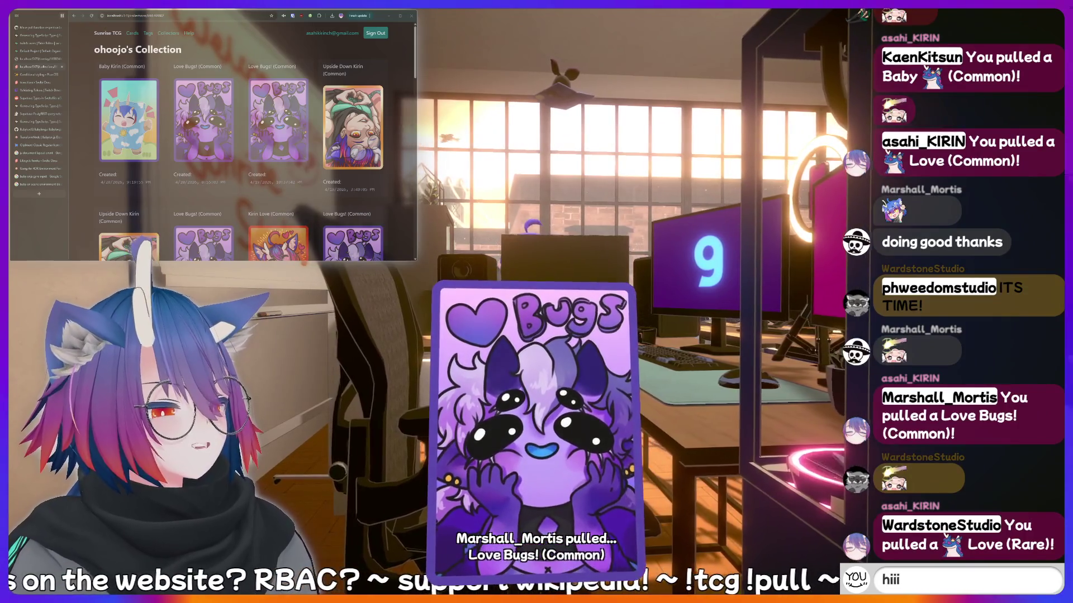
pyautogui.press('BackSpace')
pyautogui.press('BackSpace')
pyautogui.write('thi')
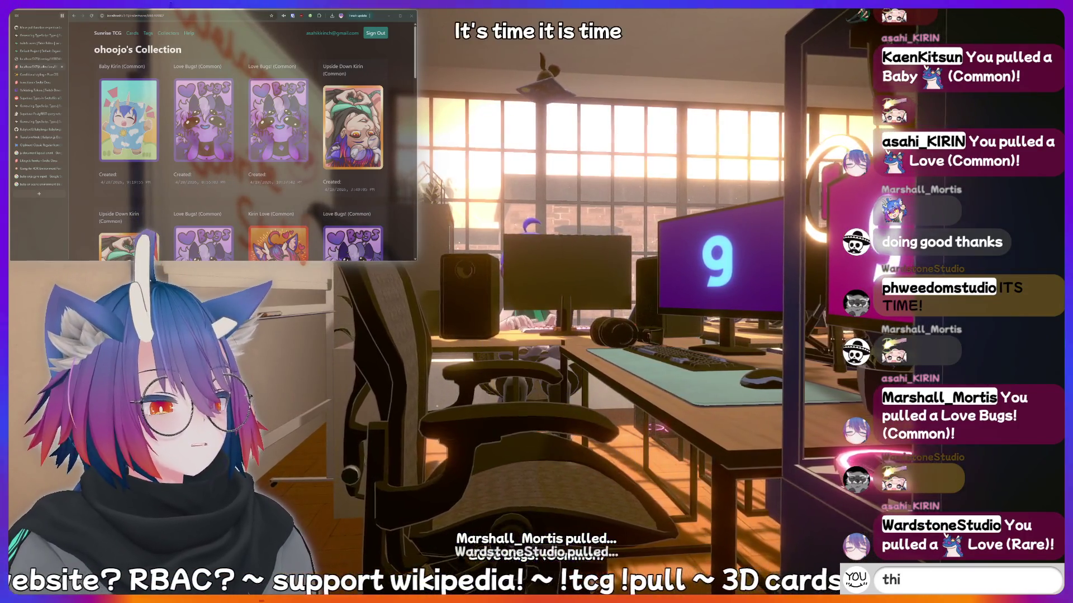
pyautogui.write('nking hard')
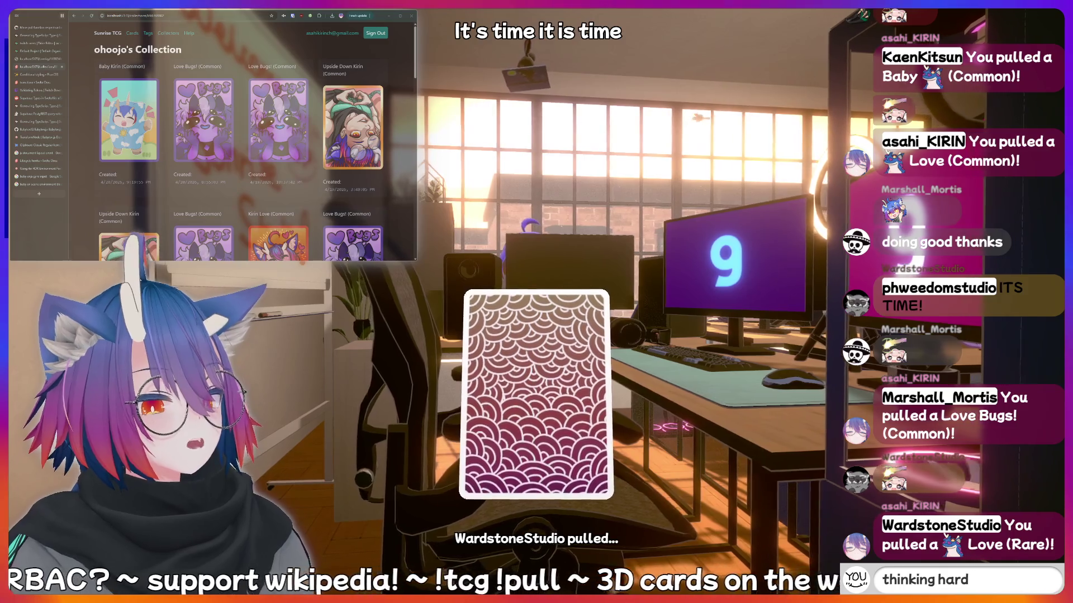
pyautogui.press('Return')
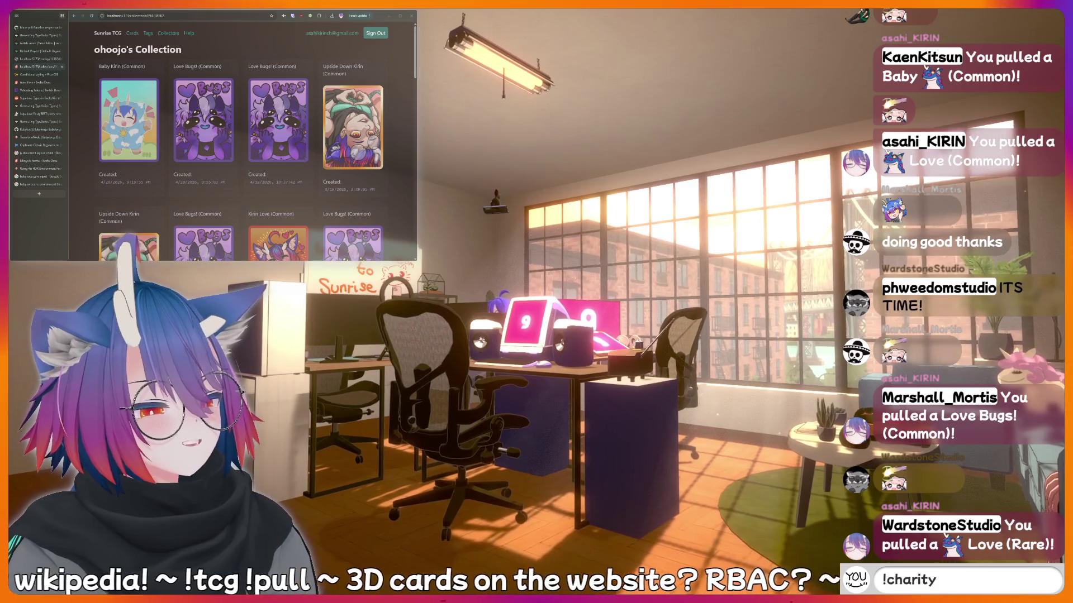
pyautogui.press('BackSpace')
pyautogui.press('BackSpace')
pyautogui.press('BackSpace')
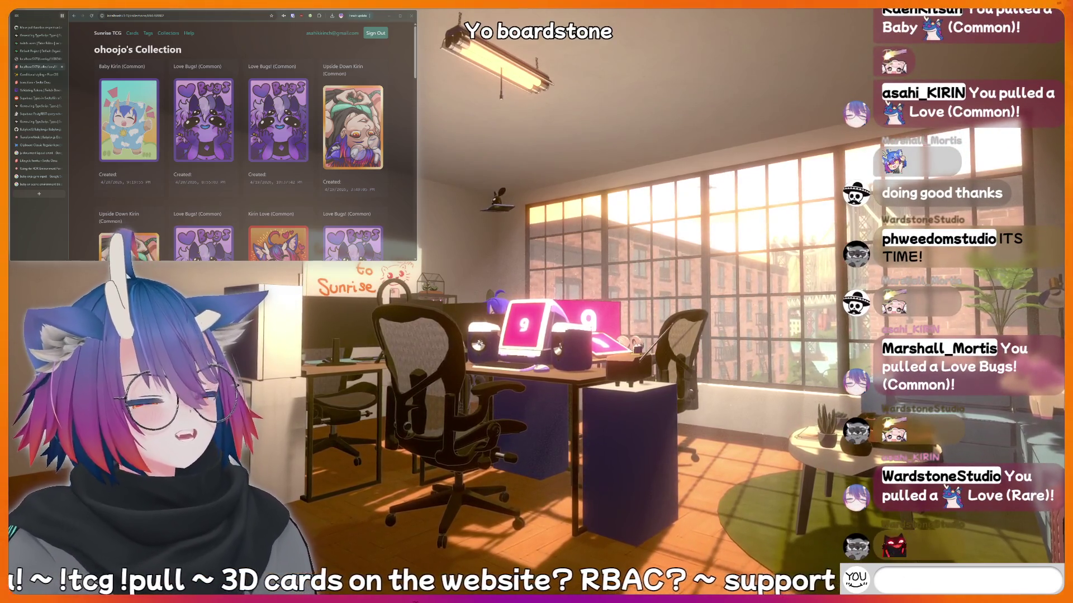
pyautogui.write('nerd')
pyautogui.press('BackSpace')
pyautogui.press('BackSpace')
pyautogui.press('BackSpace')
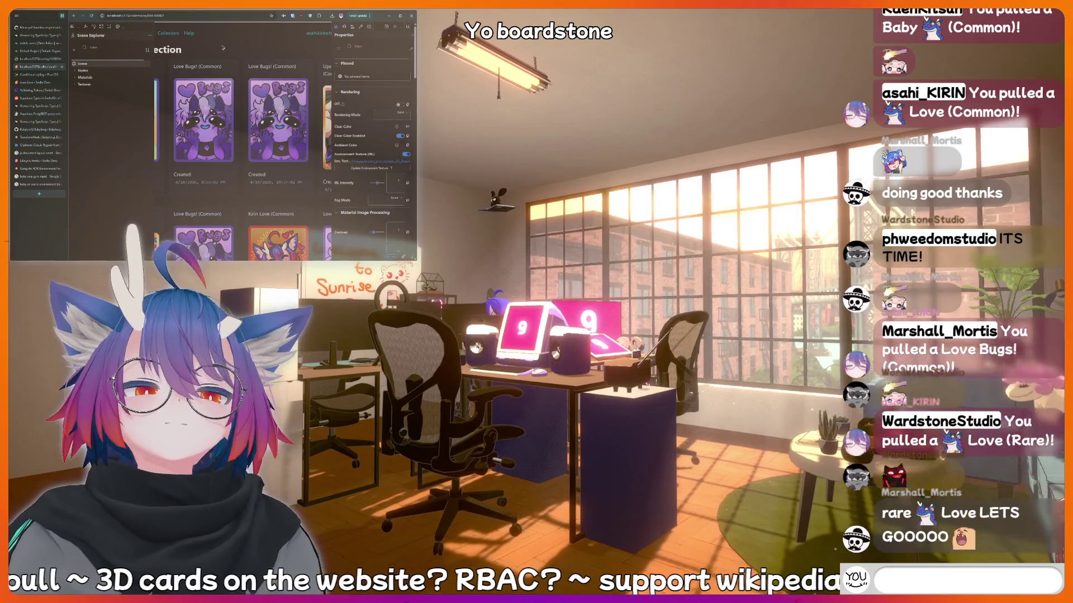
# Look up another player's username from Collection Lookup and open the inspector with Ctrl+Alt+Shift+I.
pyautogui.write('!addquo')
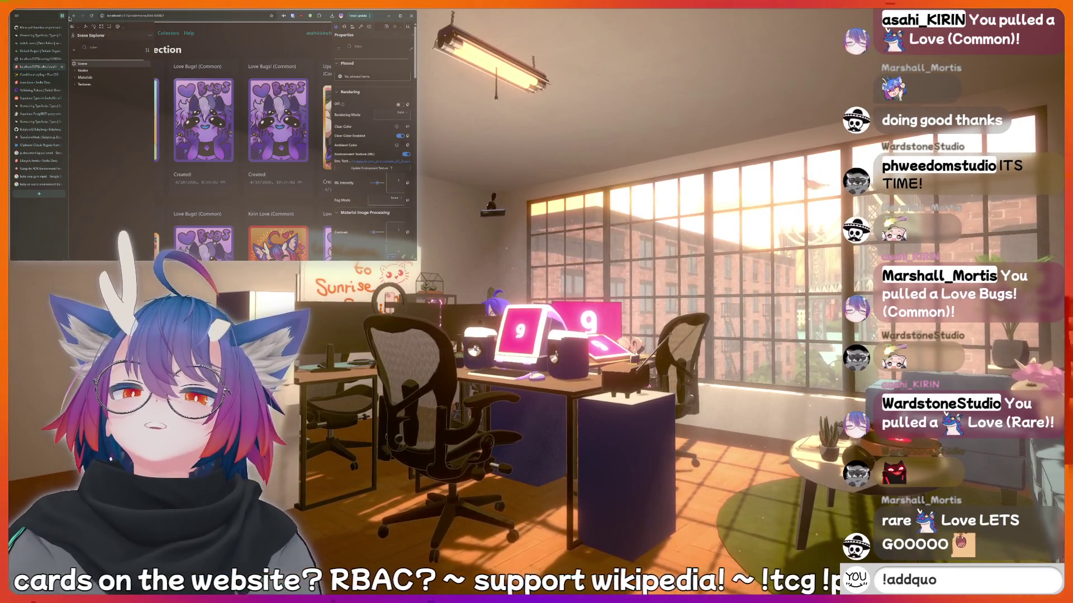
pyautogui.click(73, 17)
pyautogui.write('te I just')
pyautogui.click(174, 73)
pyautogui.write('wards')
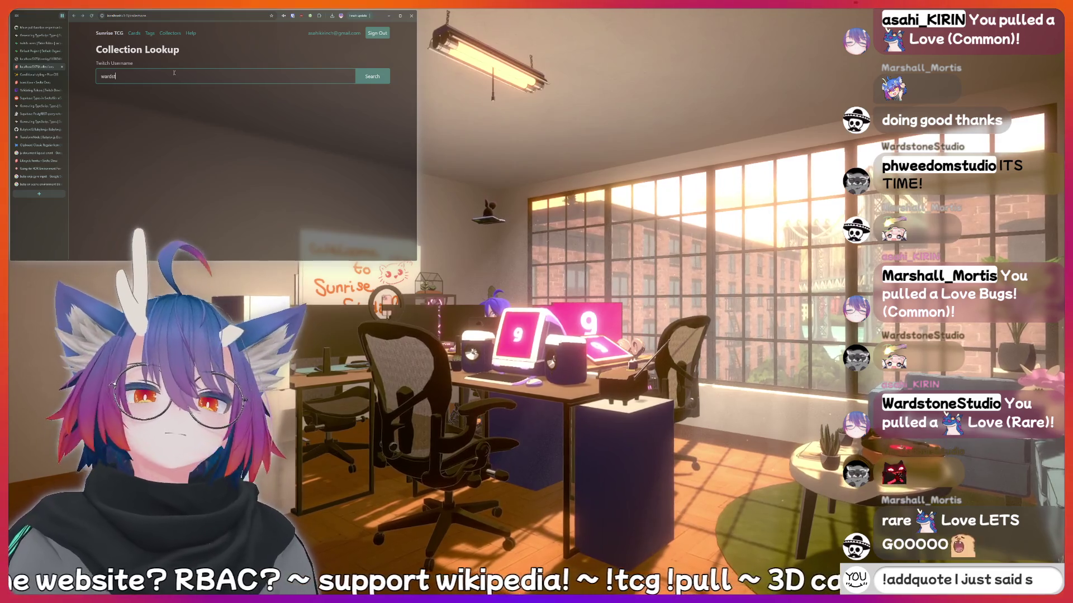
pyautogui.write('tonestudio')
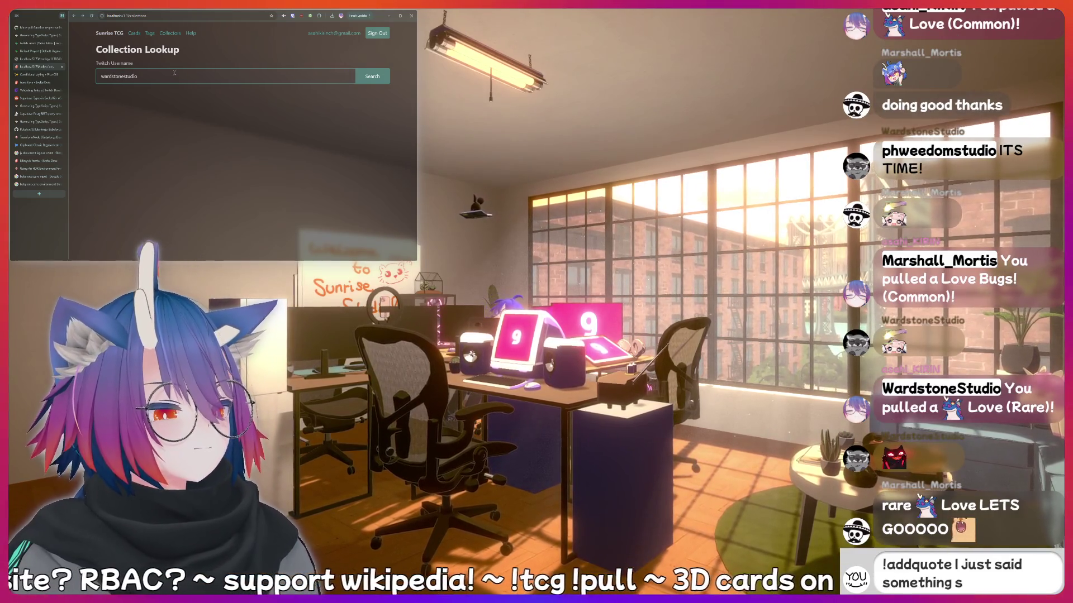
pyautogui.press('Return')
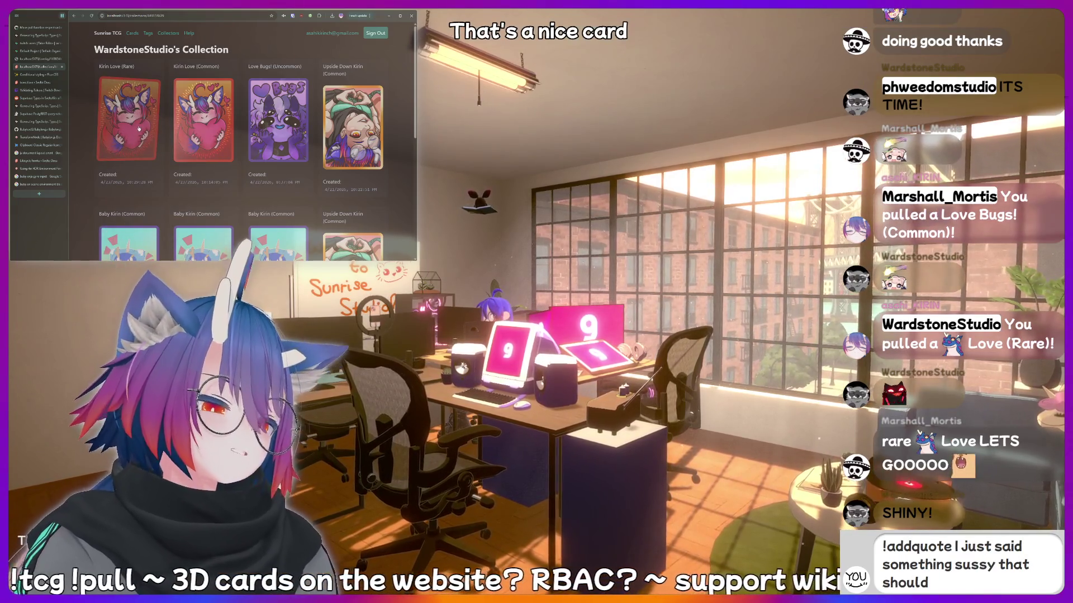
pyautogui.hotkey('ctrl', 'alt', 'shift', 'i')
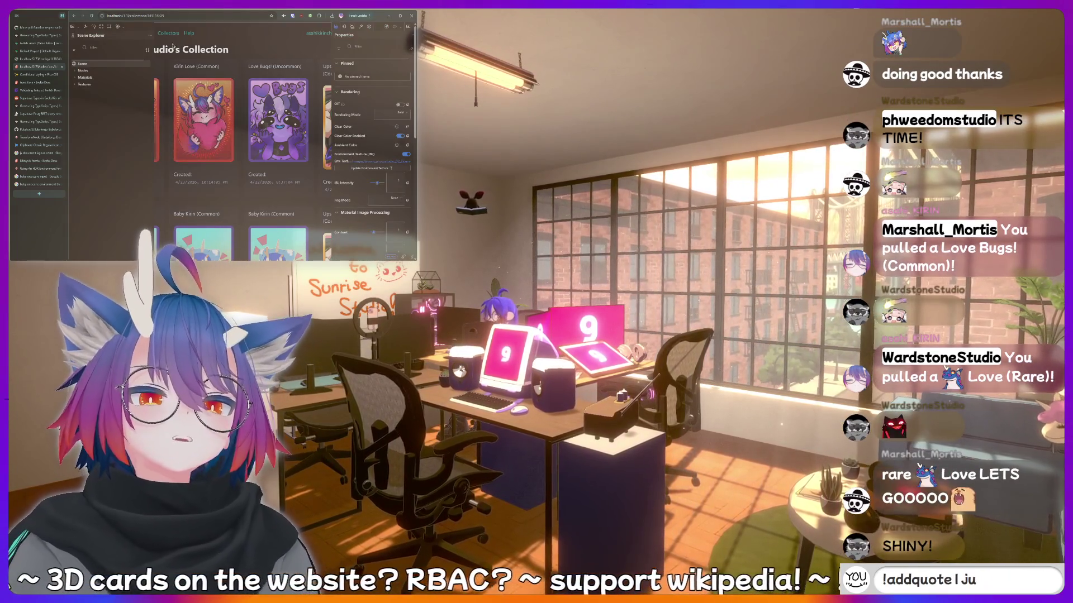
# Expand Materials and Nodes and select the card-front mesh under card-inner-container.
pyautogui.click(74, 77)
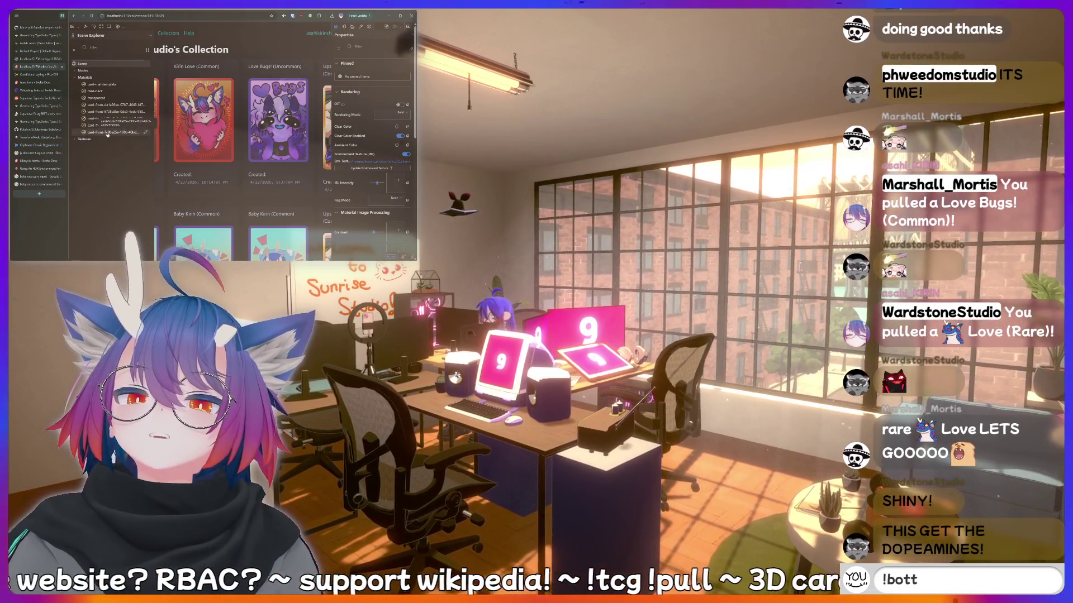
pyautogui.click(108, 133)
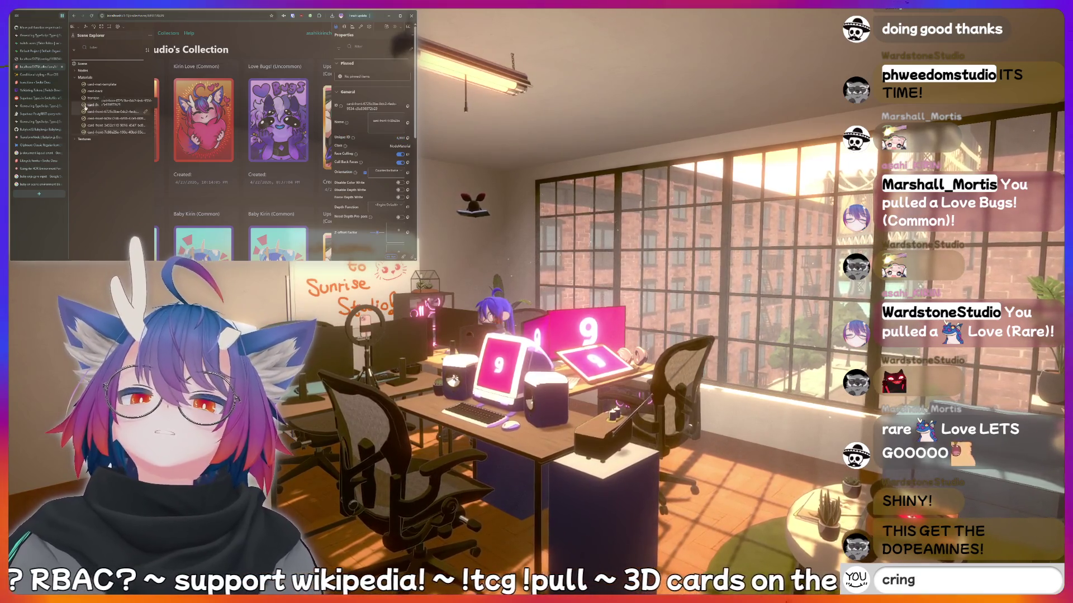
pyautogui.click(75, 71)
pyautogui.click(120, 99)
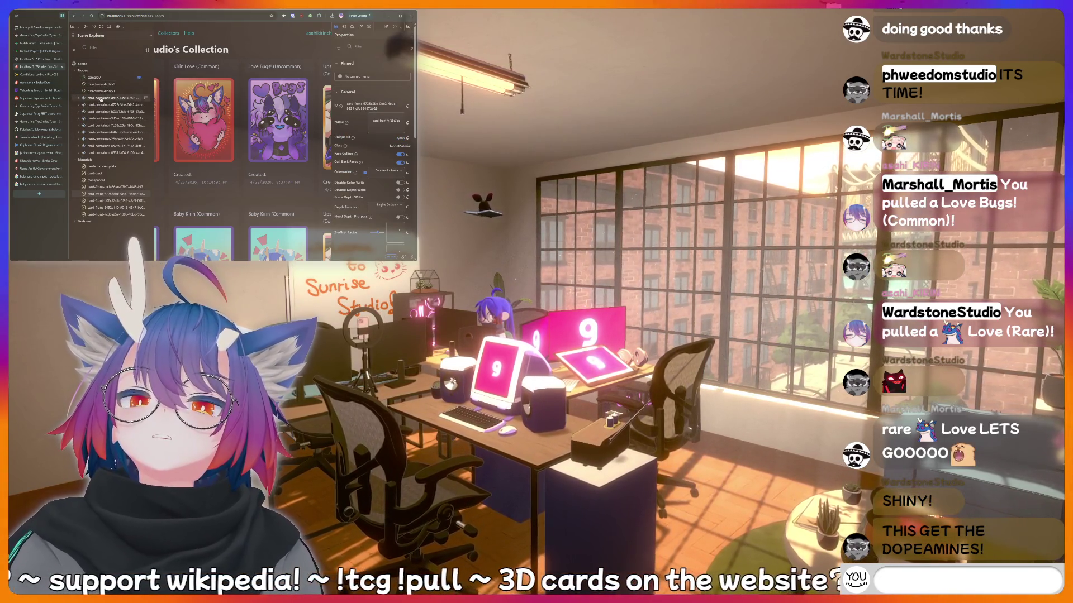
pyautogui.click(79, 99)
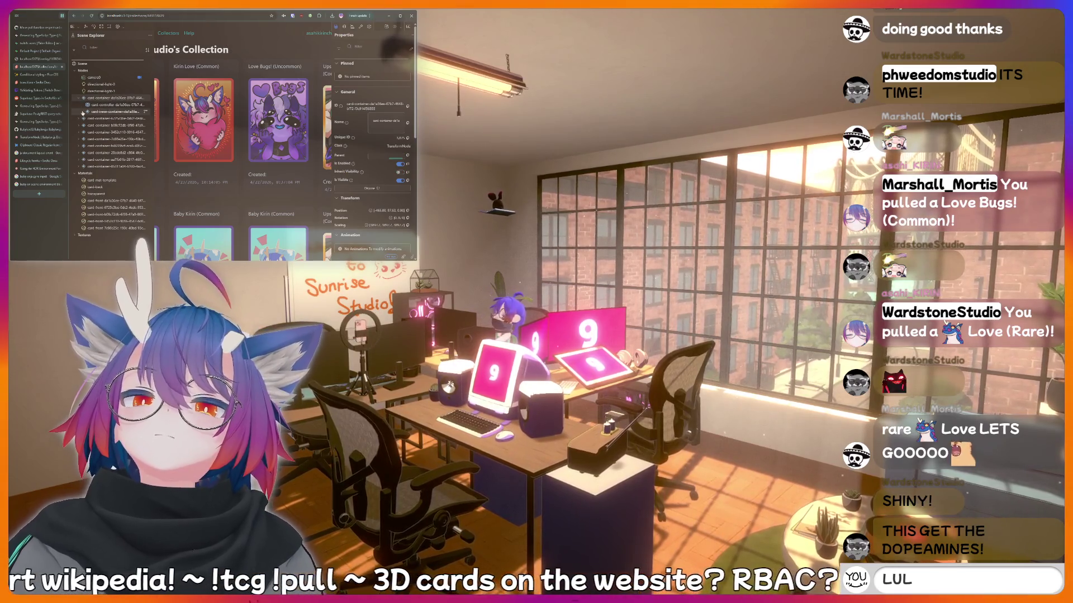
pyautogui.click(82, 111)
pyautogui.click(103, 119)
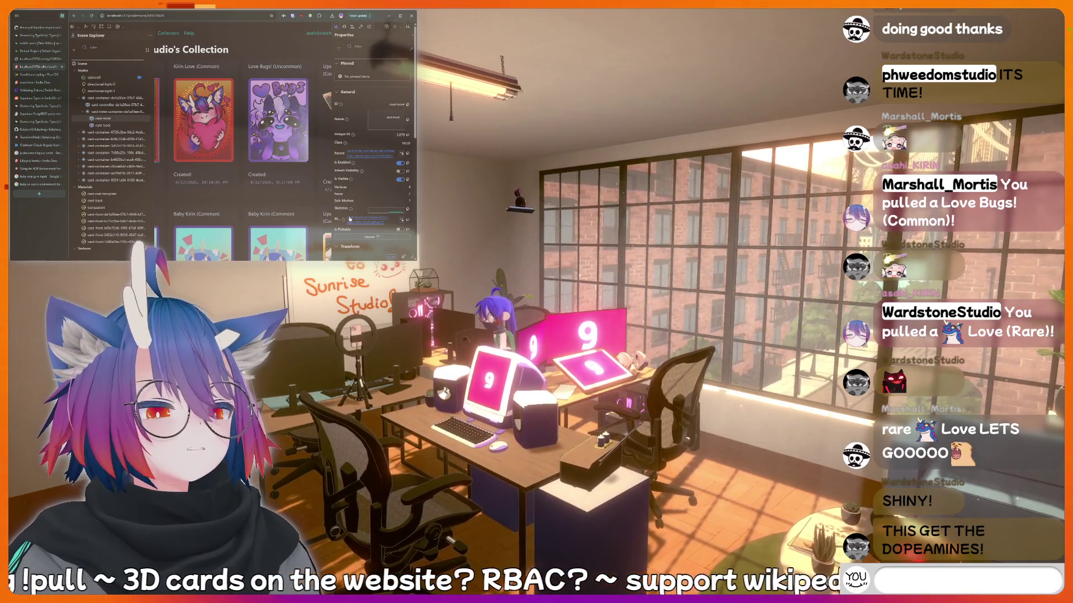
# Jump to card-front's material properties and open it in the Node Material Editor.
pyautogui.click(374, 220)
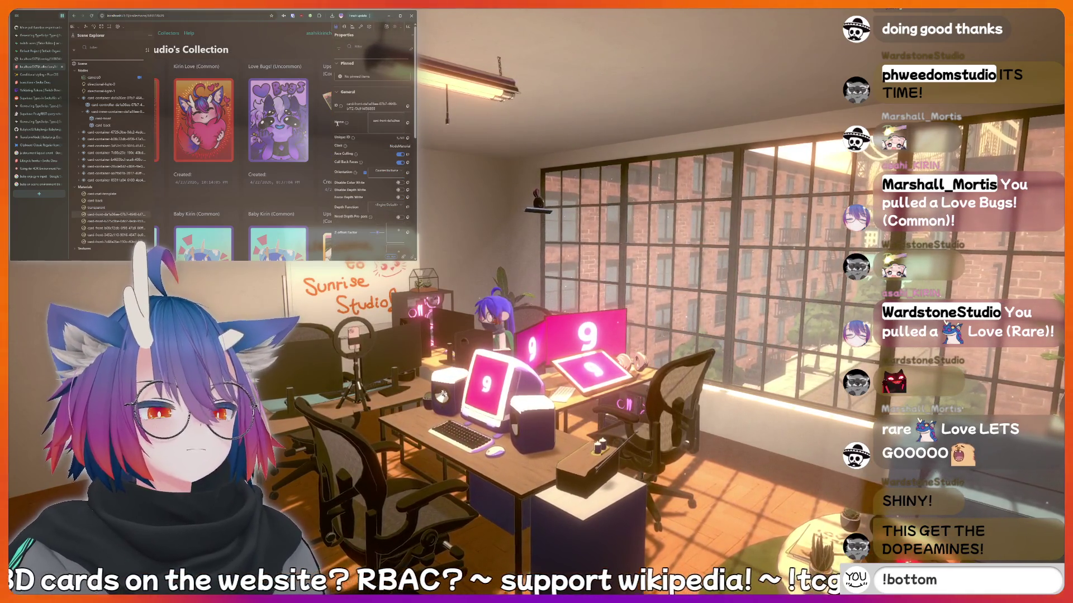
pyautogui.scroll(-3, 337, 124)
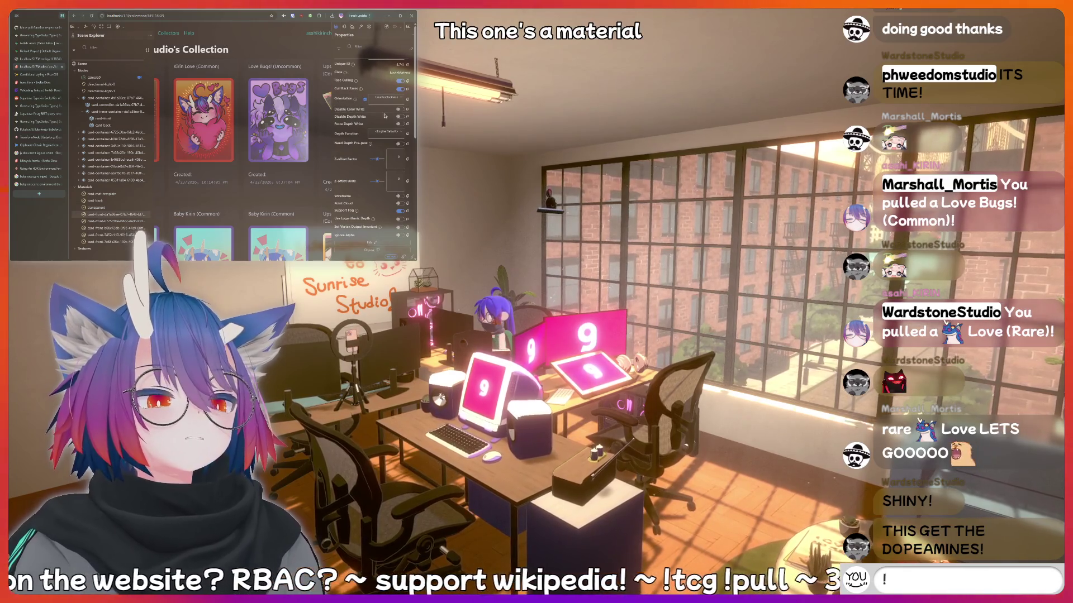
pyautogui.scroll(-2, 379, 143)
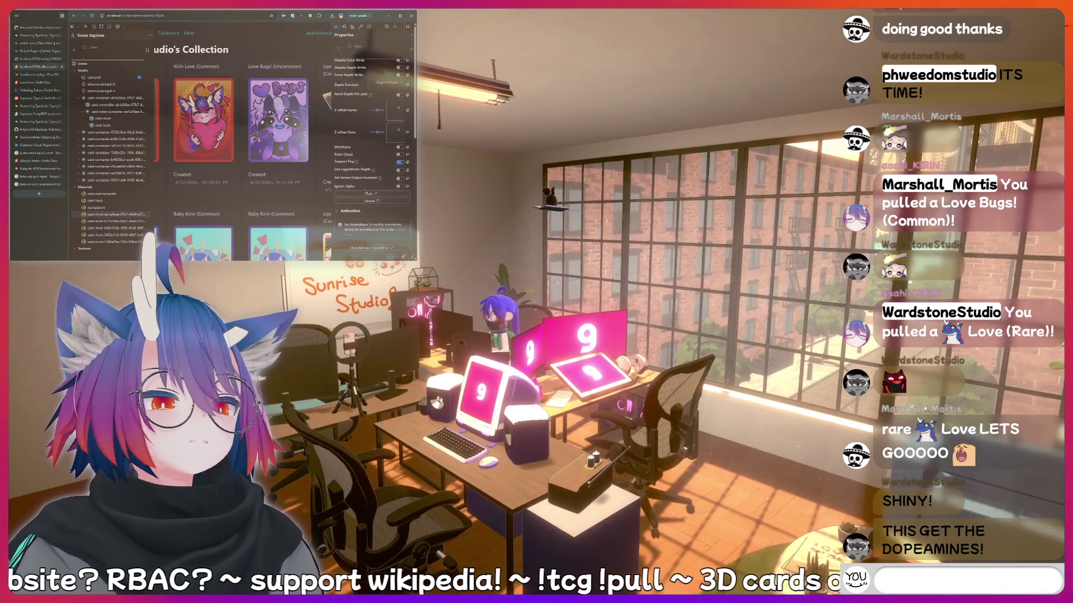
pyautogui.click(367, 195)
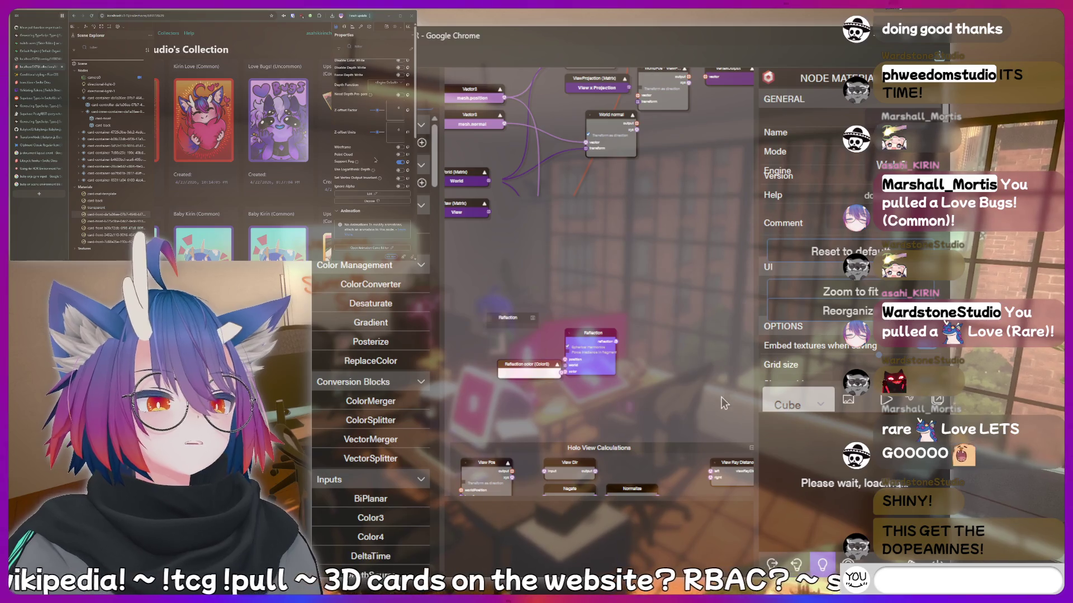
# Once the card-front graph loads, select the Refraction block to view its settings.
pyautogui.write('meat')
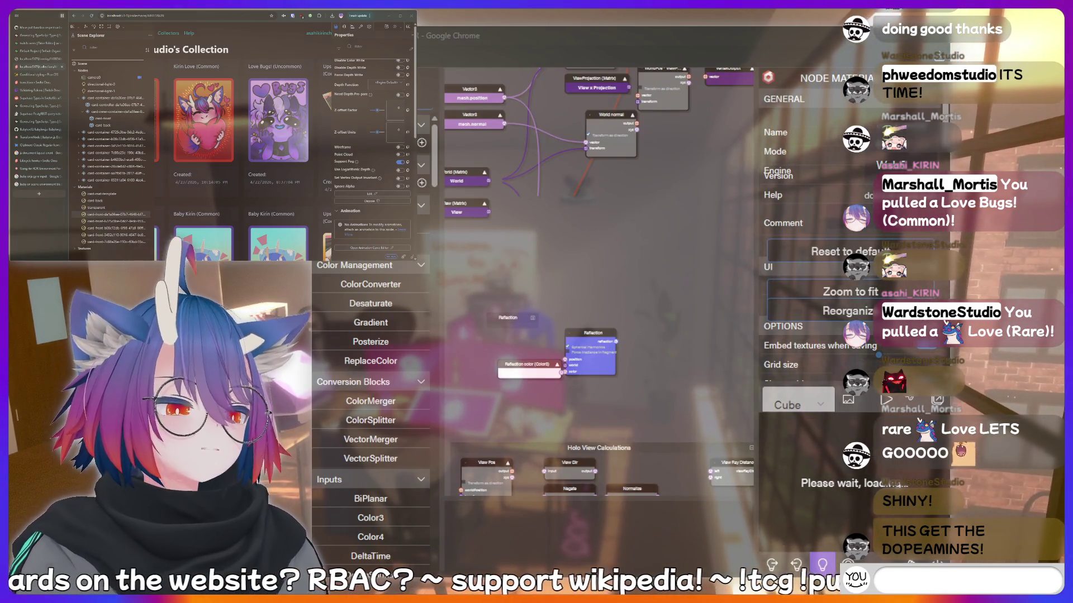
pyautogui.write('POG')
pyautogui.press('Return')
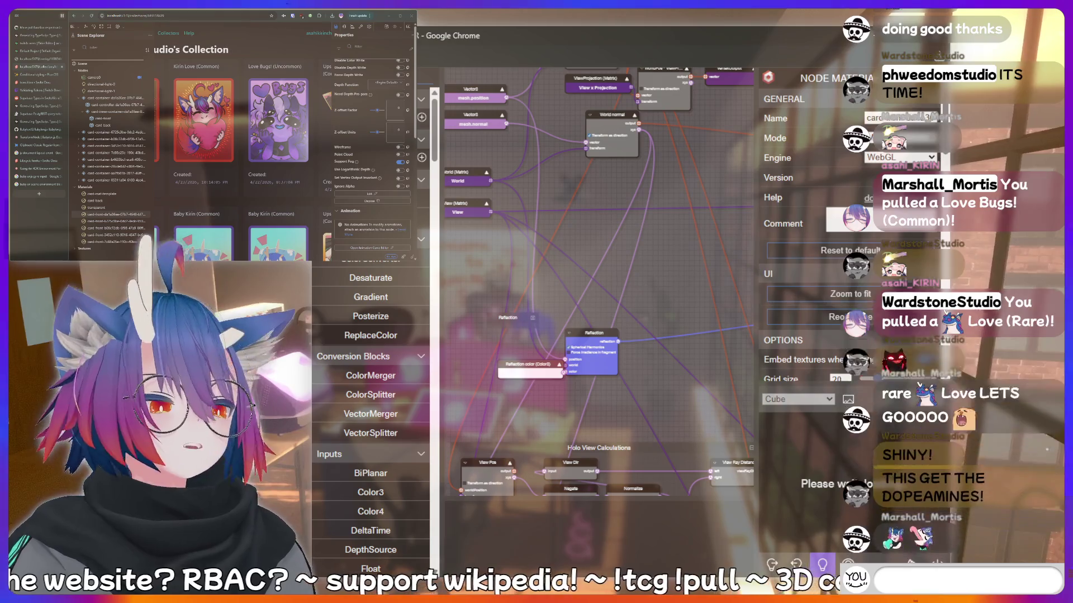
pyautogui.write('kiris a bottom')
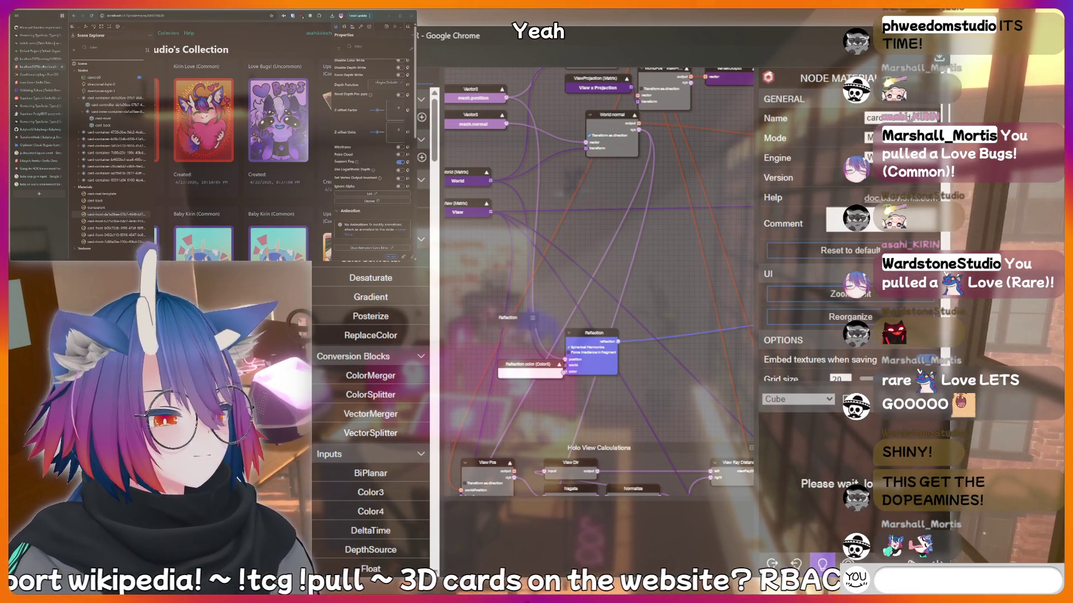
pyautogui.write('!charity')
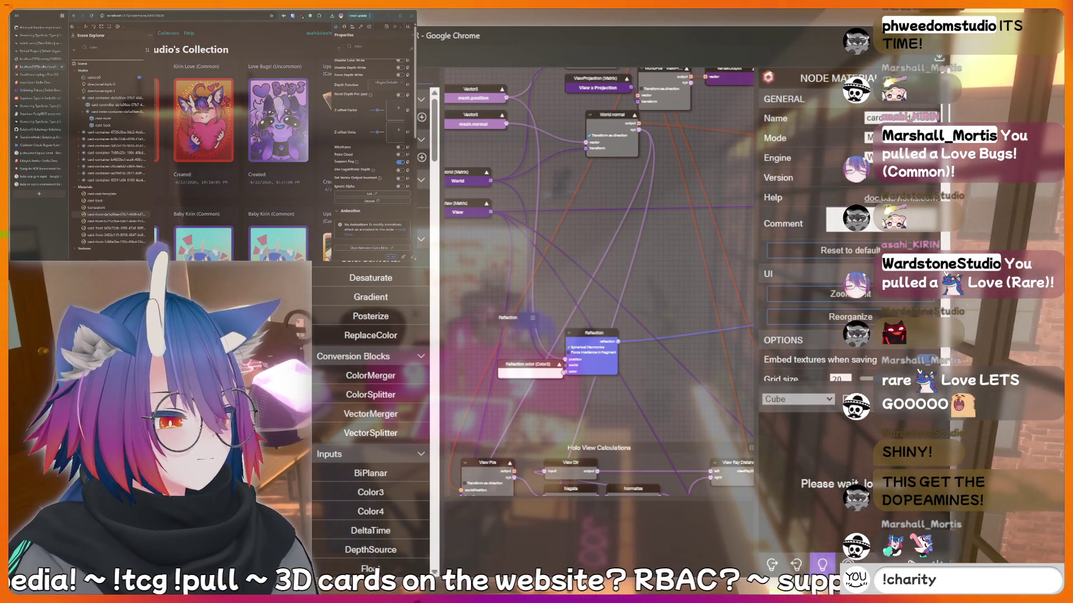
pyautogui.write('ne')
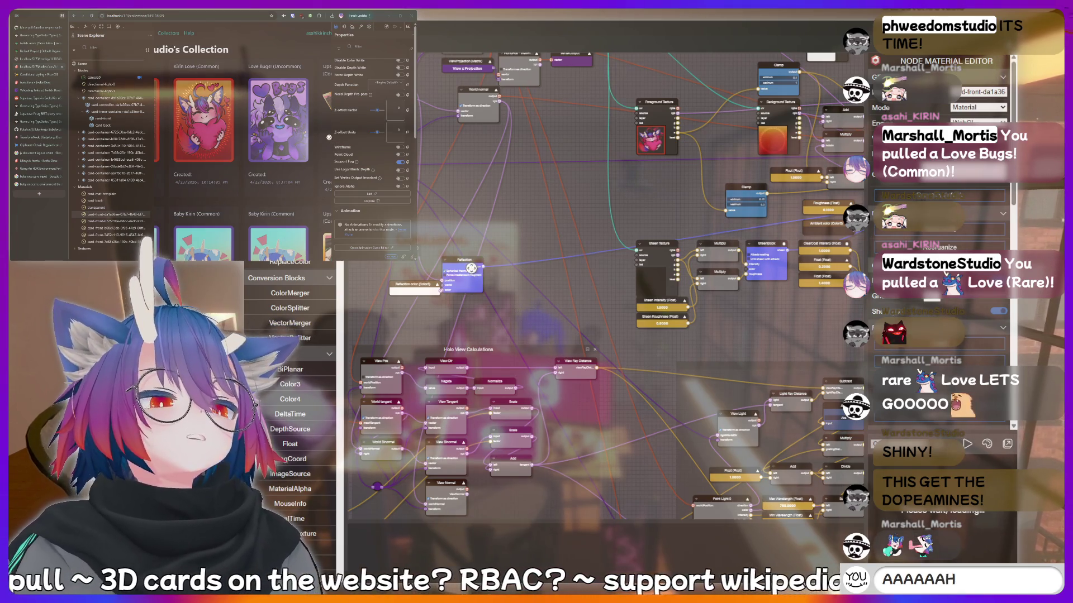
pyautogui.click(467, 261)
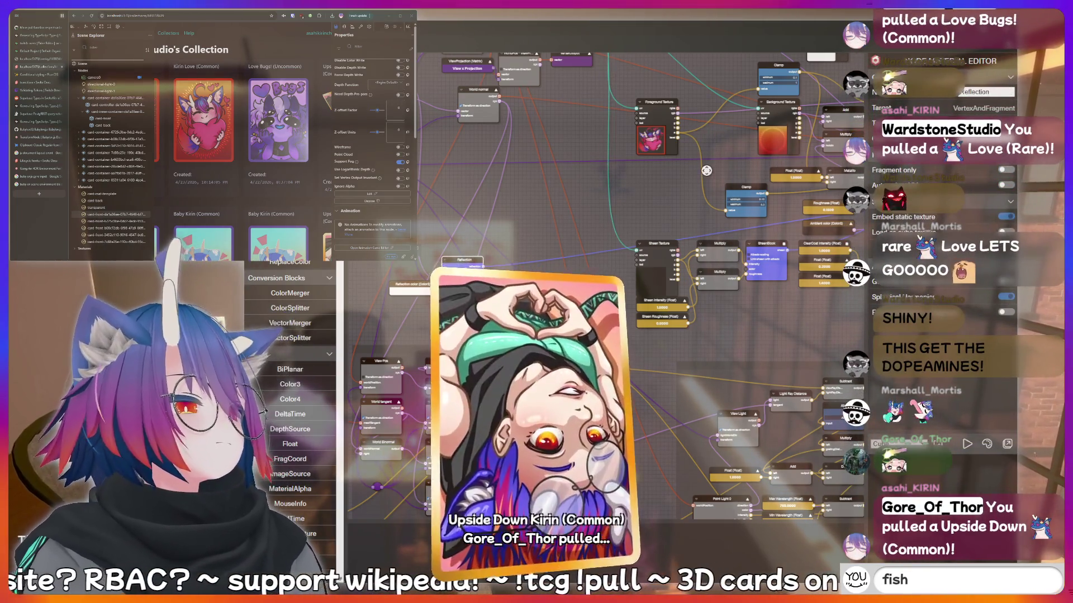
# Load the current holographic material JSON so the card-front node material rebuilds successfully.
pyautogui.write('tdog')
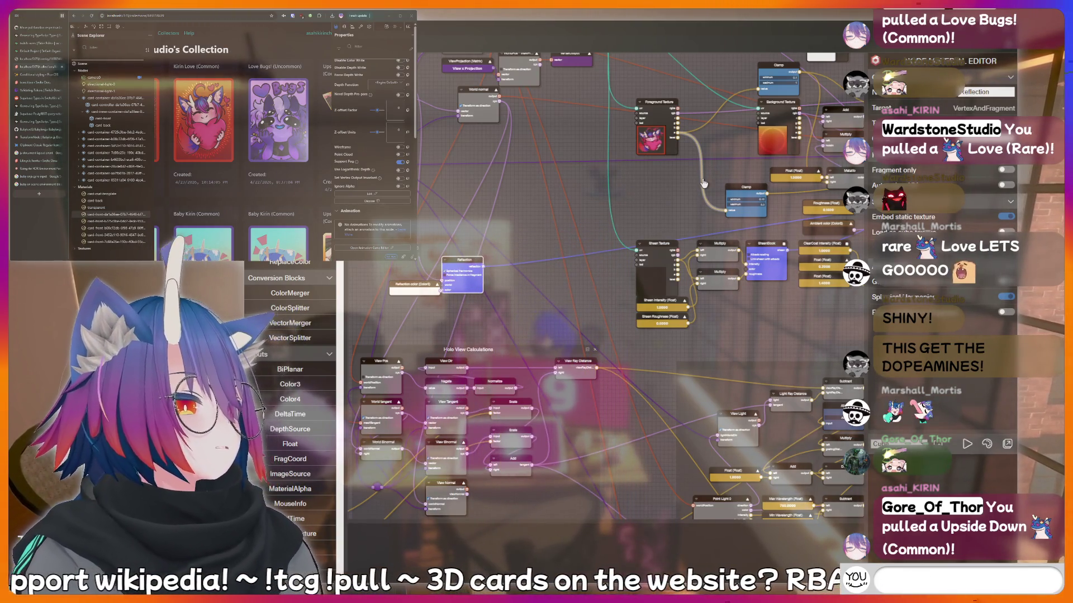
pyautogui.write('nerd')
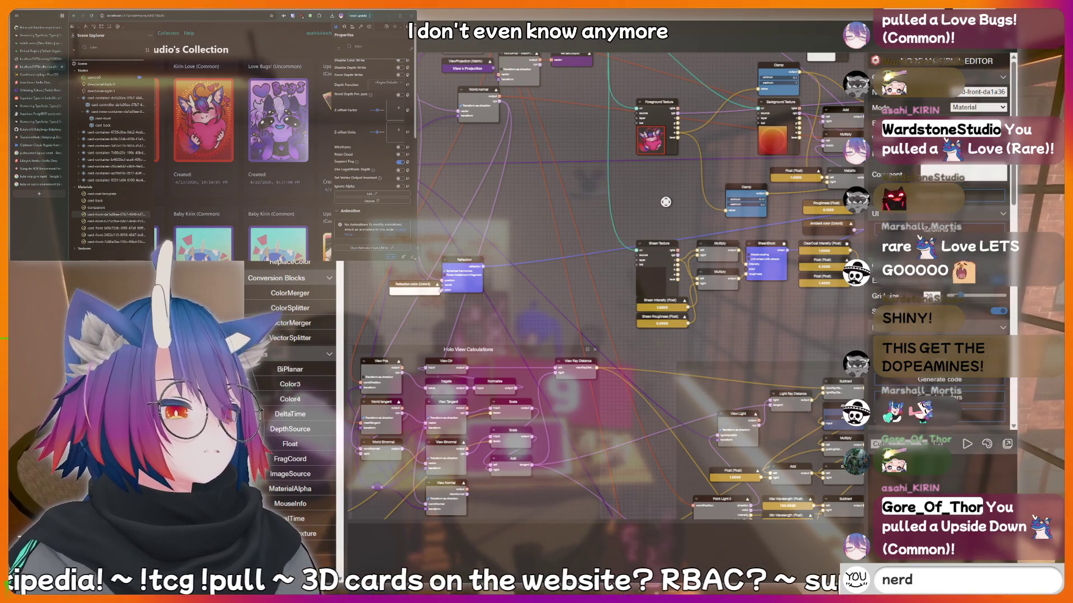
pyautogui.press('Return')
pyautogui.write('!add')
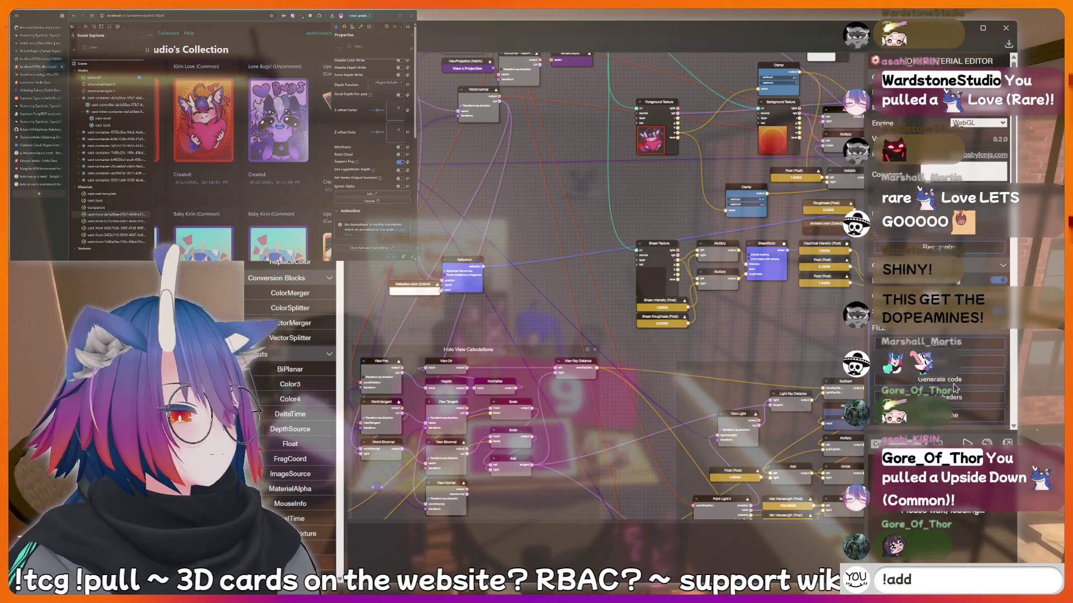
pyautogui.write('quote I just')
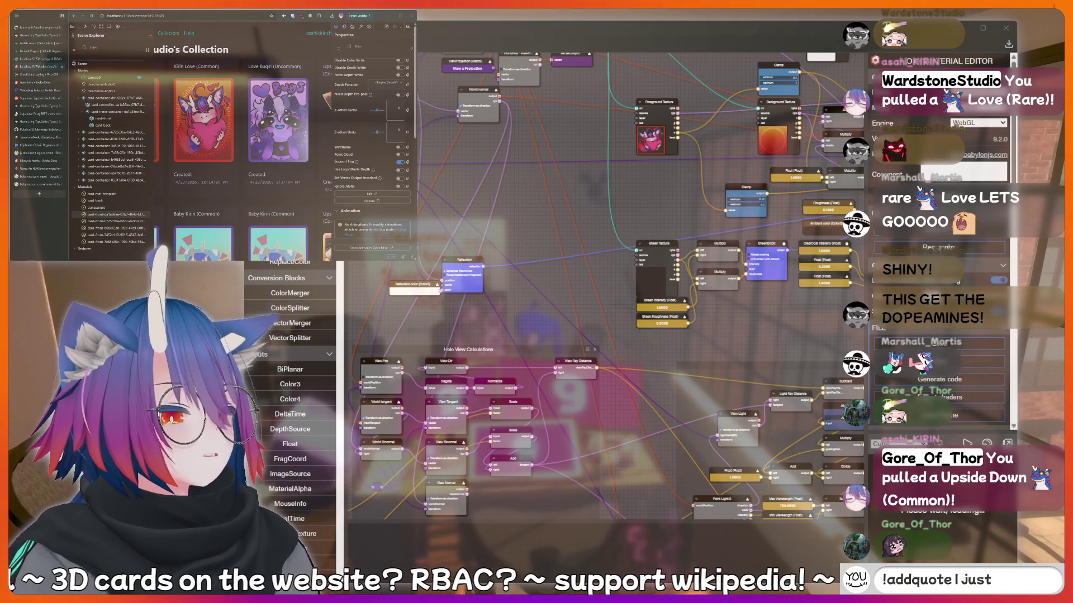
pyautogui.write(' said somethin')
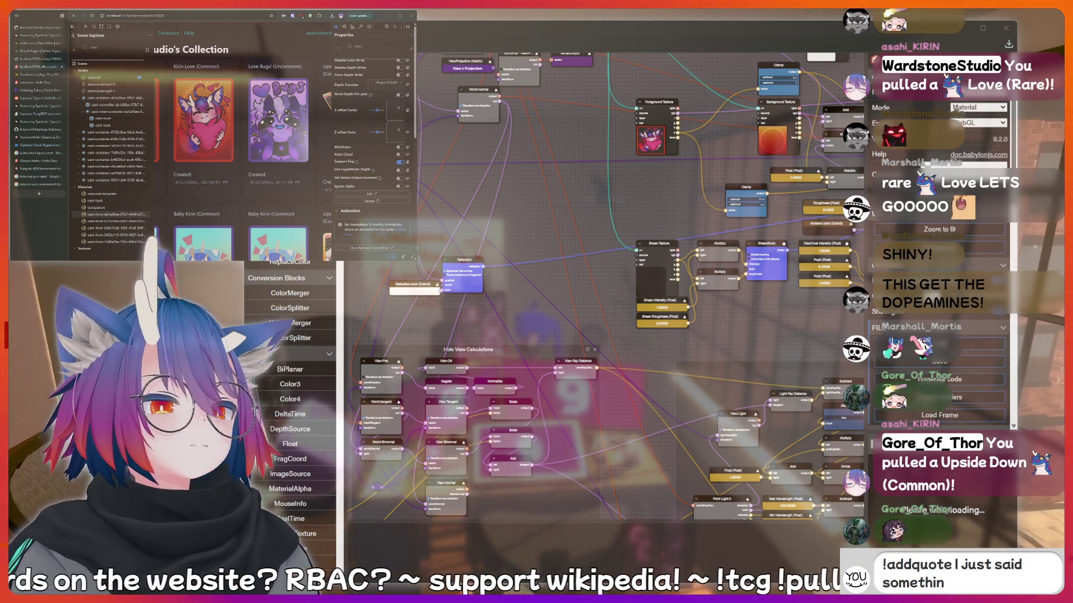
pyautogui.write('g sussy that')
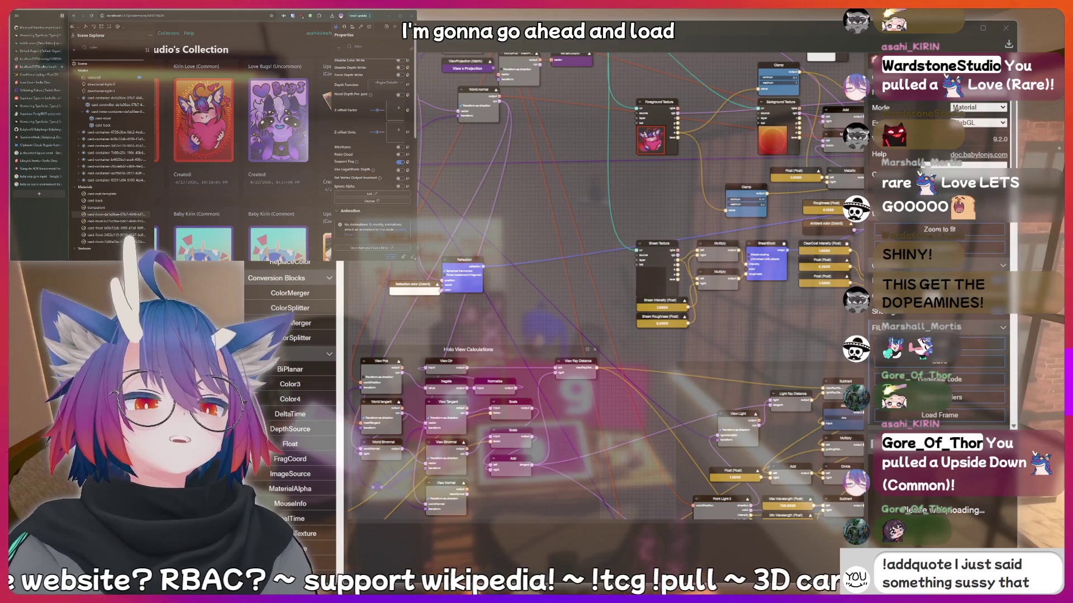
pyautogui.write(' should be rec')
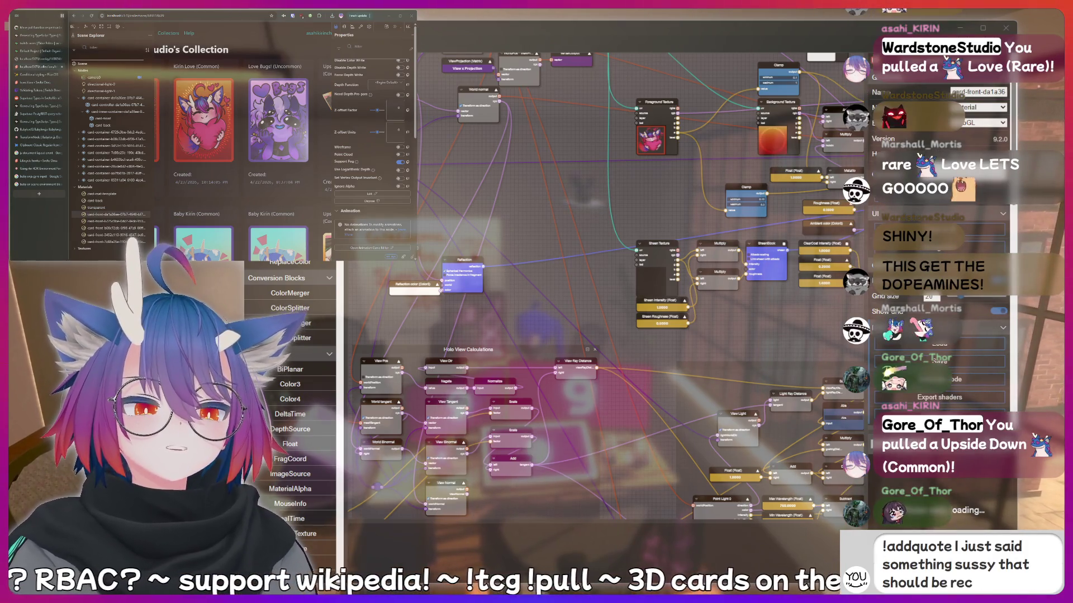
pyautogui.write('ver')
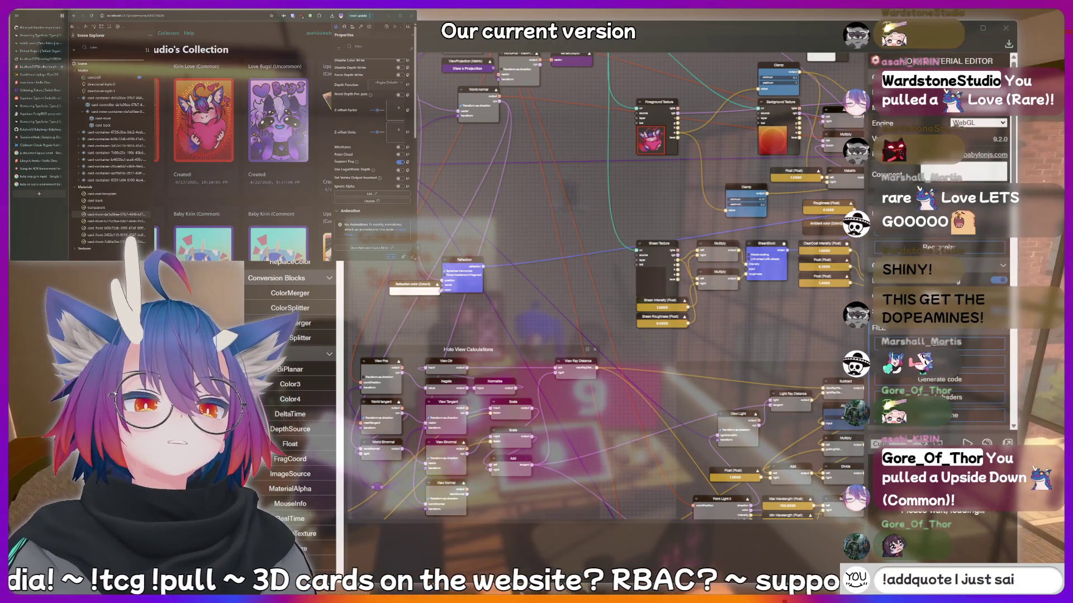
pyautogui.press('Return')
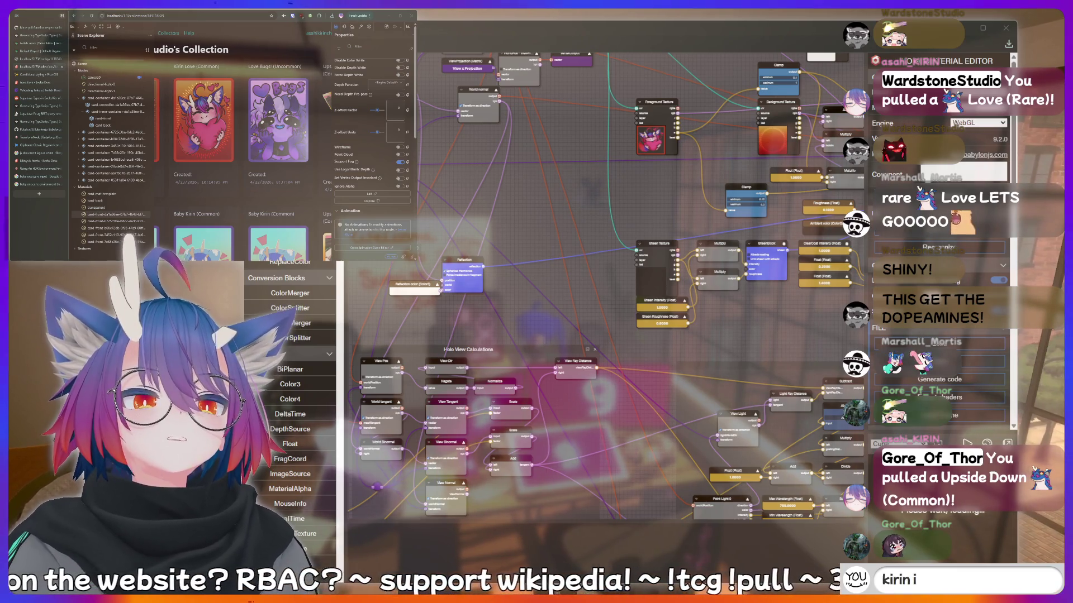
pyautogui.write('s a bottom')
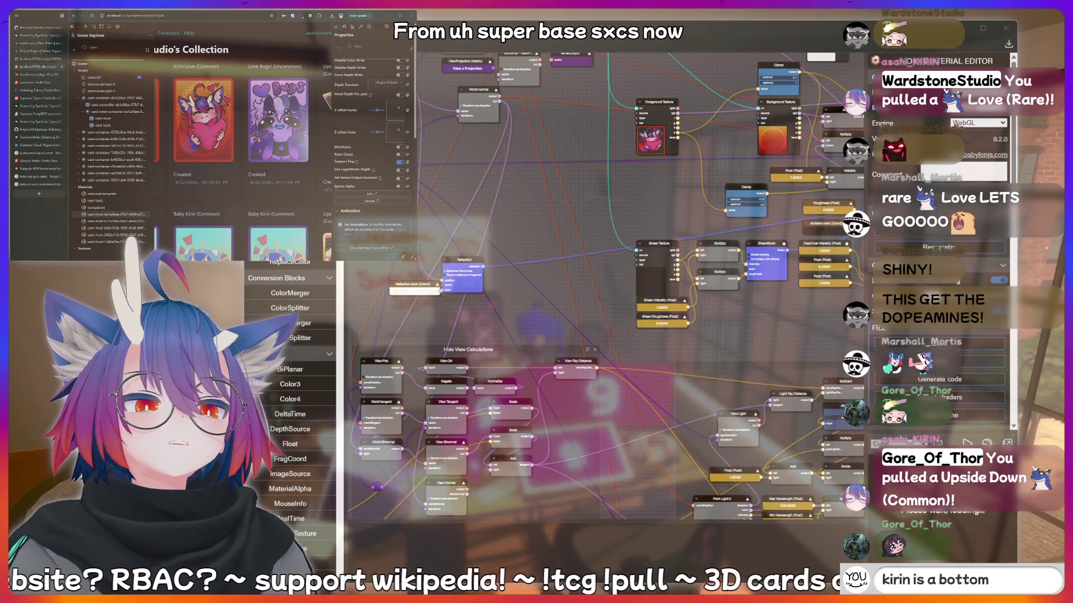
pyautogui.press('BackSpace')
pyautogui.press('BackSpace')
pyautogui.press('BackSpace')
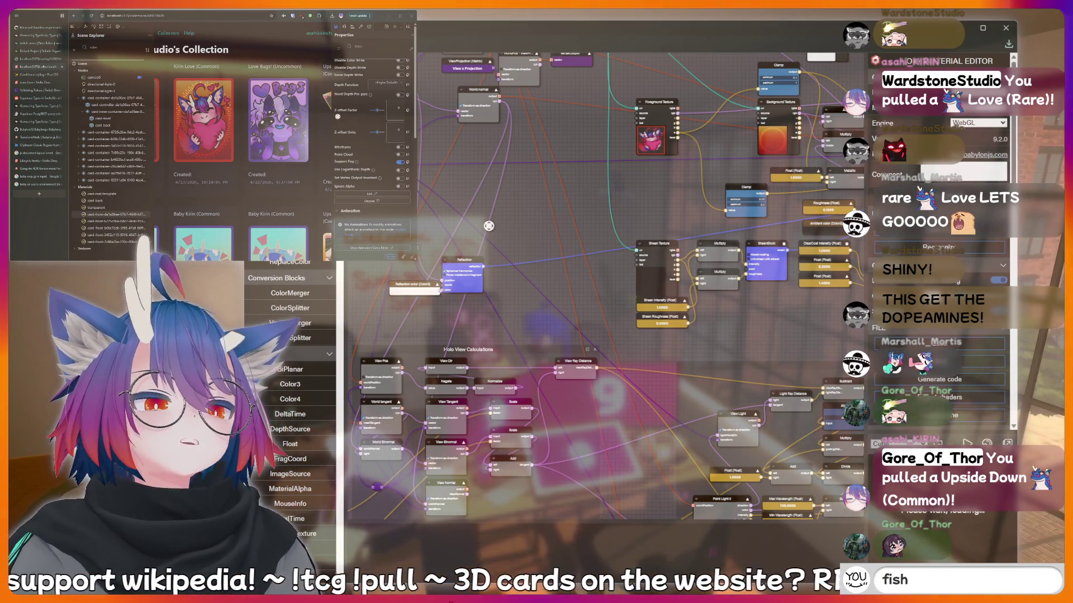
pyautogui.press('BackSpace')
pyautogui.press('BackSpace')
pyautogui.press('BackSpace')
pyautogui.write('!lur')
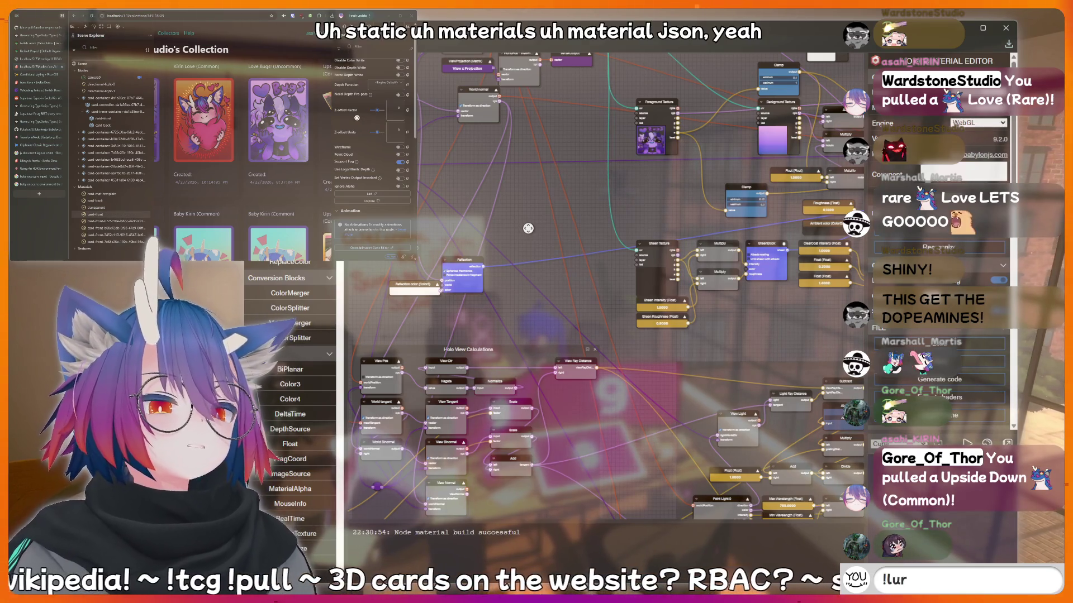
# Pan the node canvas to bring the Holo Light node groups into view.
pyautogui.press('BackSpace')
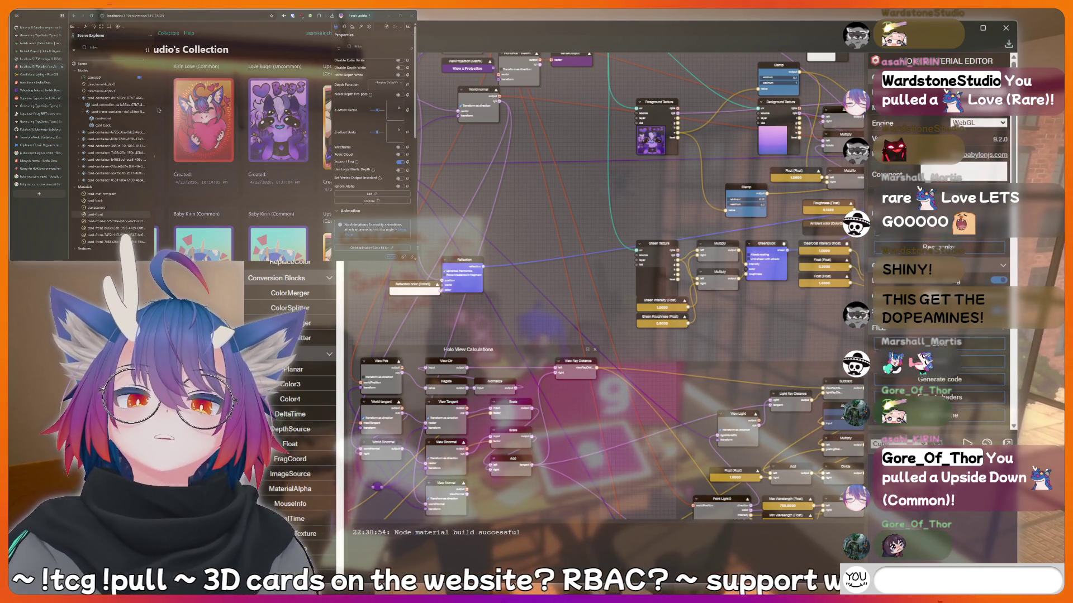
pyautogui.write('peepee poopoo')
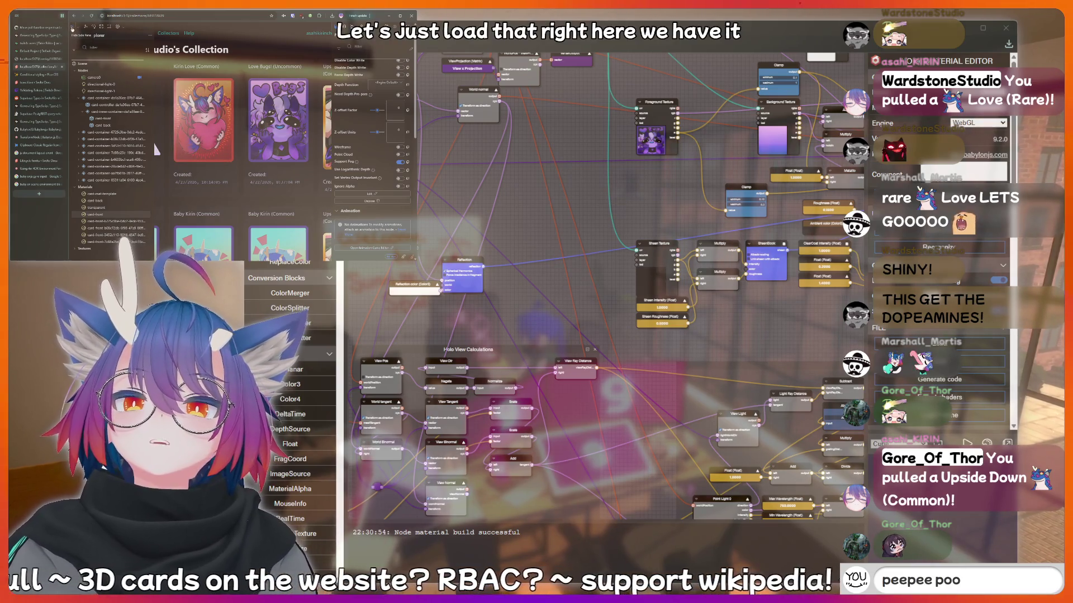
pyautogui.hotkey('ctrl', 'BackSpace')
pyautogui.hotkey('ctrl', 'BackSpace')
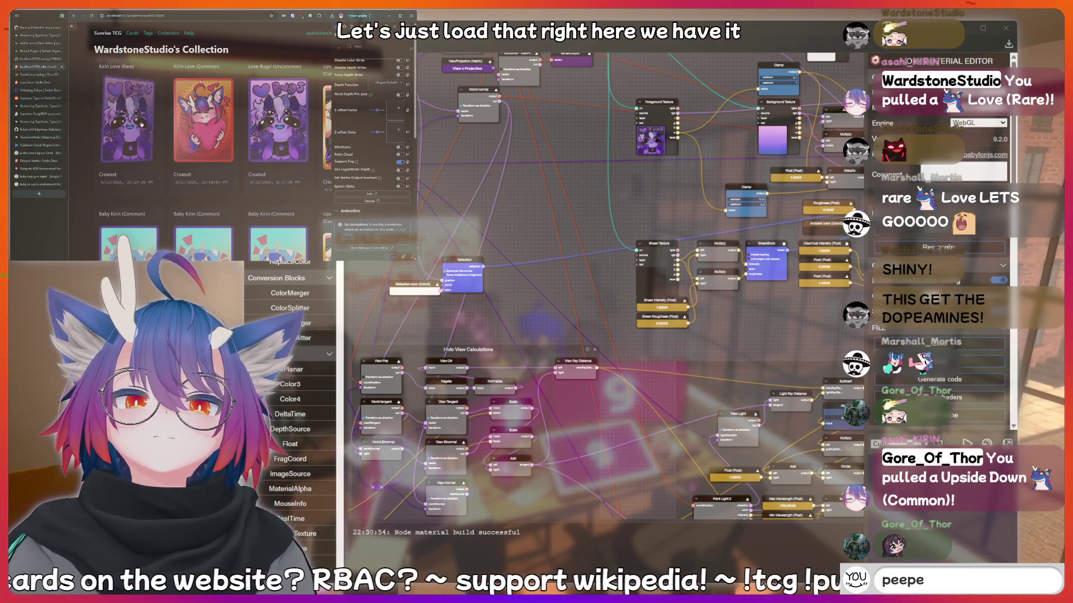
pyautogui.write('meat')
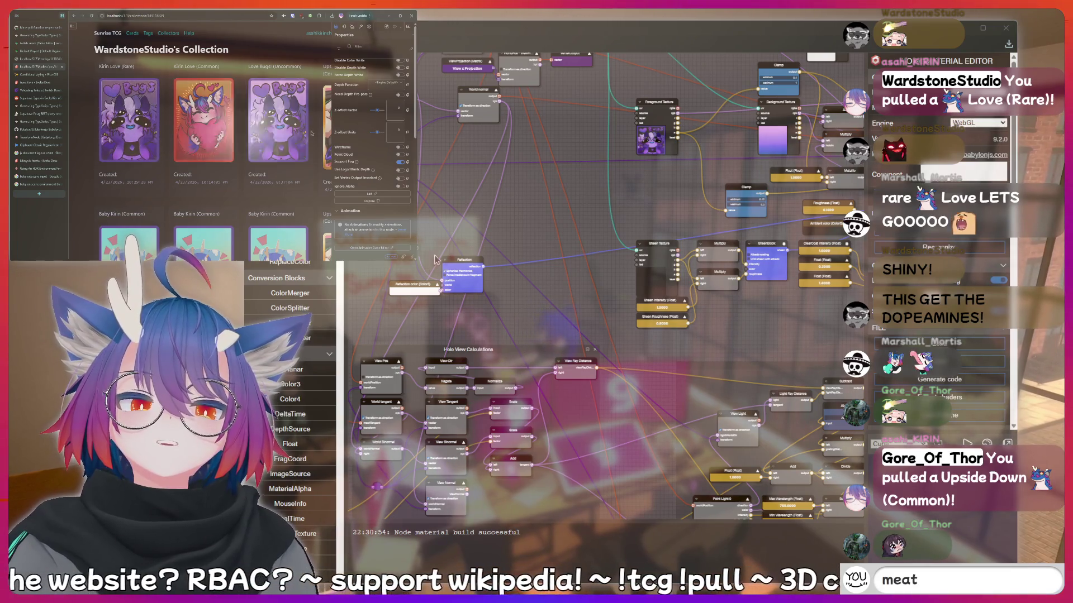
pyautogui.press('BackSpace')
pyautogui.moveTo(523, 306)
pyautogui.mouseDown()
pyautogui.moveTo(558, 301)
pyautogui.moveTo(591, 166)
pyautogui.mouseUp()
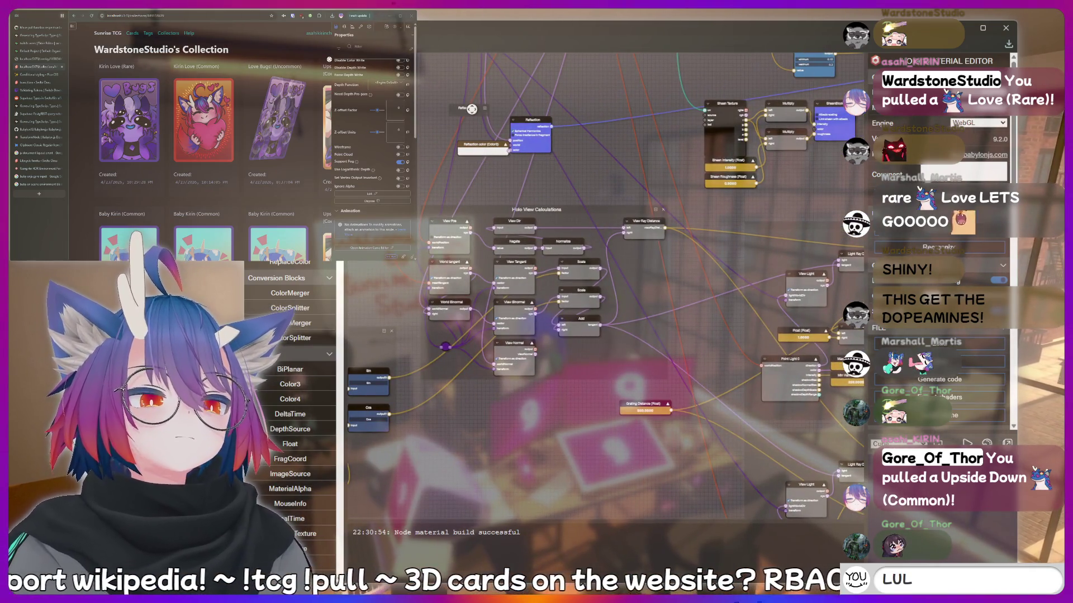
pyautogui.moveTo(582, 160)
pyautogui.mouseDown()
pyautogui.moveTo(453, 119)
pyautogui.moveTo(414, 45)
pyautogui.mouseUp()
# Confirm Light 0 reads a directional light, then select the Point Light 0 node.
pyautogui.moveTo(501, 339)
pyautogui.mouseDown()
pyautogui.moveTo(506, 376)
pyautogui.moveTo(429, 247)
pyautogui.moveTo(456, 297)
pyautogui.mouseUp()
pyautogui.click(530, 176)
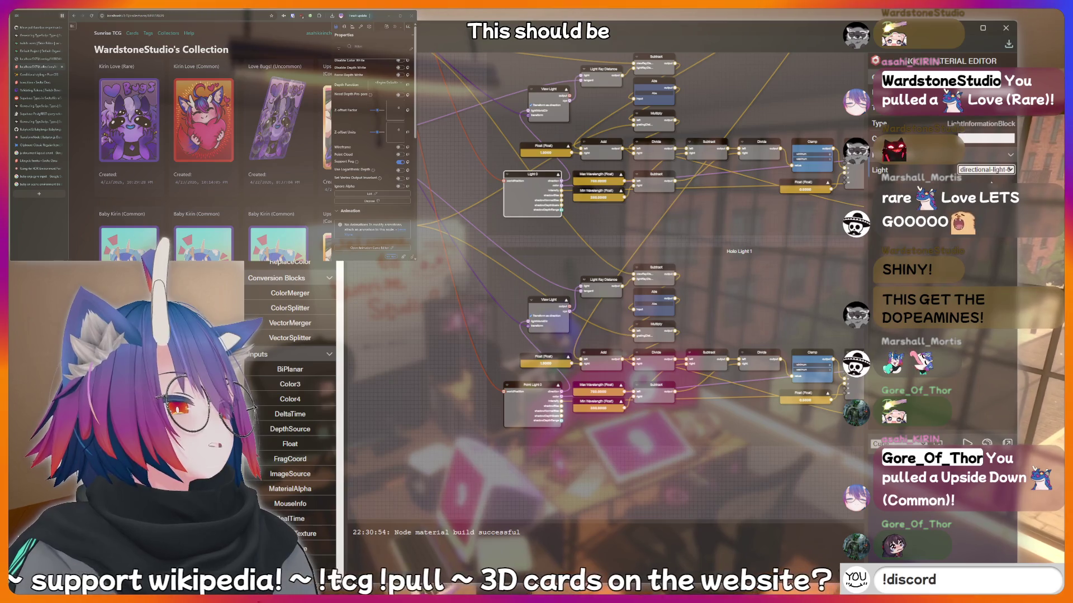
pyautogui.click(532, 386)
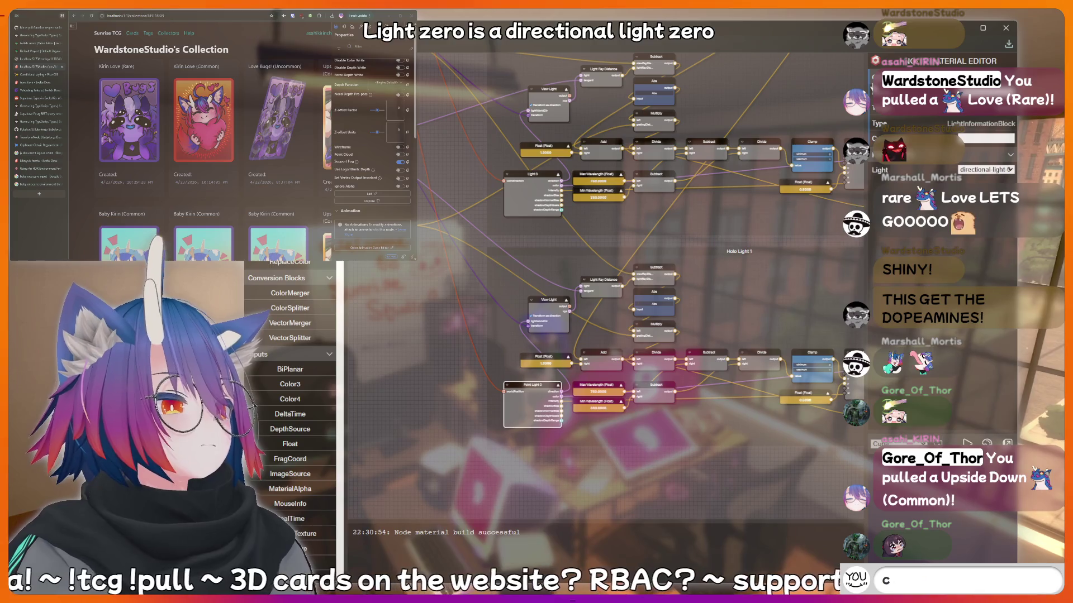
# Rename Point Light 0 to 'Light 1' and set its Light to the directional light.
pyautogui.write('Light 1')
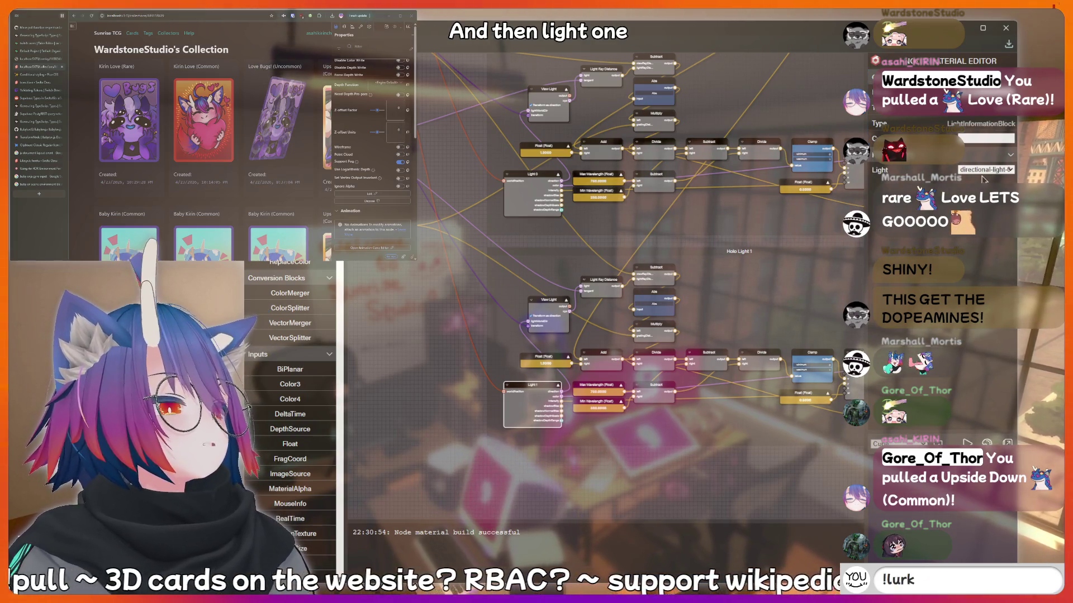
pyautogui.click(986, 169)
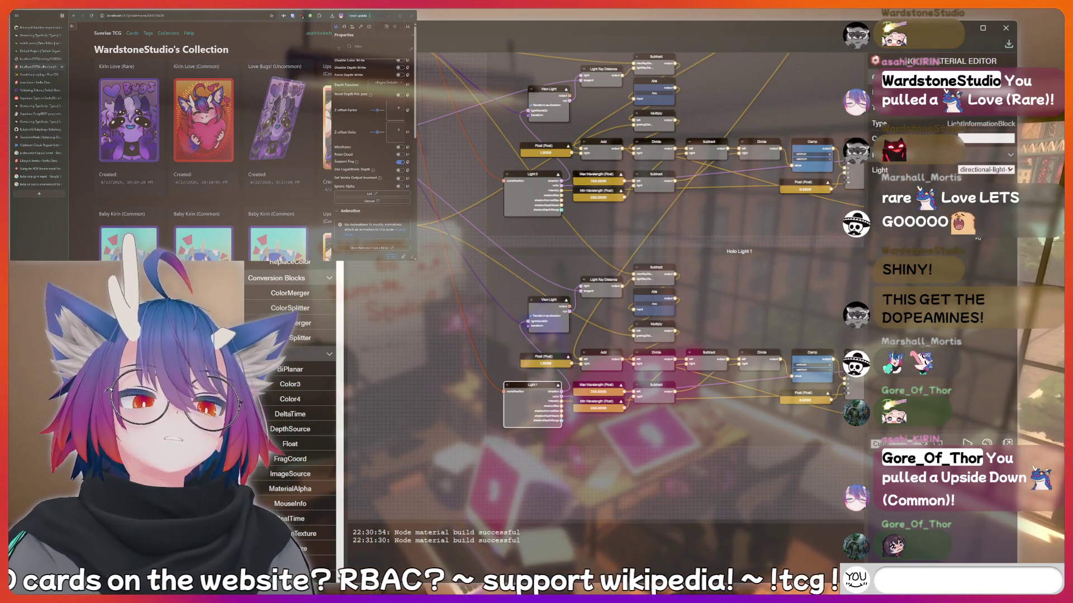
pyautogui.write('!charity')
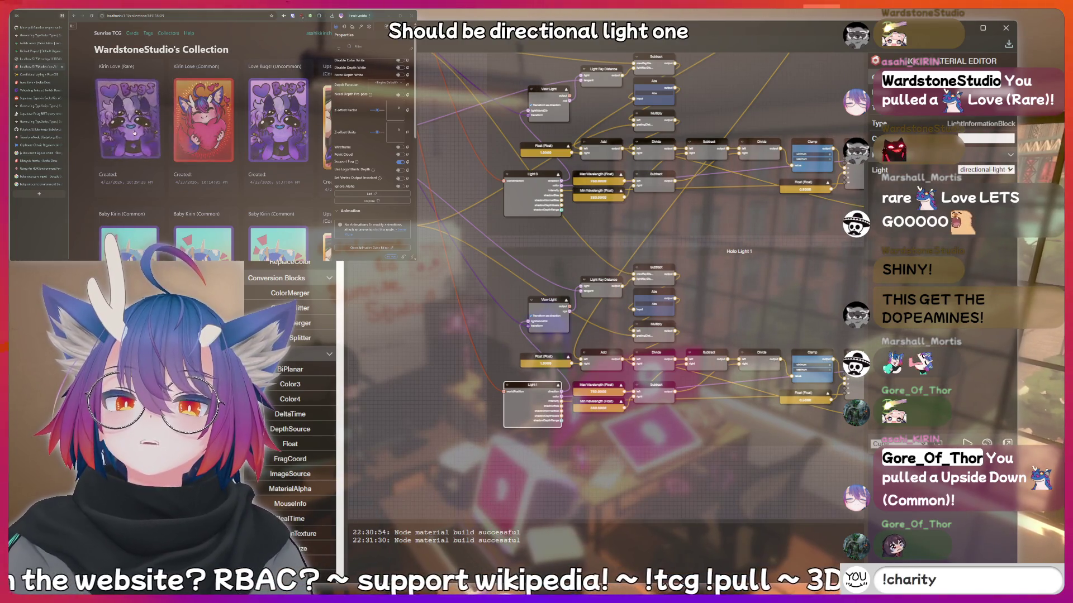
pyautogui.press('Return')
pyautogui.moveTo(409, 318); pyautogui.dragTo(554, 452)
pyautogui.moveTo(480, 119)
pyautogui.mouseDown()
pyautogui.moveTo(592, 234)
pyautogui.moveTo(727, 302)
pyautogui.mouseUp()
pyautogui.write('fish')
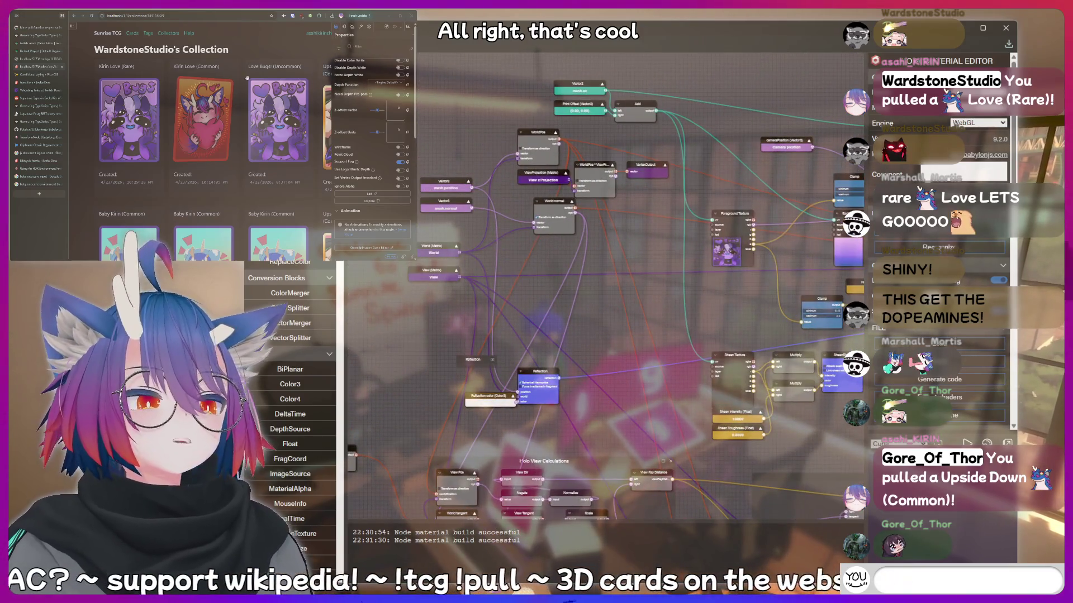
pyautogui.write('LUL')
pyautogui.moveTo(650, 240)
pyautogui.mouseDown()
pyautogui.moveTo(626, 195)
pyautogui.moveTo(635, 174)
pyautogui.mouseUp()
pyautogui.write('!addquote I just')
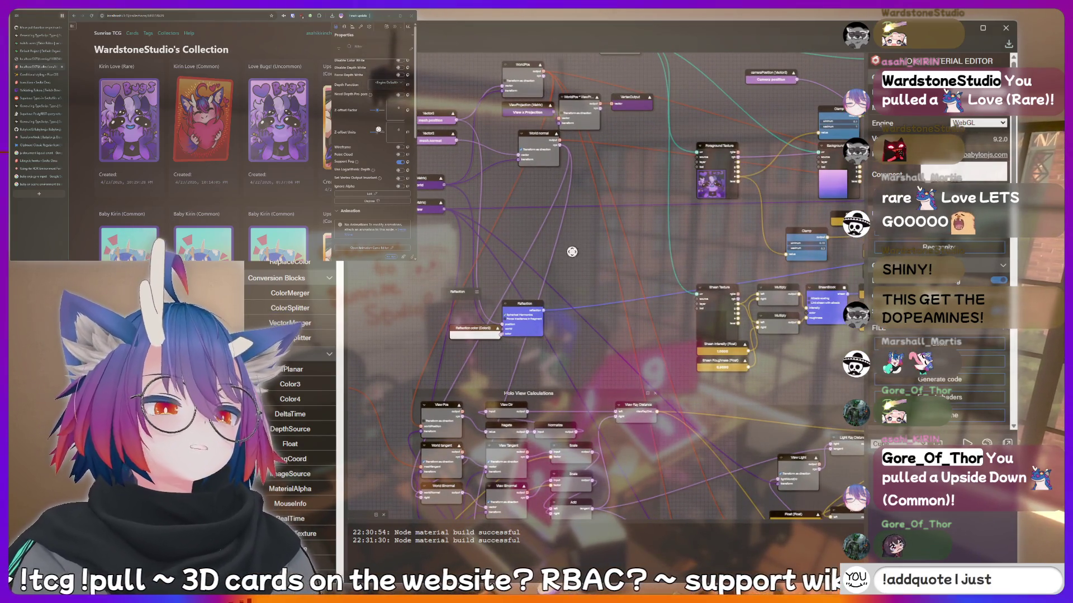
pyautogui.moveTo(579, 256)
pyautogui.mouseDown()
pyautogui.moveTo(609, 223)
pyautogui.moveTo(739, 146)
pyautogui.moveTo(710, 242)
pyautogui.mouseUp()
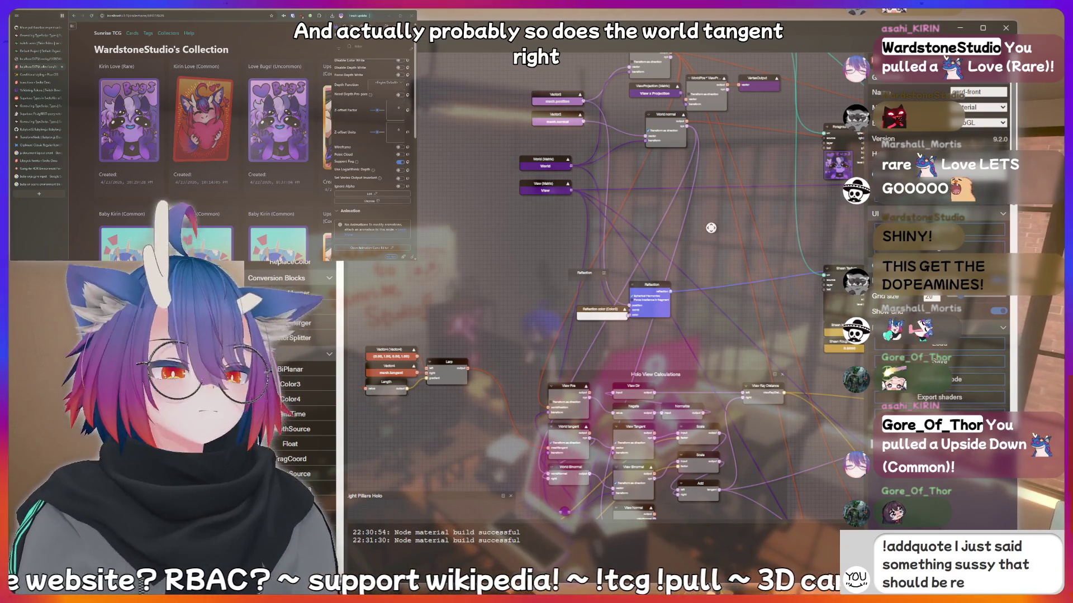
pyautogui.moveTo(480, 280)
pyautogui.mouseDown()
pyautogui.moveTo(594, 125)
pyautogui.moveTo(637, 118)
pyautogui.mouseUp()
pyautogui.moveTo(721, 229); pyautogui.dragTo(531, 258)
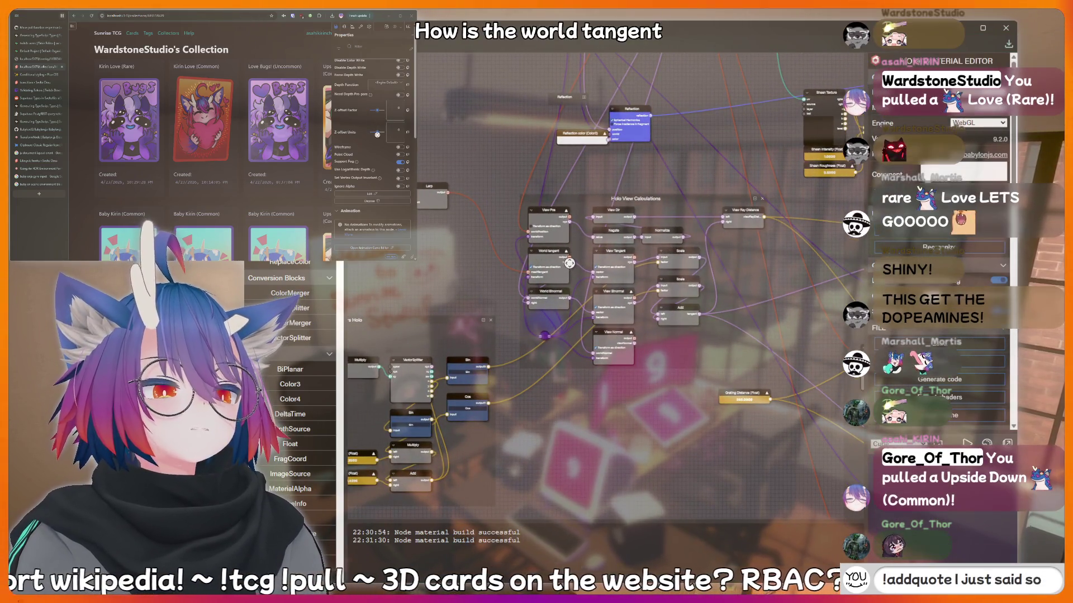
pyautogui.scroll(5, 616, 408)
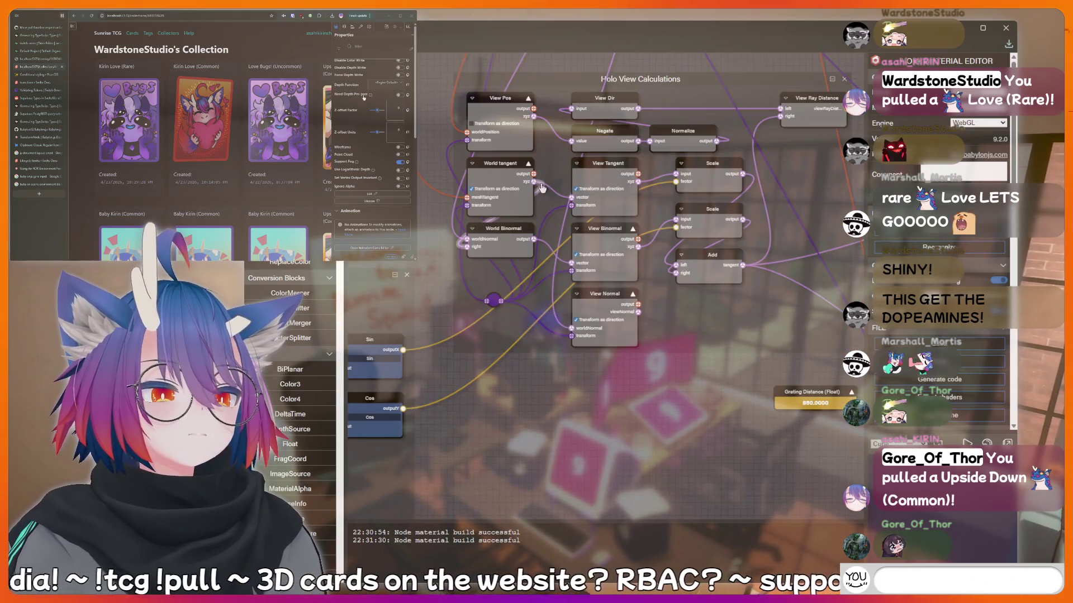
pyautogui.scroll(-6, 615, 429)
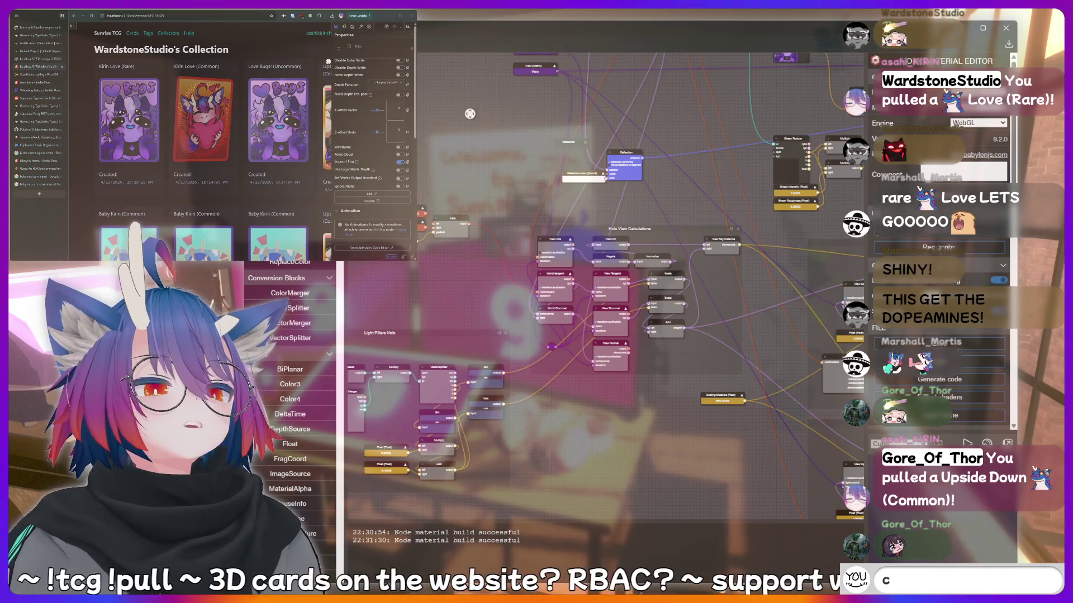
pyautogui.moveTo(465, 113)
pyautogui.mouseDown()
pyautogui.moveTo(493, 342)
pyautogui.moveTo(382, 314)
pyautogui.mouseUp()
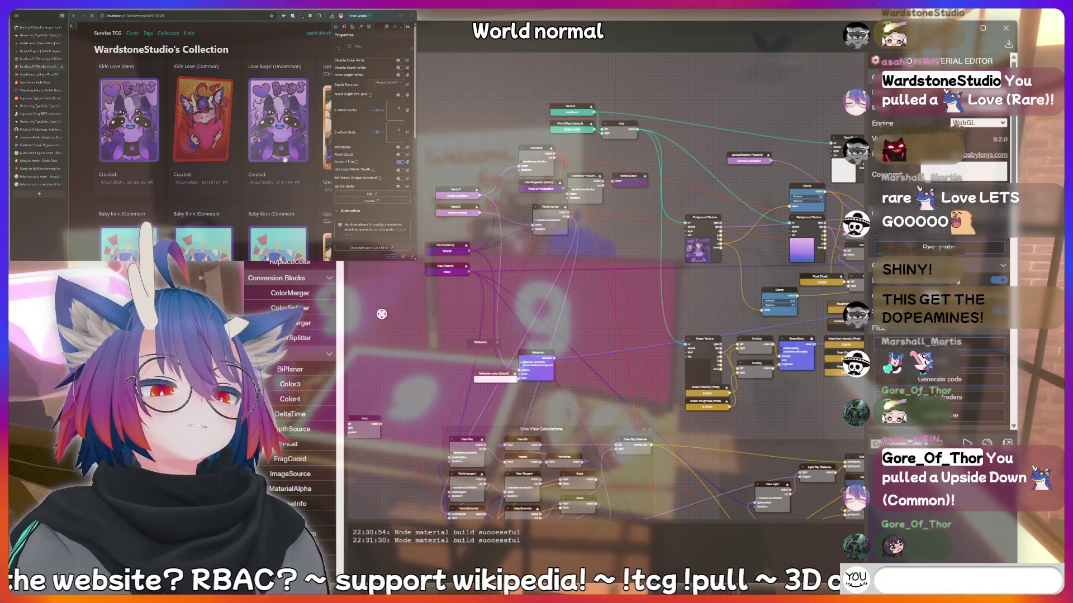
pyautogui.scroll(5, 381, 314)
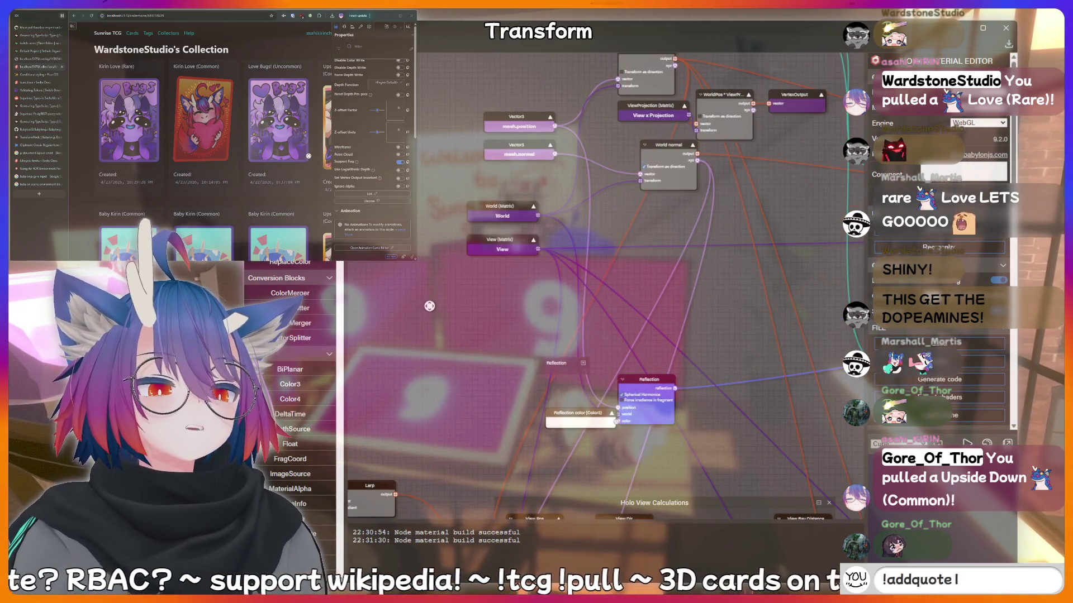
# Pan up to the Holo View Calculations group and send 'cringe' and '!fish' in chat.
pyautogui.moveTo(429, 307); pyautogui.dragTo(492, 117)
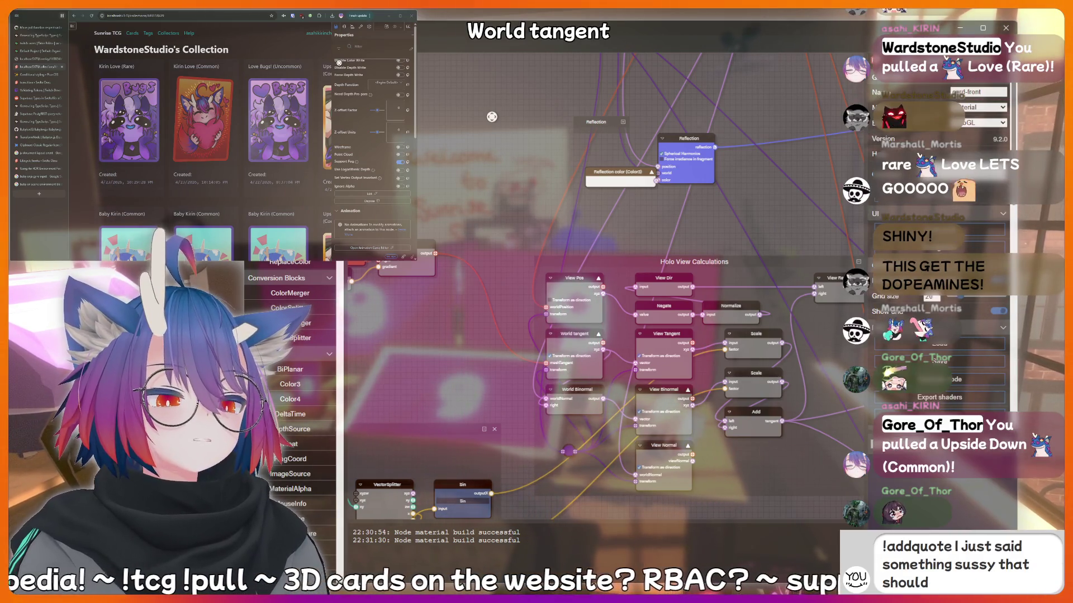
pyautogui.moveTo(492, 117)
pyautogui.mouseDown()
pyautogui.moveTo(497, 100)
pyautogui.moveTo(455, 296)
pyautogui.moveTo(466, 161)
pyautogui.moveTo(503, 161)
pyautogui.mouseUp()
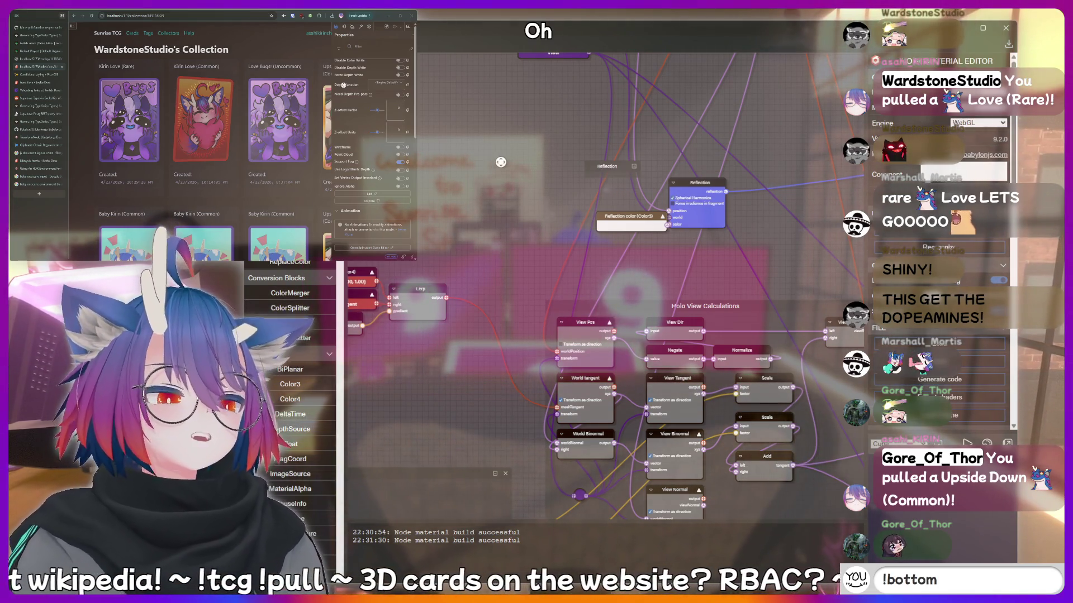
pyautogui.write('cringe')
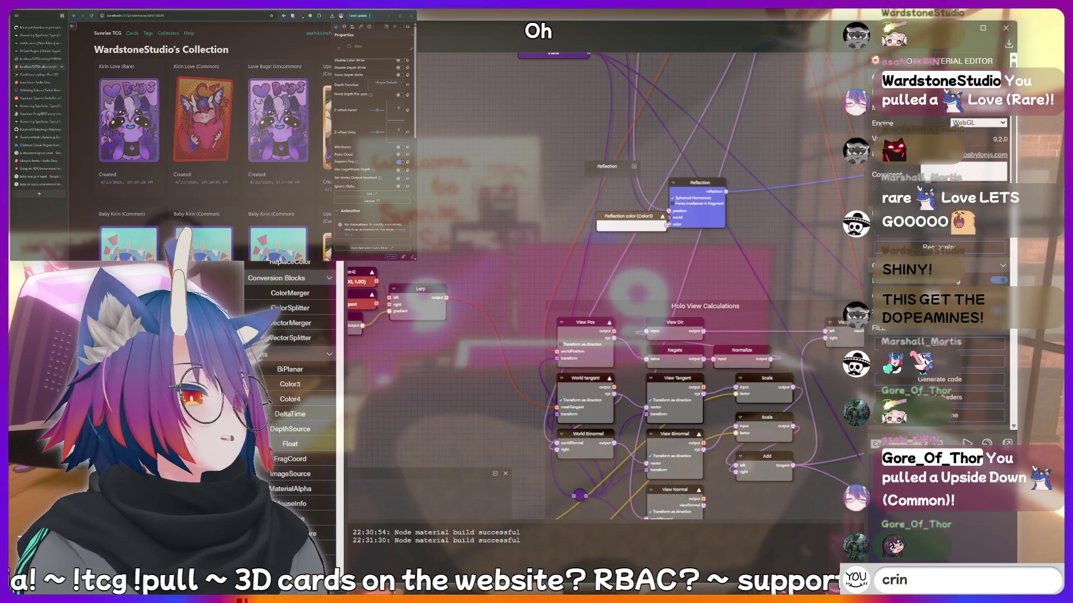
pyautogui.press('Return')
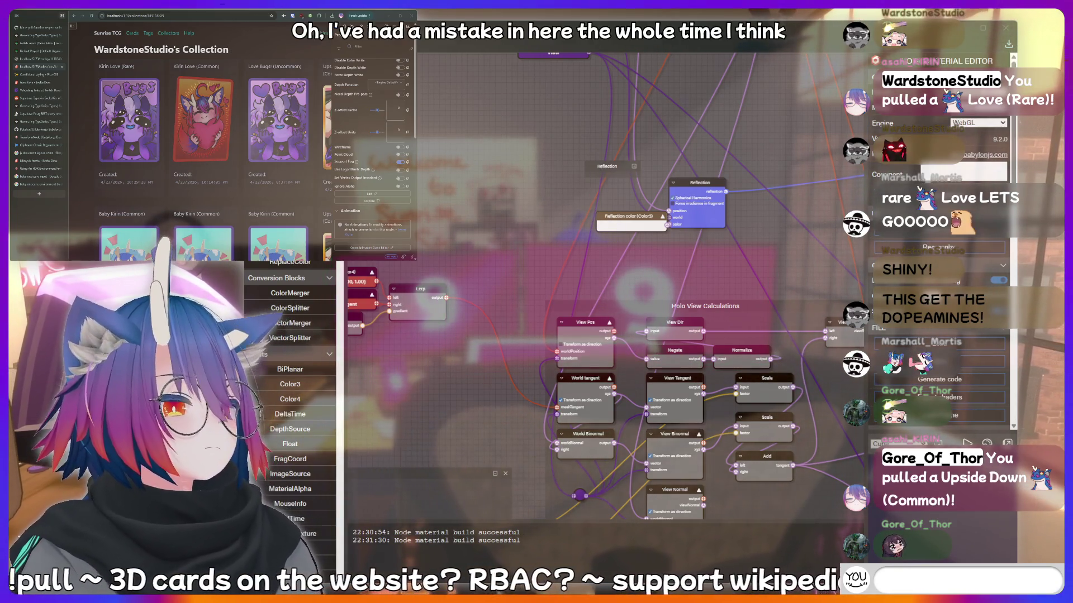
pyautogui.write('nerd')
pyautogui.moveTo(501, 173)
pyautogui.mouseDown()
pyautogui.moveTo(484, 254)
pyautogui.moveTo(496, 164)
pyautogui.moveTo(497, 335)
pyautogui.moveTo(496, 163)
pyautogui.mouseUp()
pyautogui.press('BackSpace')
pyautogui.press('BackSpace')
pyautogui.press('BackSpace')
pyautogui.press('BackSpace')
pyautogui.write('fish')
pyautogui.press('BackSpace')
pyautogui.press('BackSpace')
pyautogui.press('BackSpace')
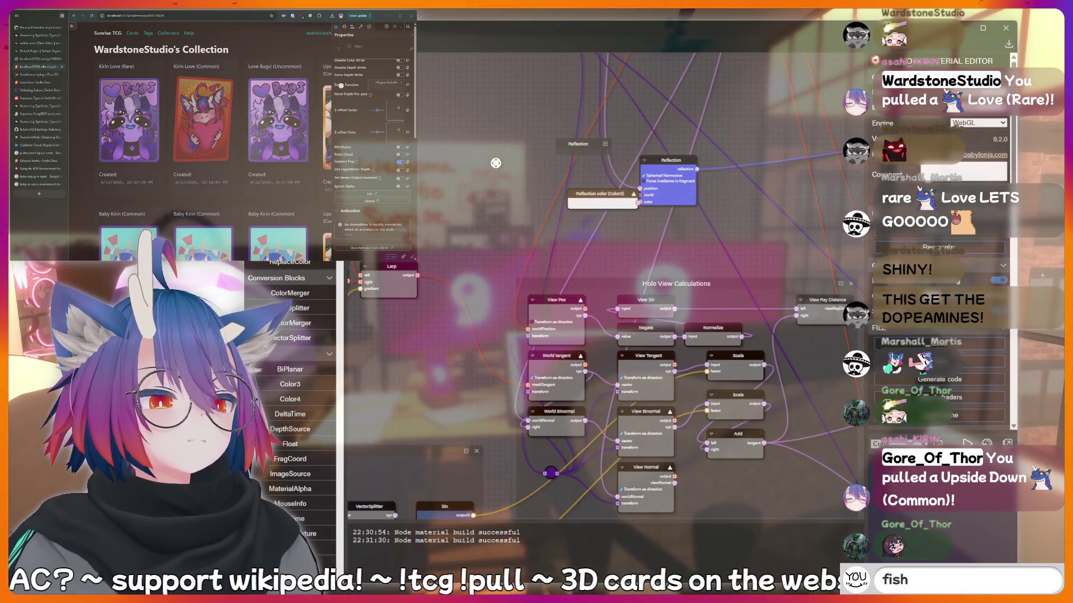
pyautogui.write('!fish')
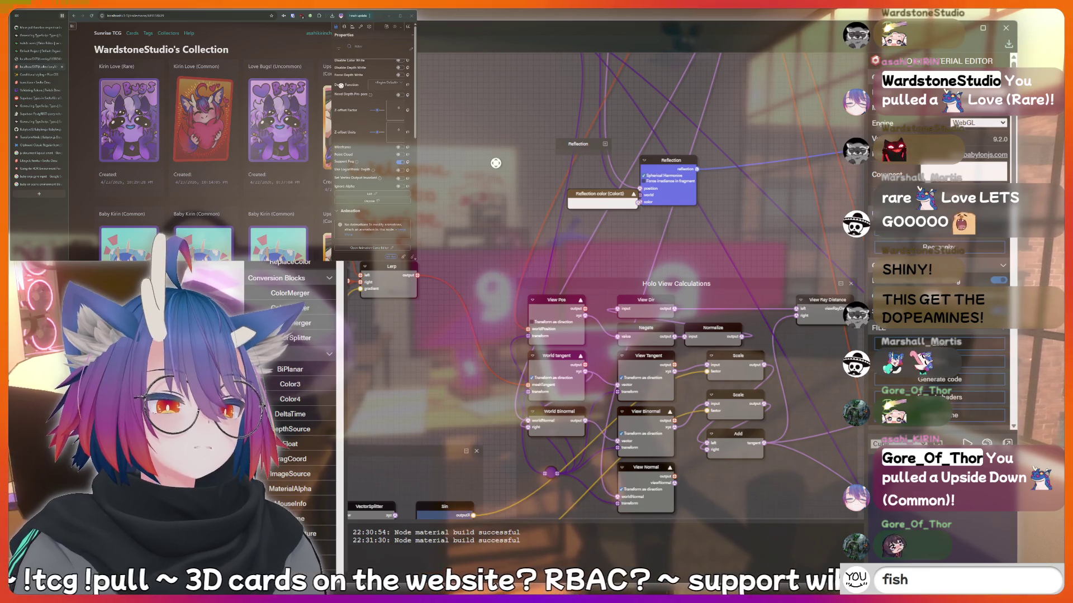
# Drag the wire elbow beneath Holo View Calculations up and left, nudging it slightly lower.
pyautogui.moveTo(495, 163)
pyautogui.mouseDown()
pyautogui.moveTo(451, 308)
pyautogui.moveTo(465, 158)
pyautogui.mouseUp()
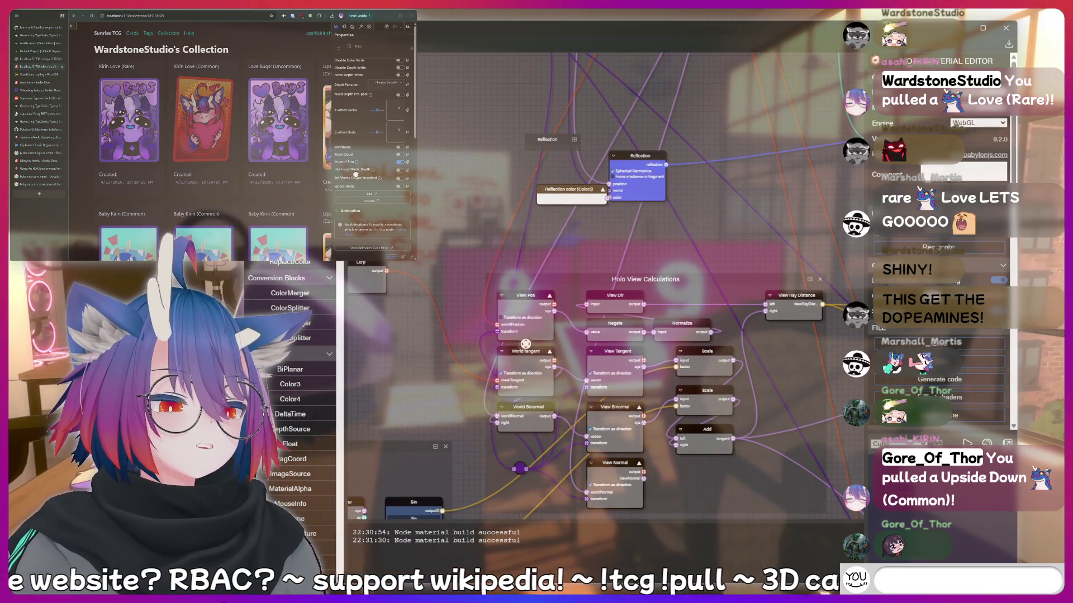
pyautogui.moveTo(520, 468)
pyautogui.mouseDown()
pyautogui.moveTo(454, 420)
pyautogui.moveTo(426, 426)
pyautogui.mouseUp()
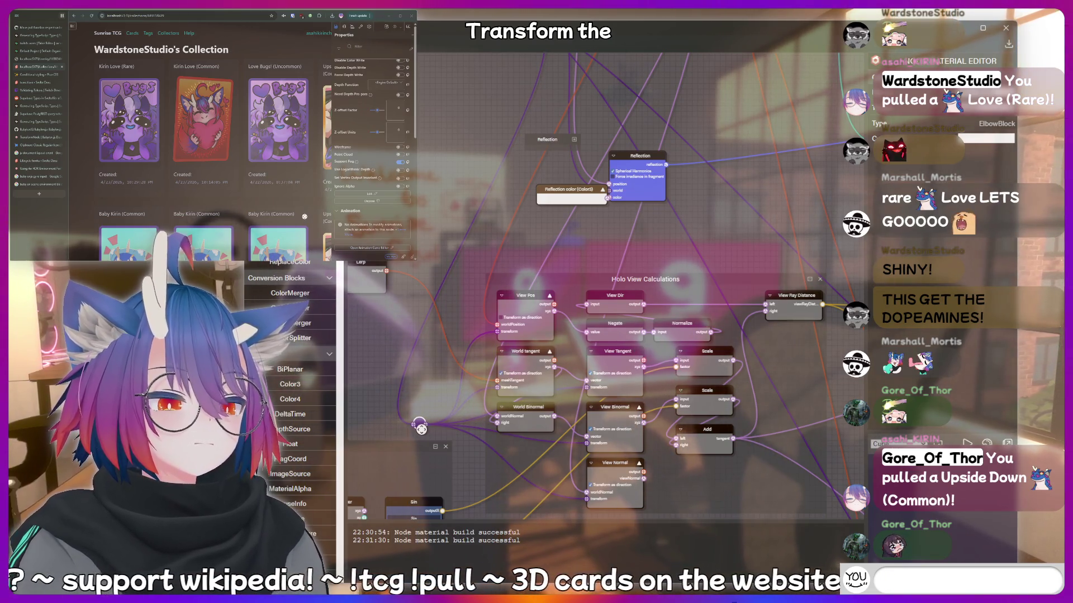
pyautogui.moveTo(421, 429); pyautogui.dragTo(423, 434)
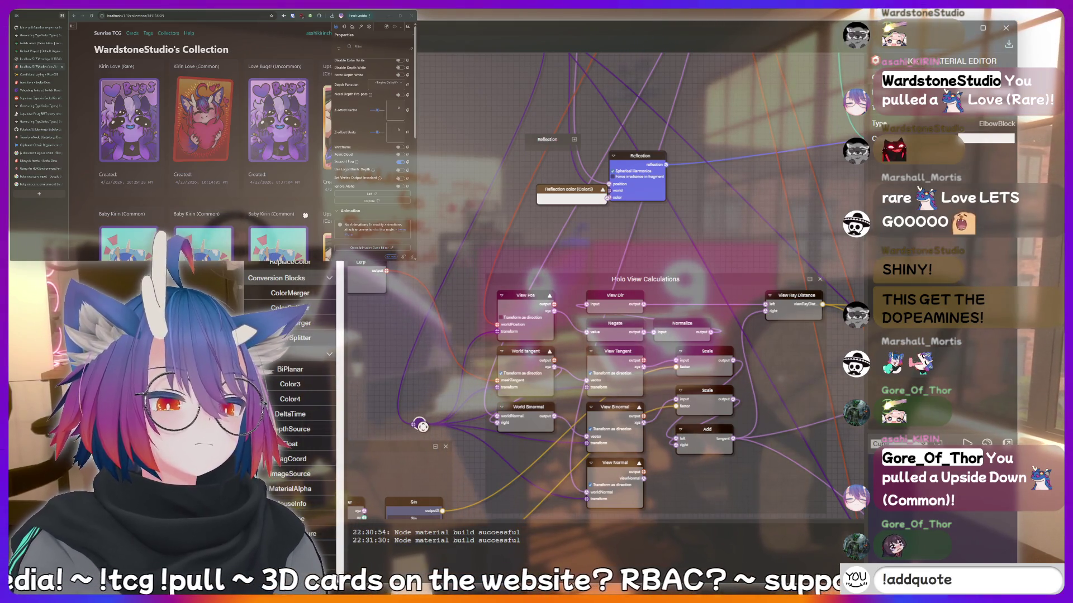
pyautogui.scroll(-3, 462, 151)
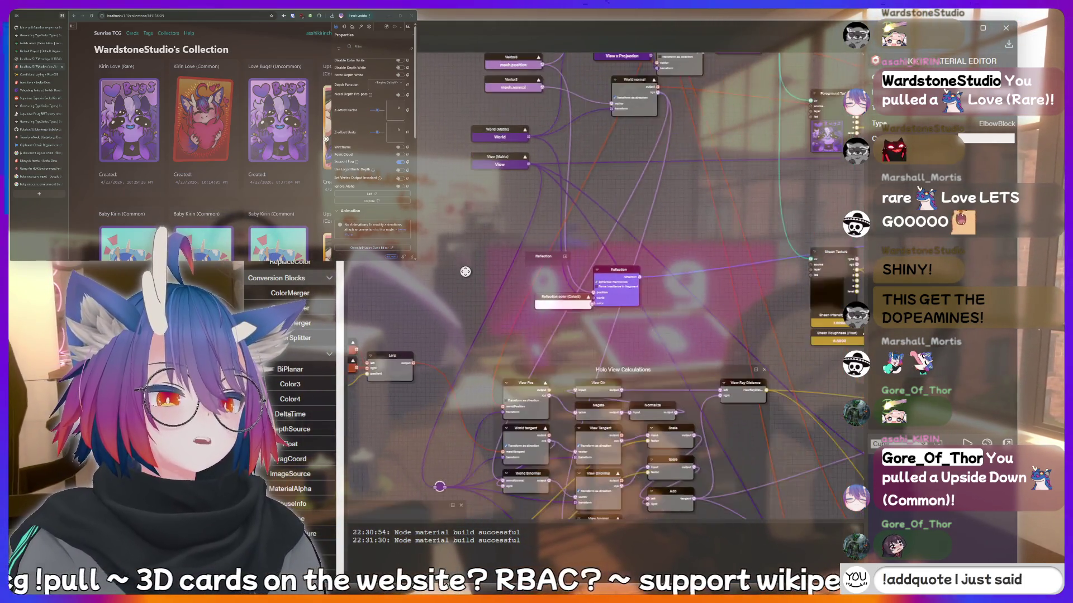
pyautogui.moveTo(447, 269); pyautogui.dragTo(466, 266)
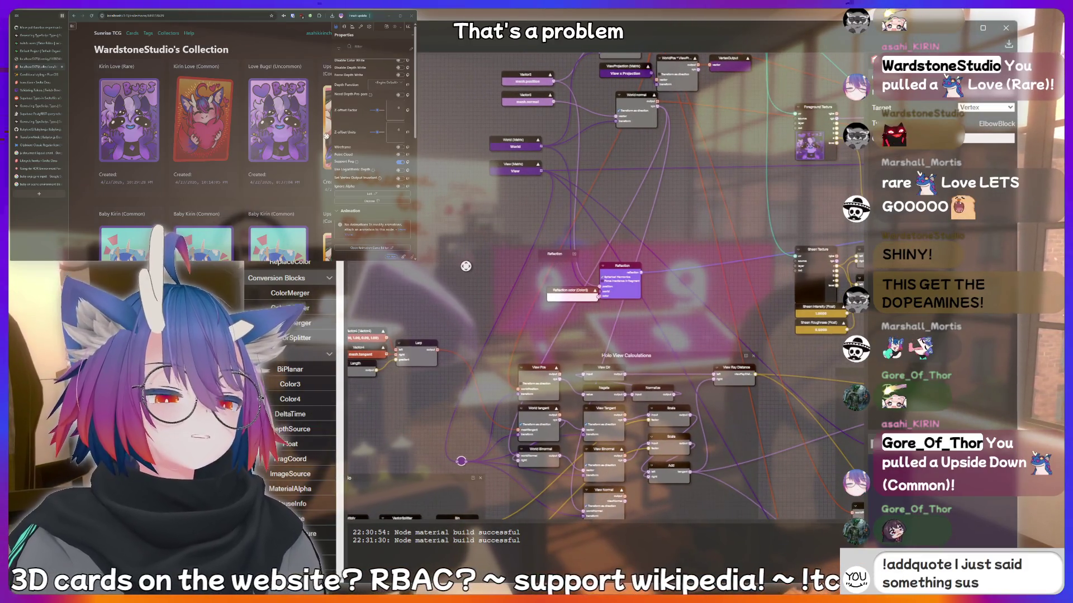
pyautogui.scroll(5, 466, 266)
pyautogui.moveTo(456, 153)
pyautogui.mouseDown()
pyautogui.moveTo(450, 163)
pyautogui.moveTo(613, 168)
pyautogui.moveTo(586, 178)
pyautogui.moveTo(500, 308)
pyautogui.moveTo(512, 135)
pyautogui.moveTo(499, 150)
pyautogui.moveTo(583, 166)
pyautogui.moveTo(536, 188)
pyautogui.moveTo(452, 299)
pyautogui.moveTo(436, 291)
pyautogui.moveTo(439, 306)
pyautogui.mouseUp()
pyautogui.scroll(-2, 537, 187)
pyautogui.scroll(-1, 450, 270)
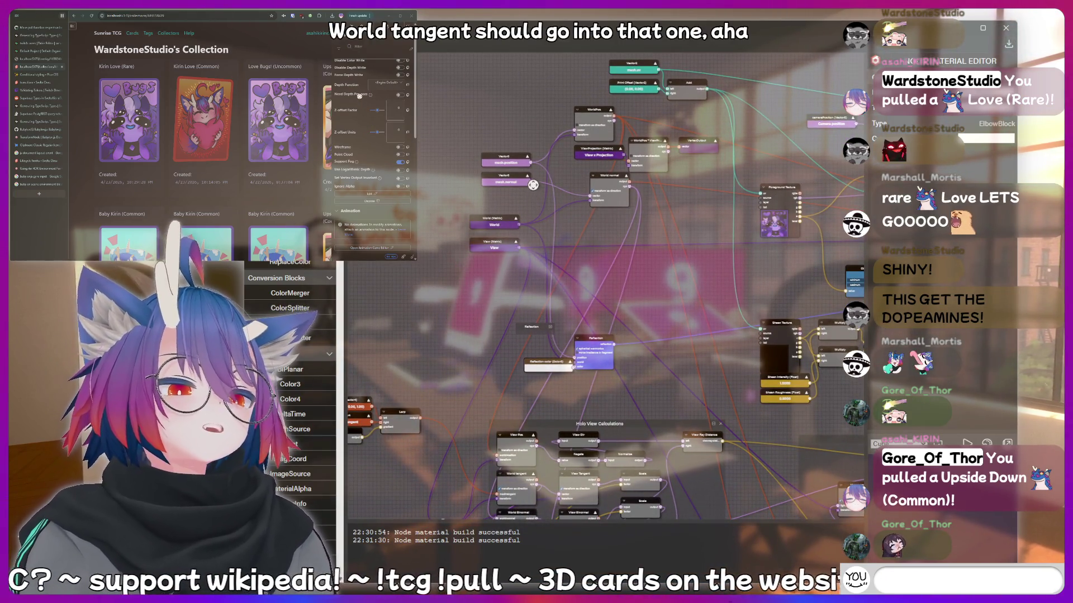
pyautogui.moveTo(473, 301); pyautogui.dragTo(443, 288)
pyautogui.moveTo(526, 203); pyautogui.dragTo(579, 119)
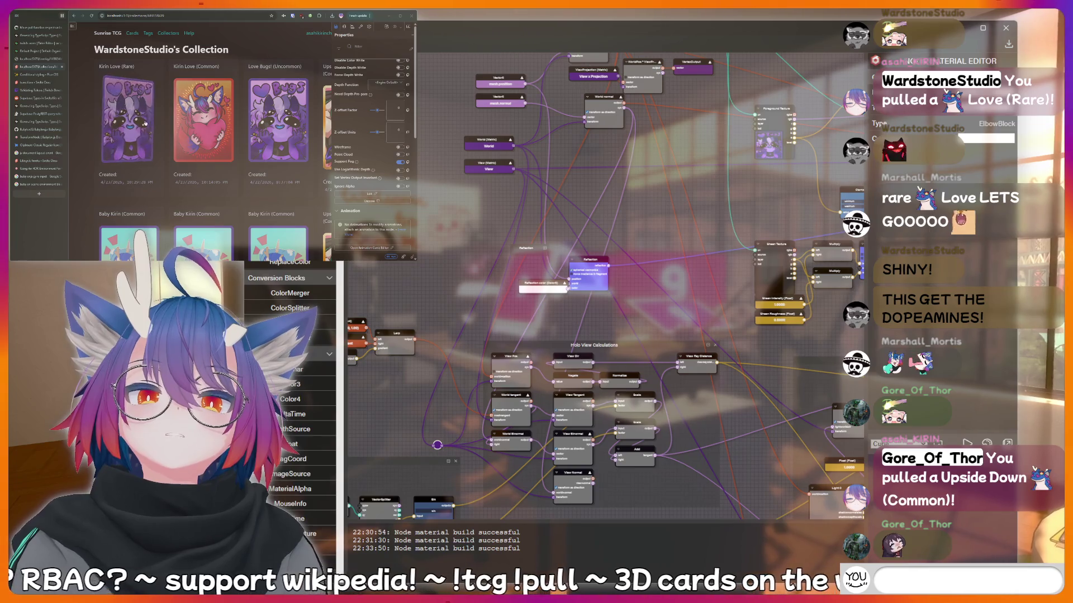
pyautogui.write('meat')
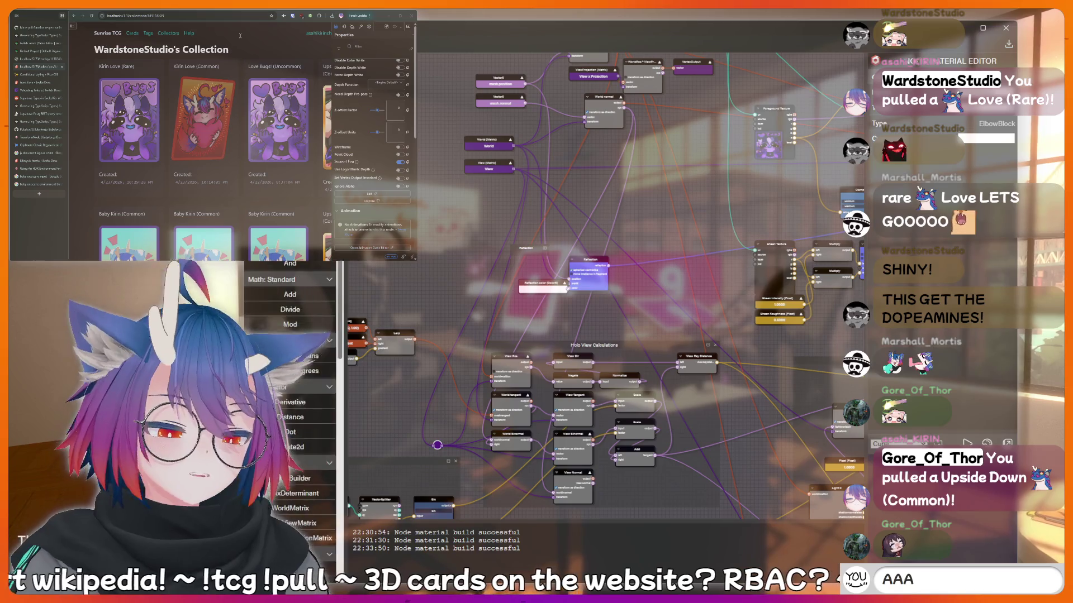
pyautogui.write('AAAH')
# Add a Debug node to the graph and place it next to the Reflection node.
pyautogui.moveTo(423, 239)
pyautogui.mouseDown()
pyautogui.moveTo(445, 231)
pyautogui.moveTo(468, 311)
pyautogui.mouseUp()
pyautogui.write('AAAAAA')
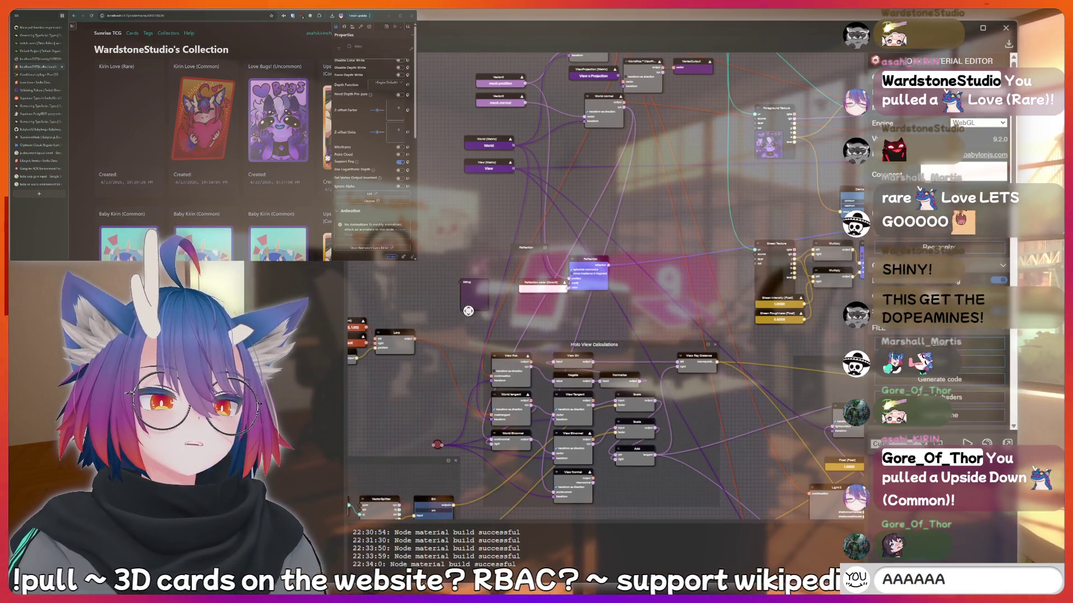
pyautogui.click(467, 307)
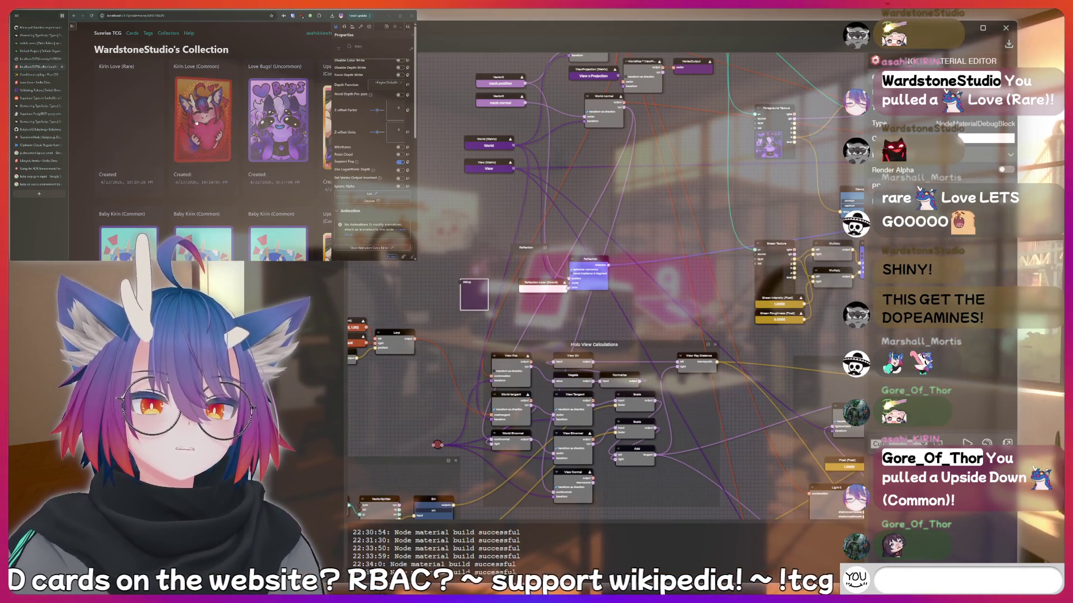
pyautogui.press('BackSpace')
pyautogui.write('thinking hard')
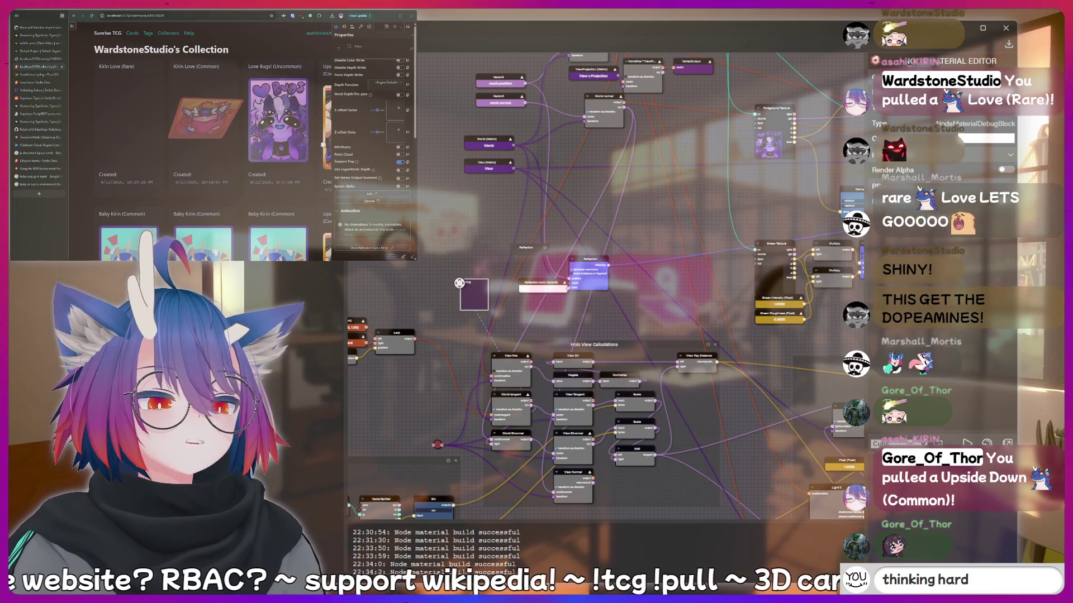
pyautogui.click(453, 328)
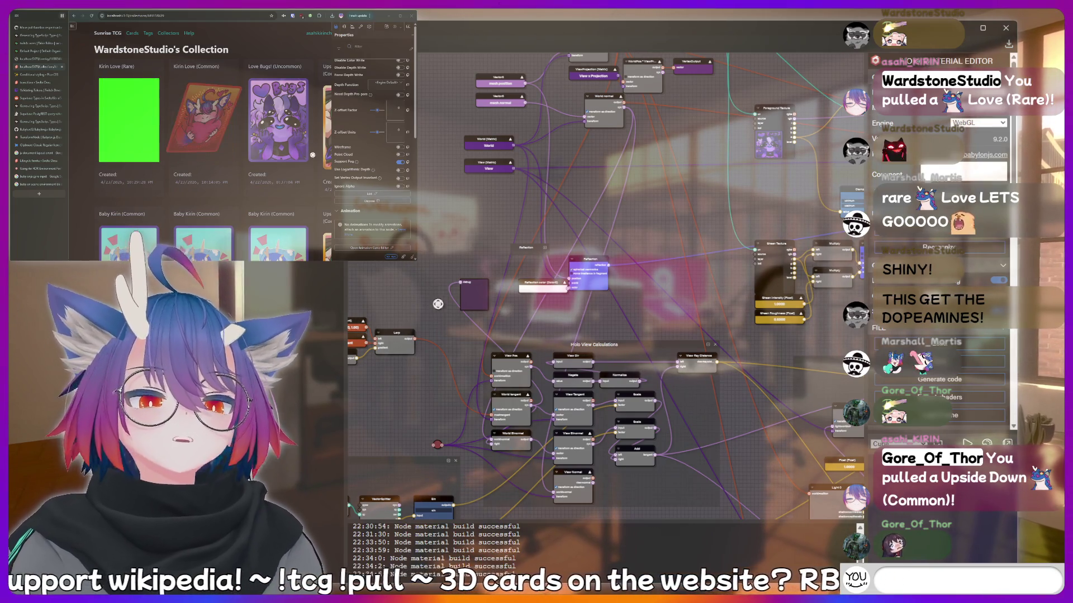
pyautogui.moveTo(474, 297); pyautogui.dragTo(460, 271)
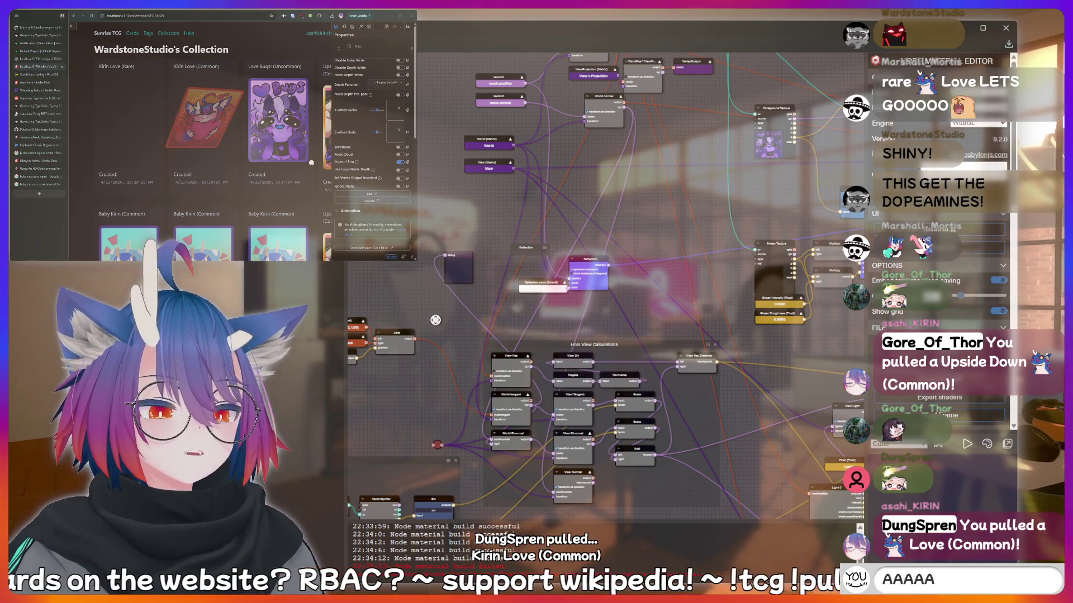
# Pan the graph view while sending '!fish' and 'bottom' chat messages.
pyautogui.moveTo(401, 278)
pyautogui.mouseDown()
pyautogui.moveTo(461, 294)
pyautogui.moveTo(492, 245)
pyautogui.moveTo(471, 168)
pyautogui.moveTo(457, 221)
pyautogui.mouseUp()
pyautogui.scroll(-2, 461, 294)
pyautogui.write('!fish')
pyautogui.press('Return')
pyautogui.write('bottom')
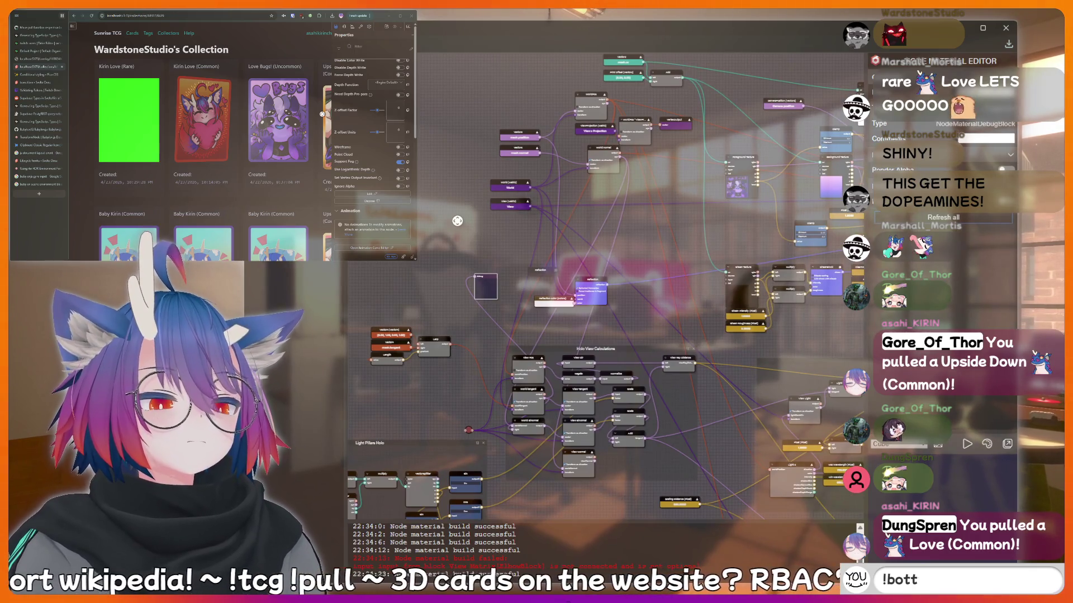
pyautogui.press('Return')
pyautogui.scroll(2, 457, 221)
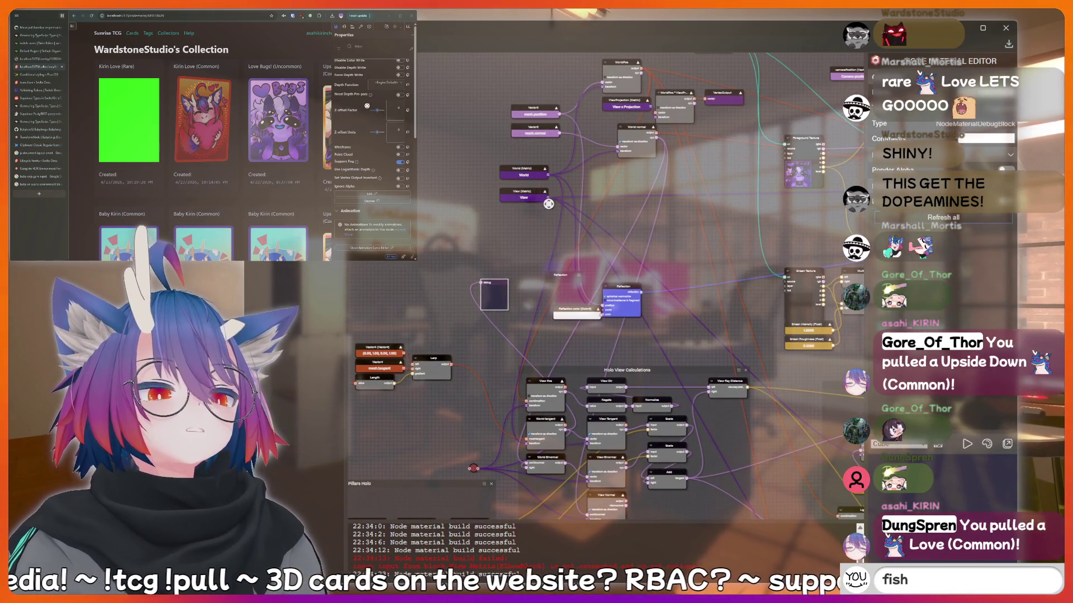
pyautogui.press('BackSpace')
pyautogui.press('BackSpace')
pyautogui.press('BackSpace')
pyautogui.write('cringe')
# Select and deselect the Debug node to preview the Kirin Love card in solid green.
pyautogui.click(370, 279)
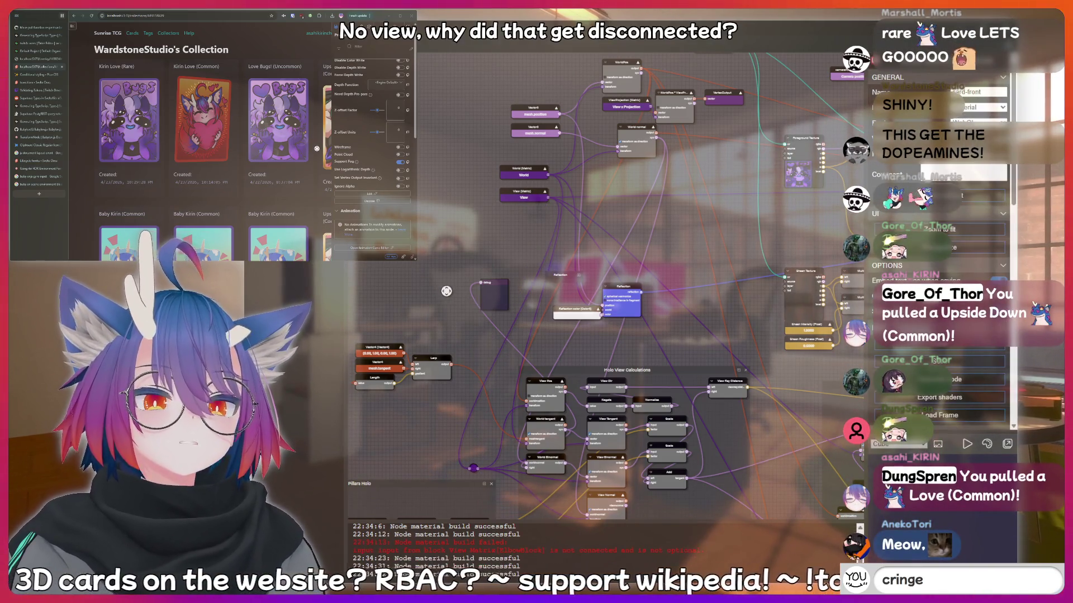
pyautogui.click(492, 296)
pyautogui.write('!discor')
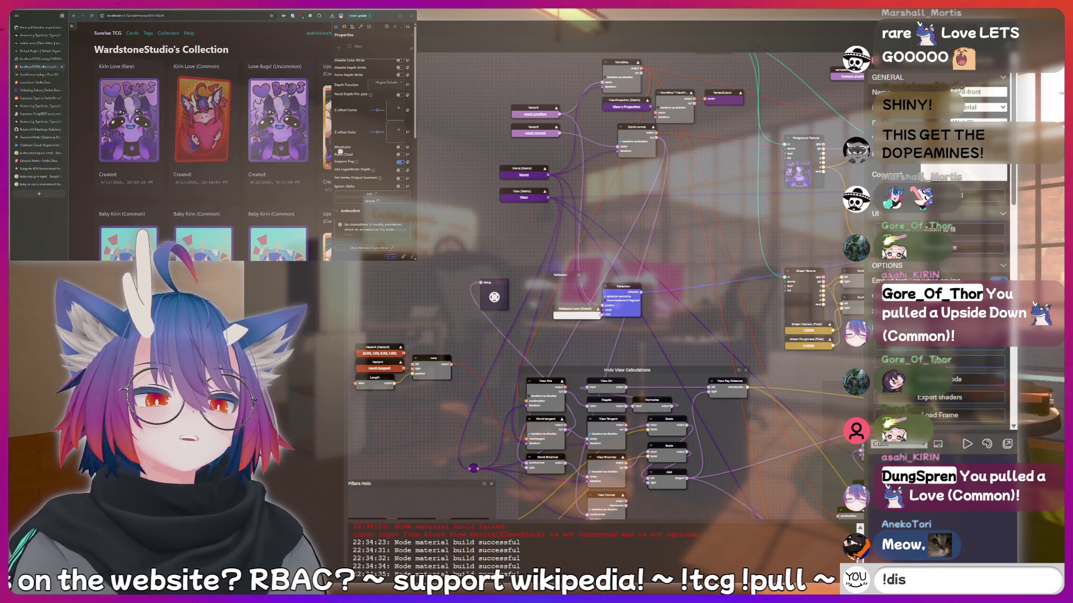
pyautogui.write('!clip')
pyautogui.click(435, 321)
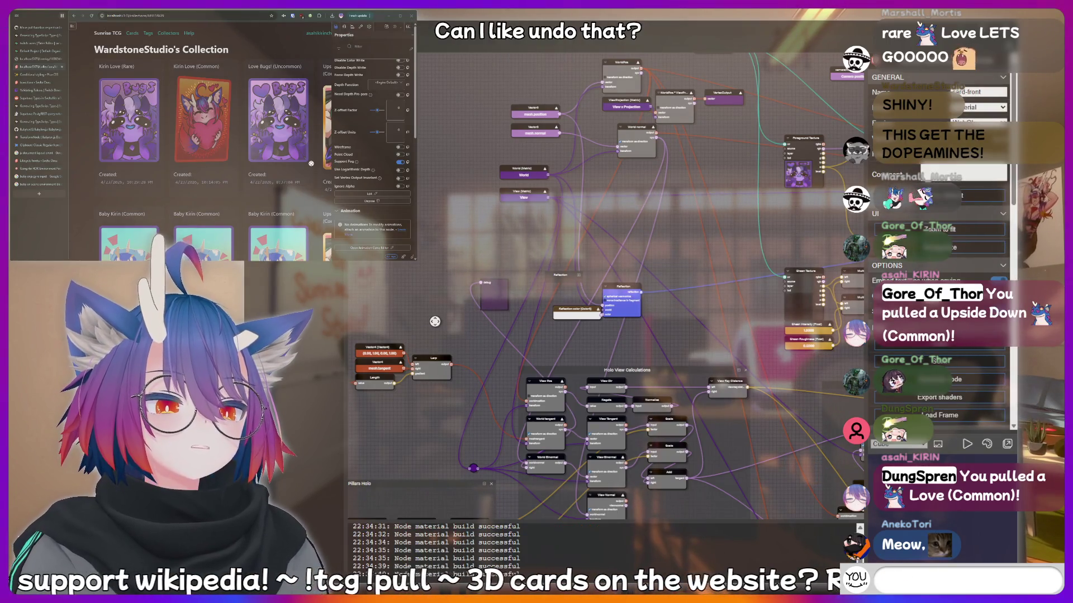
pyautogui.write('!discor')
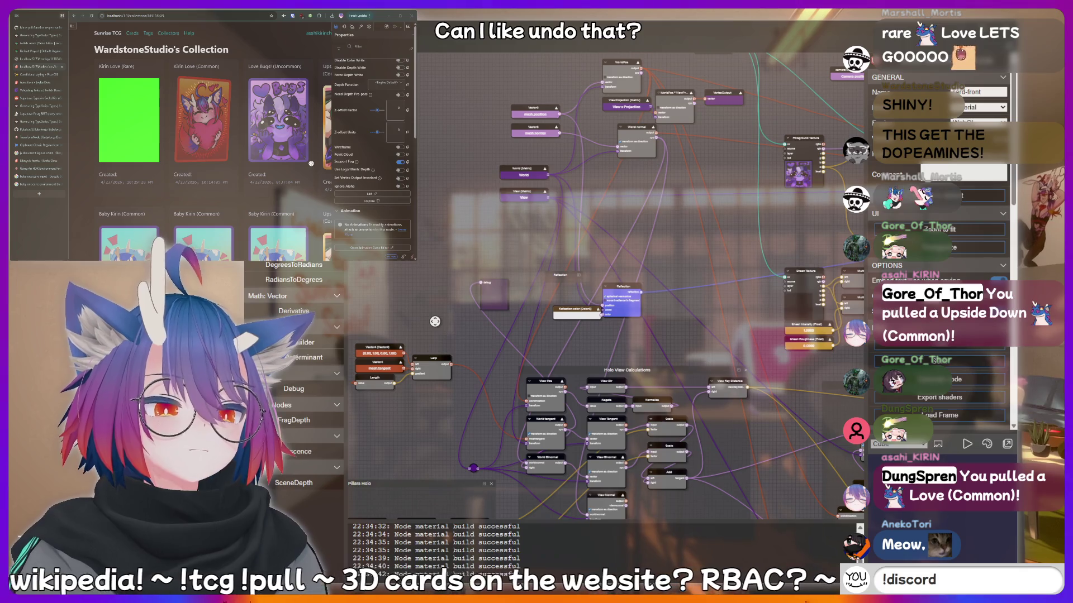
pyautogui.press('Return')
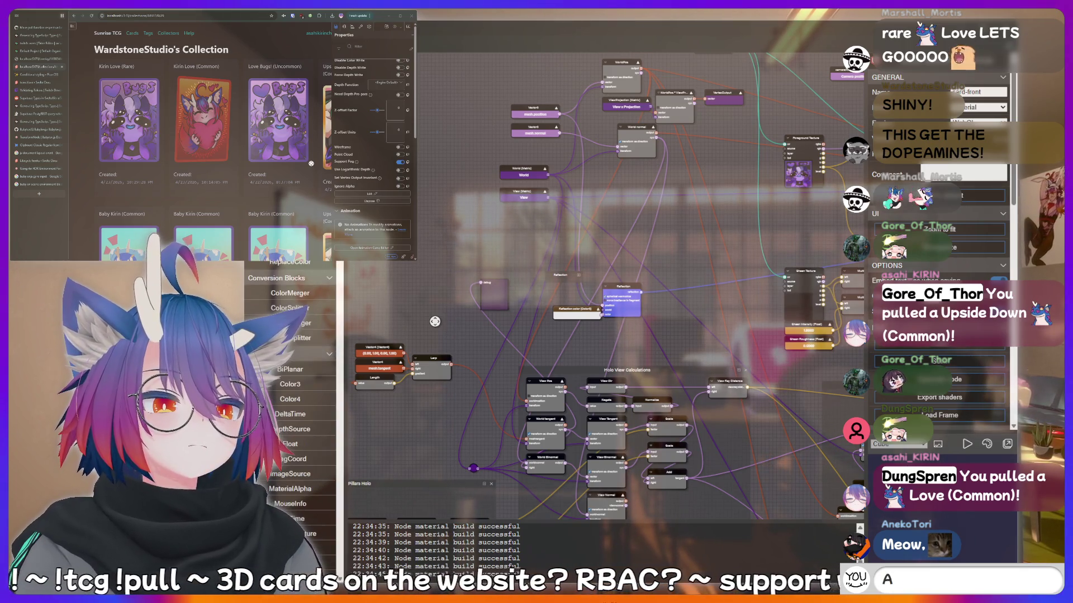
pyautogui.write('AH')
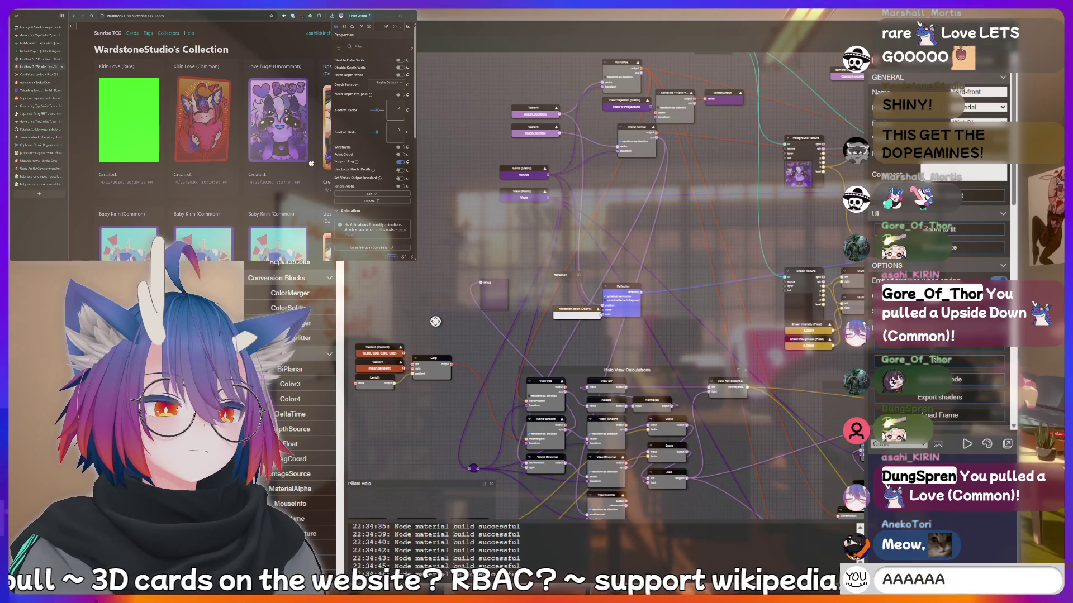
pyautogui.scroll(-2, 435, 321)
pyautogui.write('quote I just said something sussy that')
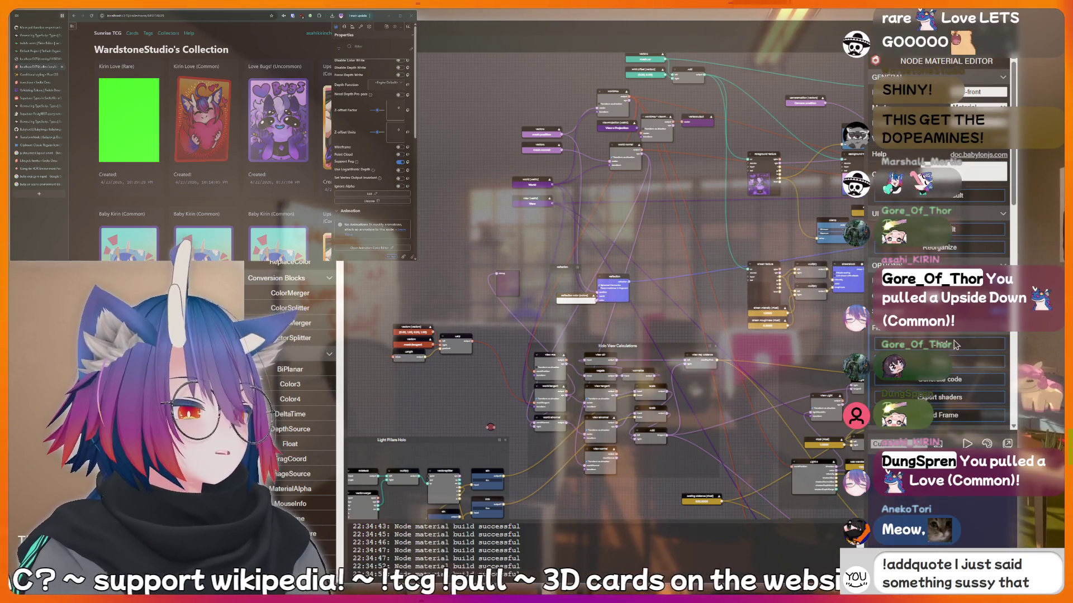
pyautogui.write(' should be rec')
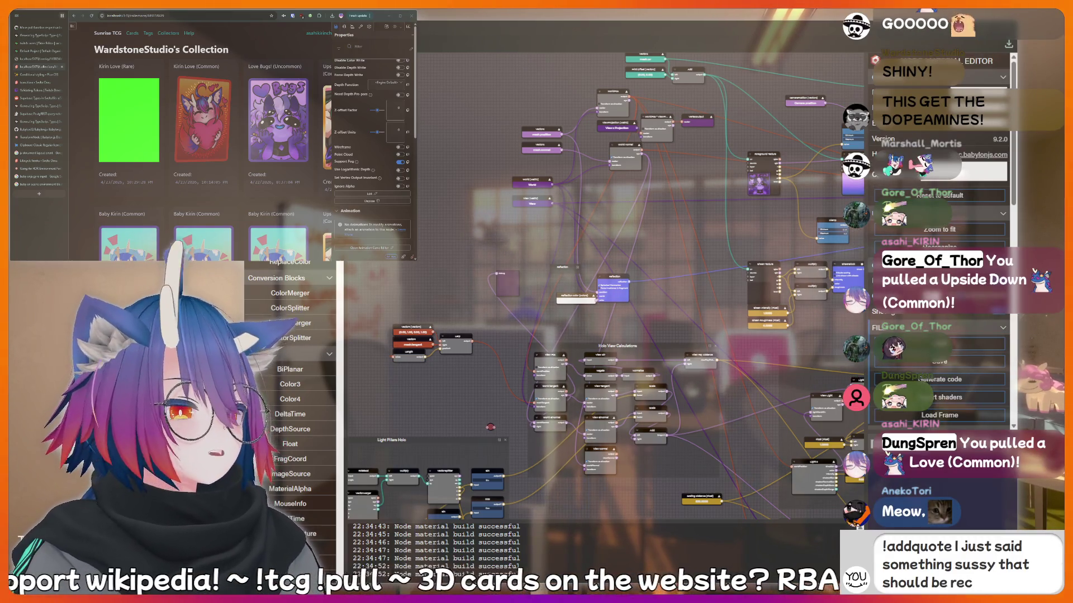
pyautogui.write('orded forever')
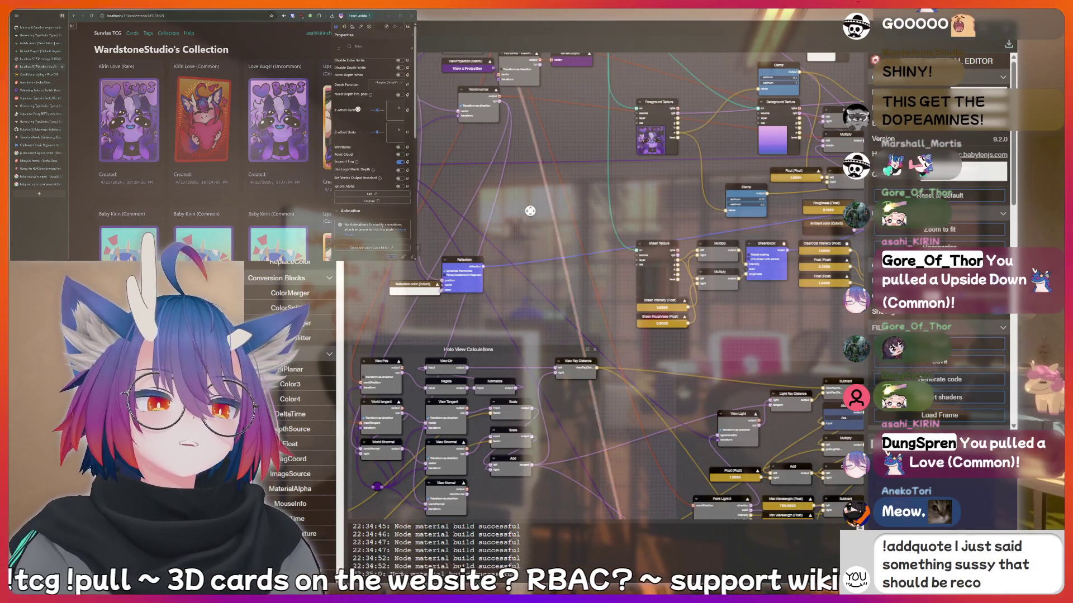
# Pan down to the lower graph and send a 'thinking hard' chat message.
pyautogui.scroll(2, 684, 289)
pyautogui.moveTo(685, 289)
pyautogui.mouseDown()
pyautogui.moveTo(667, 152)
pyautogui.moveTo(672, 194)
pyautogui.mouseUp()
pyautogui.press('Return')
pyautogui.write('thinking hard')
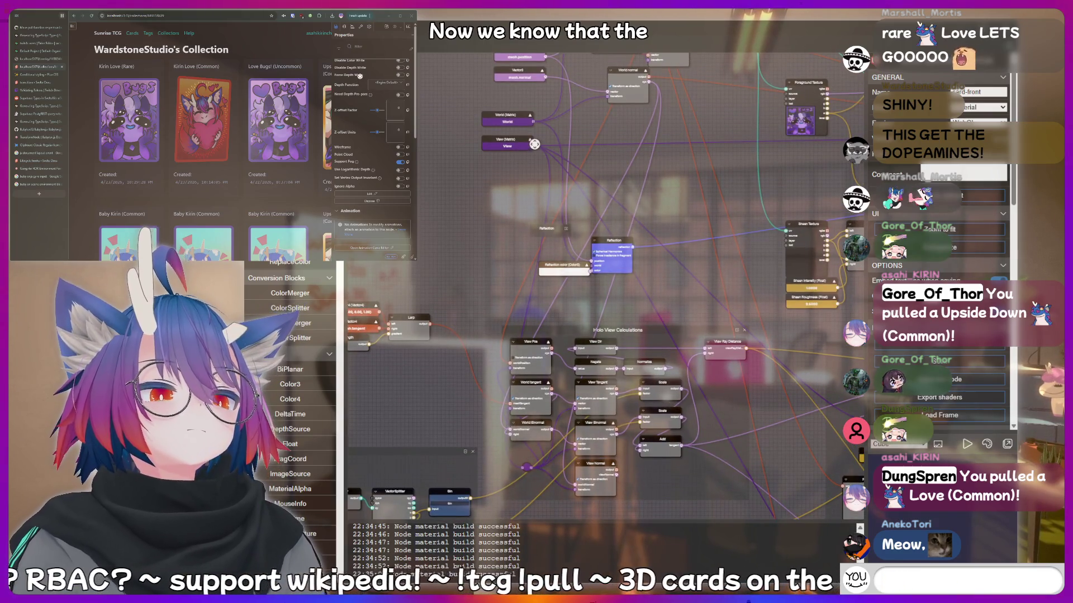
pyautogui.moveTo(532, 146); pyautogui.dragTo(551, 123)
pyautogui.write('thinking hard')
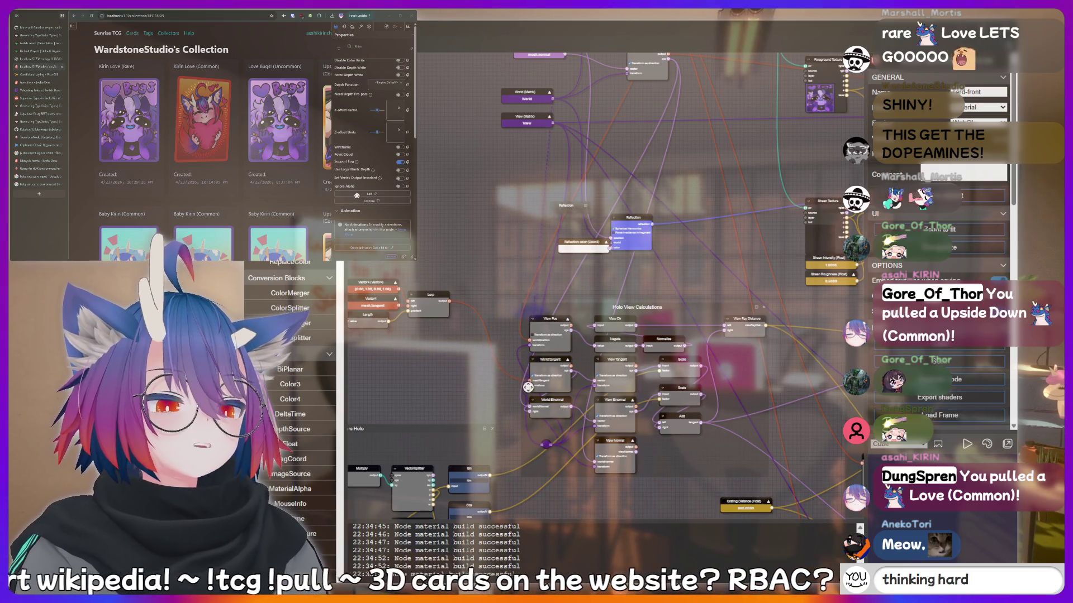
pyautogui.write('!c')
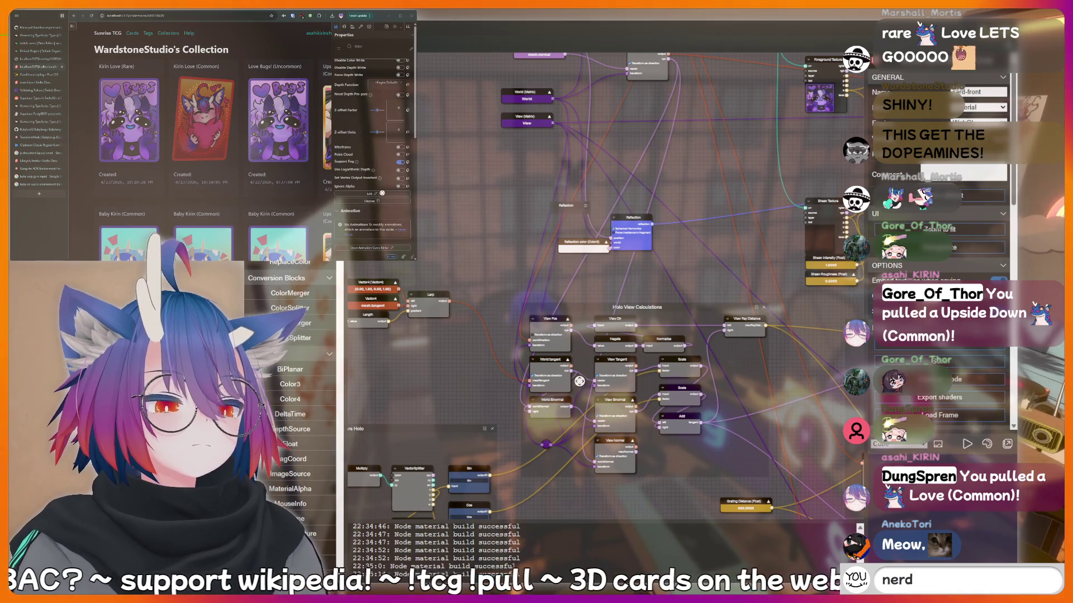
# Place World Binormal inside Holo View Calculations, directly beneath the Normalize node.
pyautogui.moveTo(559, 400); pyautogui.dragTo(559, 423)
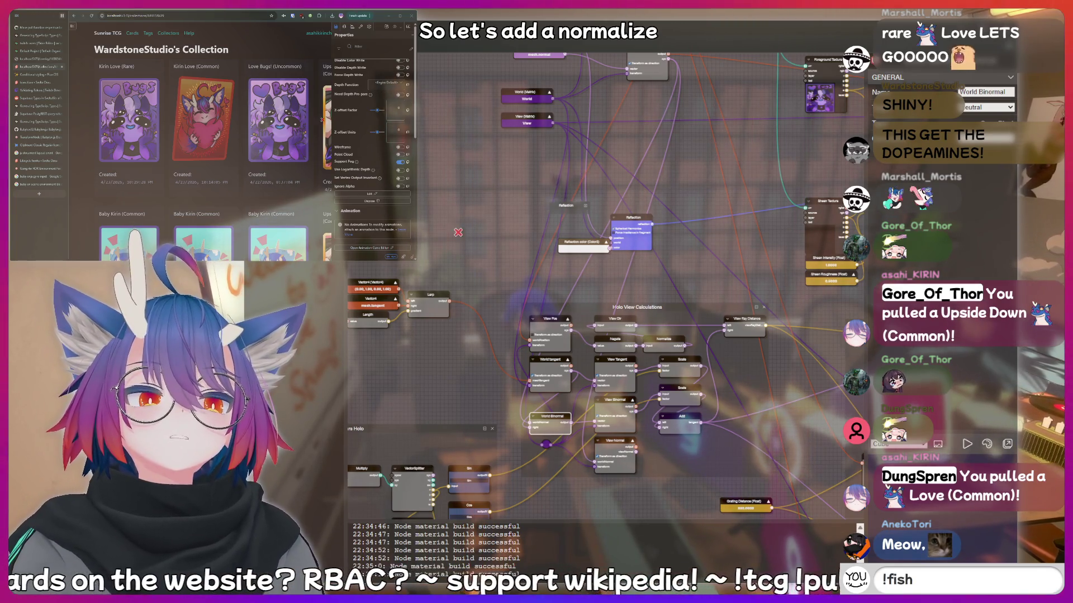
pyautogui.moveTo(461, 225)
pyautogui.mouseDown()
pyautogui.moveTo(575, 353)
pyautogui.moveTo(549, 403)
pyautogui.mouseUp()
pyautogui.write('!addquote l j')
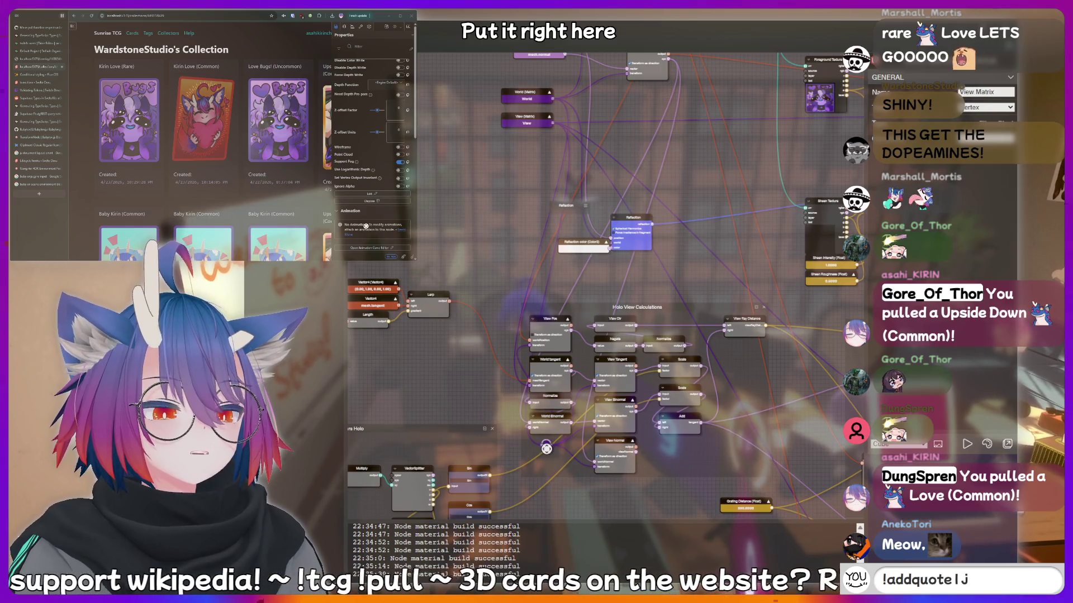
pyautogui.write('ust said')
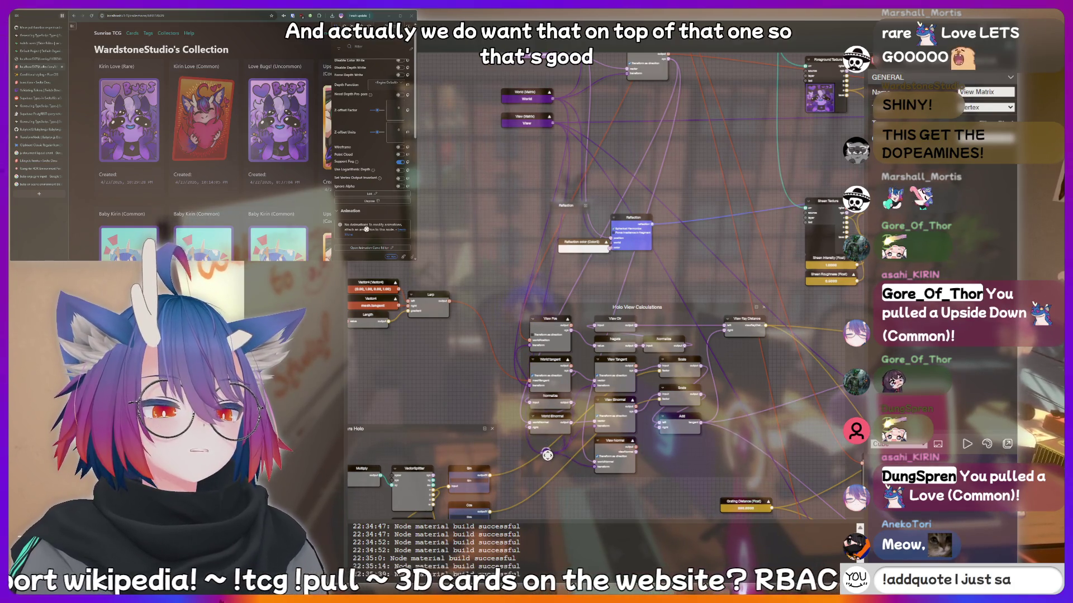
pyautogui.write(' something')
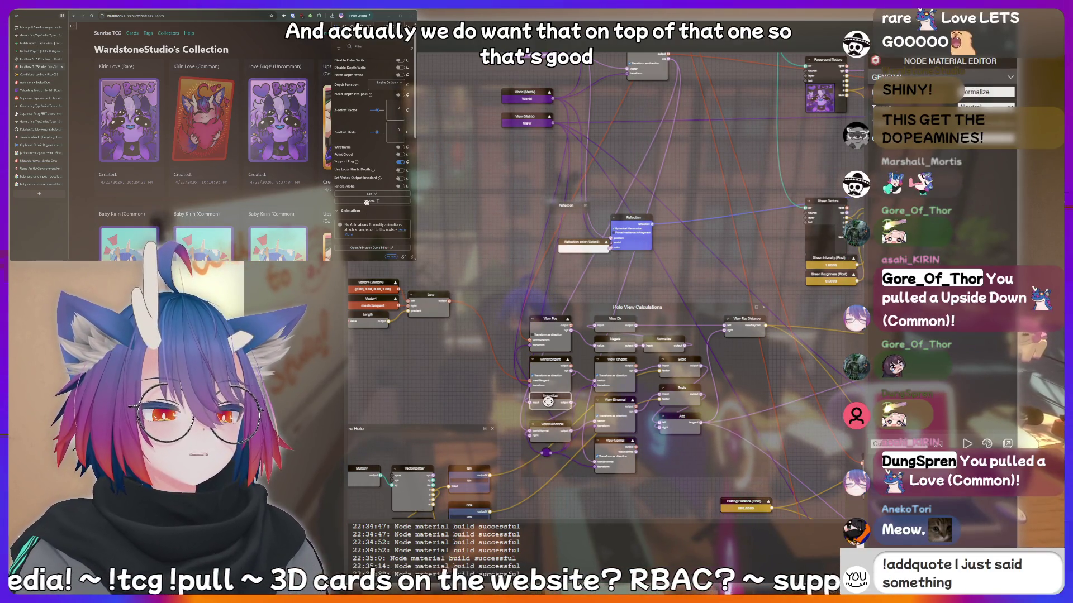
pyautogui.write(' sussy that shoul')
pyautogui.click(550, 428)
pyautogui.scroll(3, 547, 486)
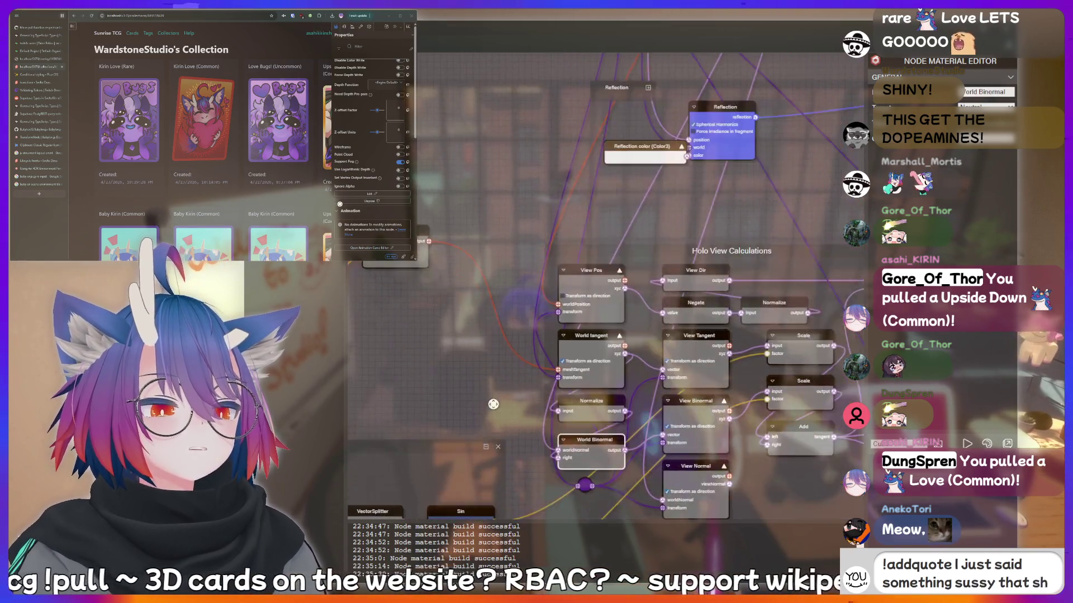
pyautogui.moveTo(454, 348); pyautogui.dragTo(439, 332)
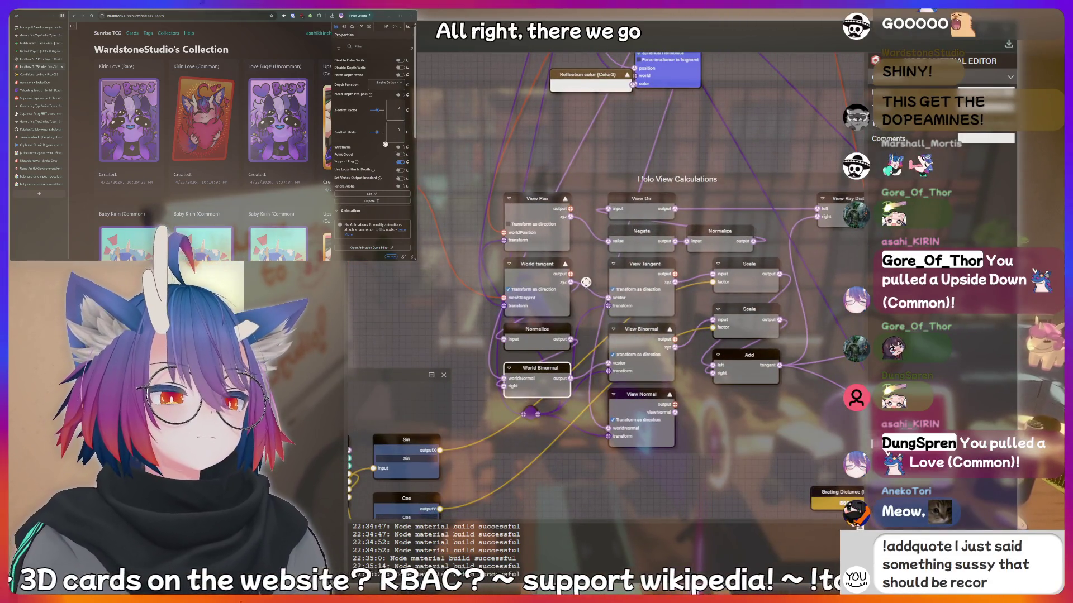
pyautogui.write('forever!')
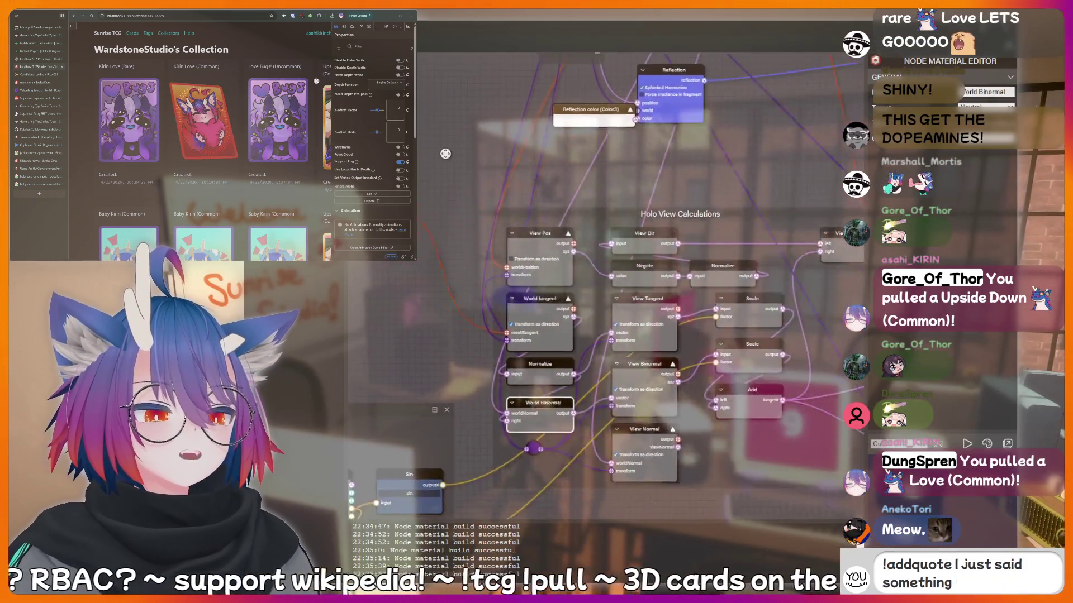
# Drag the Normalize node up toward World normal, then pan back to Holo View Calculations.
pyautogui.scroll(-3, 468, 296)
pyautogui.moveTo(680, 188); pyautogui.dragTo(642, 367)
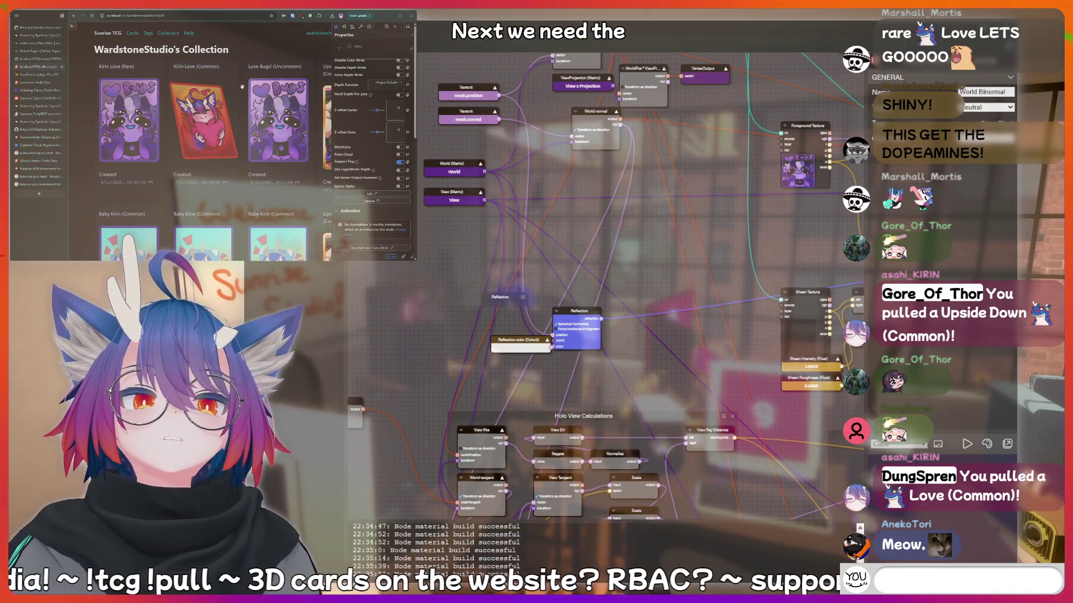
pyautogui.write('!discord')
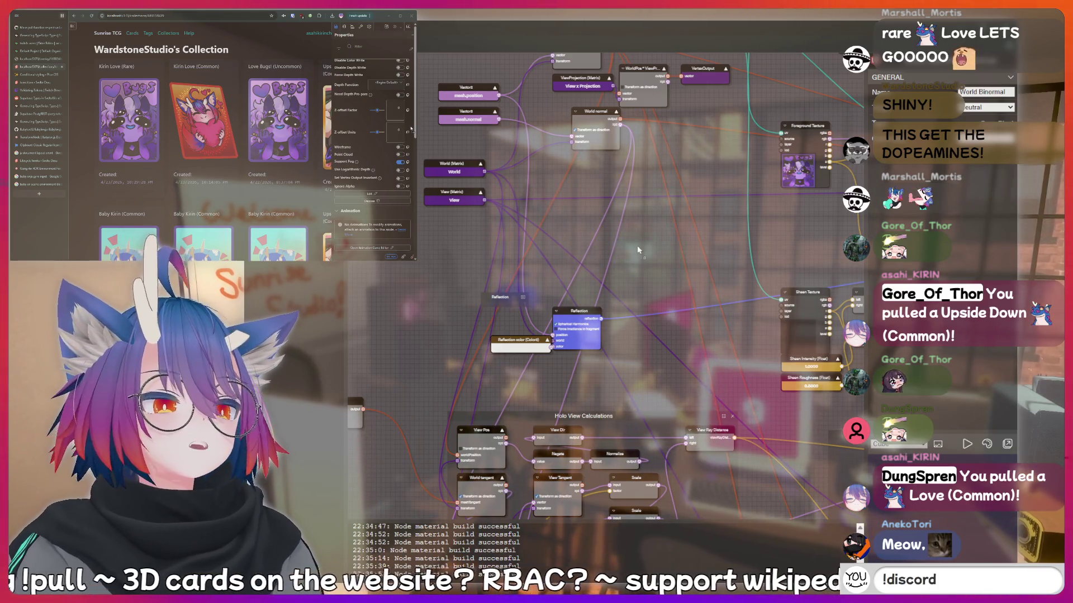
pyautogui.moveTo(732, 225); pyautogui.dragTo(666, 249)
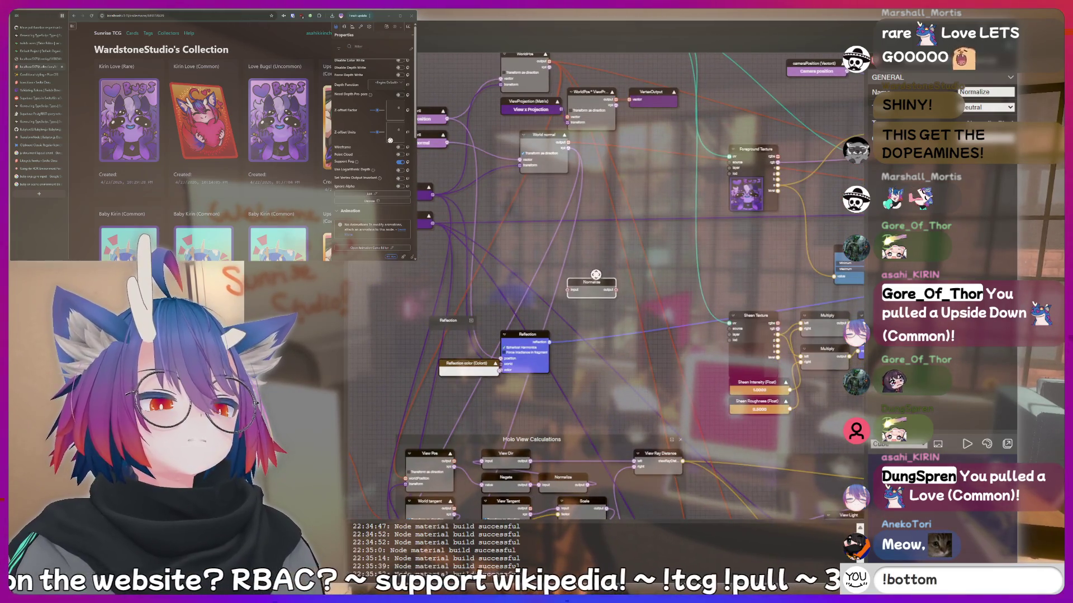
pyautogui.moveTo(592, 280); pyautogui.dragTo(588, 191)
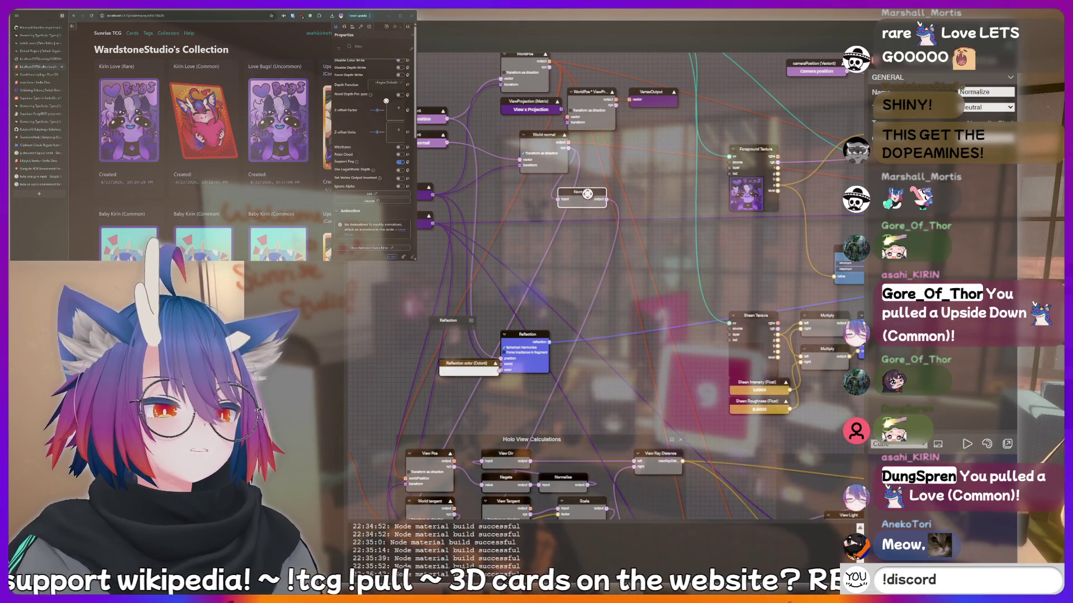
pyautogui.moveTo(577, 270)
pyautogui.mouseDown()
pyautogui.moveTo(594, 144)
pyautogui.moveTo(608, 172)
pyautogui.mouseUp()
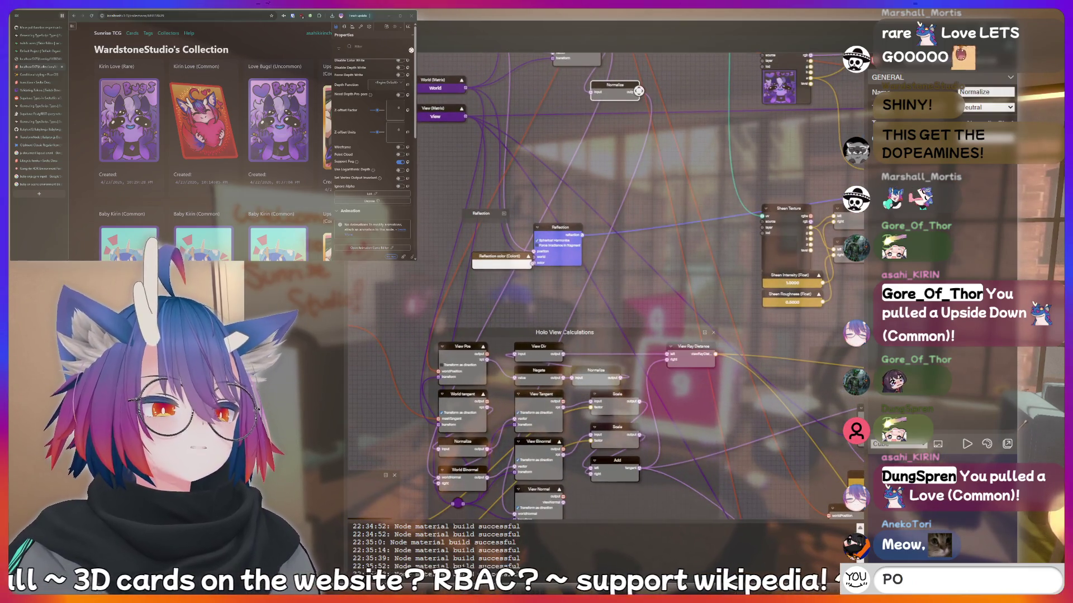
# Send a 'thinking hard' message in chat.
pyautogui.write('peepee poop')
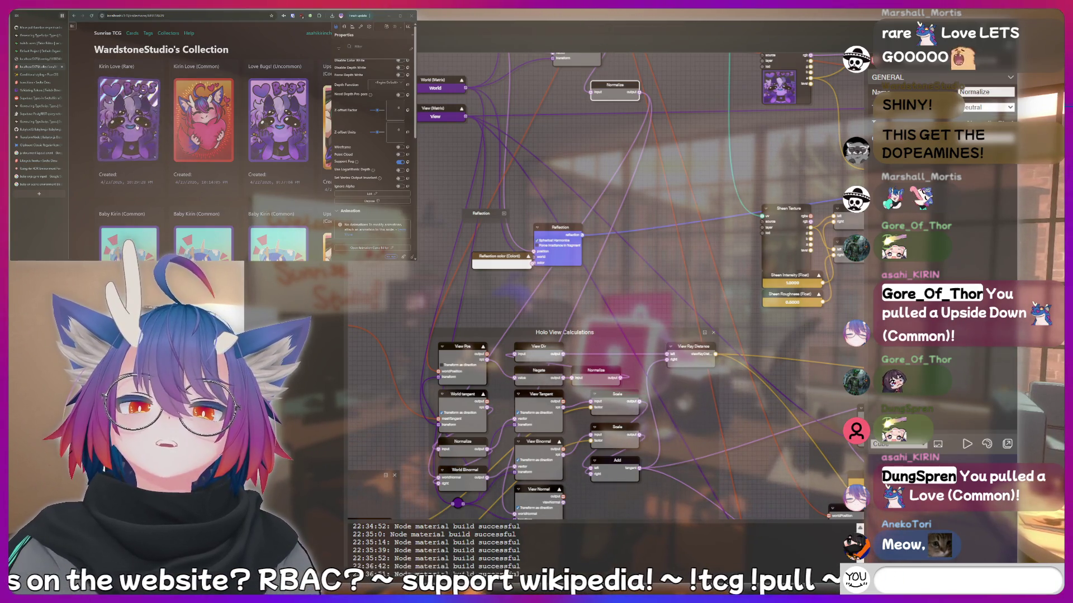
pyautogui.write('thinking')
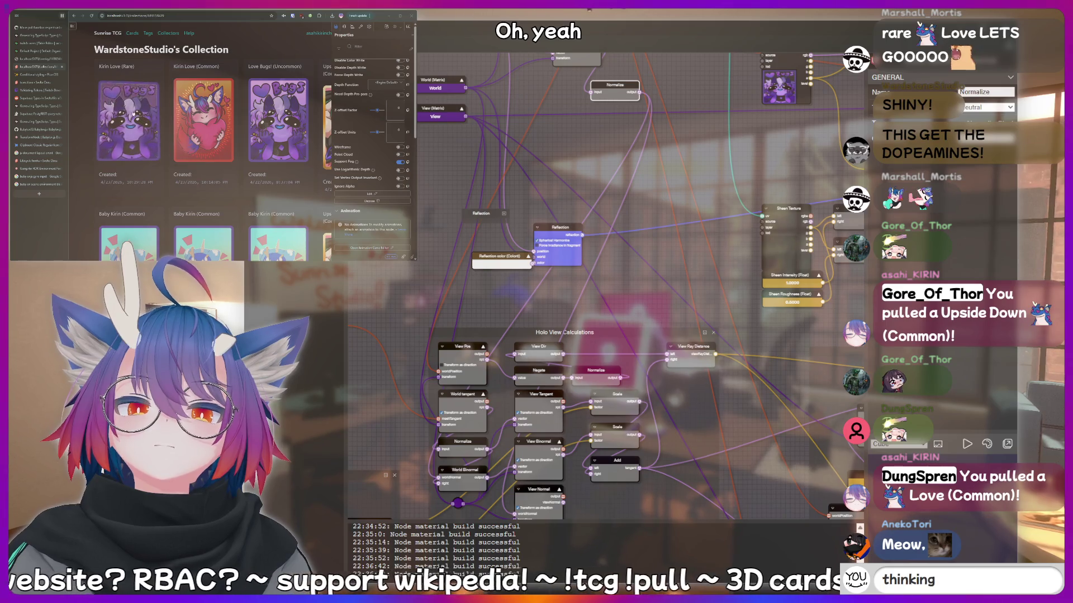
pyautogui.press('BackSpace')
pyautogui.press('BackSpace')
pyautogui.press('BackSpace')
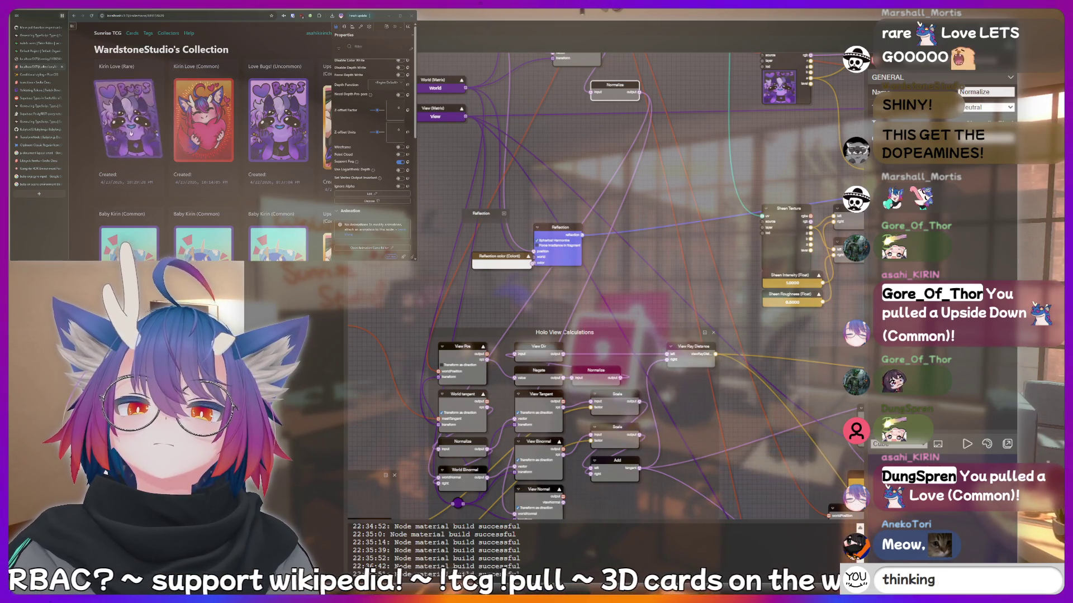
pyautogui.write('kirin is a botto')
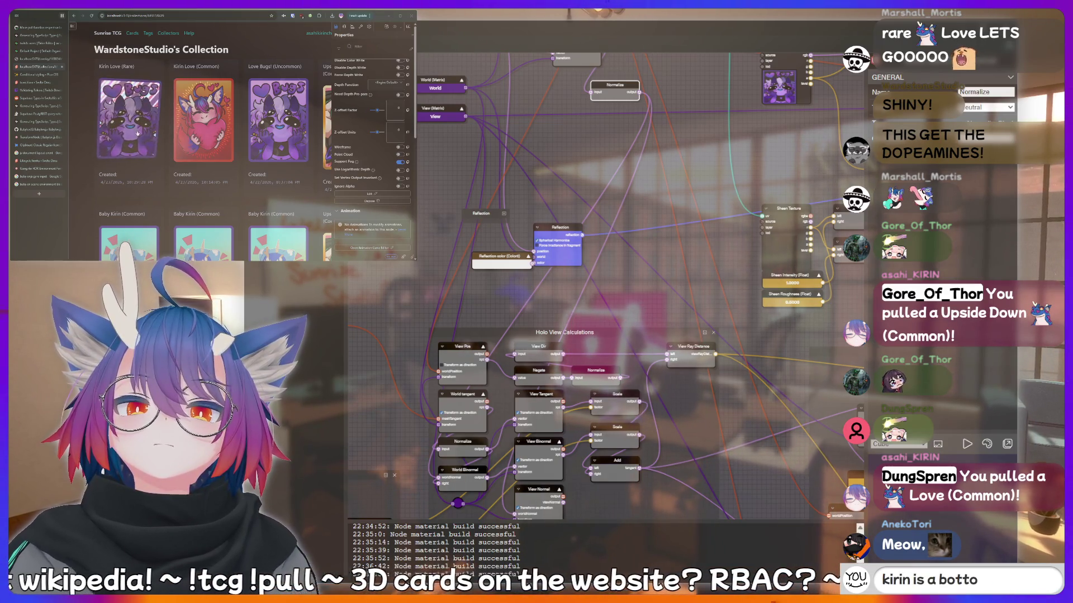
pyautogui.press('BackSpace')
pyautogui.press('BackSpace')
pyautogui.write('thinking hard')
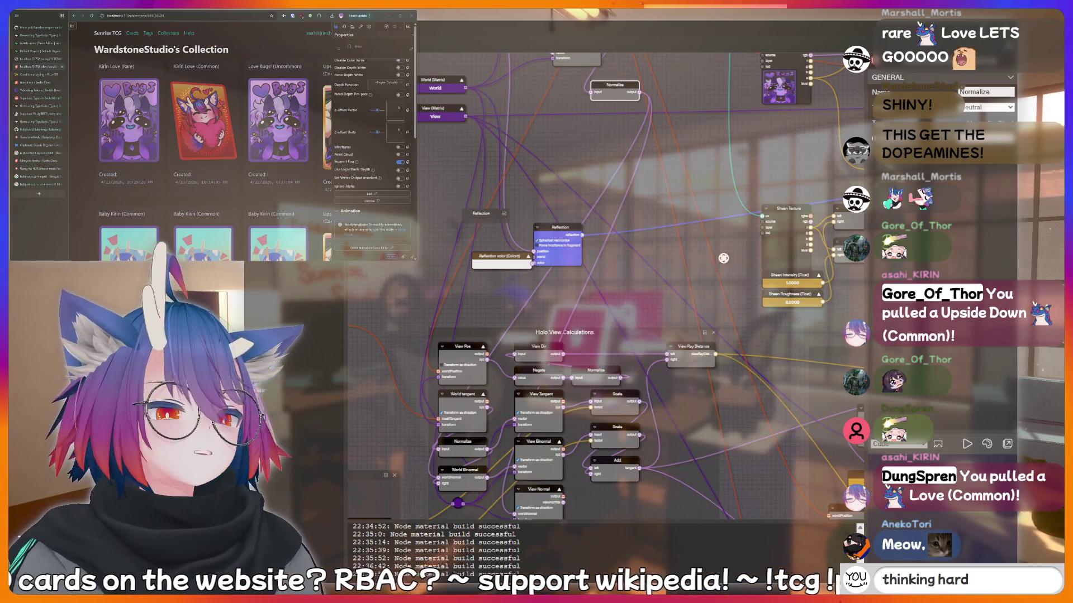
pyautogui.press('Return')
# Place the Normalize node directly below World normal at the top of the graph.
pyautogui.write('!')
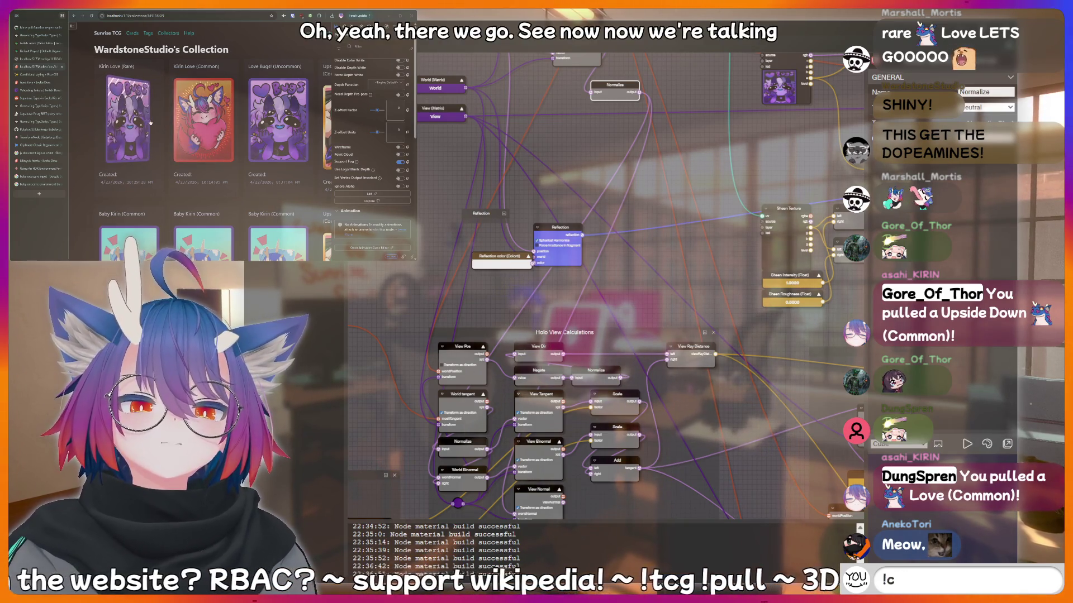
pyautogui.write('charity')
pyautogui.moveTo(696, 160); pyautogui.dragTo(601, 288)
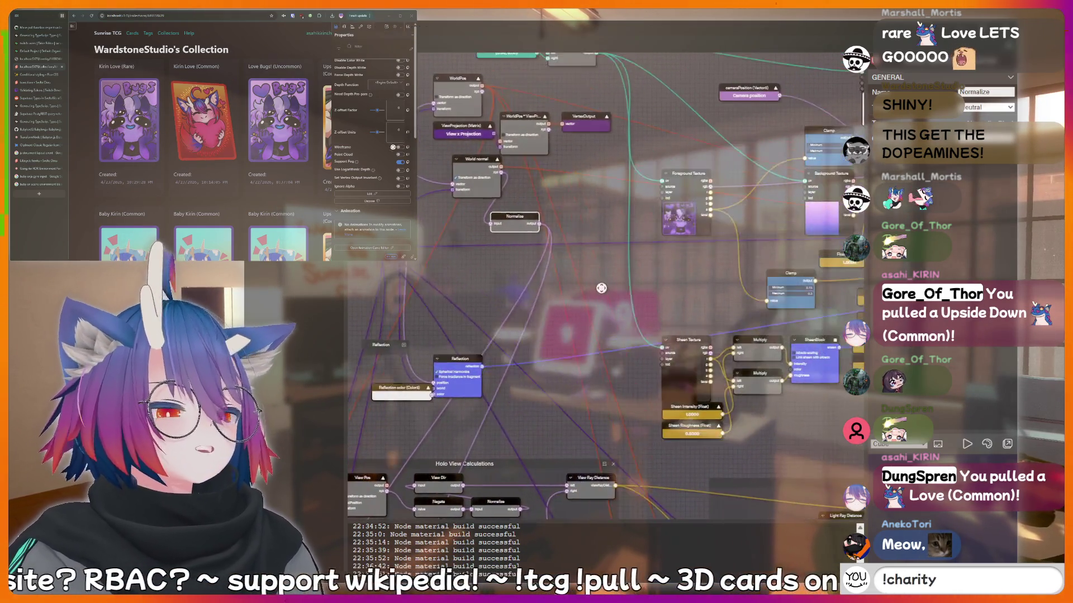
pyautogui.press('Return')
pyautogui.moveTo(523, 216)
pyautogui.mouseDown()
pyautogui.moveTo(485, 207)
pyautogui.moveTo(655, 154)
pyautogui.mouseUp()
# Pan and zoom out to the lighting nodes on the right, typing '!fish' and '!disco' in chat.
pyautogui.write('nge')
pyautogui.press('BackSpace')
pyautogui.press('BackSpace')
pyautogui.press('BackSpace')
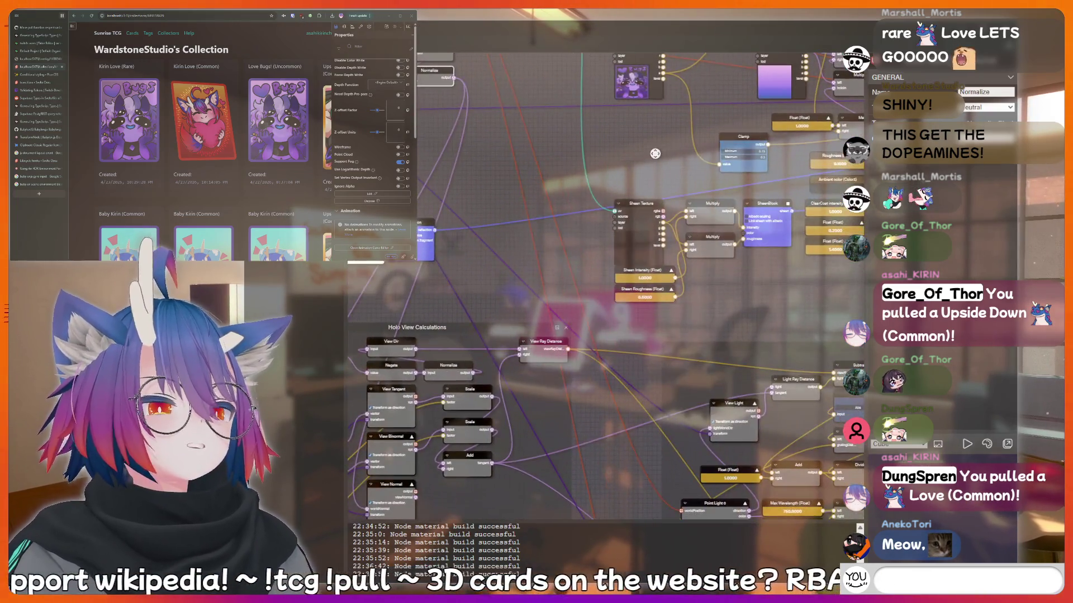
pyautogui.write('hiii')
pyautogui.press('BackSpace')
pyautogui.press('BackSpace')
pyautogui.press('BackSpace')
pyautogui.write('!fi')
pyautogui.moveTo(485, 287); pyautogui.dragTo(624, 157)
pyautogui.write('sh')
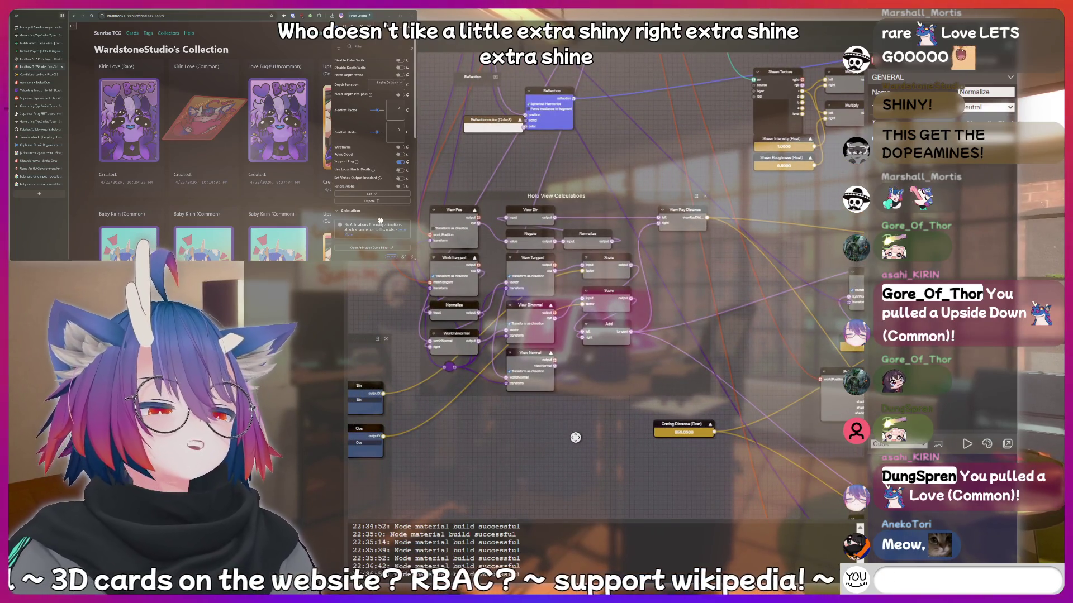
pyautogui.write('!fi')
pyautogui.scroll(-3, 578, 438)
pyautogui.write('sh')
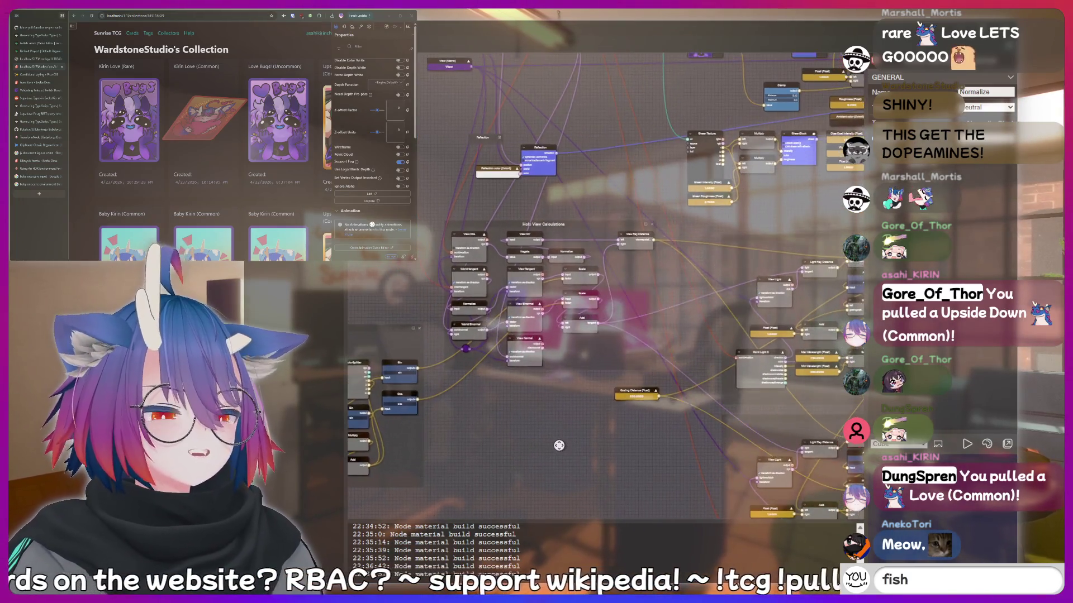
pyautogui.press('Return')
pyautogui.write('f')
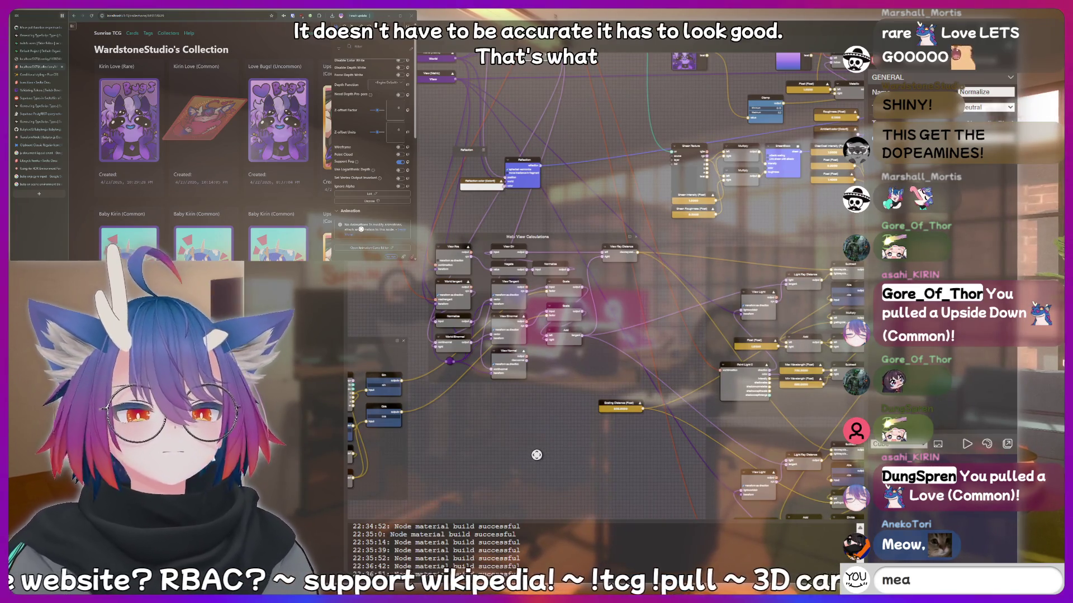
pyautogui.write('t')
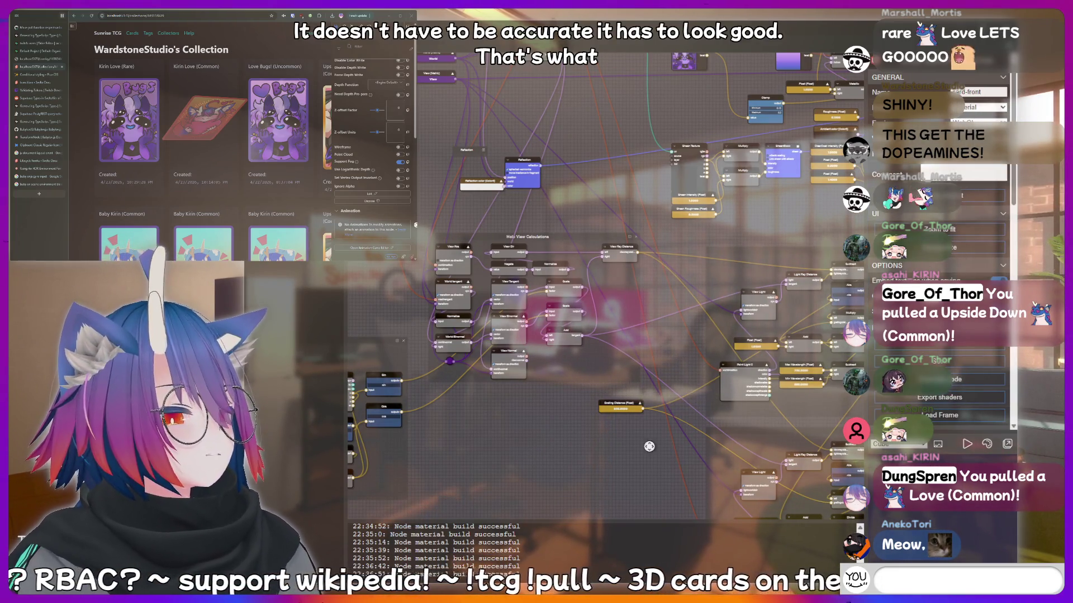
pyautogui.write('L')
pyautogui.moveTo(512, 474); pyautogui.dragTo(532, 476)
pyautogui.press('BackSpace')
pyautogui.press('BackSpace')
pyautogui.press('BackSpace')
pyautogui.write('!disco')
pyautogui.scroll(-2, 615, 447)
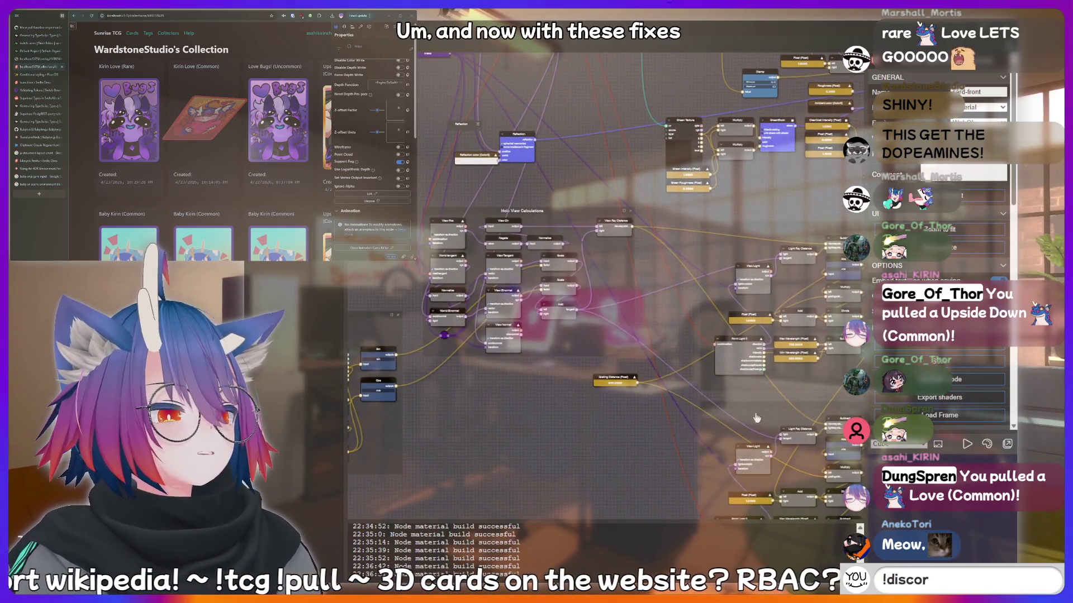
# Draft and clear several chat messages while the holographic material finishes building.
pyautogui.press('BackSpace')
pyautogui.press('BackSpace')
pyautogui.press('BackSpace')
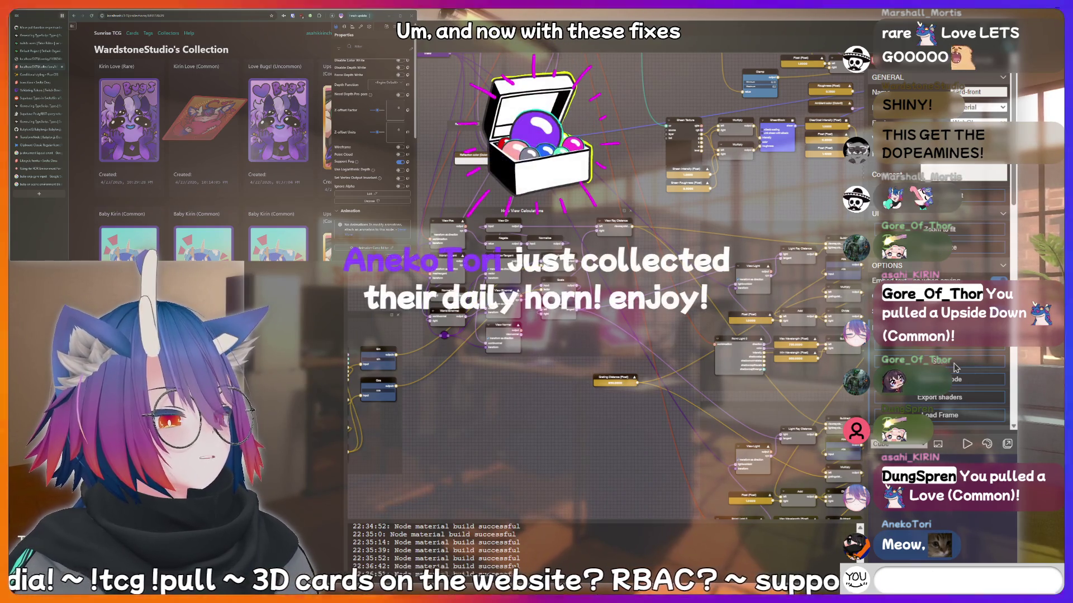
pyautogui.write('!bottom')
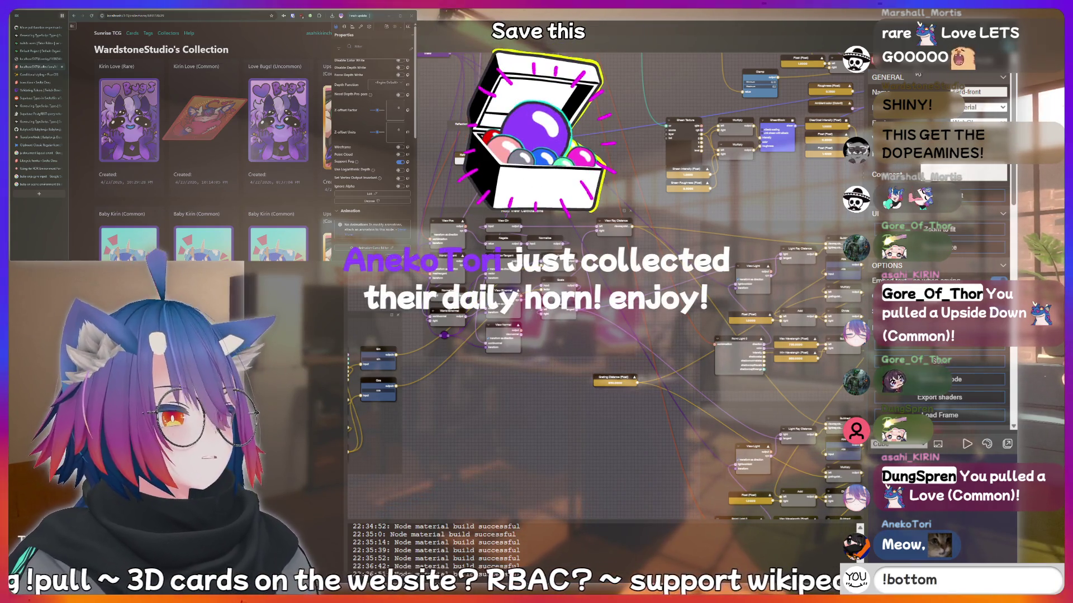
pyautogui.press('BackSpace')
pyautogui.press('BackSpace')
pyautogui.press('BackSpace')
pyautogui.press('BackSpace')
pyautogui.press('BackSpace')
pyautogui.press('BackSpace')
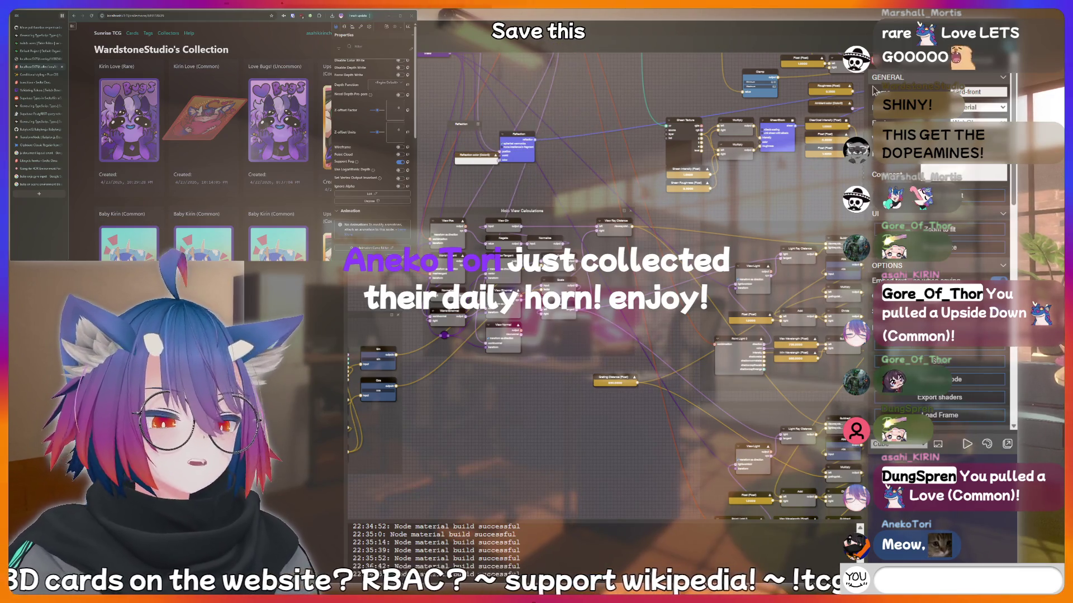
pyautogui.write('kirin is a bottom')
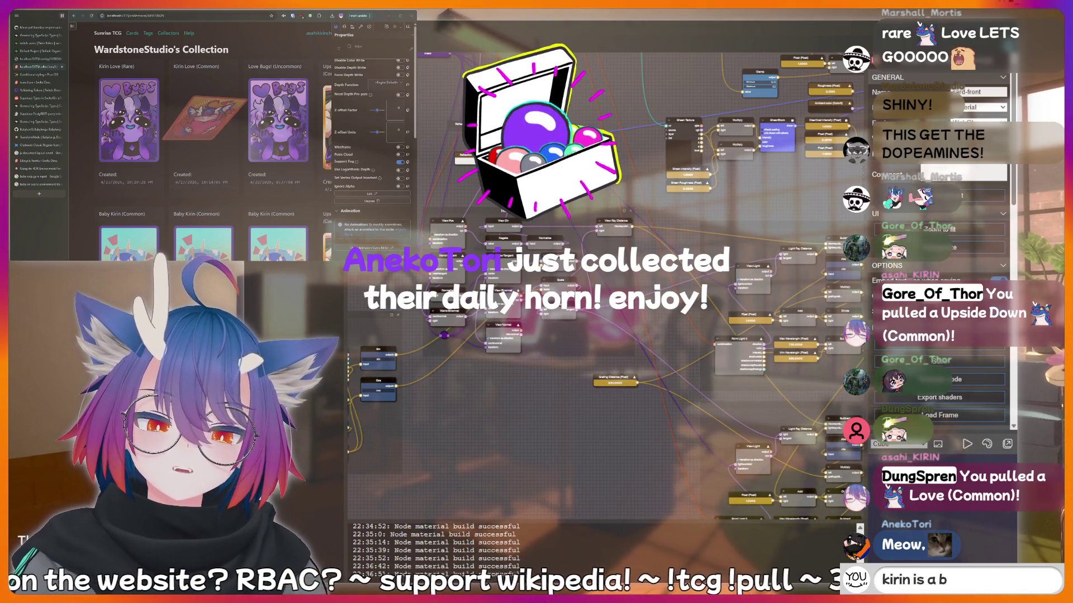
pyautogui.press('BackSpace')
pyautogui.press('BackSpace')
pyautogui.press('BackSpace')
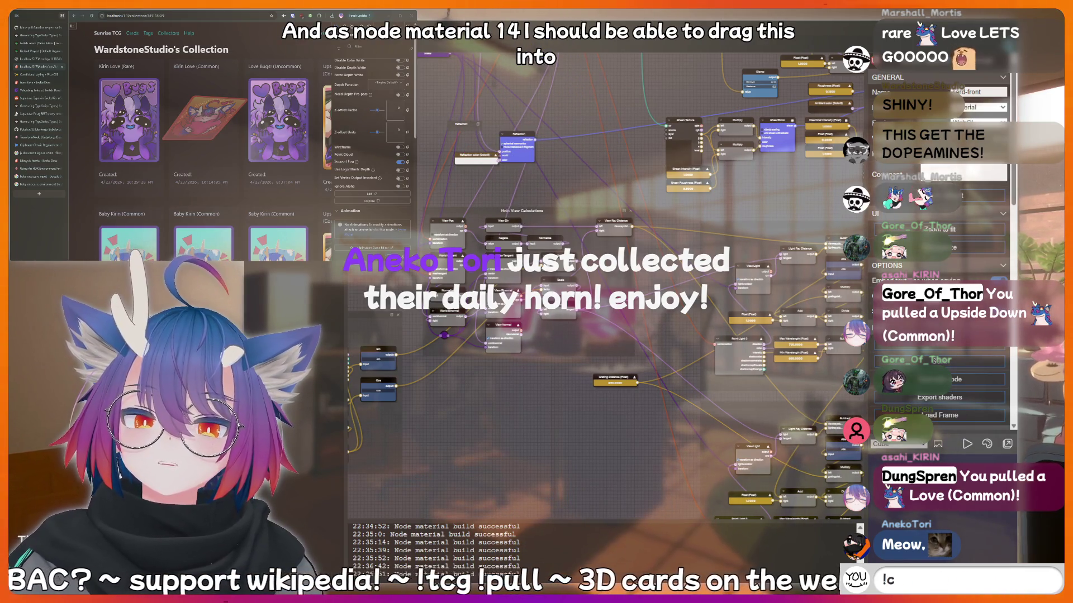
pyautogui.write('clip')
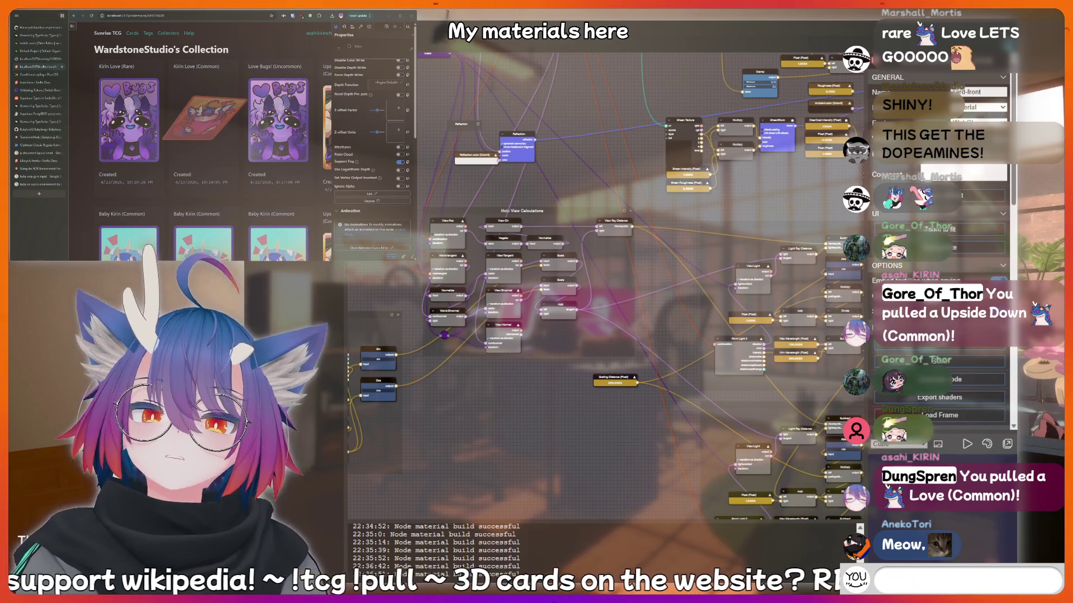
pyautogui.write('king ha')
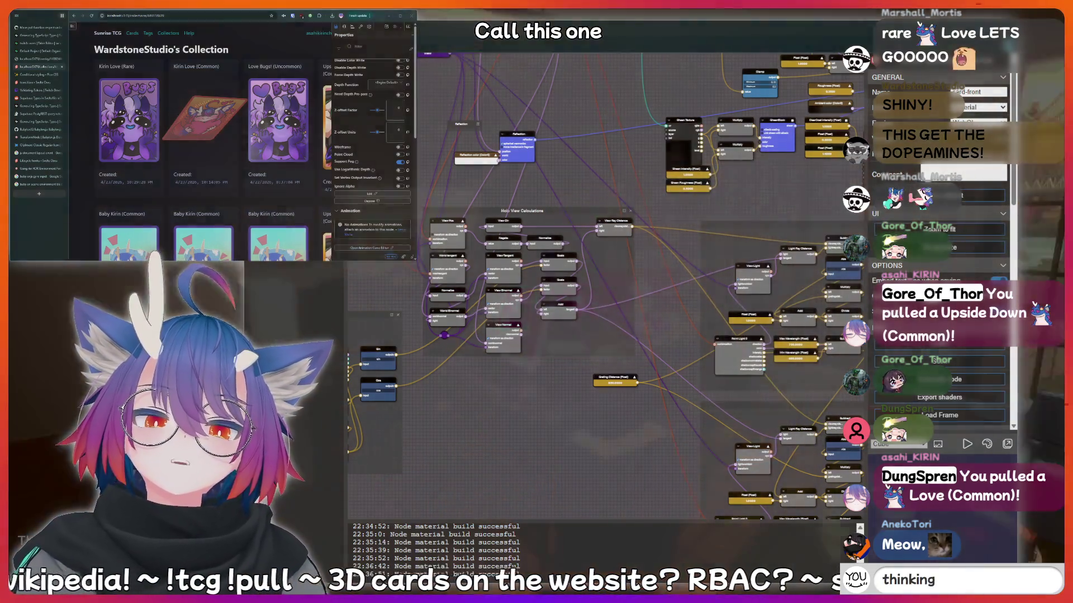
pyautogui.press('BackSpace')
pyautogui.press('BackSpace')
pyautogui.write('th')
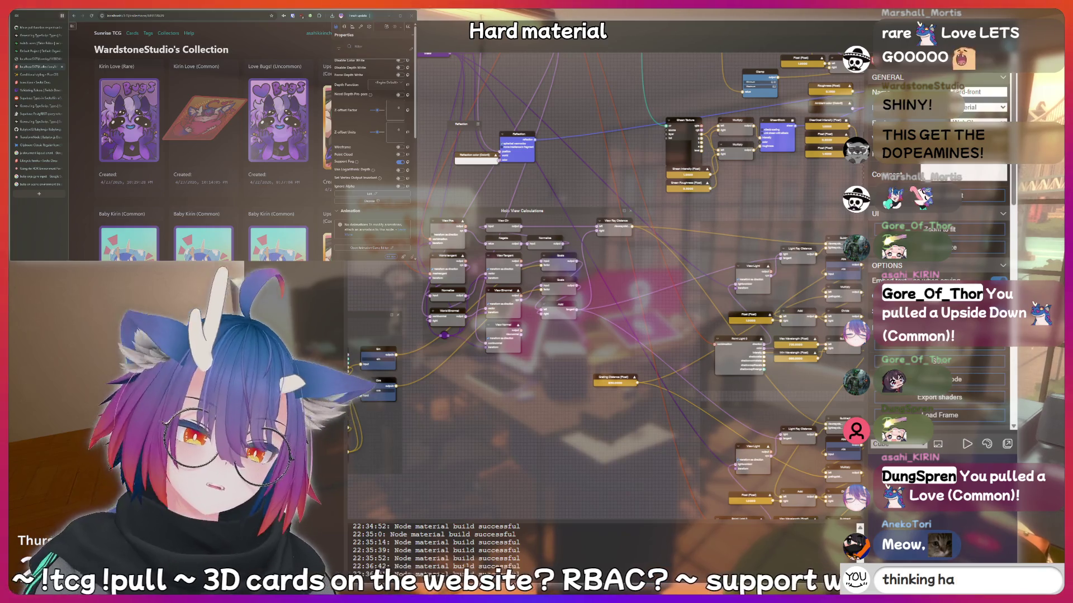
pyautogui.press('BackSpace')
pyautogui.press('BackSpace')
pyautogui.write('AAAAAA')
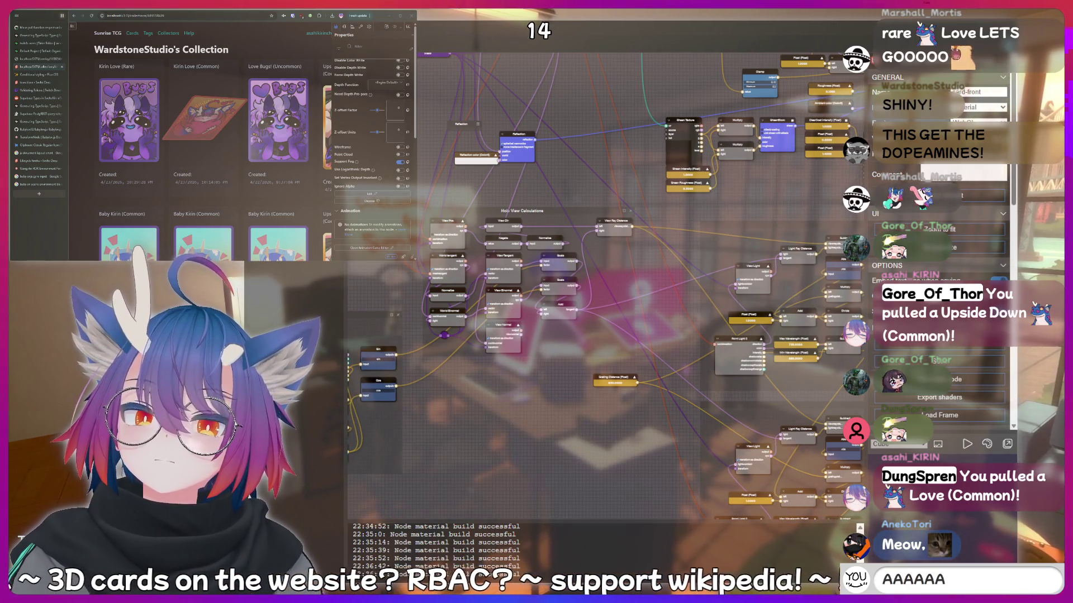
pyautogui.write('H')
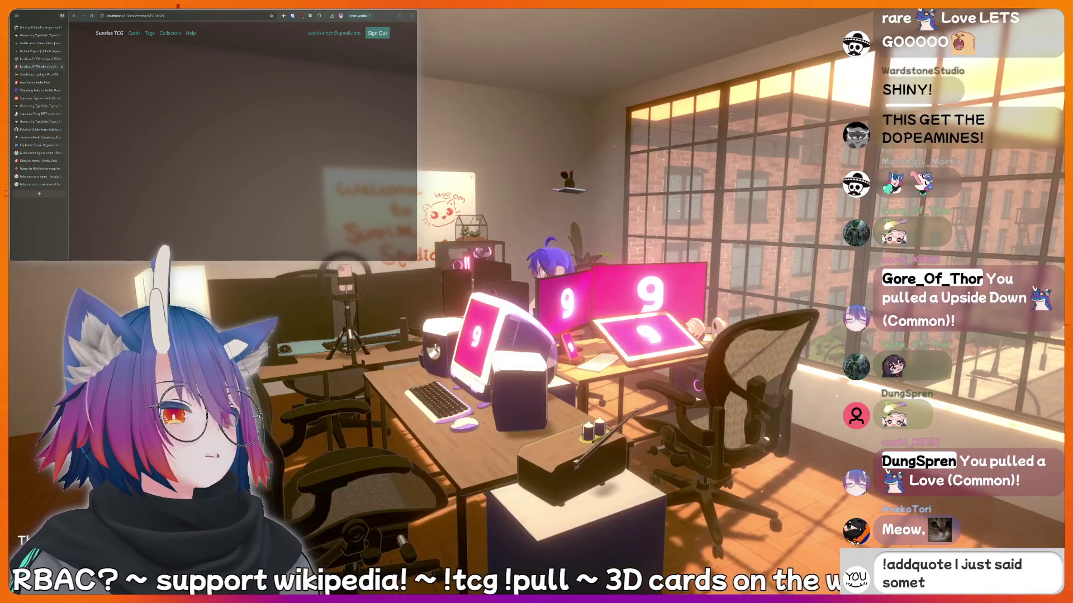
# Reload the collection page to load the new holographic material.
pyautogui.click(92, 15)
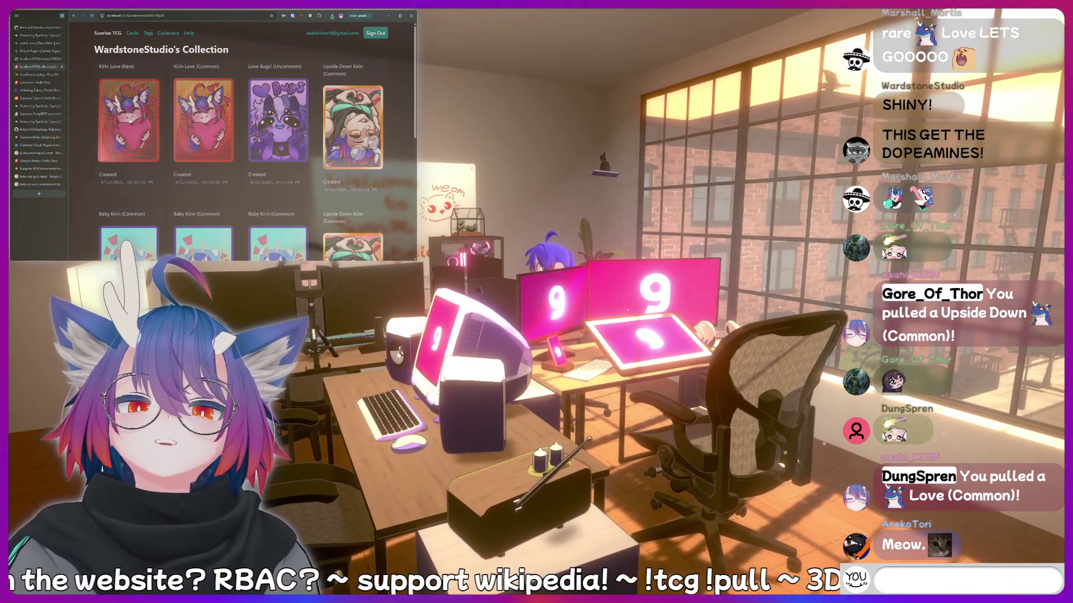
pyautogui.write('thinking')
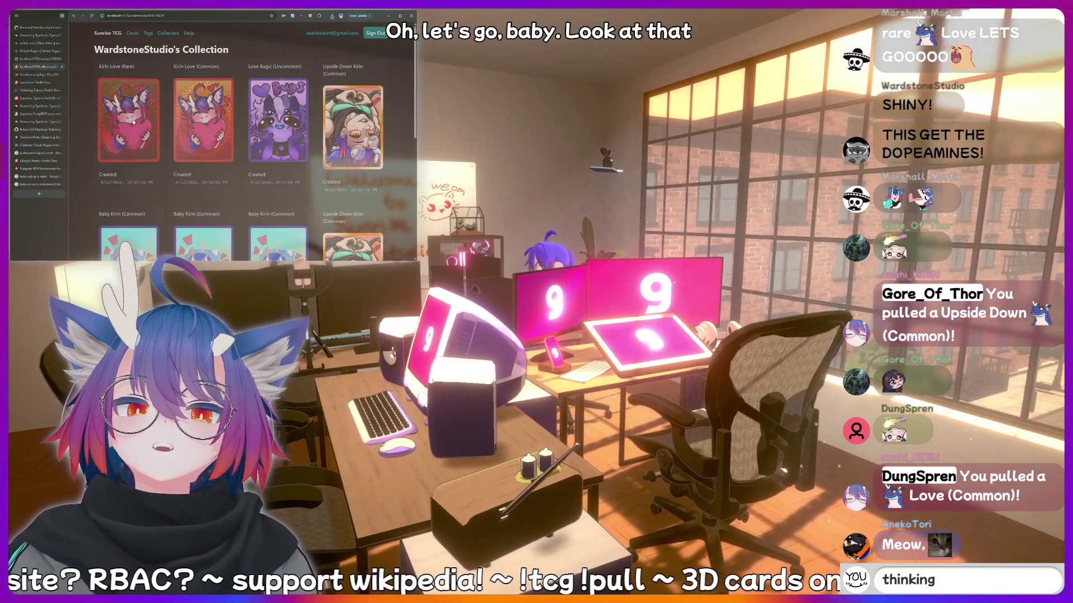
pyautogui.press('BackSpace')
pyautogui.press('BackSpace')
pyautogui.press('BackSpace')
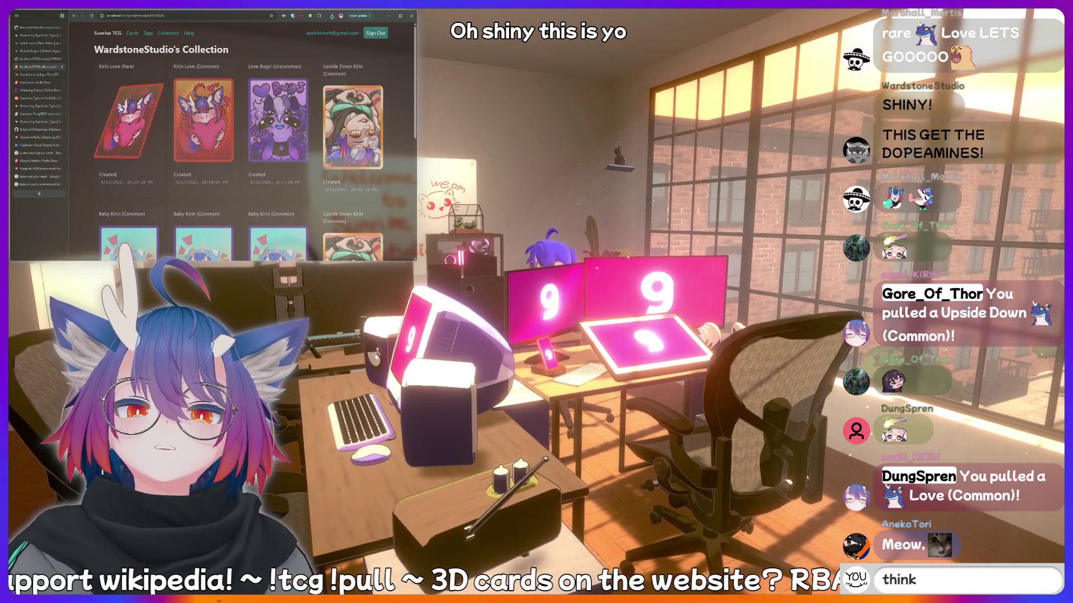
pyautogui.write('ing hard')
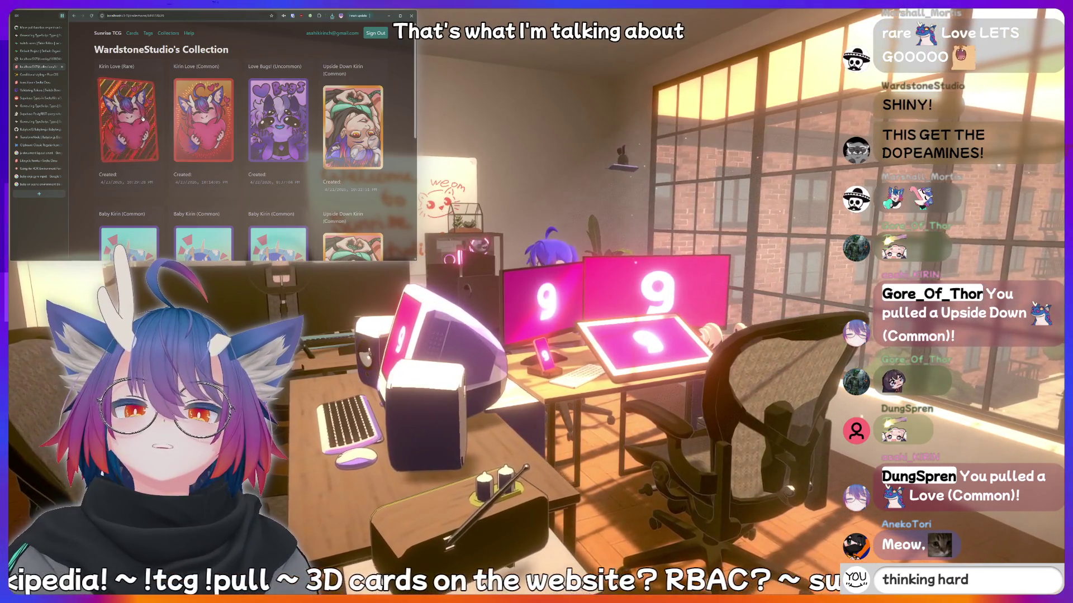
pyautogui.write('!cl')
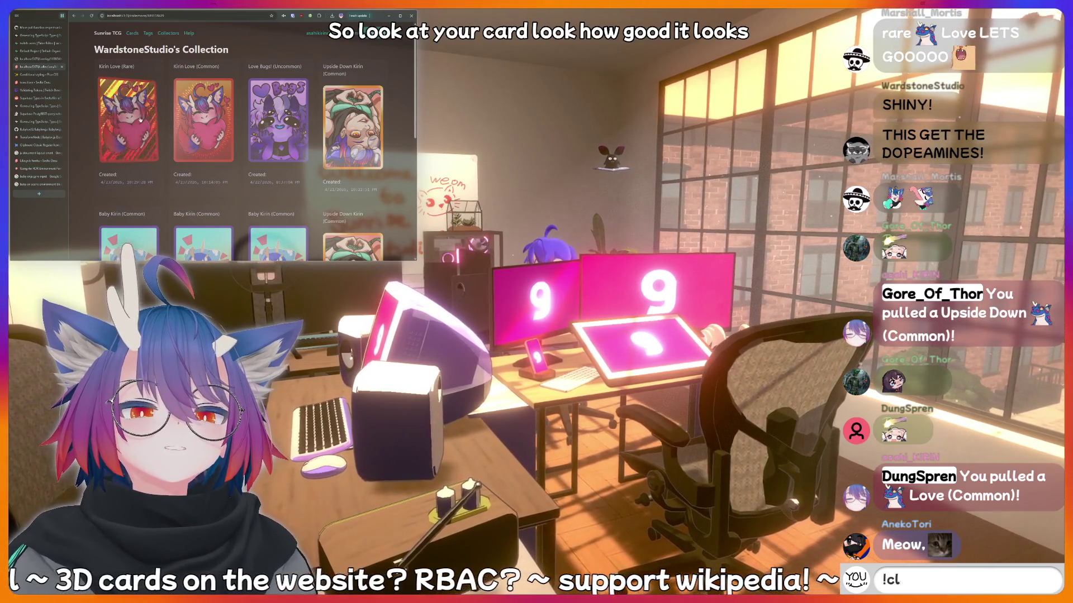
pyautogui.write('ipish')
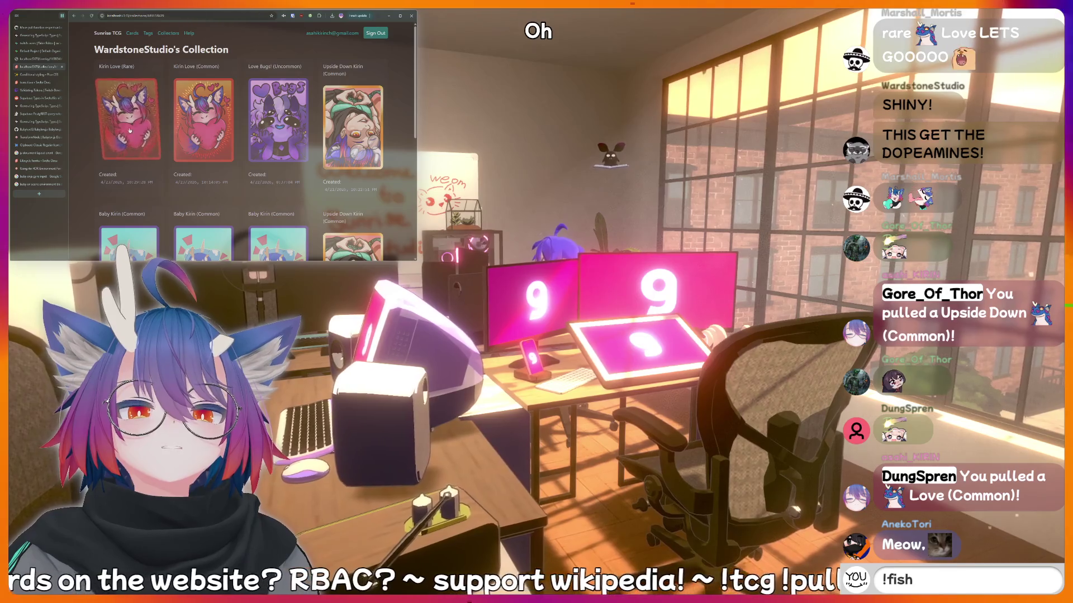
pyautogui.press('BackSpace')
pyautogui.press('BackSpace')
pyautogui.press('BackSpace')
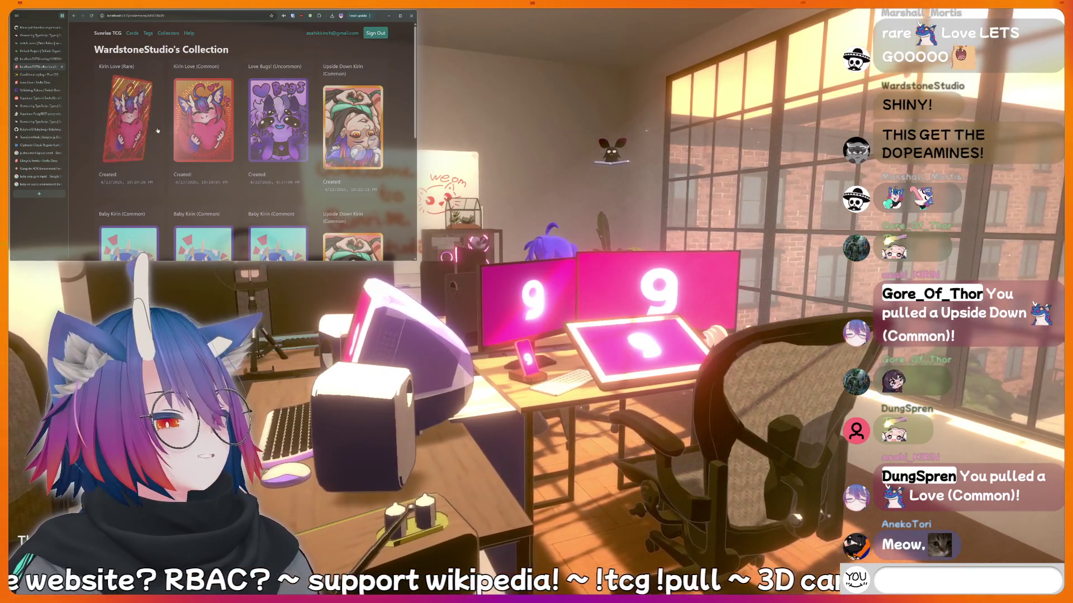
pyautogui.write('!bottom')
pyautogui.press('BackSpace')
pyautogui.press('BackSpace')
pyautogui.press('BackSpace')
pyautogui.write('meat')
pyautogui.press('BackSpace')
pyautogui.press('BackSpace')
pyautogui.press('BackSpace')
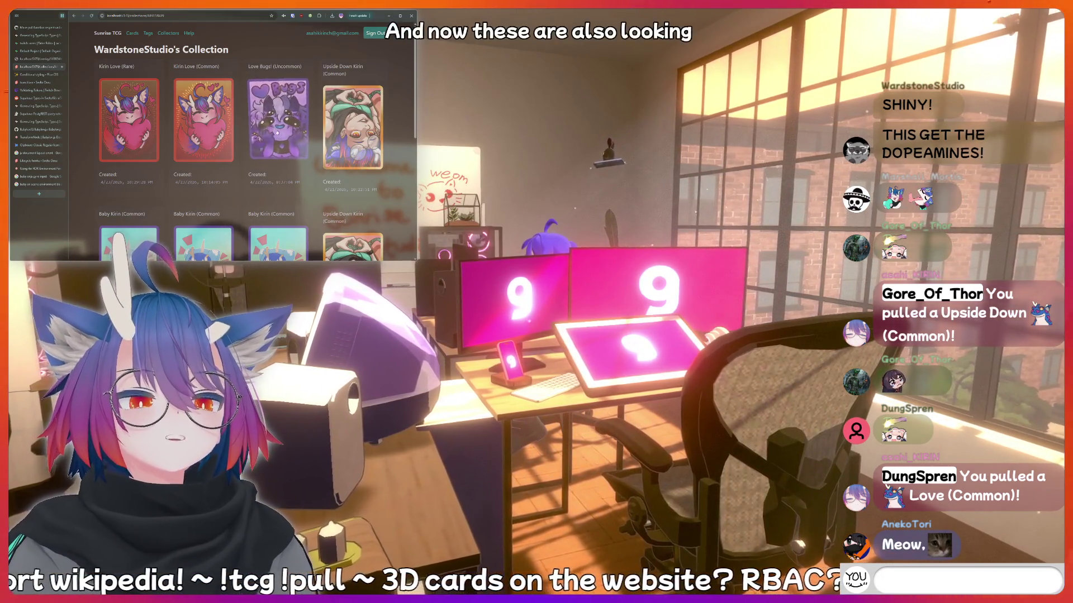
# Send the '!addquote I just said something sussy that should be recorded forever!' chat command.
pyautogui.write('!addquote I just said')
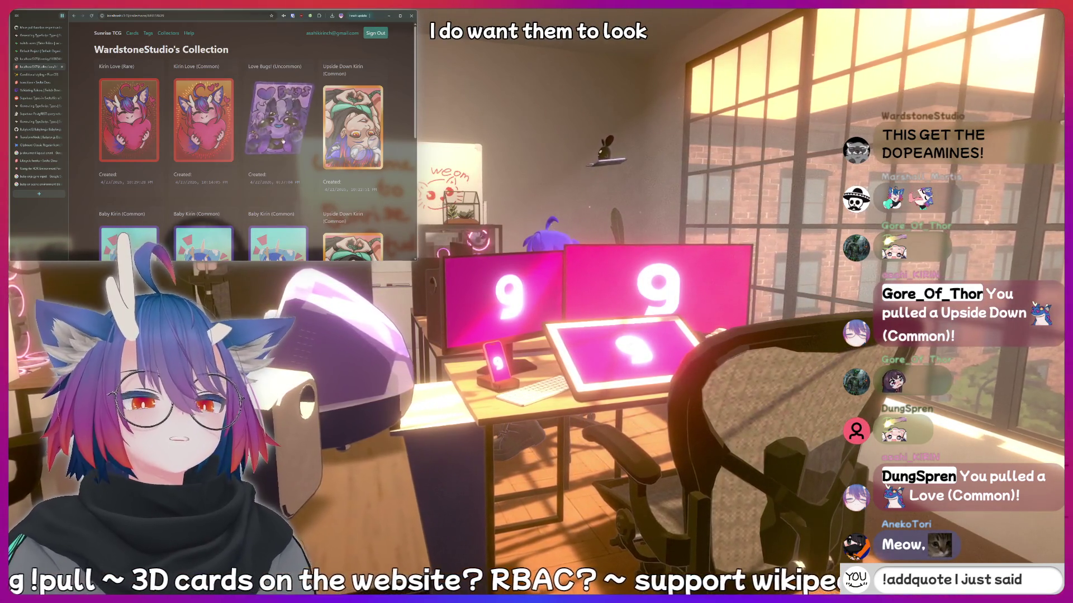
pyautogui.write(' somethi')
pyautogui.scroll(-5, 244, 179)
pyautogui.write('ng sussy that')
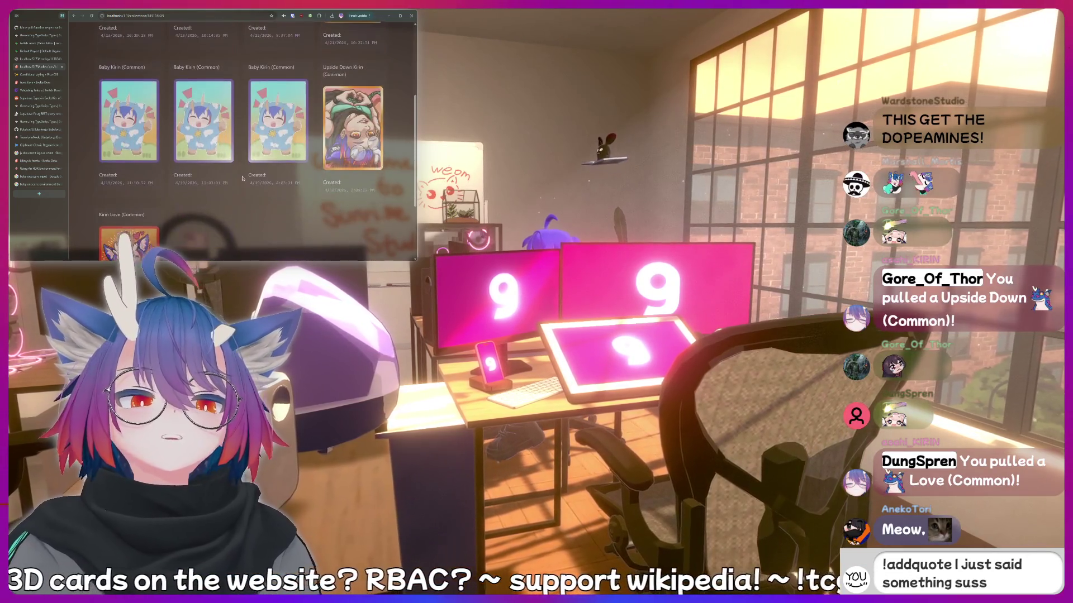
pyautogui.scroll(5, 244, 178)
pyautogui.write(' shoul')
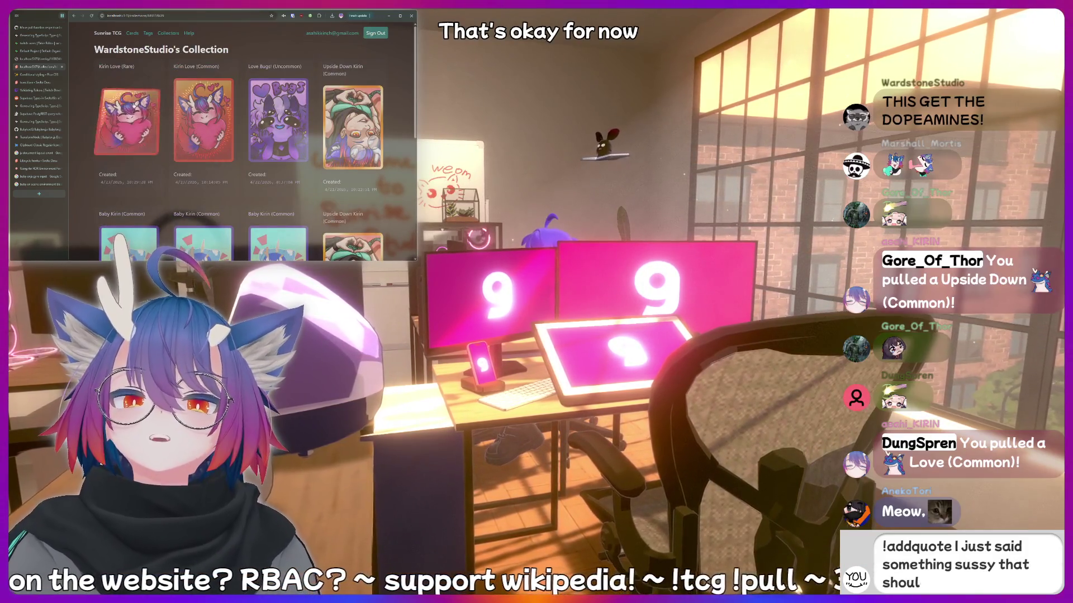
pyautogui.write('d be recorded')
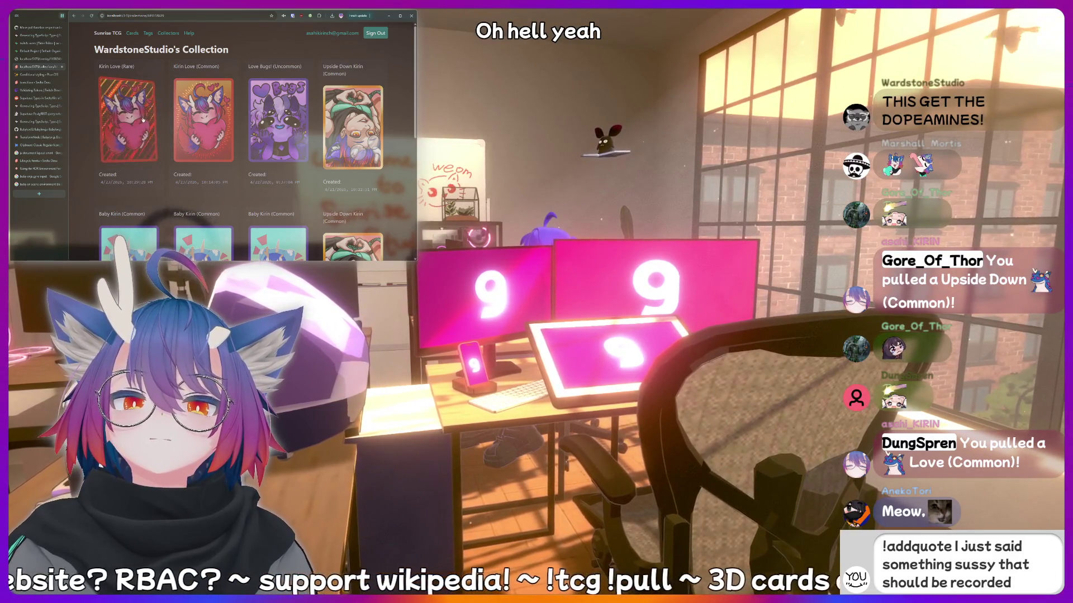
pyautogui.write(' forever!')
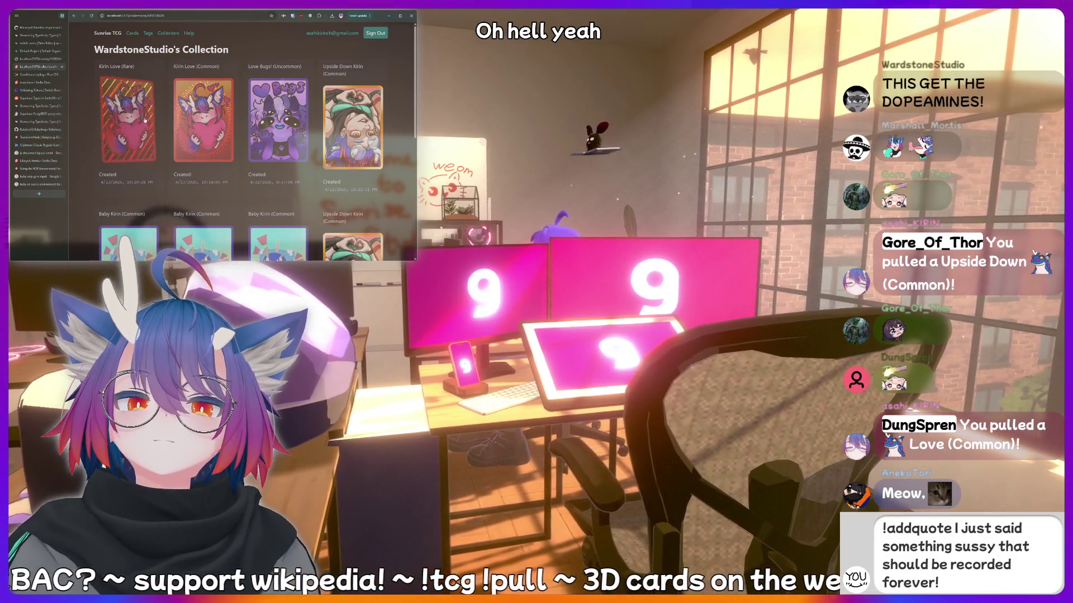
pyautogui.press('Return')
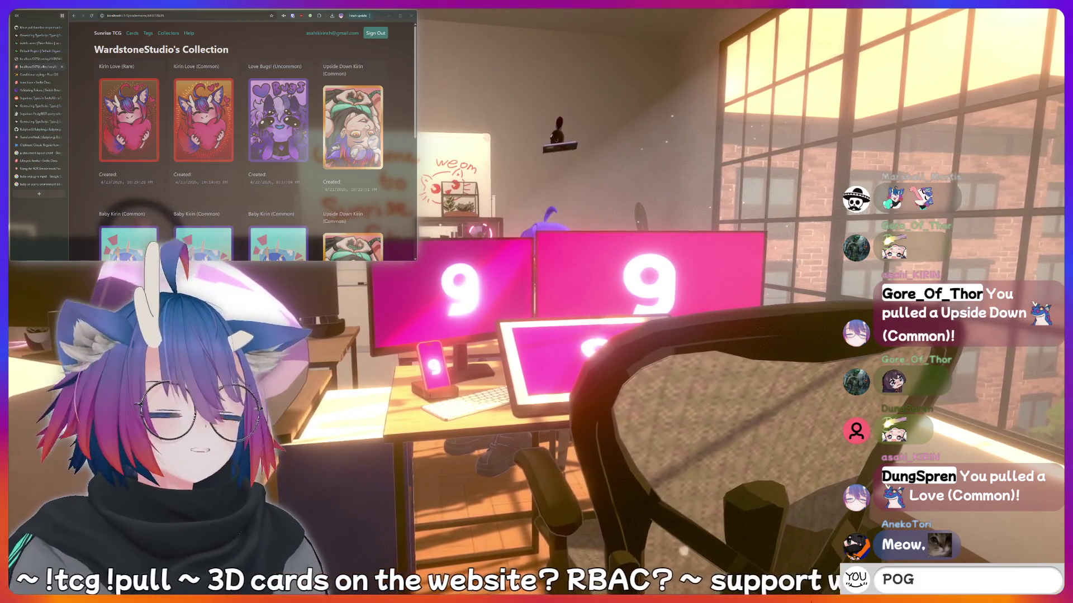
# Send the '!lurk' and '!charity' chat commands.
pyautogui.press('Return')
pyautogui.write('!')
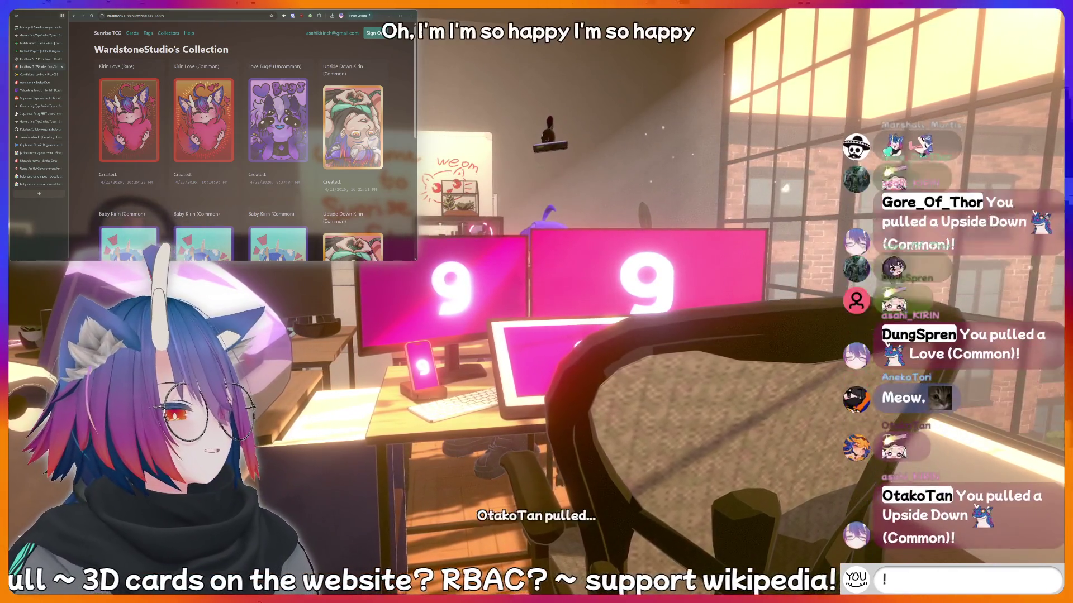
pyautogui.write('lurk')
pyautogui.press('Return')
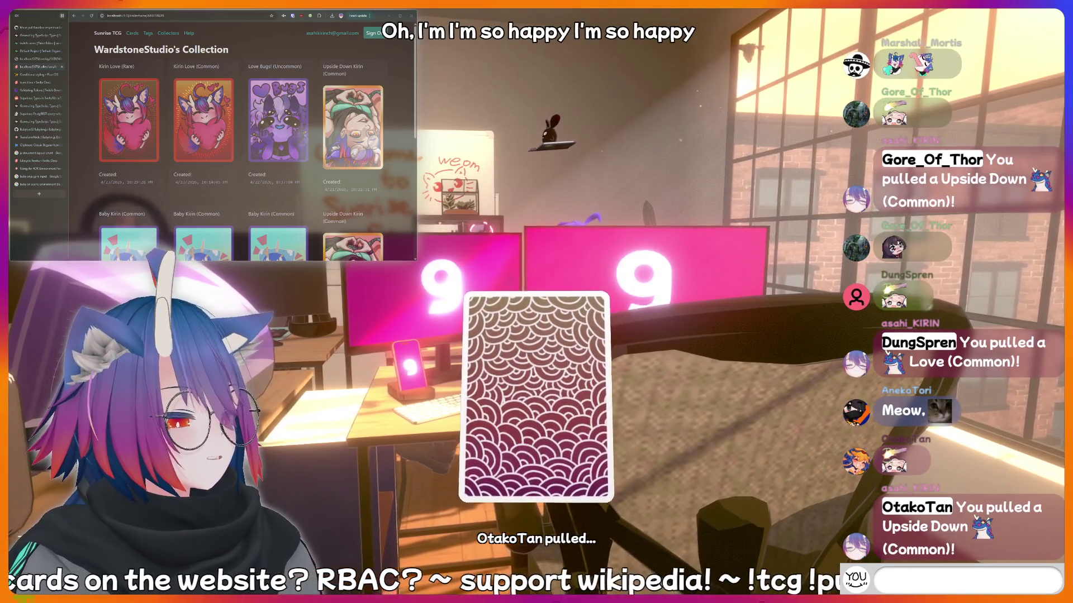
pyautogui.write('thinking har')
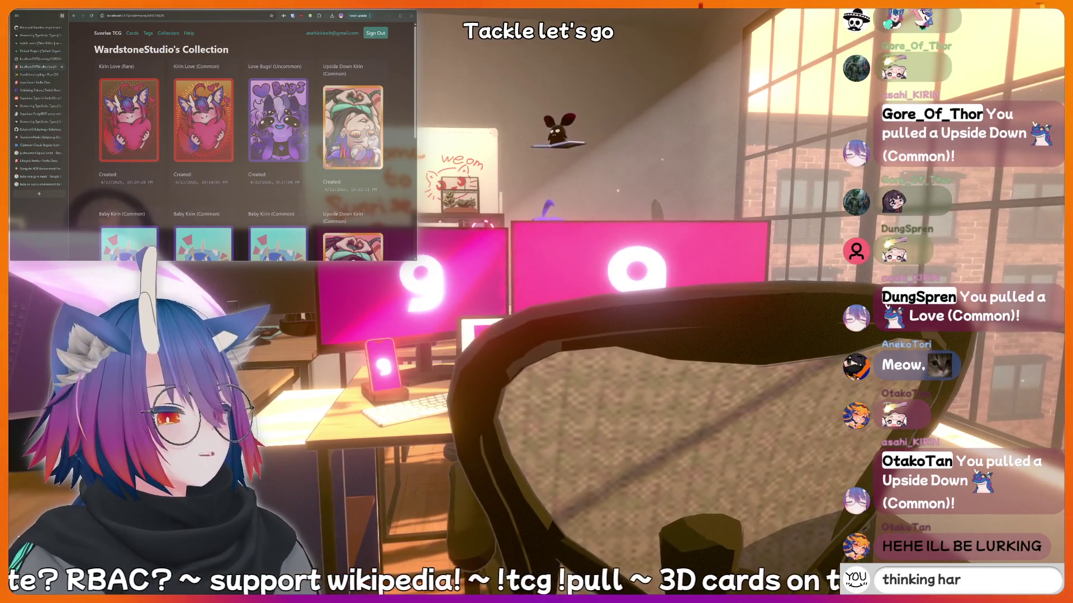
pyautogui.press('Return')
pyautogui.write('th')
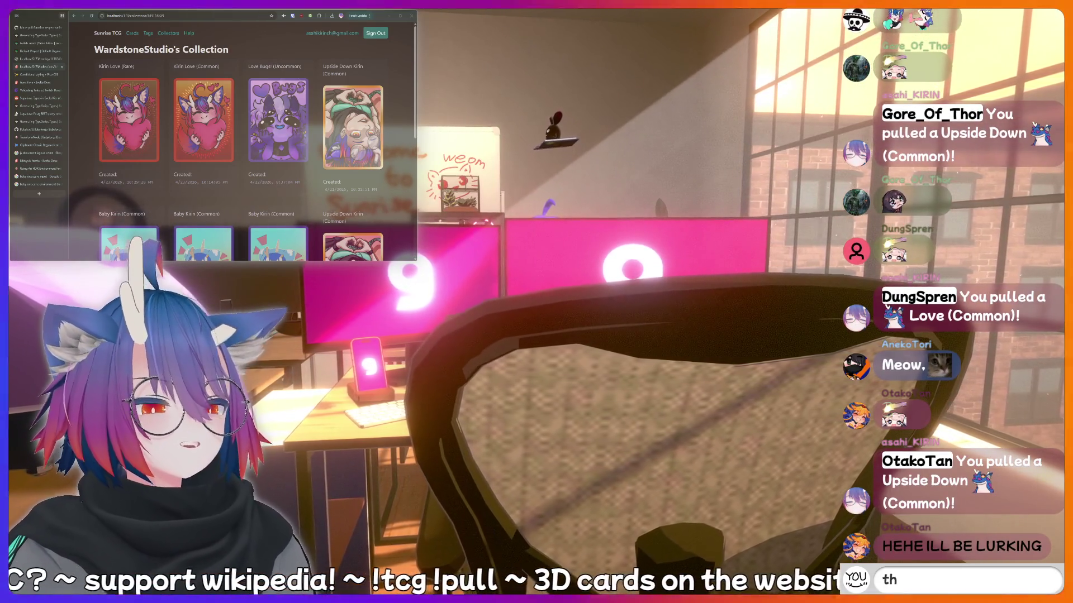
pyautogui.write('inking hard')
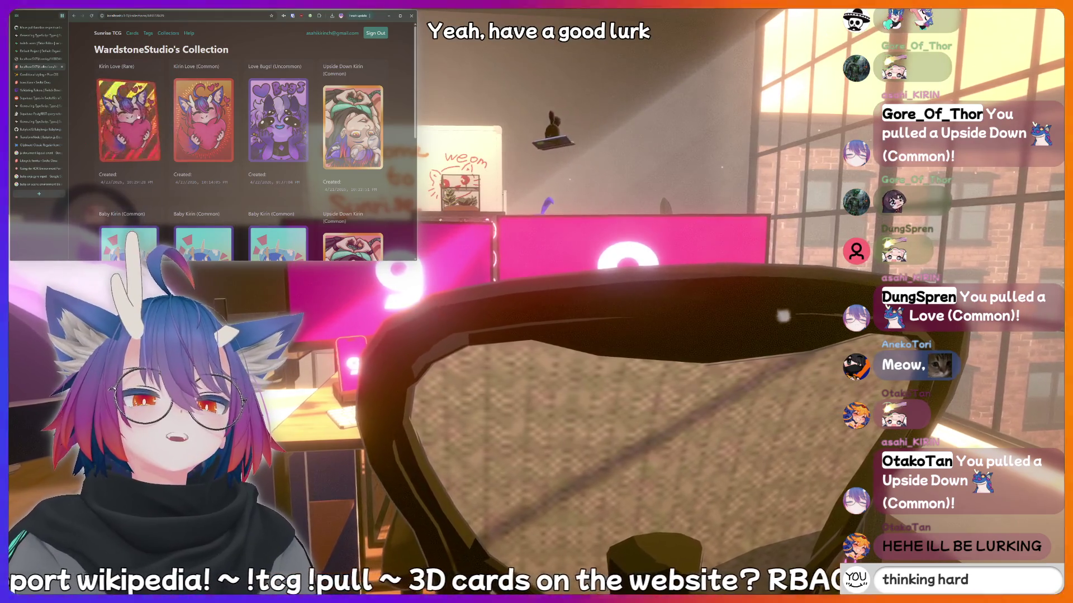
pyautogui.press('BackSpace')
pyautogui.press('BackSpace')
pyautogui.press('BackSpace')
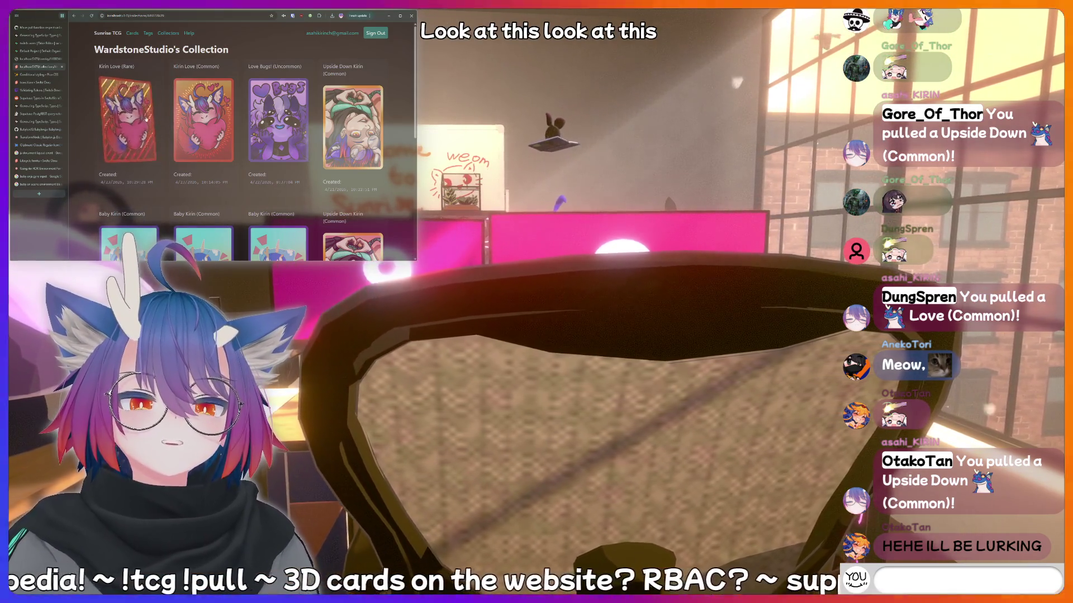
pyautogui.write('hiii')
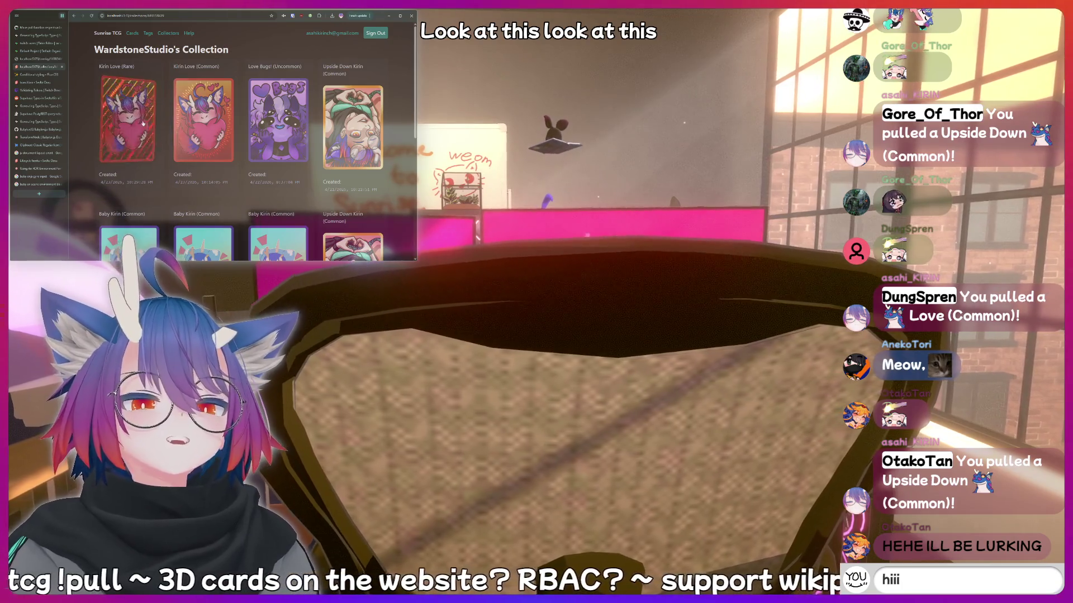
pyautogui.press('BackSpace')
pyautogui.press('BackSpace')
pyautogui.press('BackSpace')
pyautogui.write('!lurk')
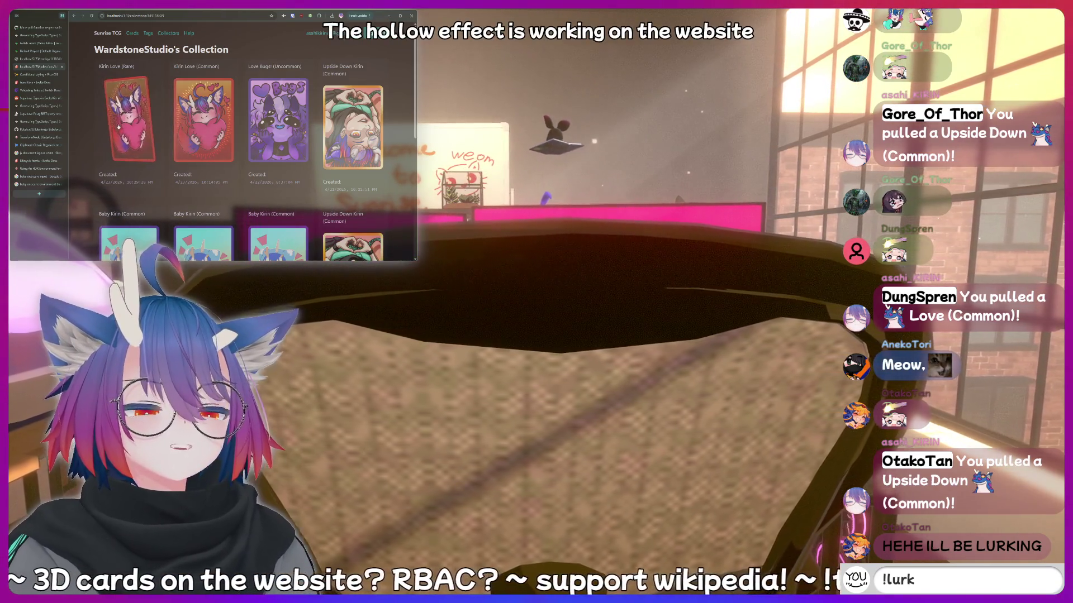
pyautogui.press('Return')
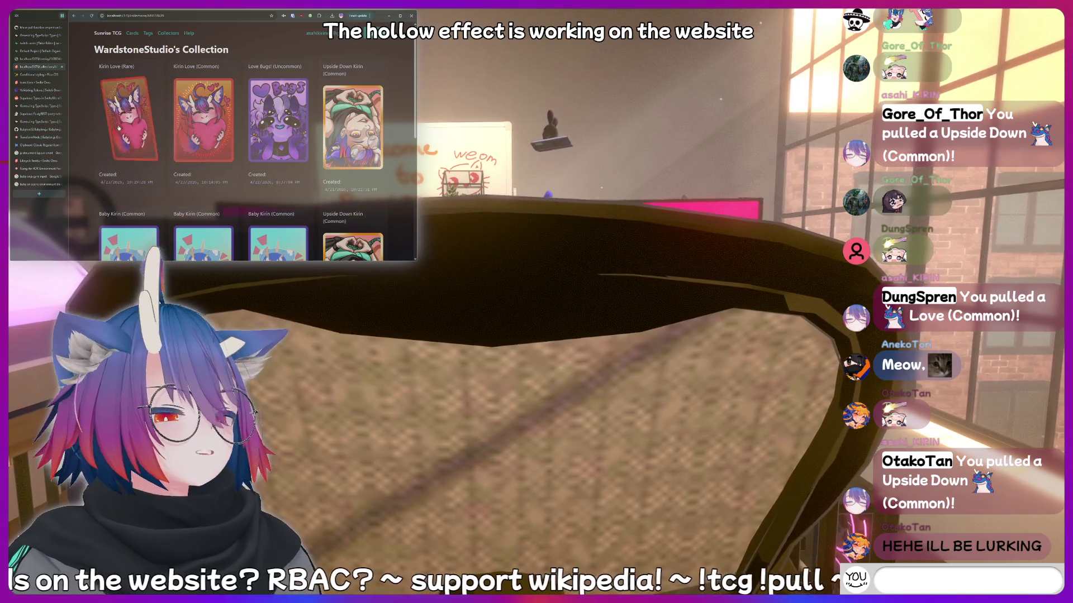
pyautogui.write('!charity')
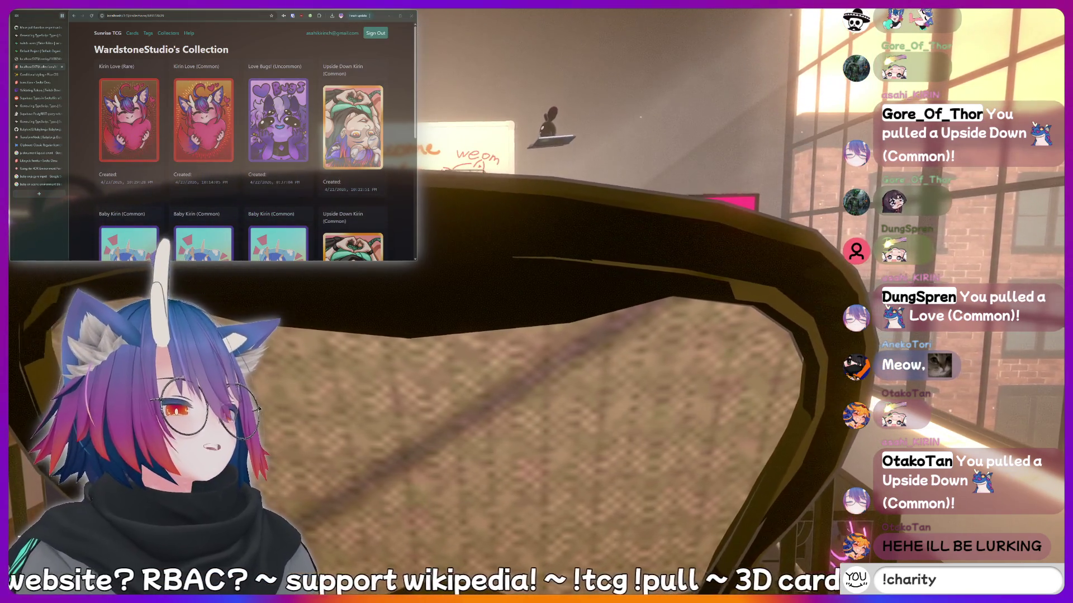
pyautogui.press('Return')
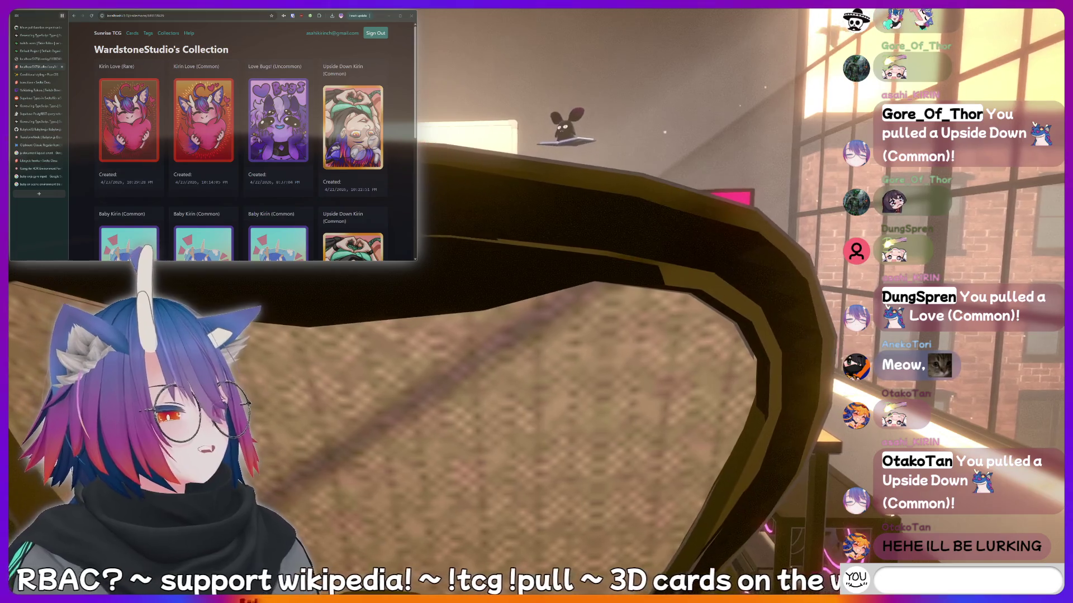
# Open the scene inspector over the reloaded card collection page.
pyautogui.write('!discord')
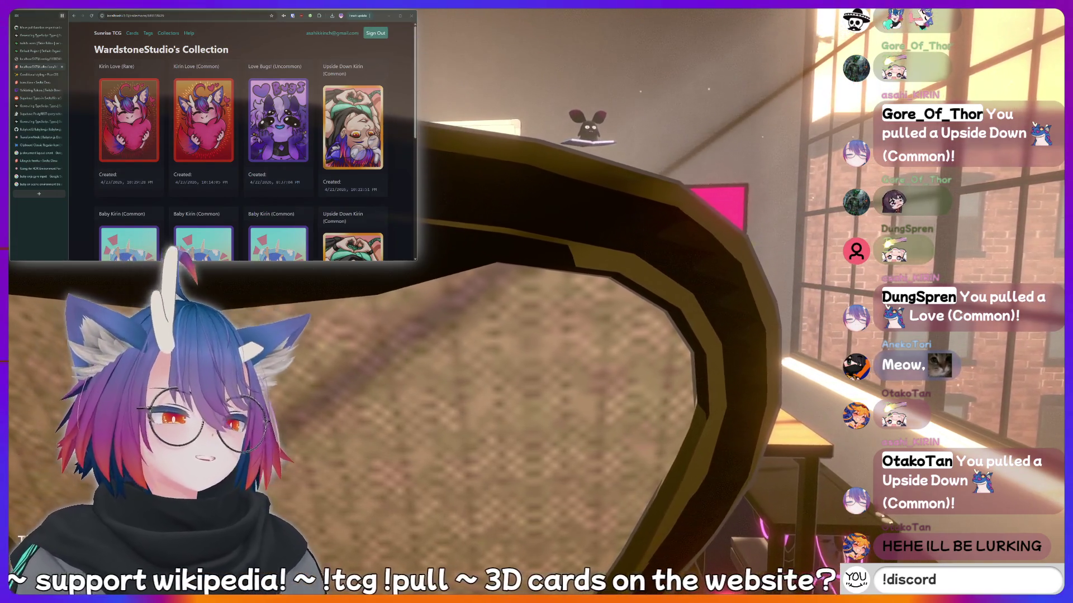
pyautogui.write('!d')
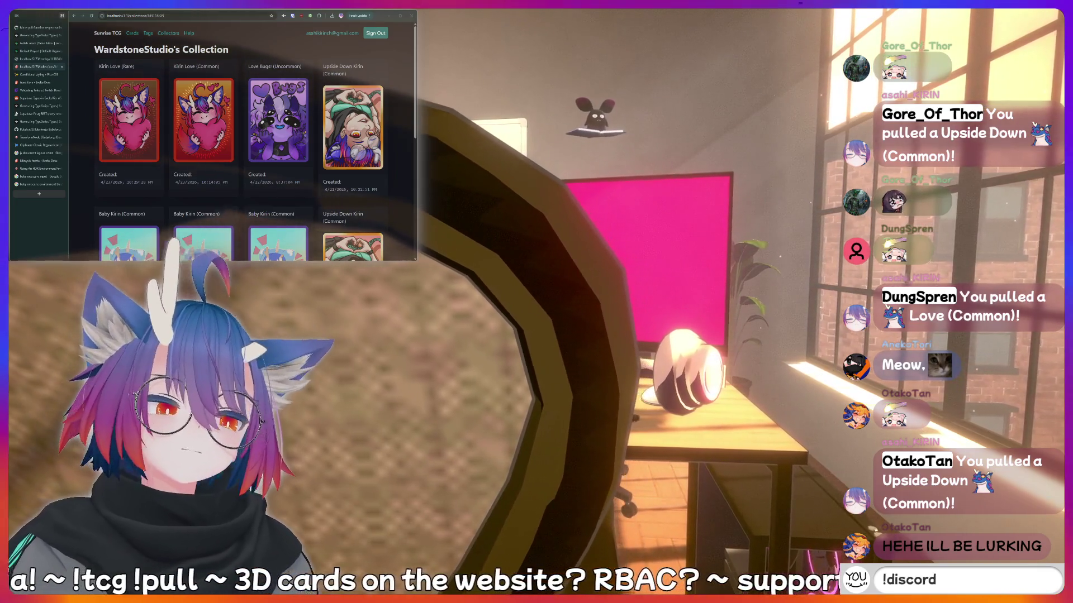
pyautogui.write('nerd')
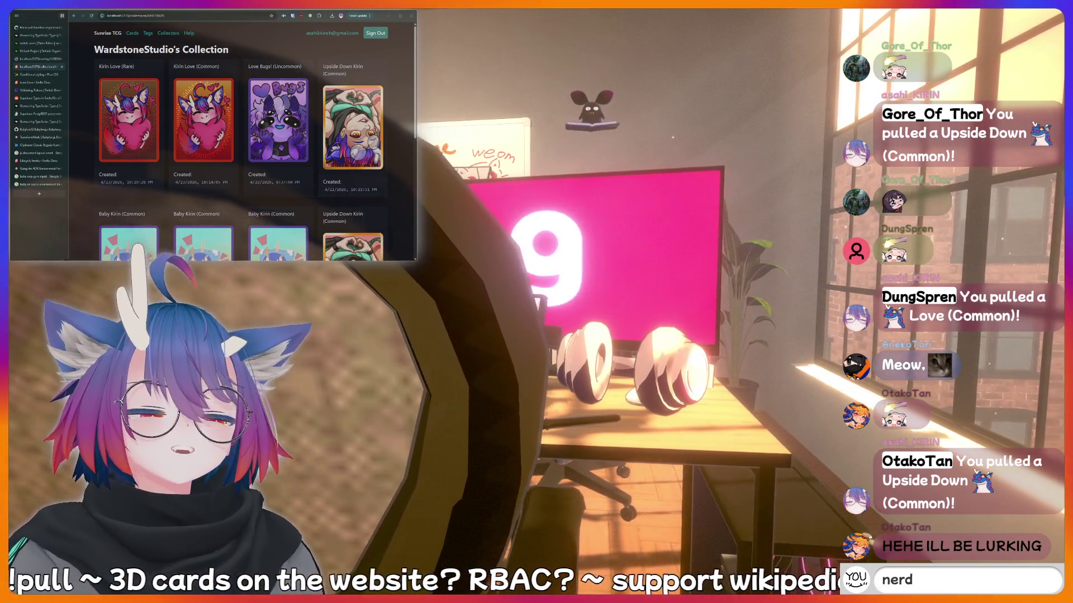
pyautogui.press('Return')
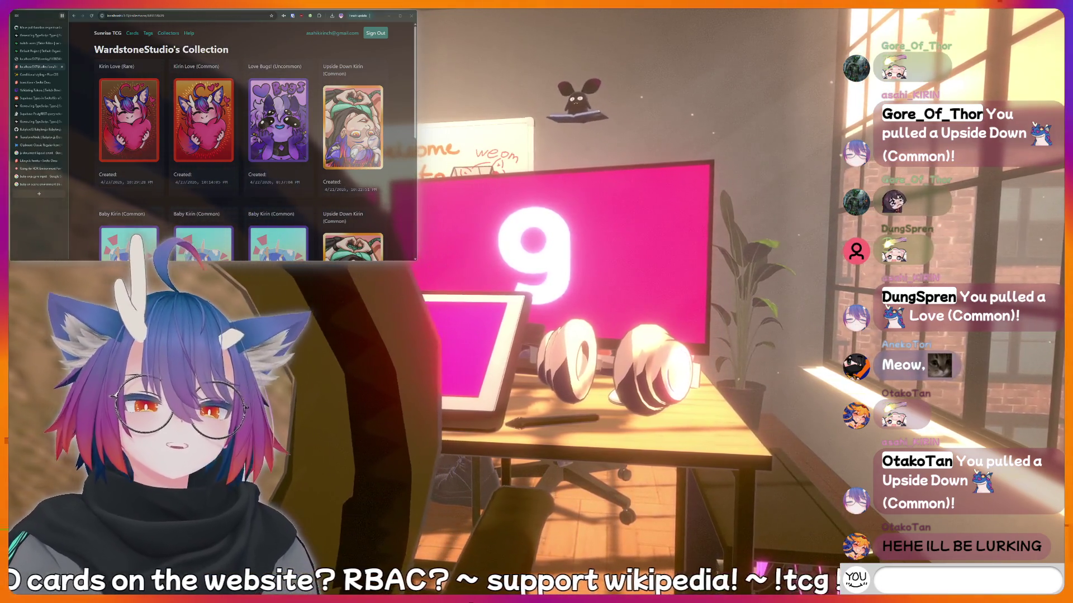
pyautogui.write('thinking ha')
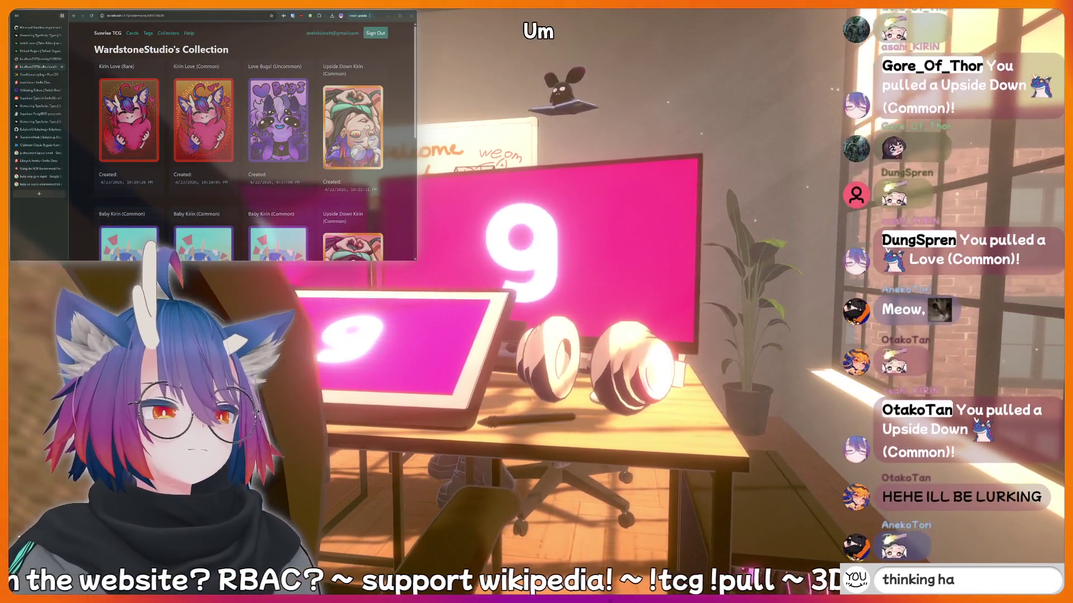
pyautogui.write('rd')
pyautogui.press('BackSpace')
pyautogui.press('BackSpace')
pyautogui.press('BackSpace')
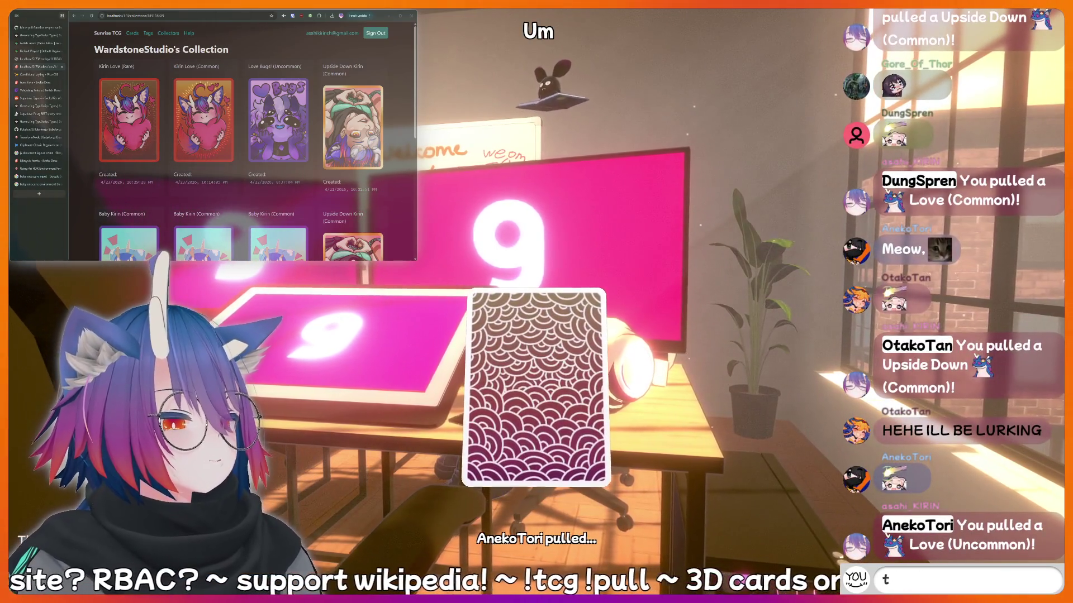
pyautogui.press('BackSpace')
pyautogui.write('!fish')
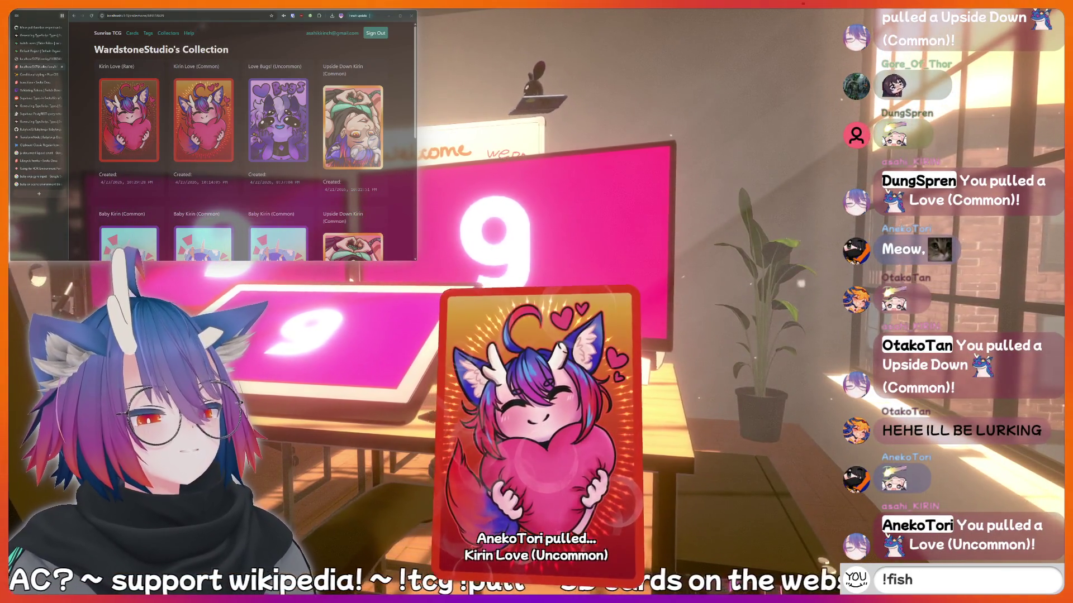
pyautogui.press('BackSpace')
pyautogui.press('BackSpace')
pyautogui.press('BackSpace')
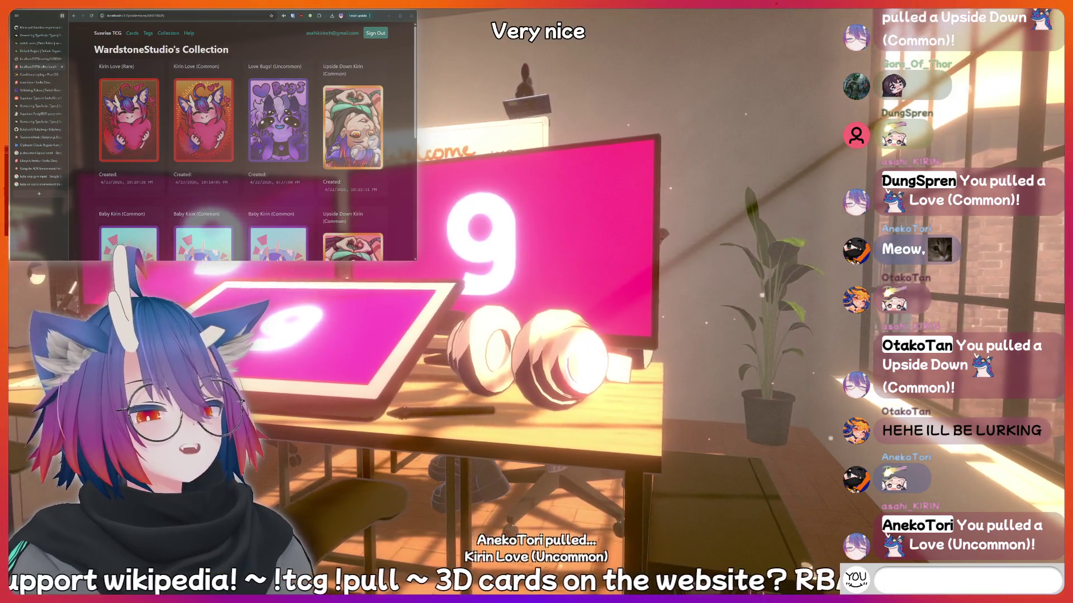
pyautogui.write('AAAAAAH')
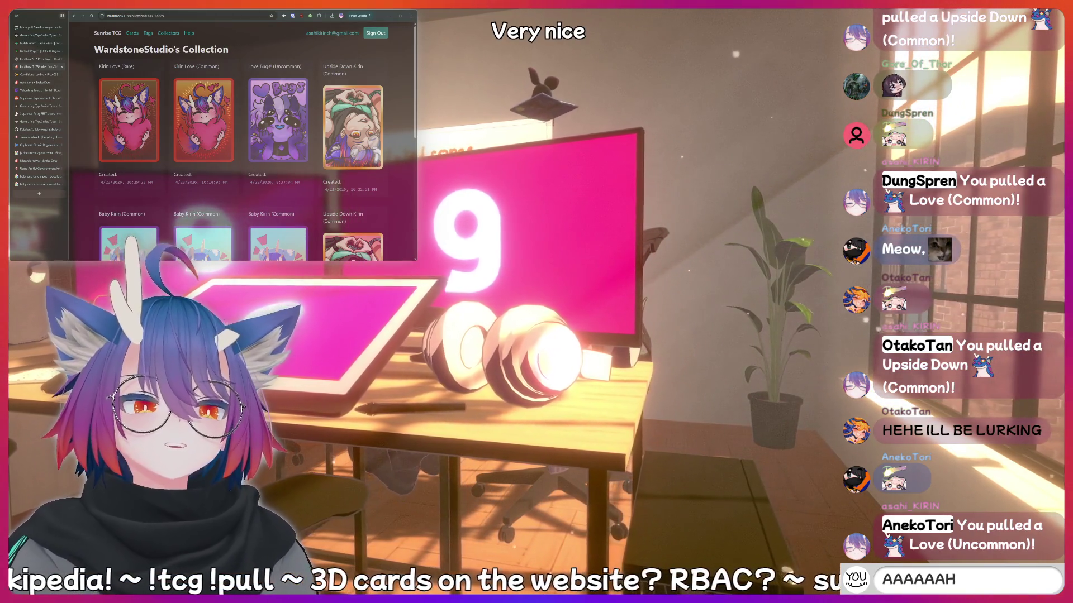
pyautogui.press('BackSpace')
pyautogui.press('BackSpace')
pyautogui.press('BackSpace')
pyautogui.write('thi')
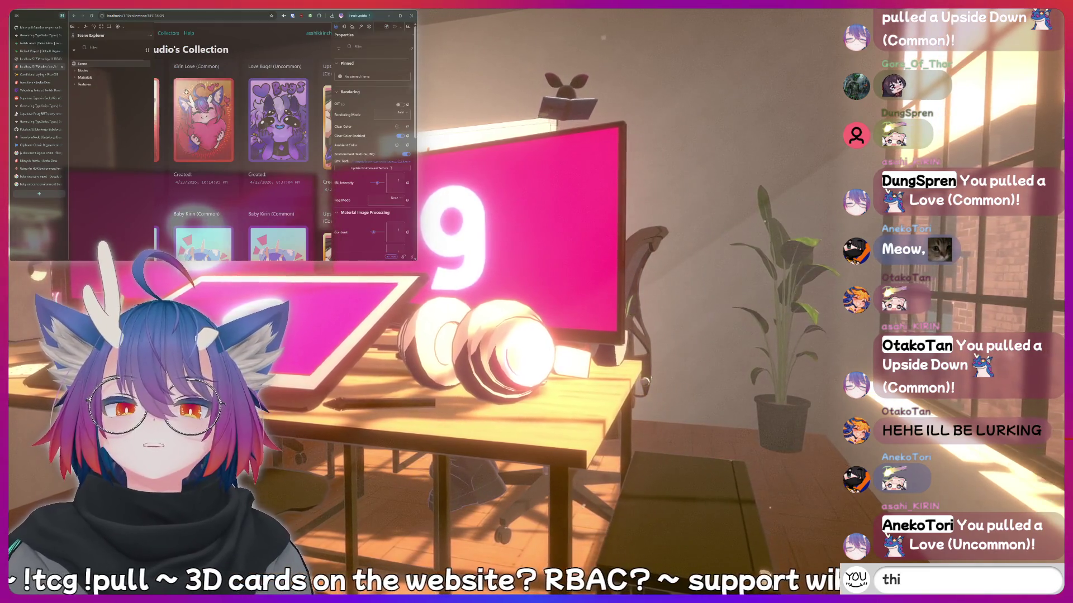
pyautogui.write('nking hard')
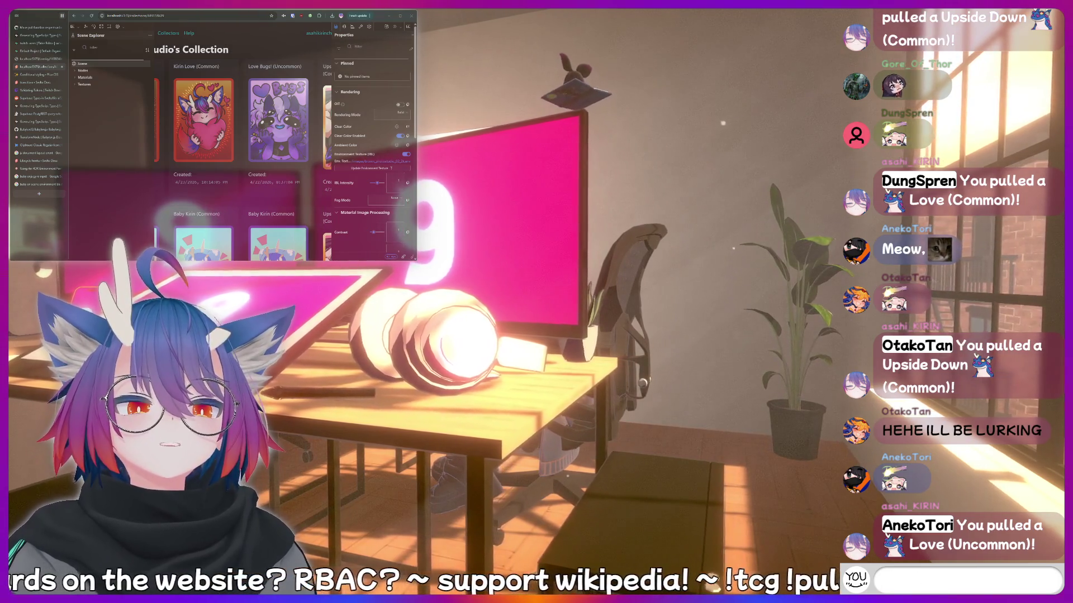
pyautogui.write('hinking ha')
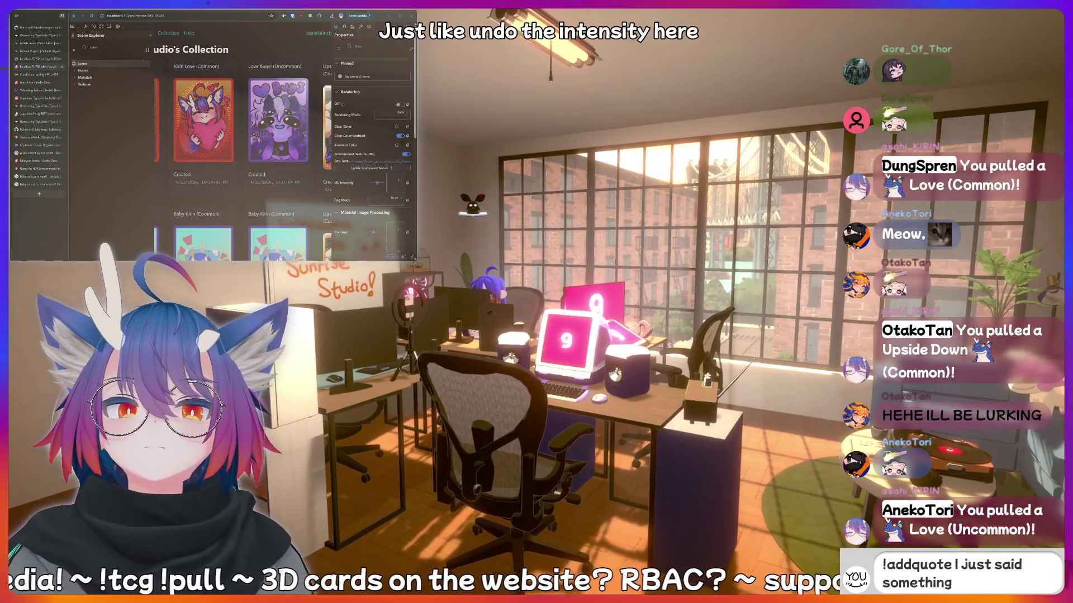
# Reload the page with Ctrl+R to discard the environment intensity change.
pyautogui.hotkey('ctrl', 'r')
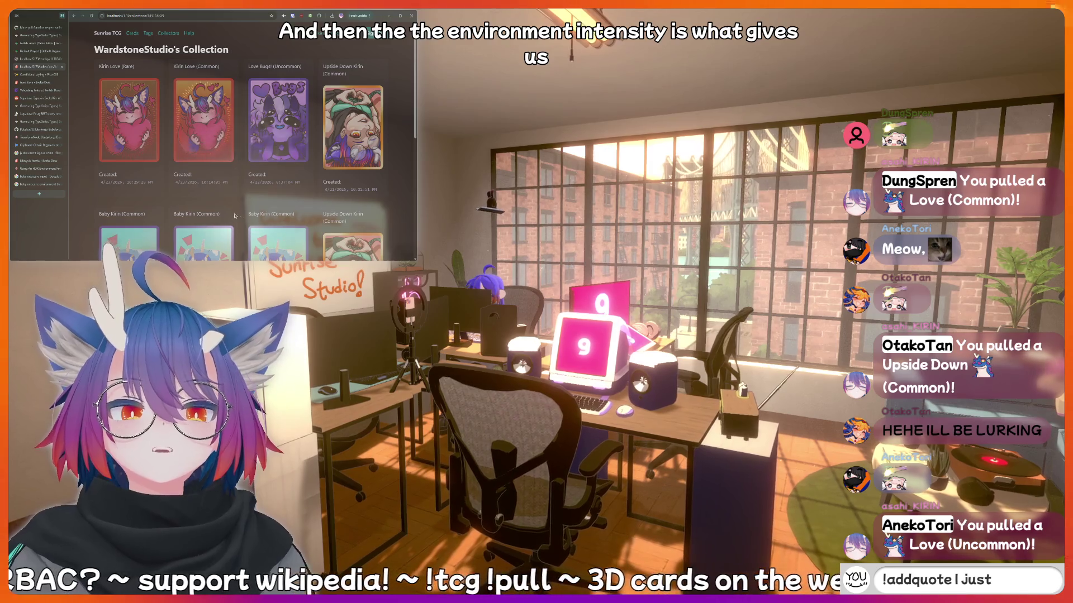
# Leave the Sunrise TCG collection page for the earlier Google search results tab.
pyautogui.scroll(-3, 350, 214)
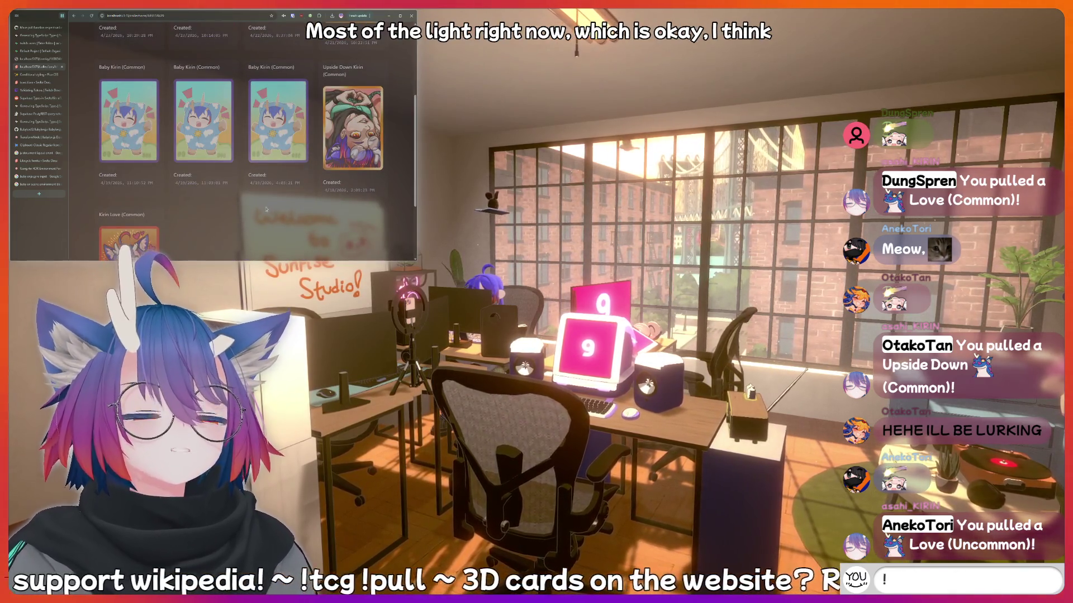
pyautogui.scroll(3, 249, 221)
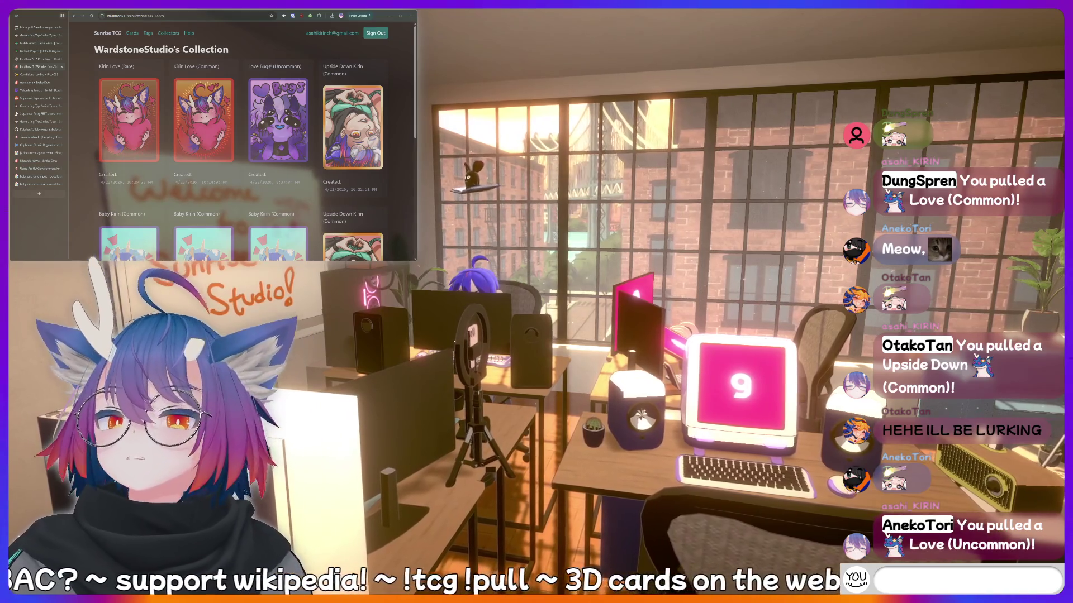
pyautogui.click(37, 184)
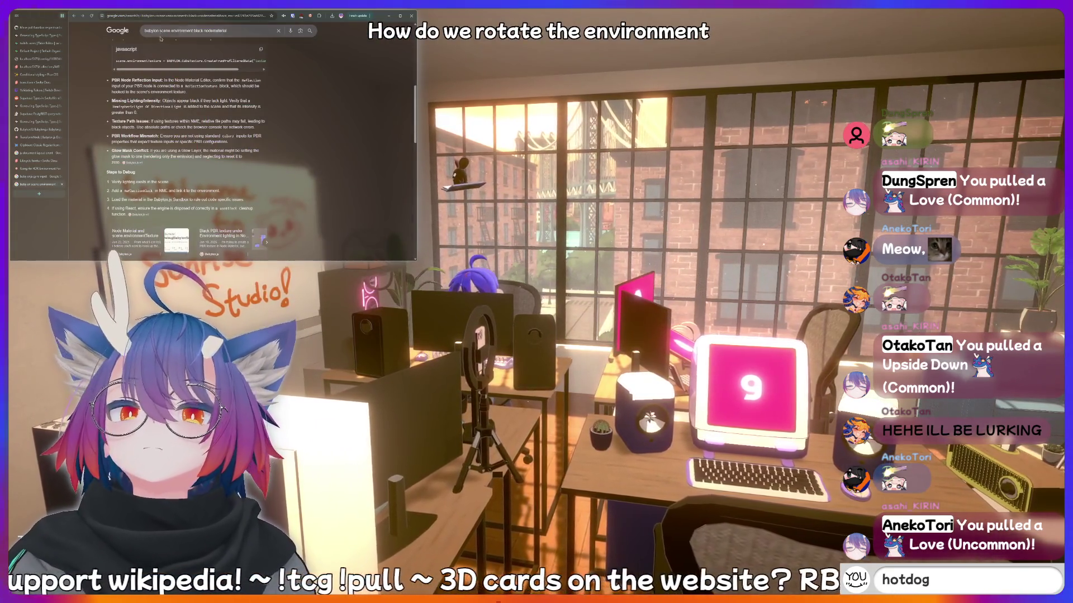
# Search Google for 'babylon scene rotate environment' and open the Rotate Environment Texture forum thread.
pyautogui.doubleClick(167, 31)
pyautogui.moveTo(168, 31); pyautogui.dragTo(191, 31)
pyautogui.write('scene ')
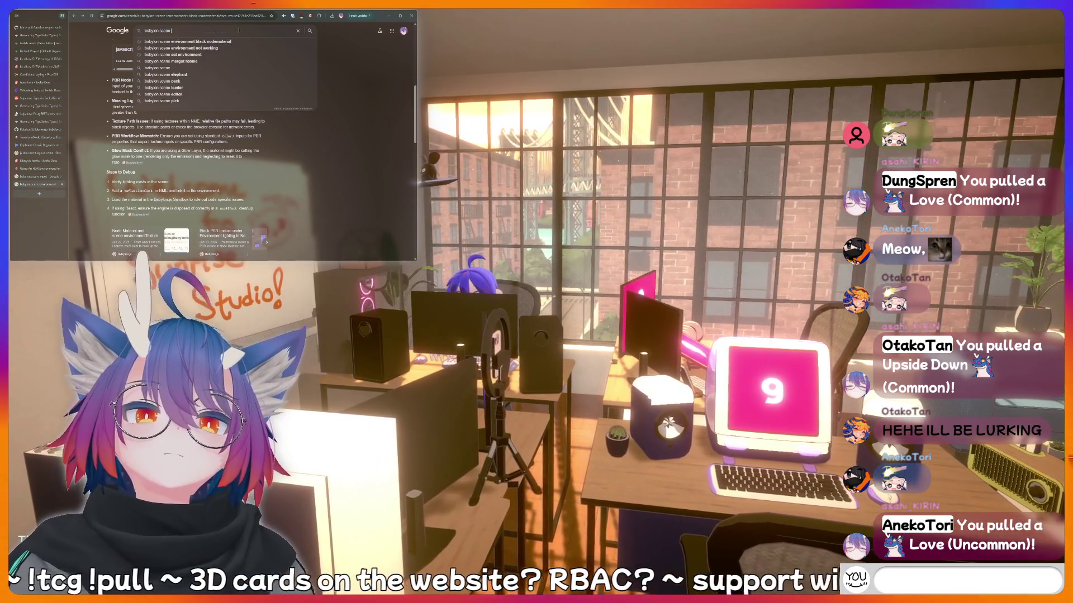
pyautogui.write('rotate environment')
pyautogui.press('Return')
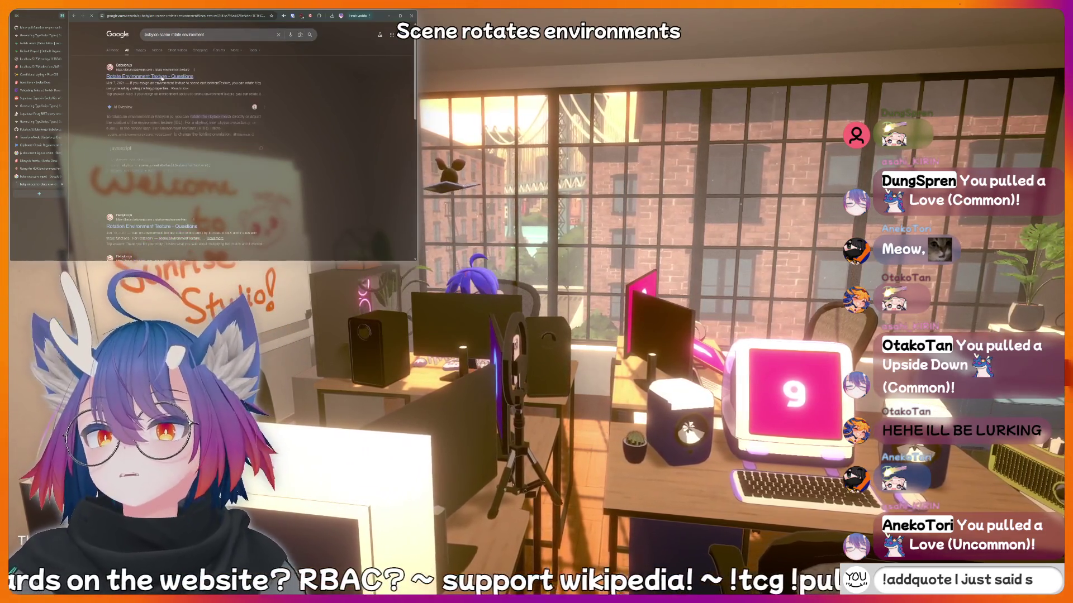
pyautogui.click(160, 77)
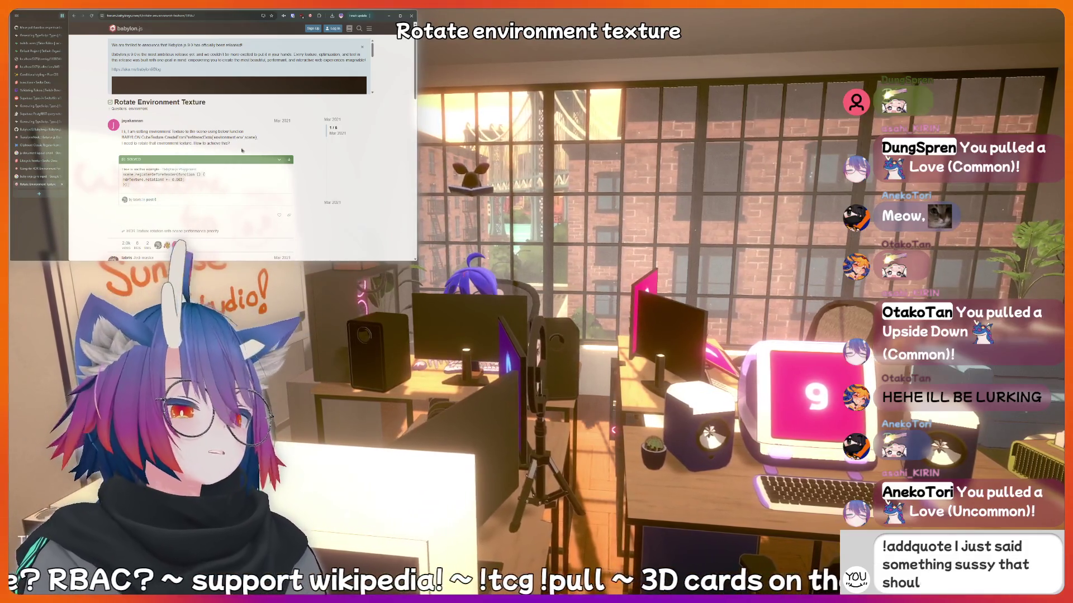
# Read the Rotate Environment Texture thread to its end, comparing with Google, then return to the results.
pyautogui.scroll(-3, 242, 150)
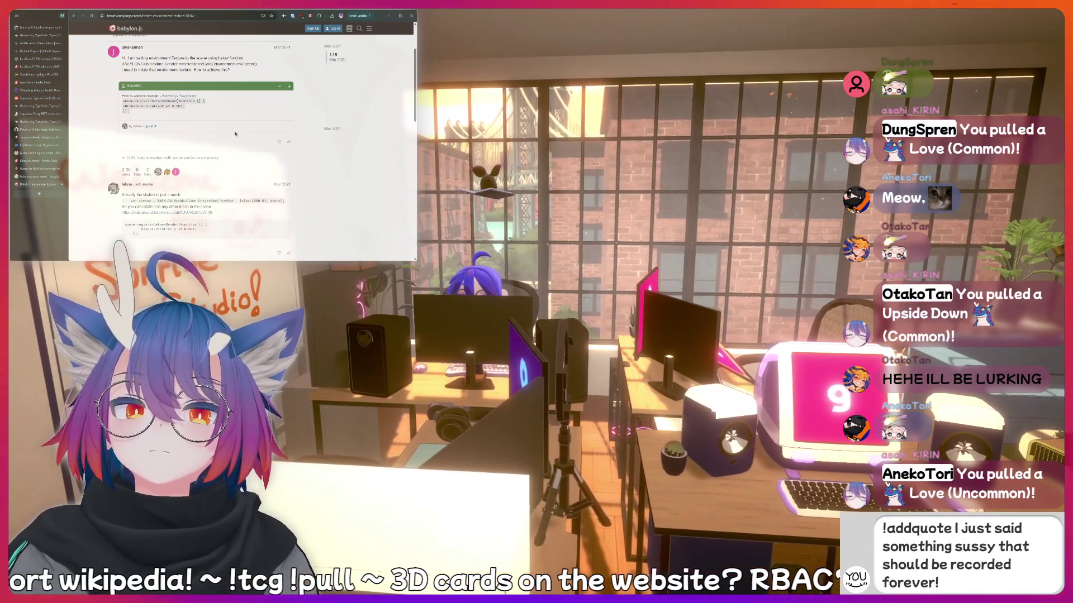
pyautogui.scroll(-1, 236, 133)
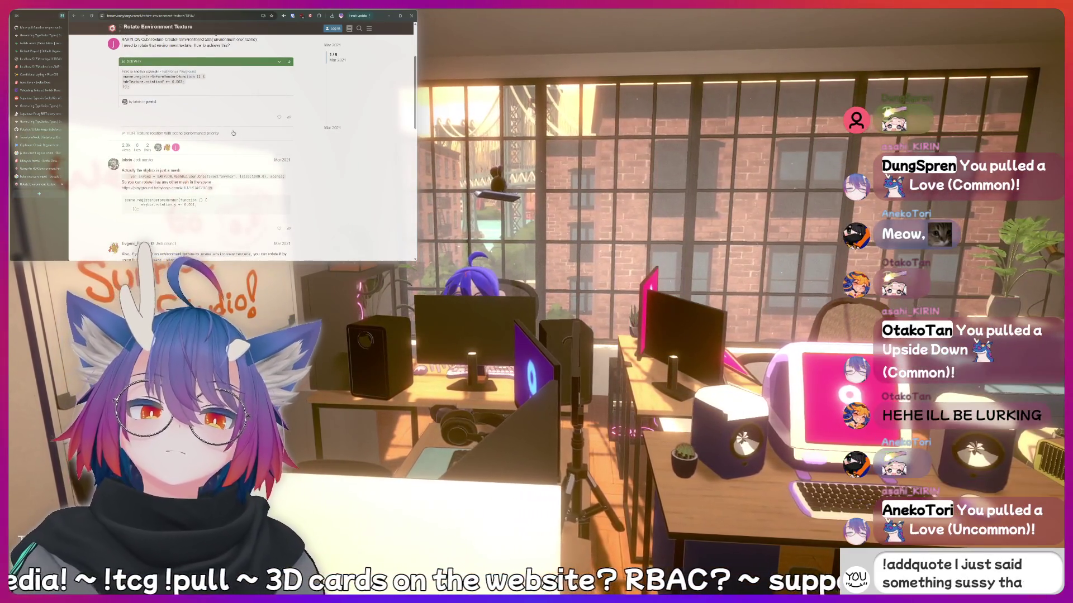
pyautogui.scroll(-1, 233, 134)
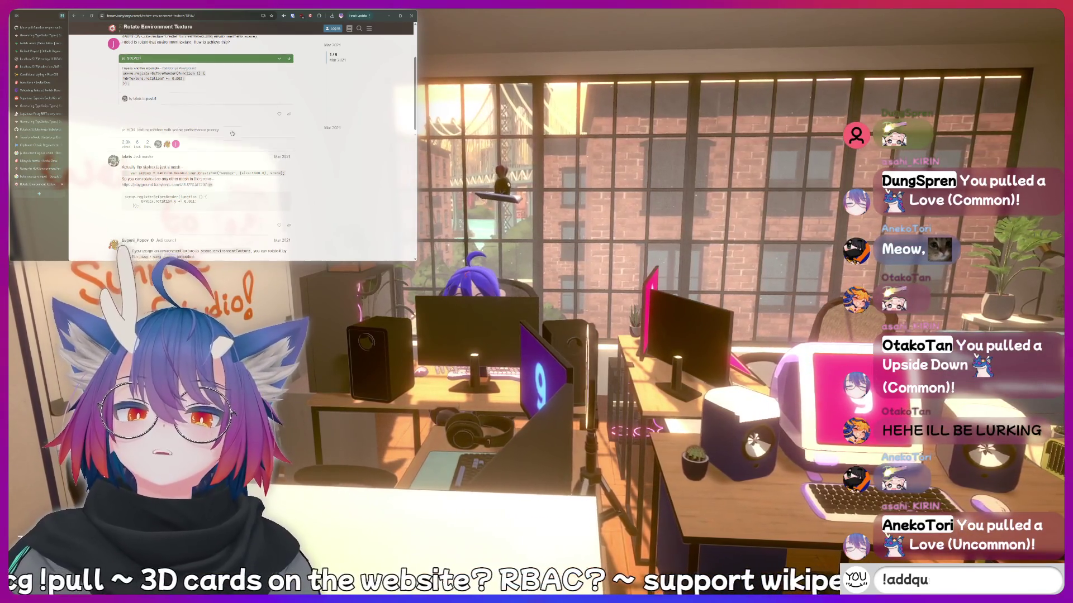
pyautogui.scroll(-5, 232, 133)
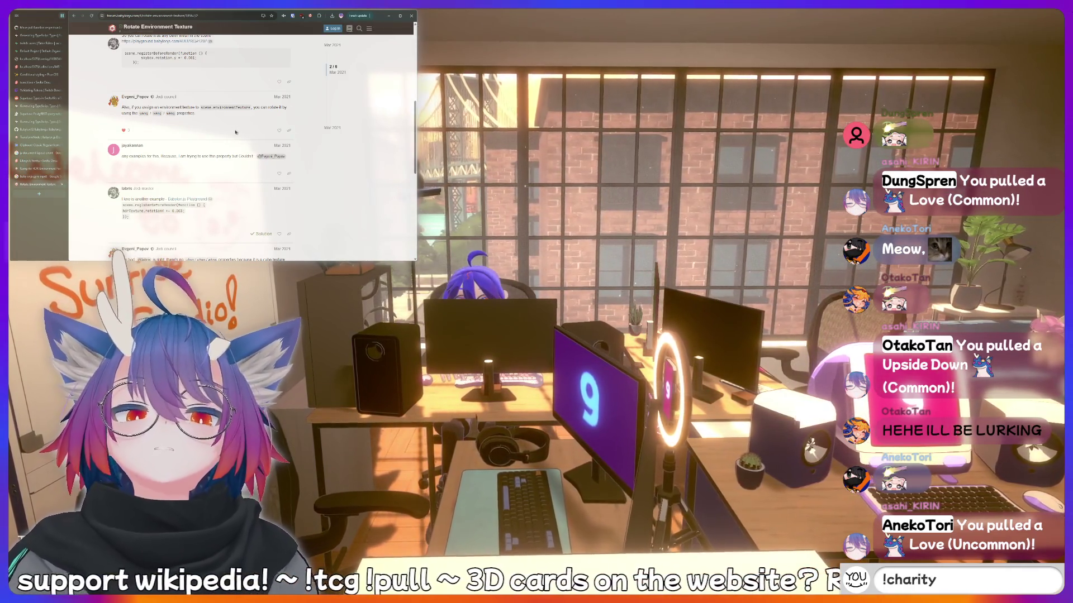
pyautogui.scroll(-5, 237, 133)
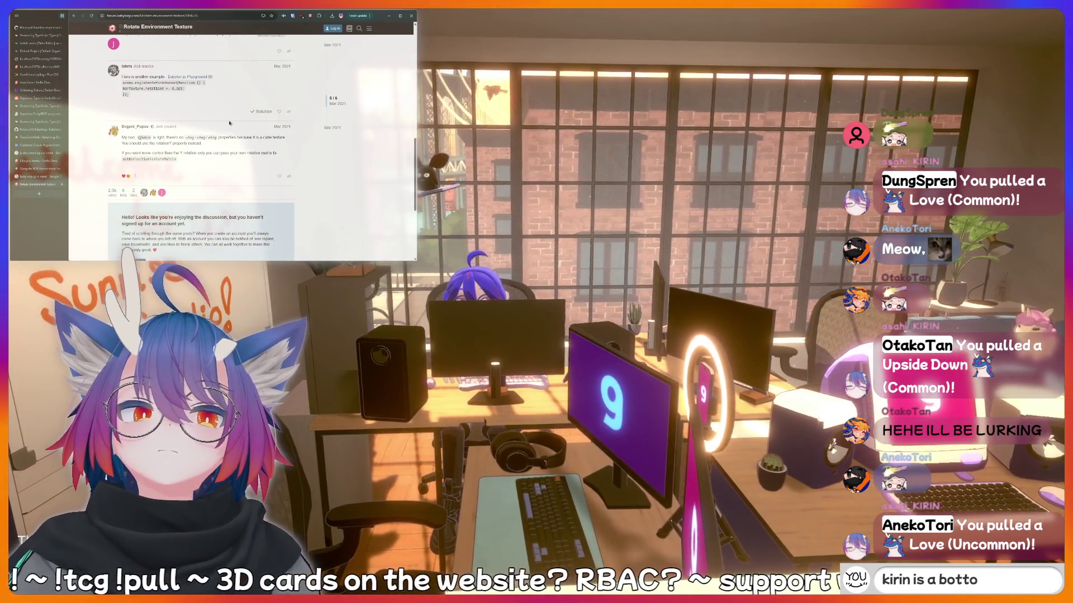
pyautogui.hotkey('alt', 'Left')
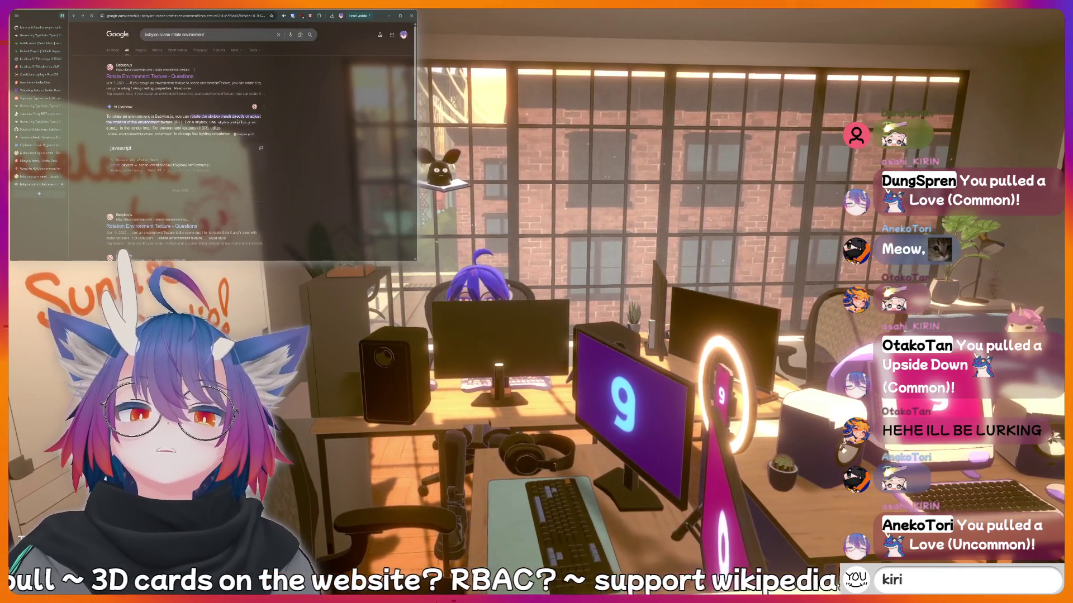
pyautogui.hotkey('alt', 'Right')
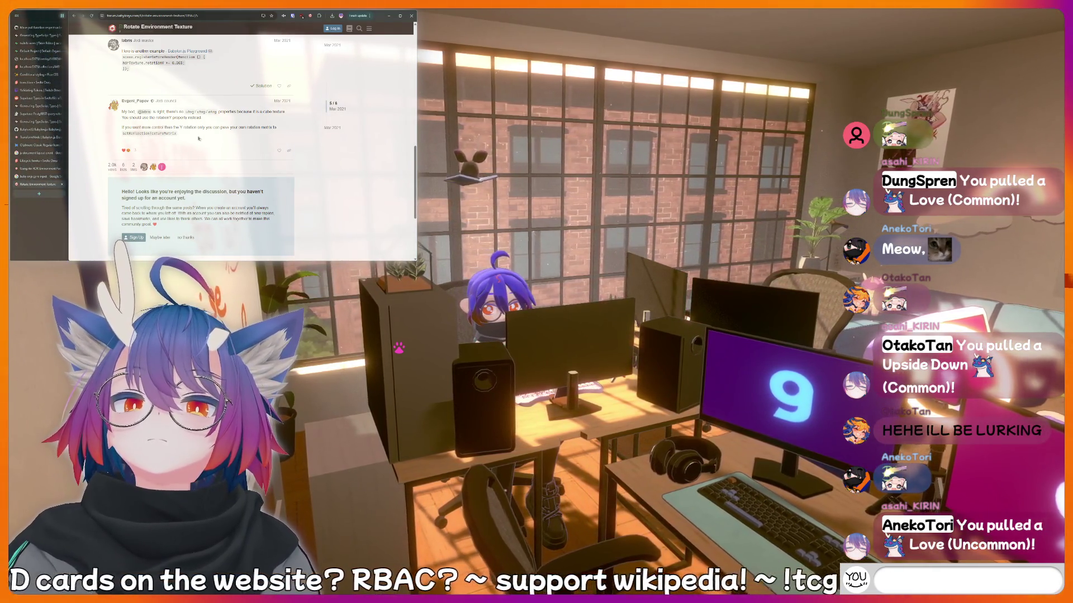
pyautogui.hotkey('alt', 'Left')
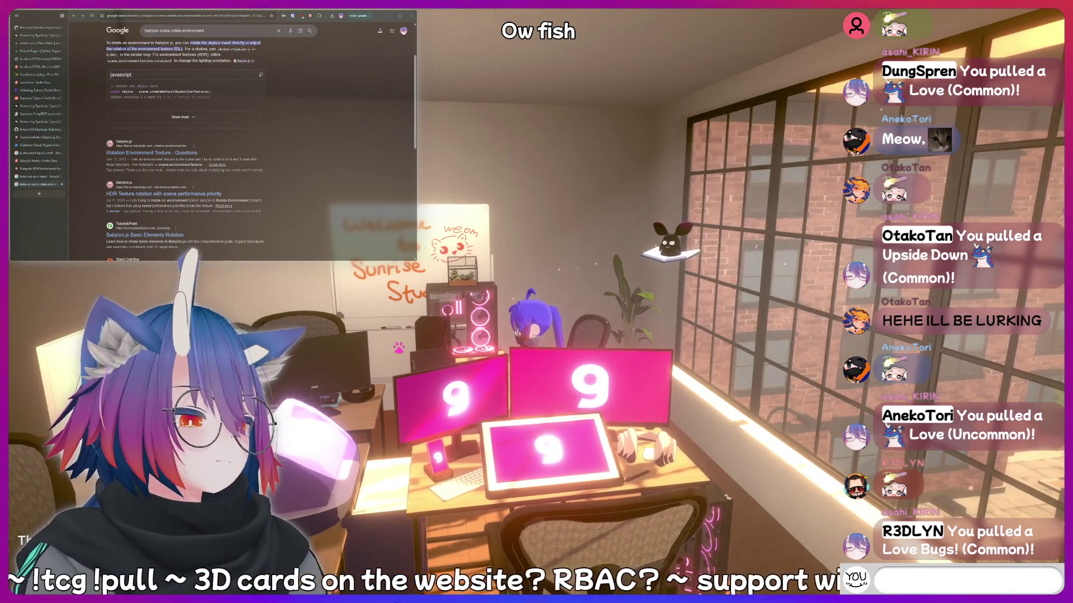
# Close the rotate-environment Google tab and return to the localhost Sunrise TCG collection tab.
pyautogui.write('is')
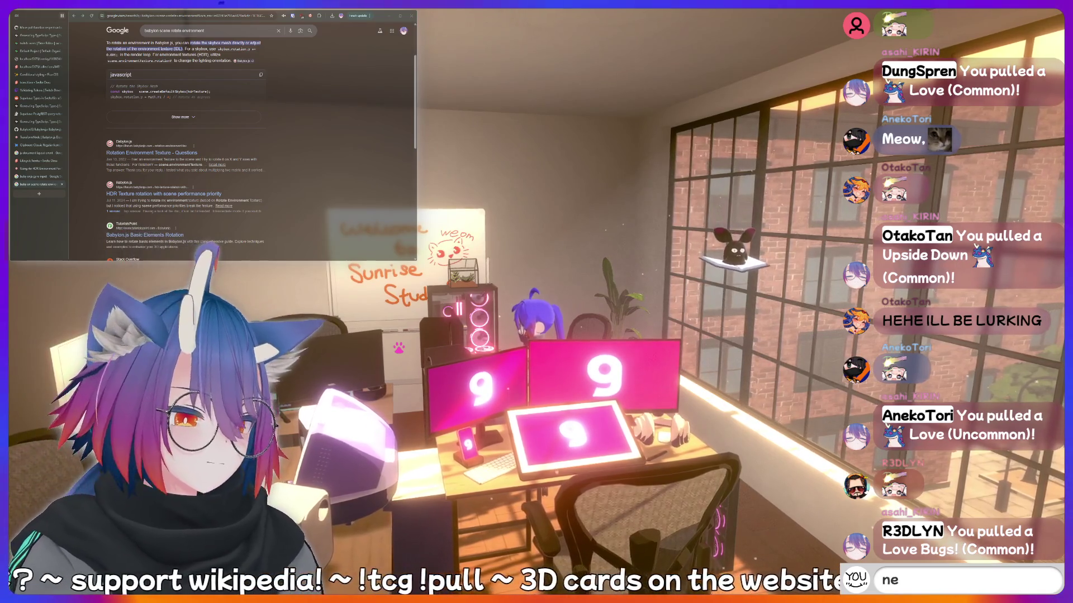
pyautogui.write('rd')
pyautogui.press('BackSpace')
pyautogui.press('BackSpace')
pyautogui.press('BackSpace')
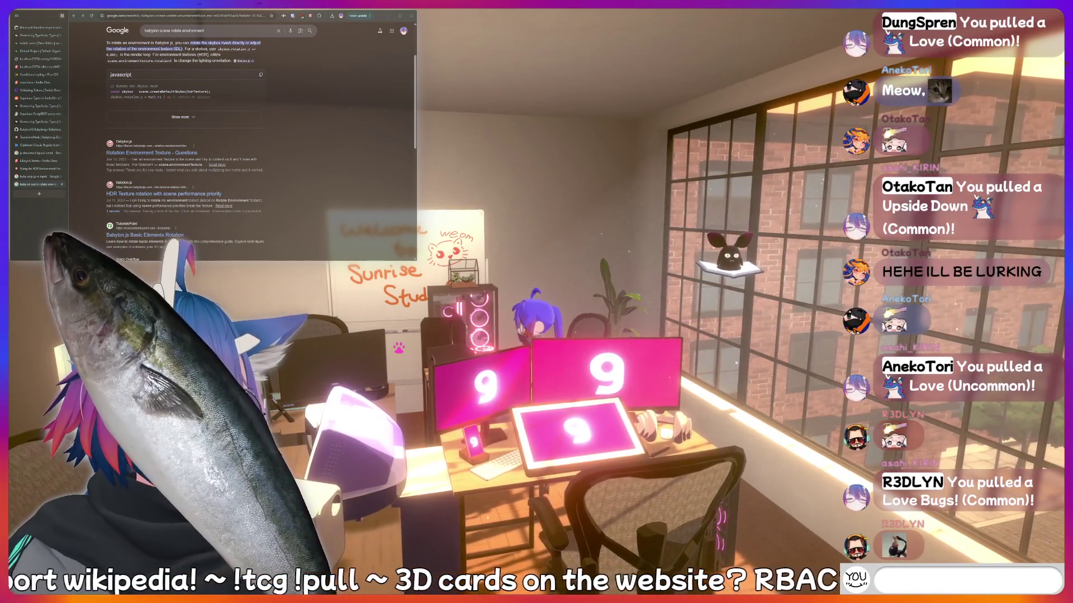
pyautogui.write('hiii')
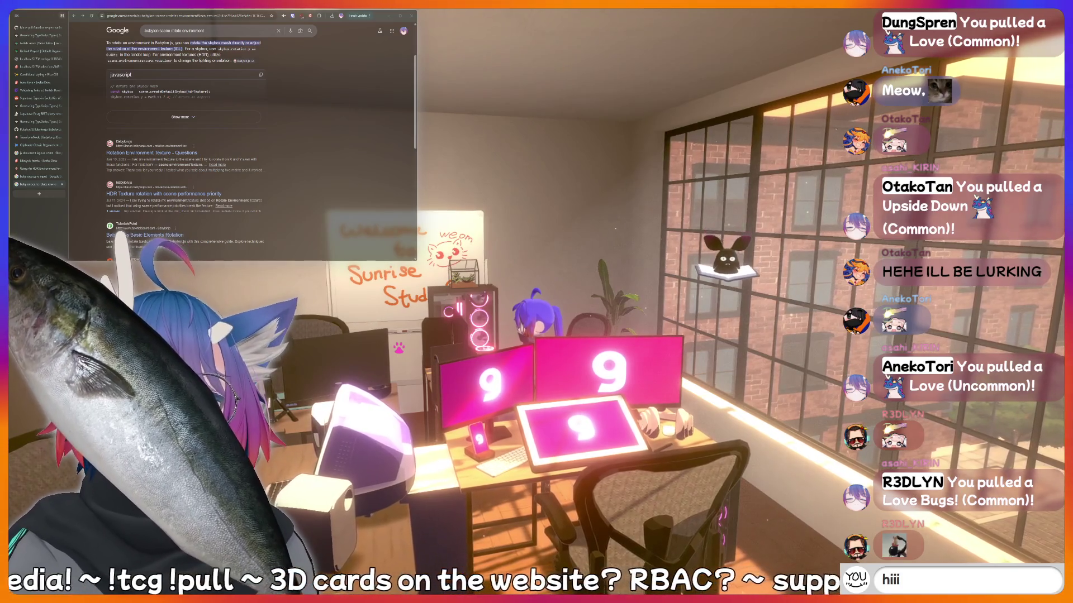
pyautogui.write('peepee poopoo')
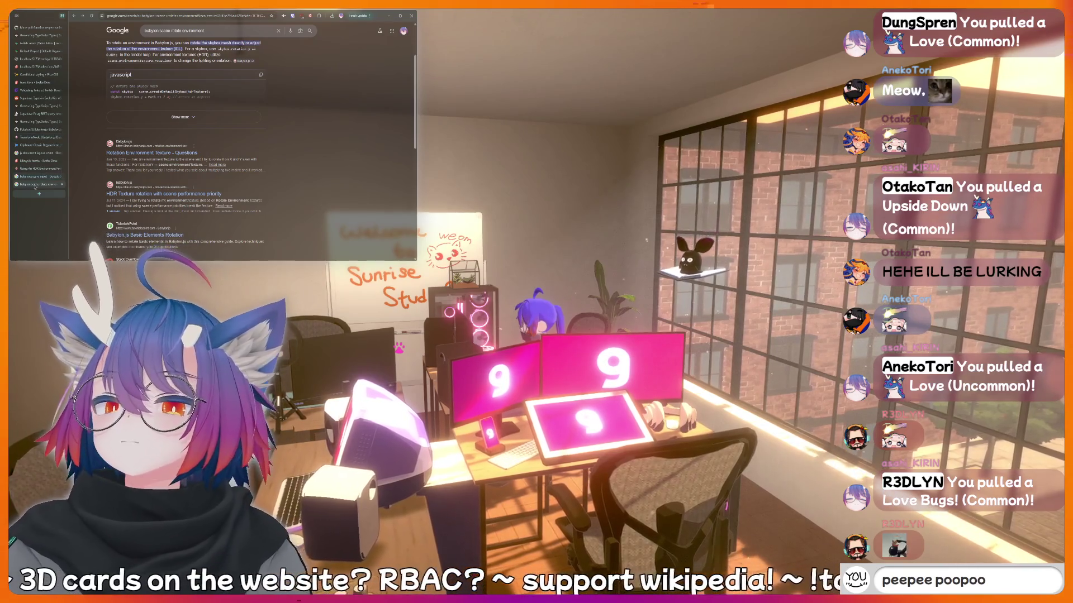
pyautogui.middleClick(35, 185)
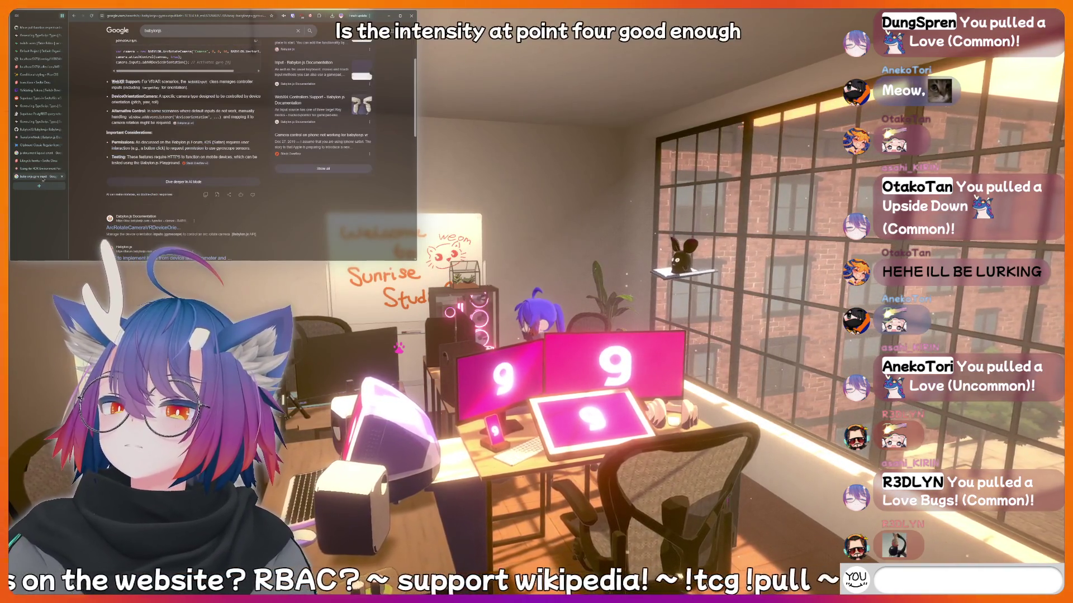
pyautogui.click(38, 67)
pyautogui.write('harity')
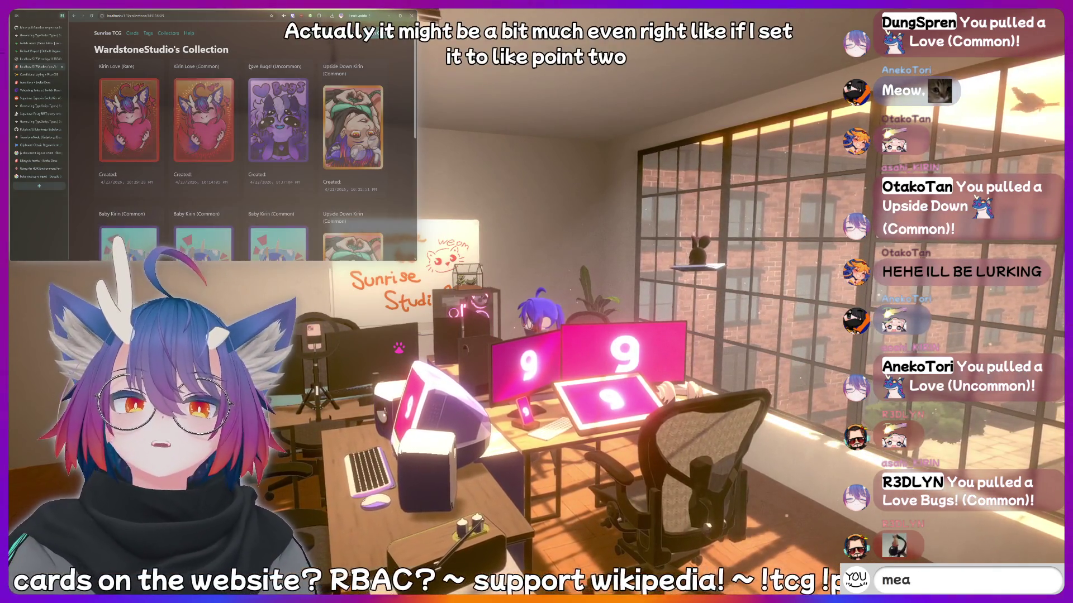
pyautogui.scroll(-2, 270, 101)
pyautogui.scroll(2, 270, 100)
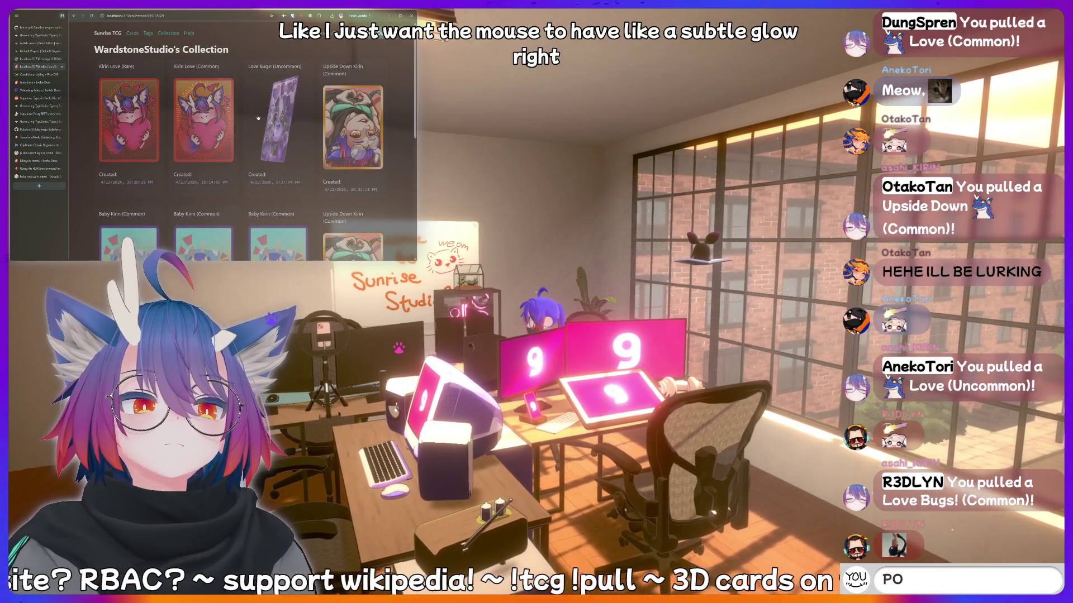